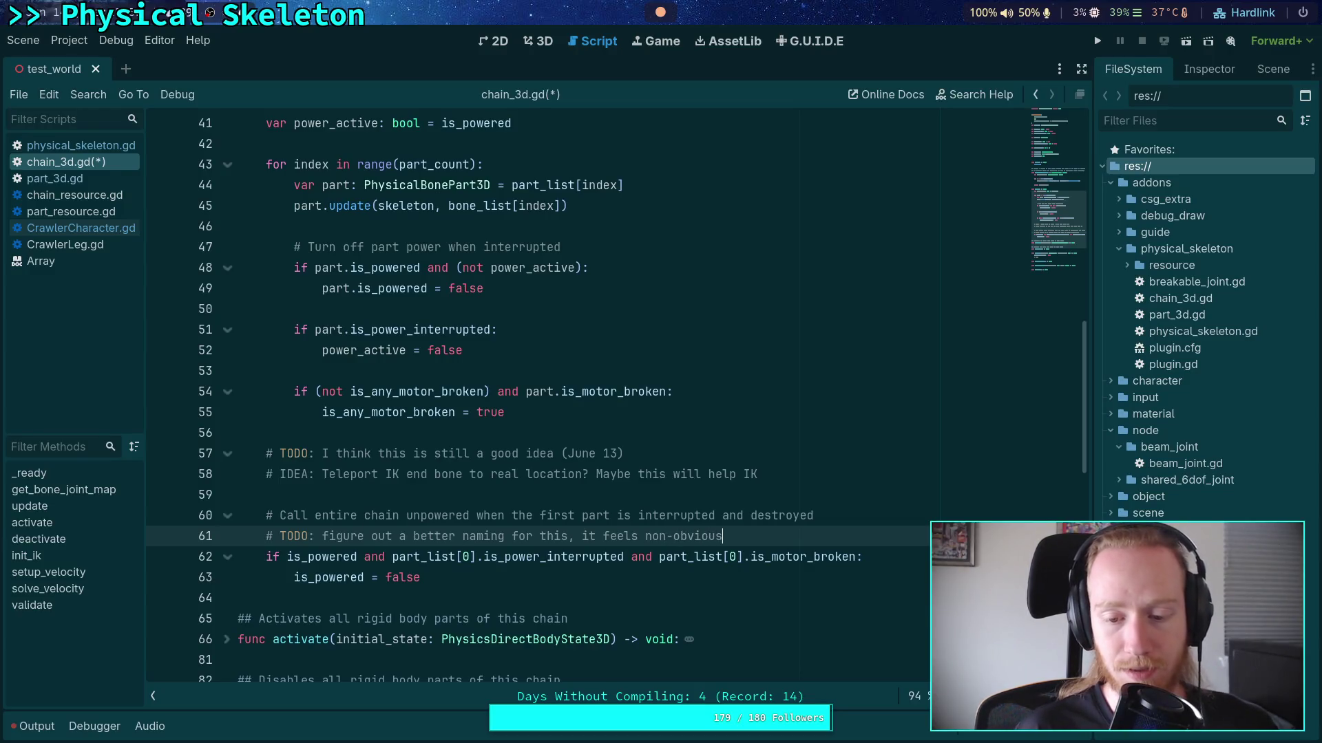
Reword the line 61 TODO in chain_3d.gd to end 'like I made it up' and save
{"action": "left_click", "coordinate": [239, 494]}
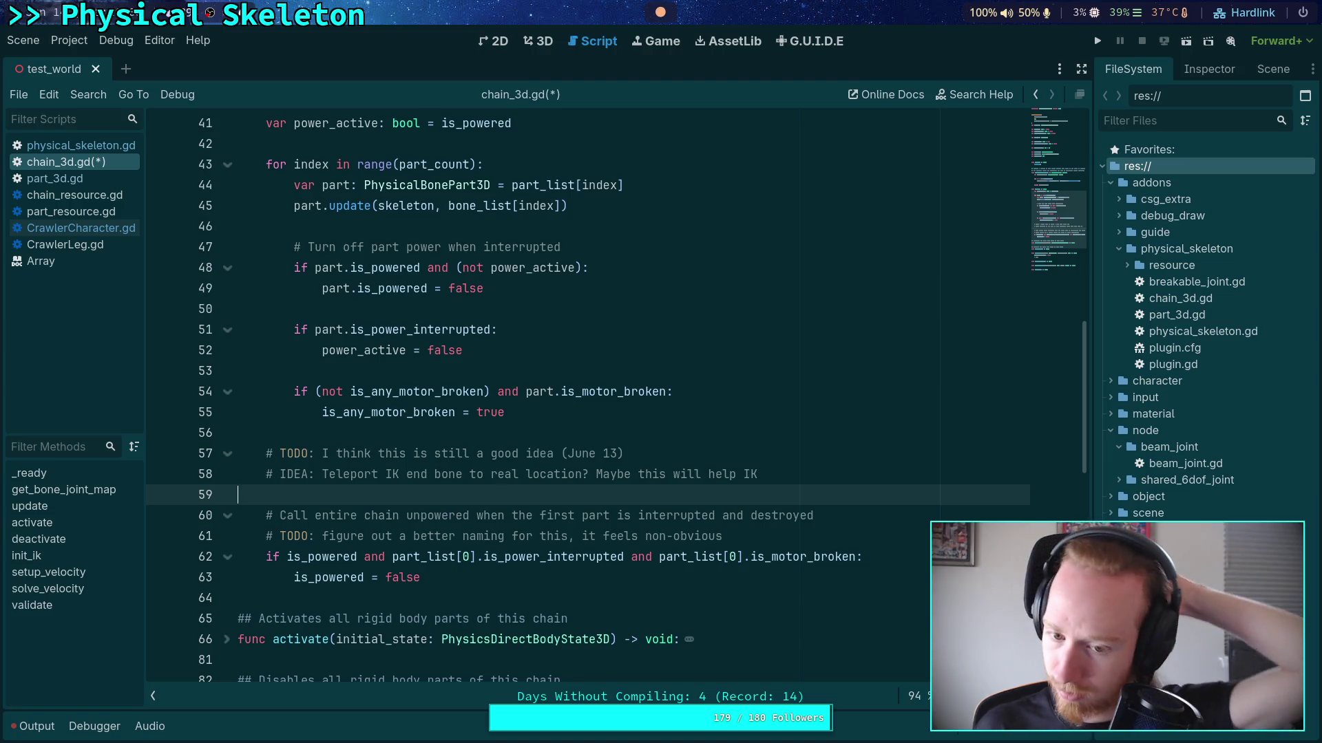
{"action": "left_click", "coordinate": [765, 533]}
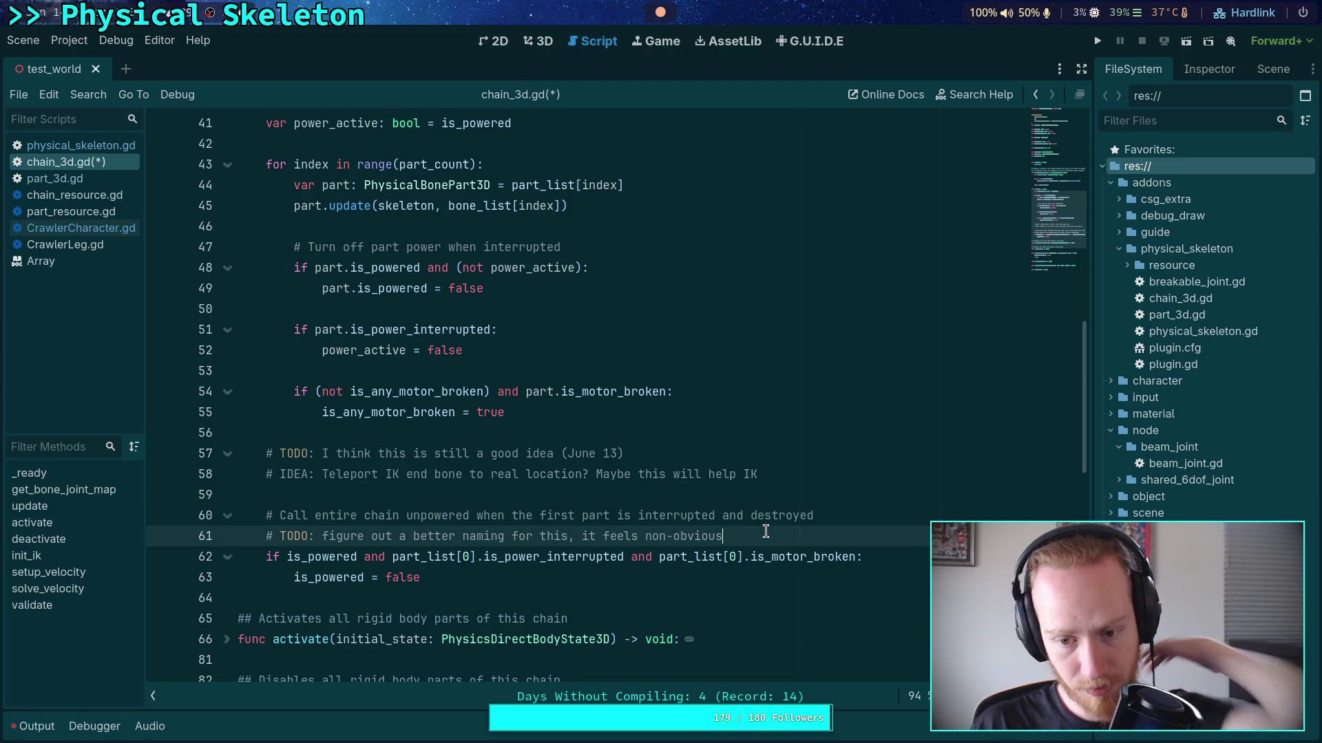
{"action": "type", "text": "and like i"}
{"action": "key", "text": "BackSpace"}
{"action": "key", "text": "BackSpace"}
{"action": "type", "text": "I made it up"}
{"action": "mouse_move", "coordinate": [645, 536]}
{"action": "left_mouse_down"}
{"action": "mouse_move", "coordinate": [756, 535]}
{"action": "mouse_move", "coordinate": [645, 535]}
{"action": "mouse_move", "coordinate": [694, 536]}
{"action": "left_mouse_up"}
{"action": "key", "text": "BackSpace"}
{"action": "key", "text": "BackSpace"}
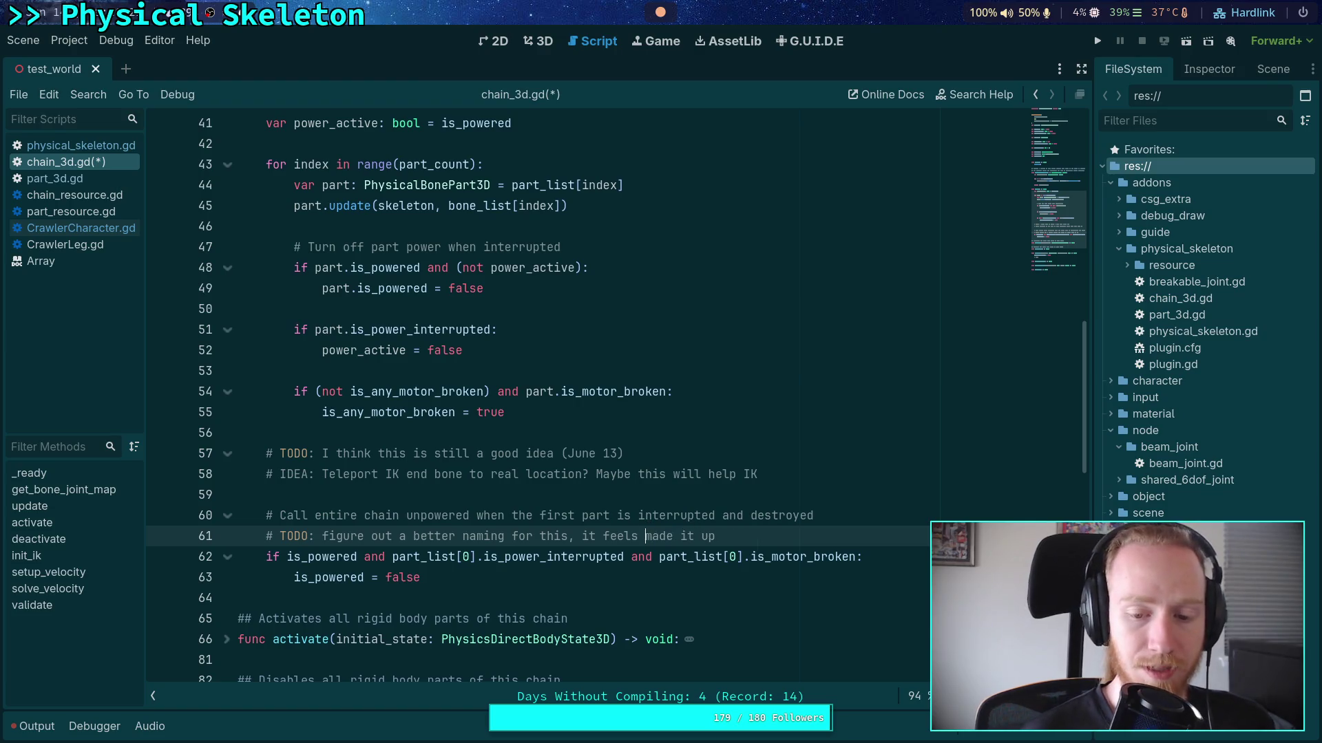
{"action": "key", "text": "Delete"}
{"action": "key", "text": "Delete"}
{"action": "key", "text": "Delete"}
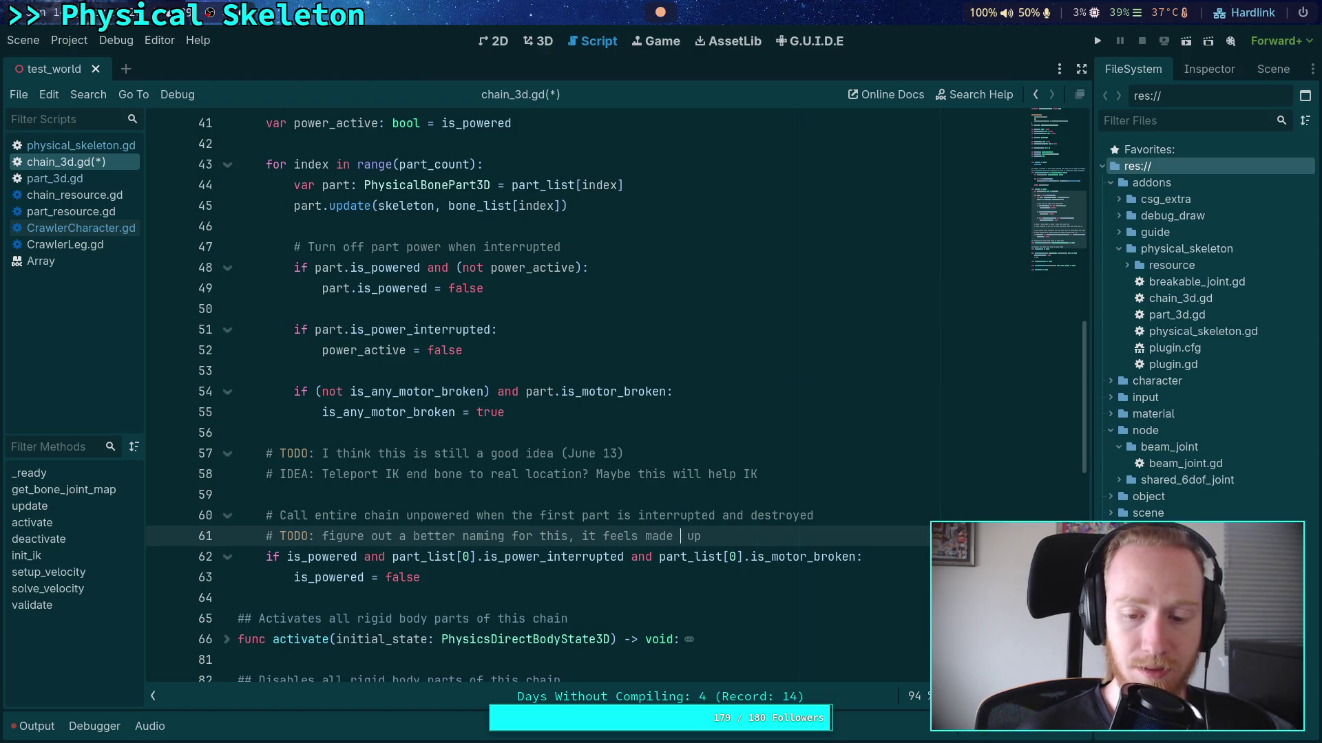
{"action": "key", "text": "ctrl+z"}
{"action": "key", "text": "ctrl+z"}
{"action": "key", "text": "ctrl+s"}
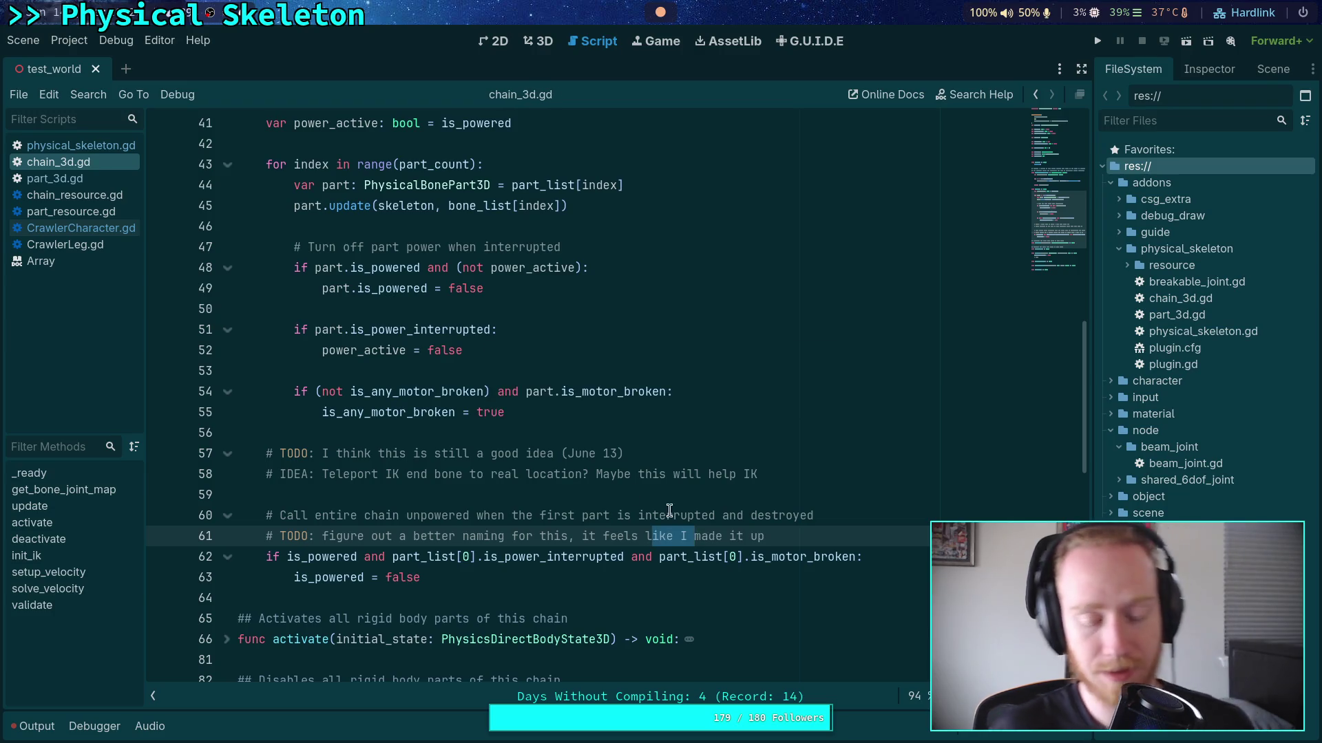
Look over the is_motor_broken check on line 62, then switch to part_3d.gd
{"action": "left_click", "coordinate": [580, 494]}
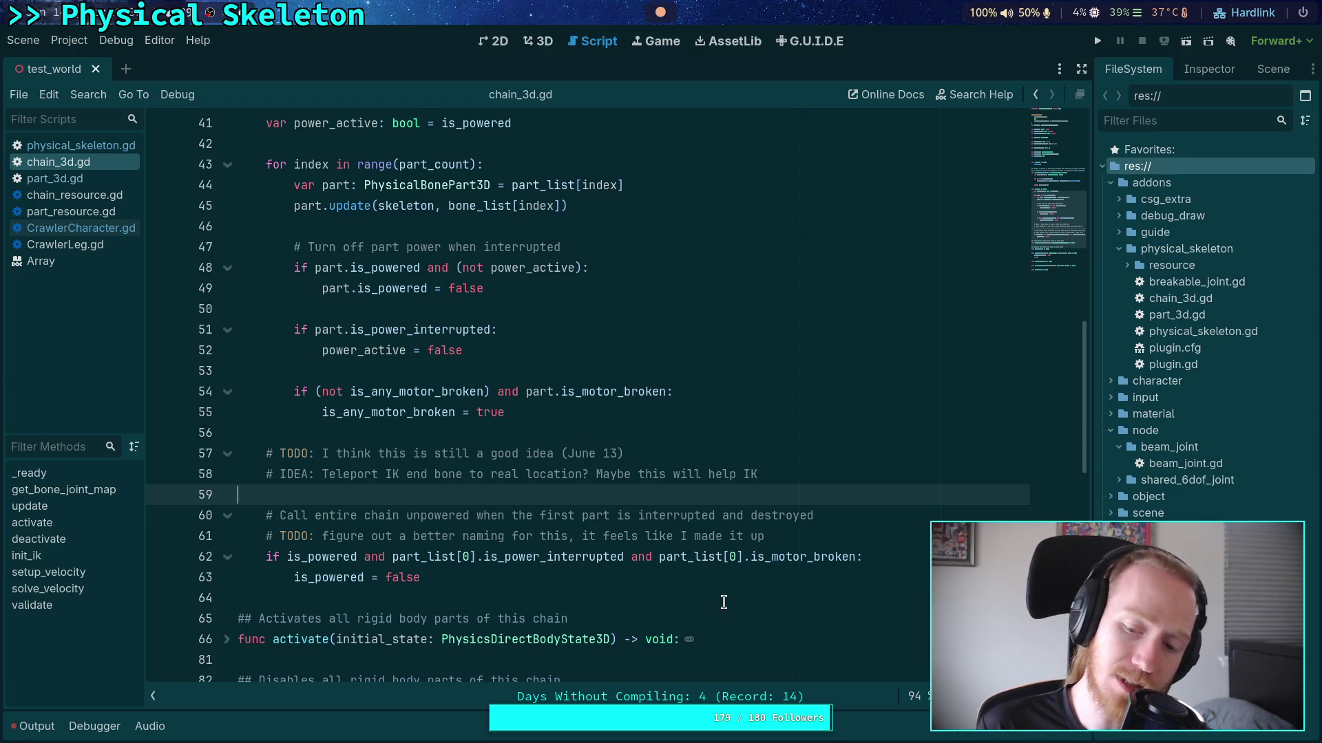
{"action": "left_click_drag", "start_coordinate": [750, 558], "coordinate": [856, 556]}
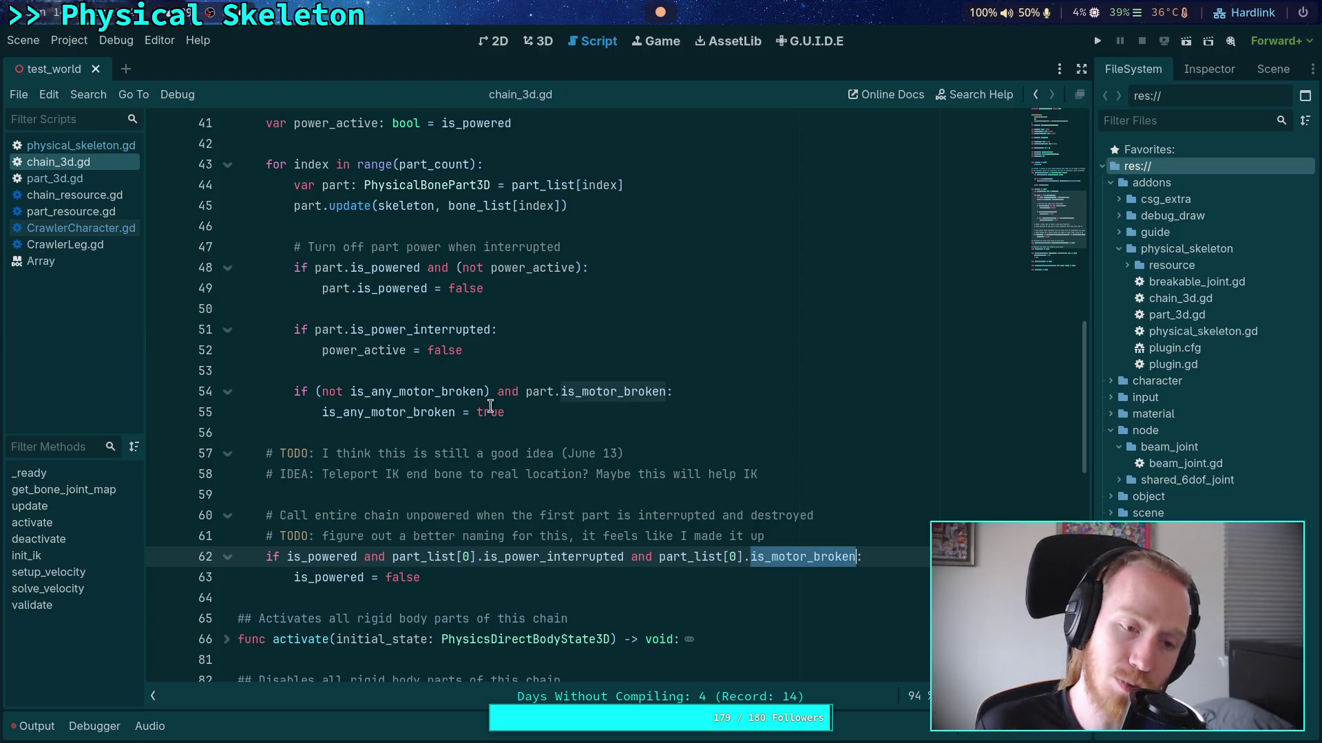
{"action": "left_click", "coordinate": [82, 179]}
{"action": "scroll", "coordinate": [419, 395], "scroll_direction": "up", "scroll_amount": 3}
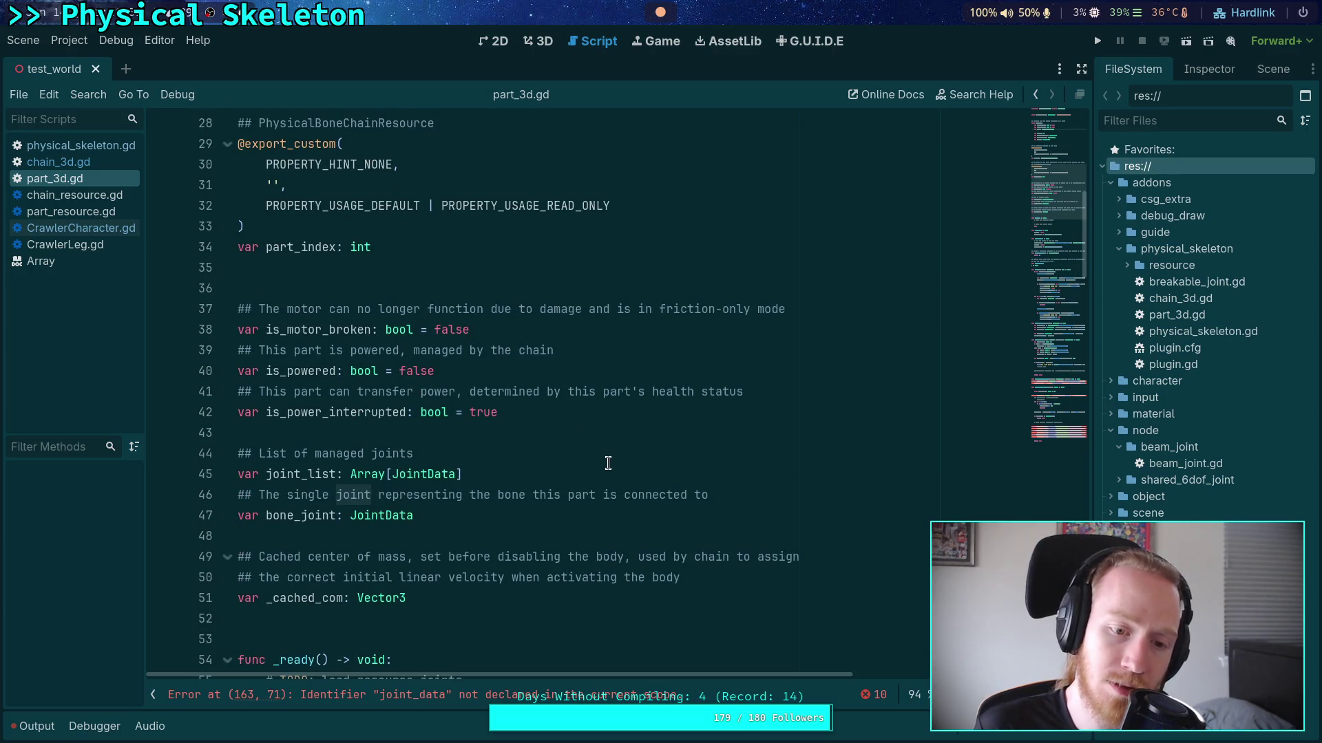
{"action": "left_click", "coordinate": [568, 421]}
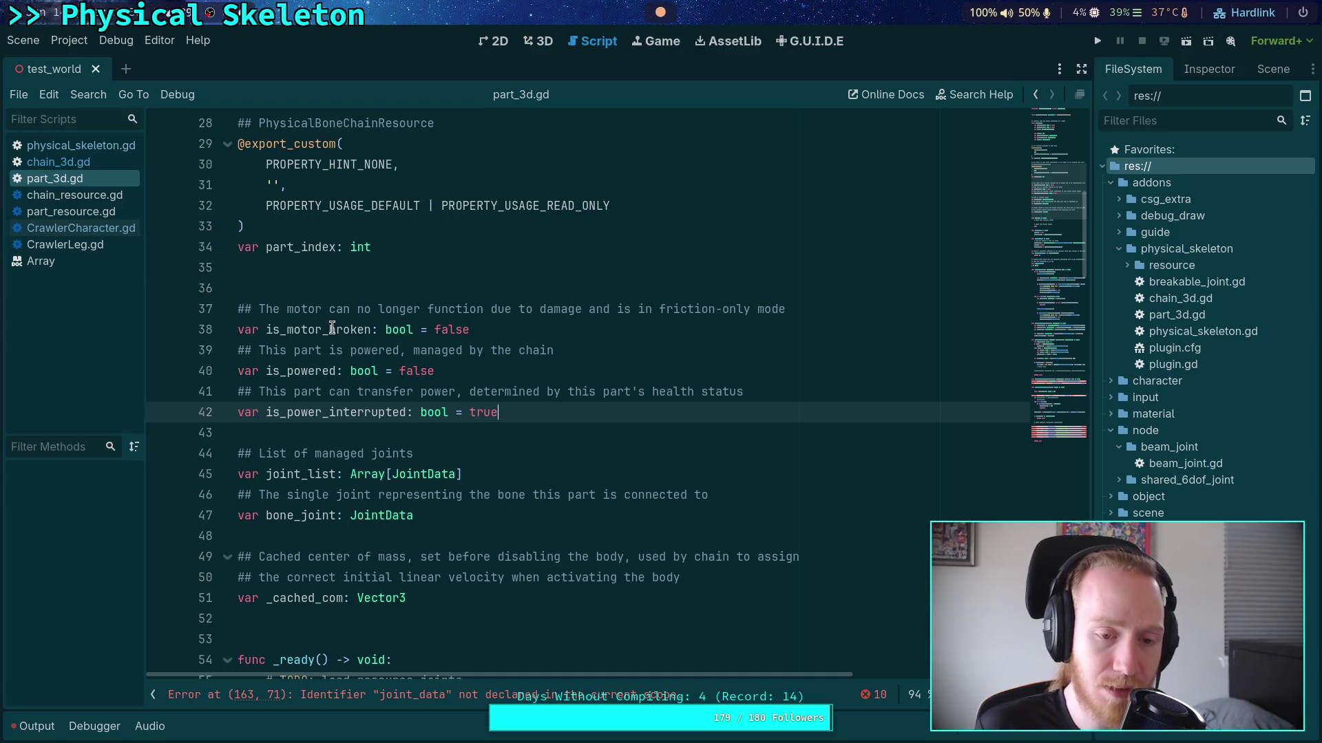
{"action": "left_click_drag", "start_coordinate": [329, 330], "coordinate": [373, 330]}
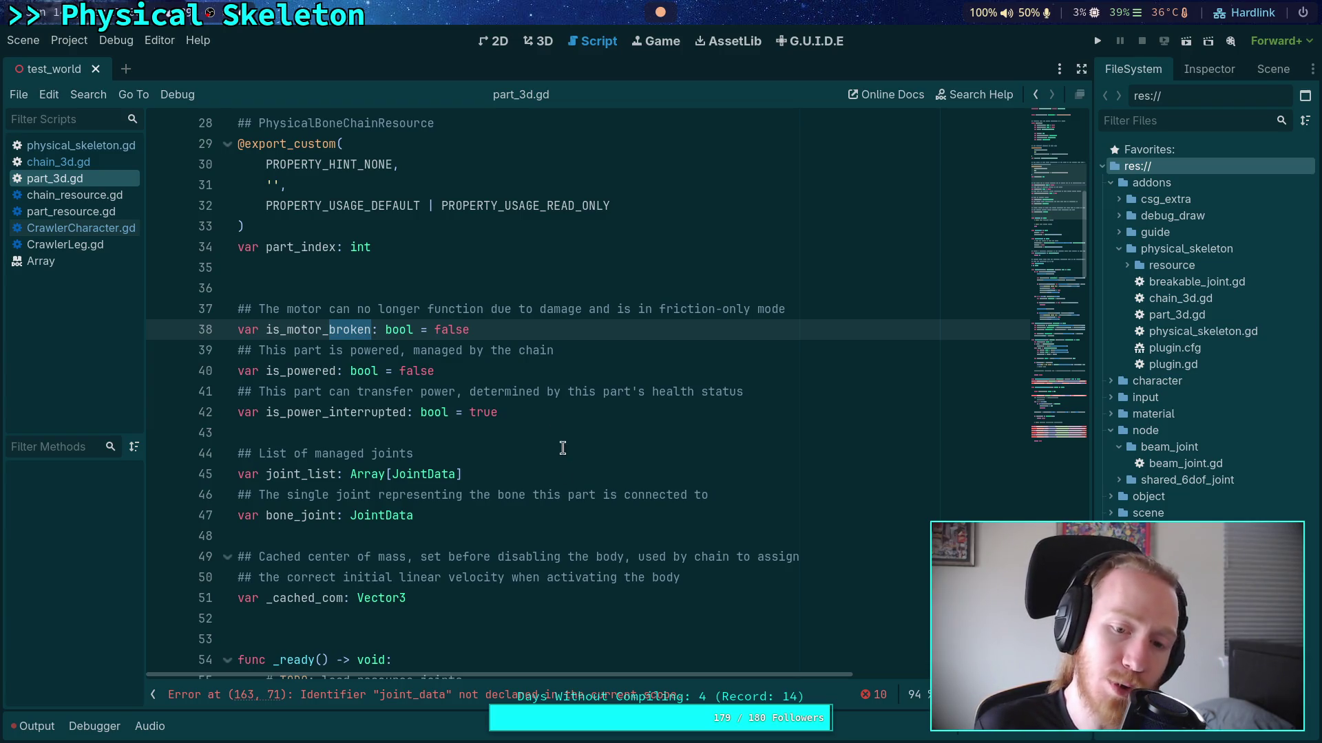
{"action": "scroll", "coordinate": [563, 448], "scroll_direction": "down", "scroll_amount": 5}
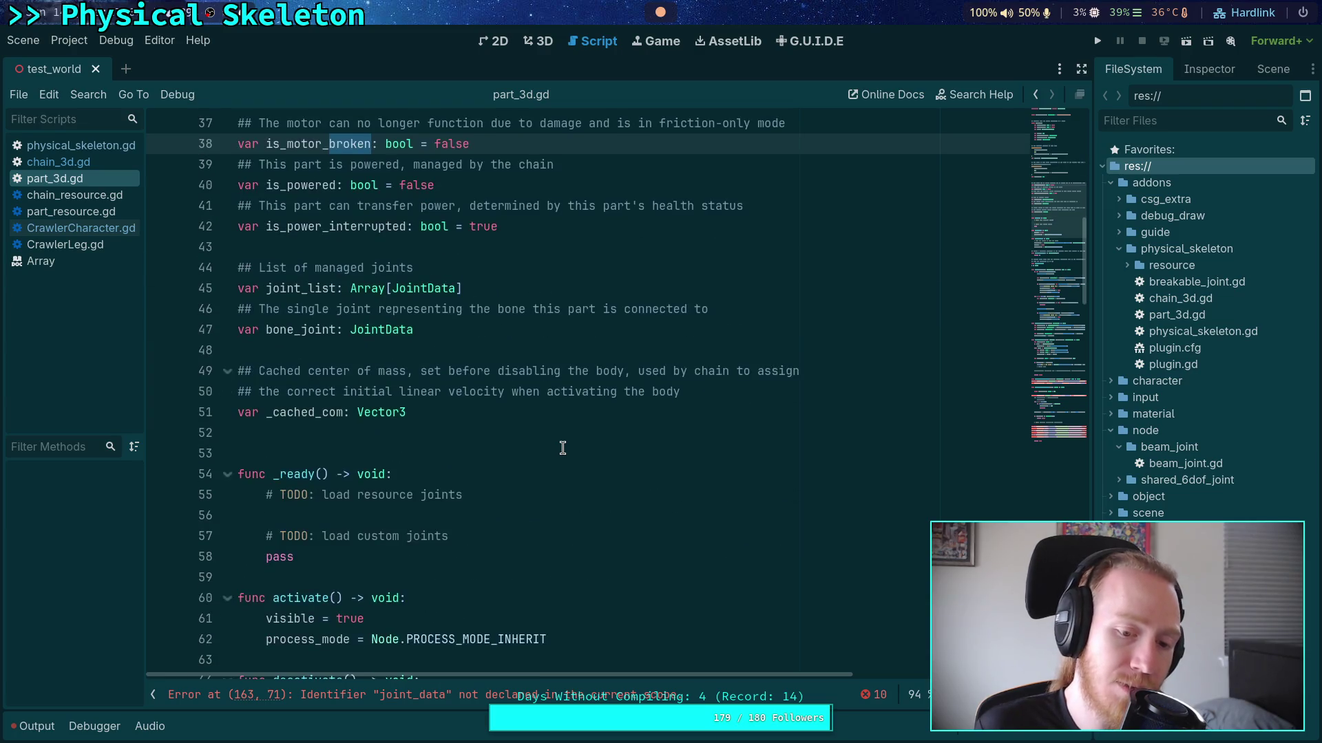
{"action": "scroll", "coordinate": [563, 448], "scroll_direction": "down", "scroll_amount": 4}
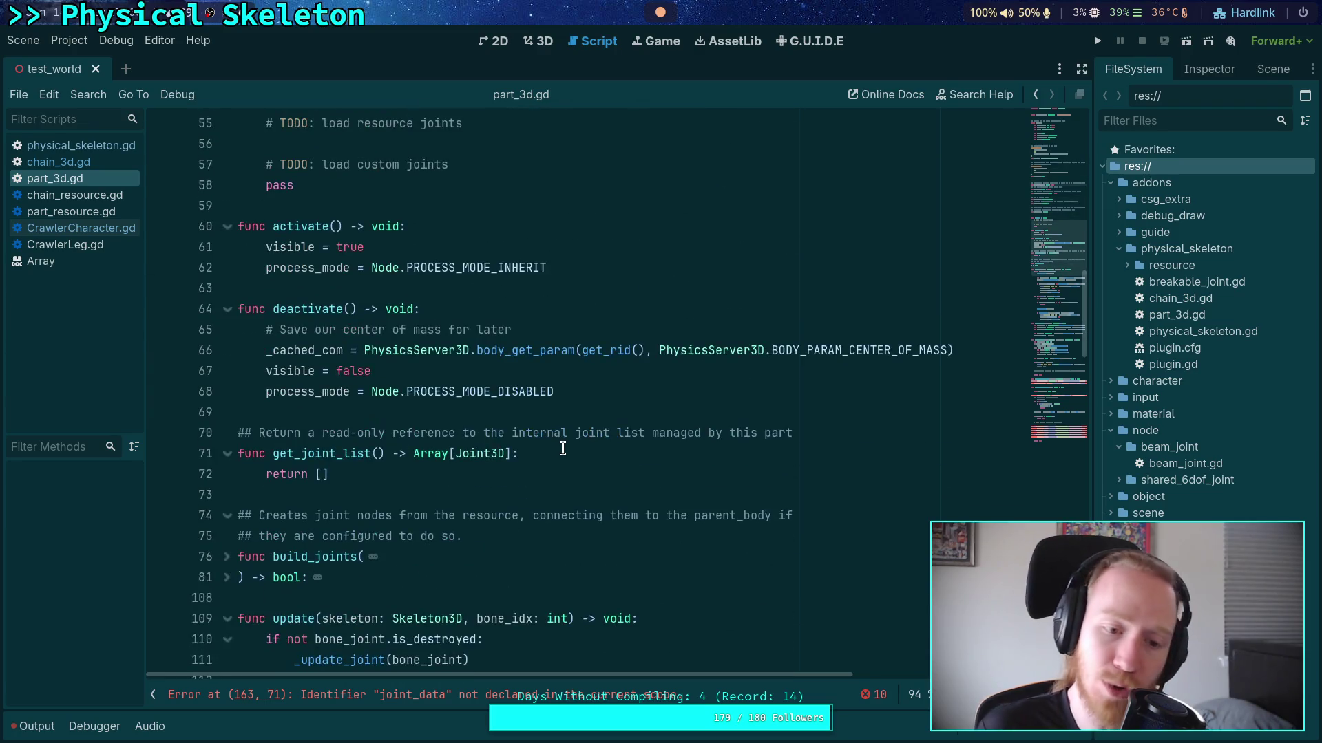
{"action": "scroll", "coordinate": [562, 448], "scroll_direction": "up", "scroll_amount": 9}
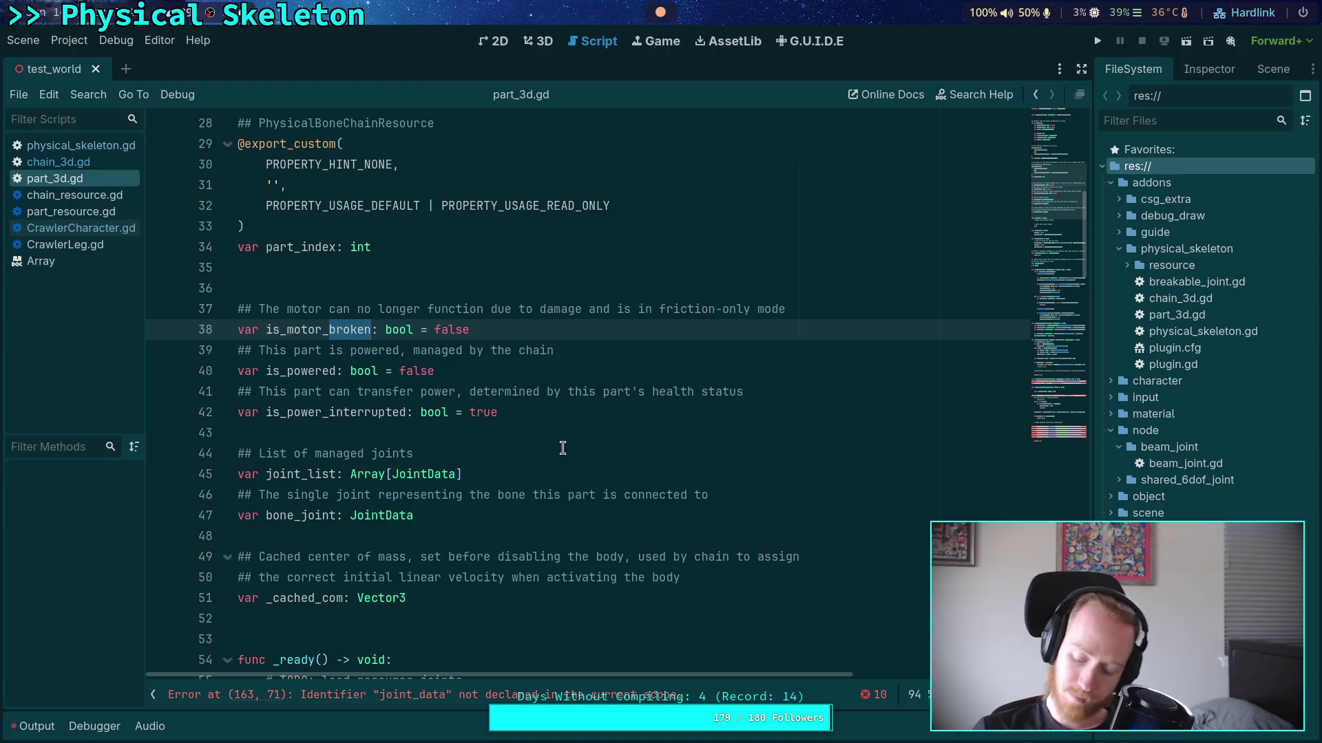
{"action": "type", "text": "running"}
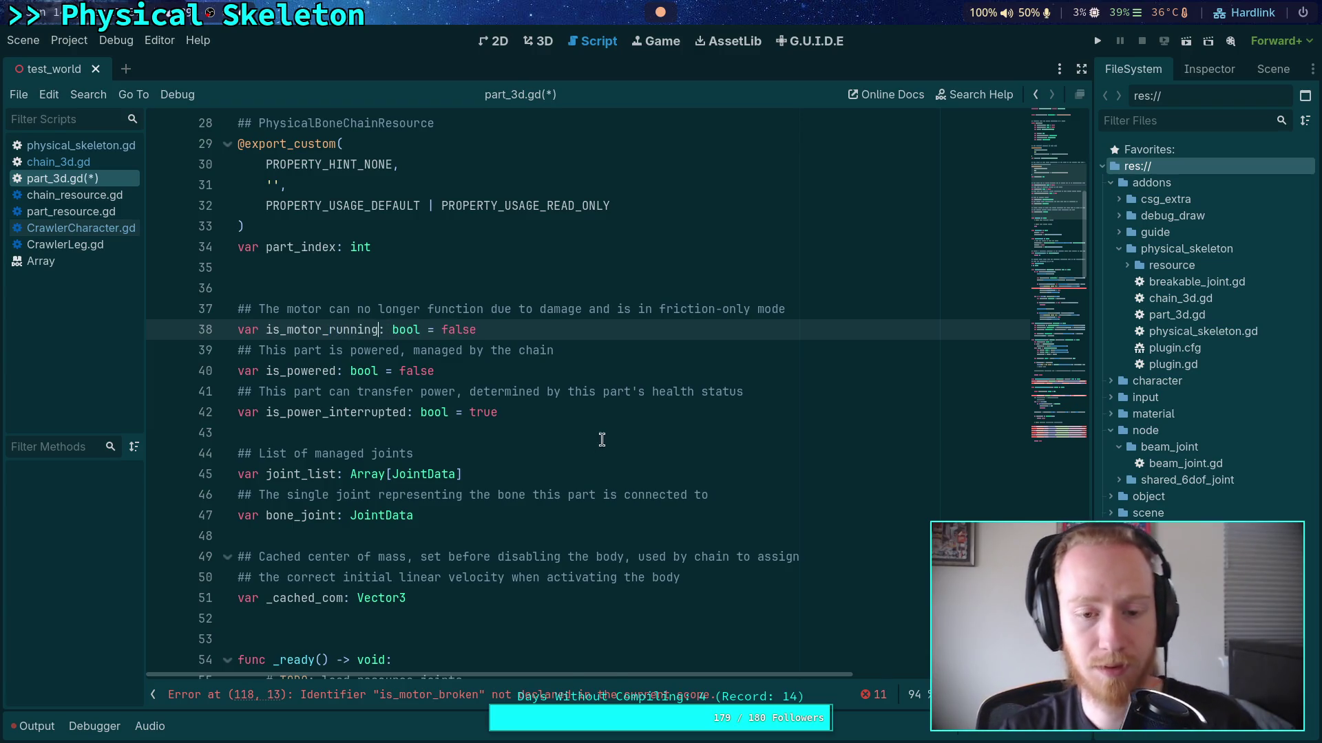
{"action": "key", "text": "ctrl+z"}
{"action": "left_click", "coordinate": [529, 427]}
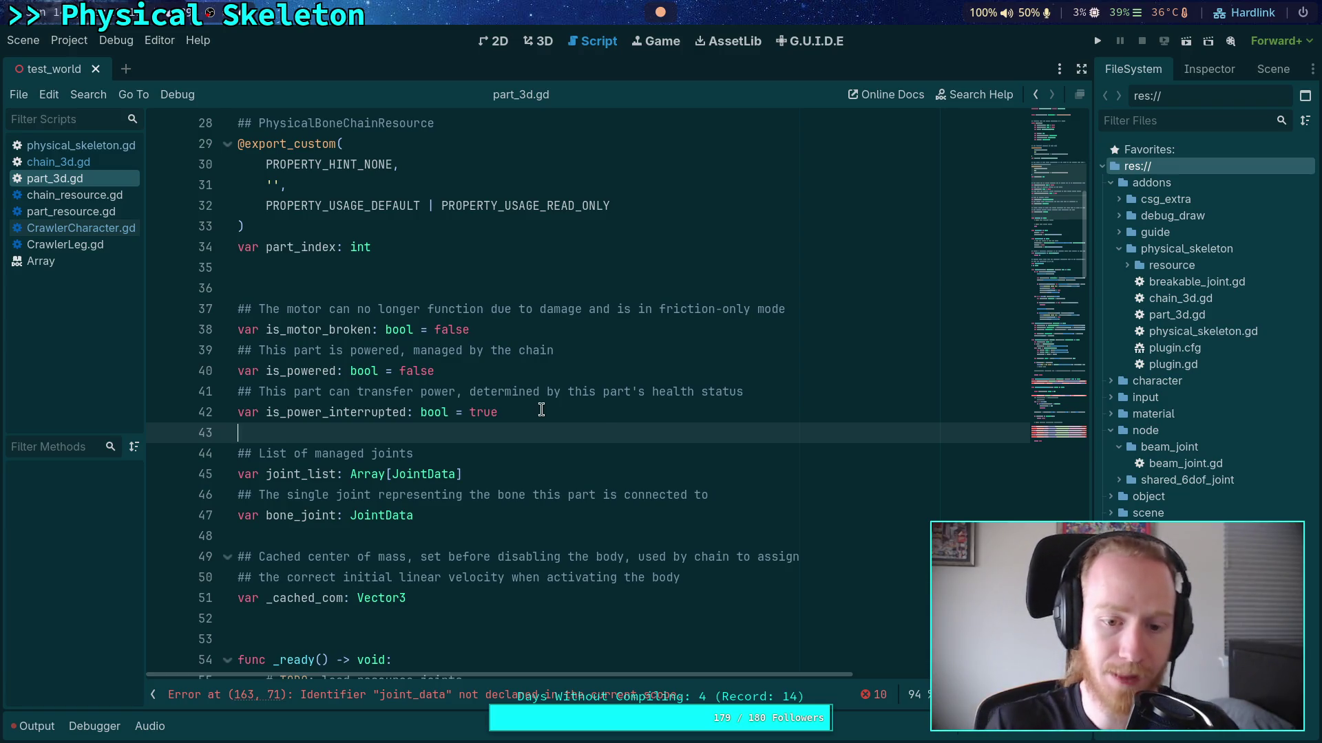
Declare 'var is_using_power: bool = false' below line 42 of part_3d.gd
{"action": "left_click", "coordinate": [520, 411]}
{"action": "key", "text": "Return"}
{"action": "type", "text": "var is_using_power: bool "}
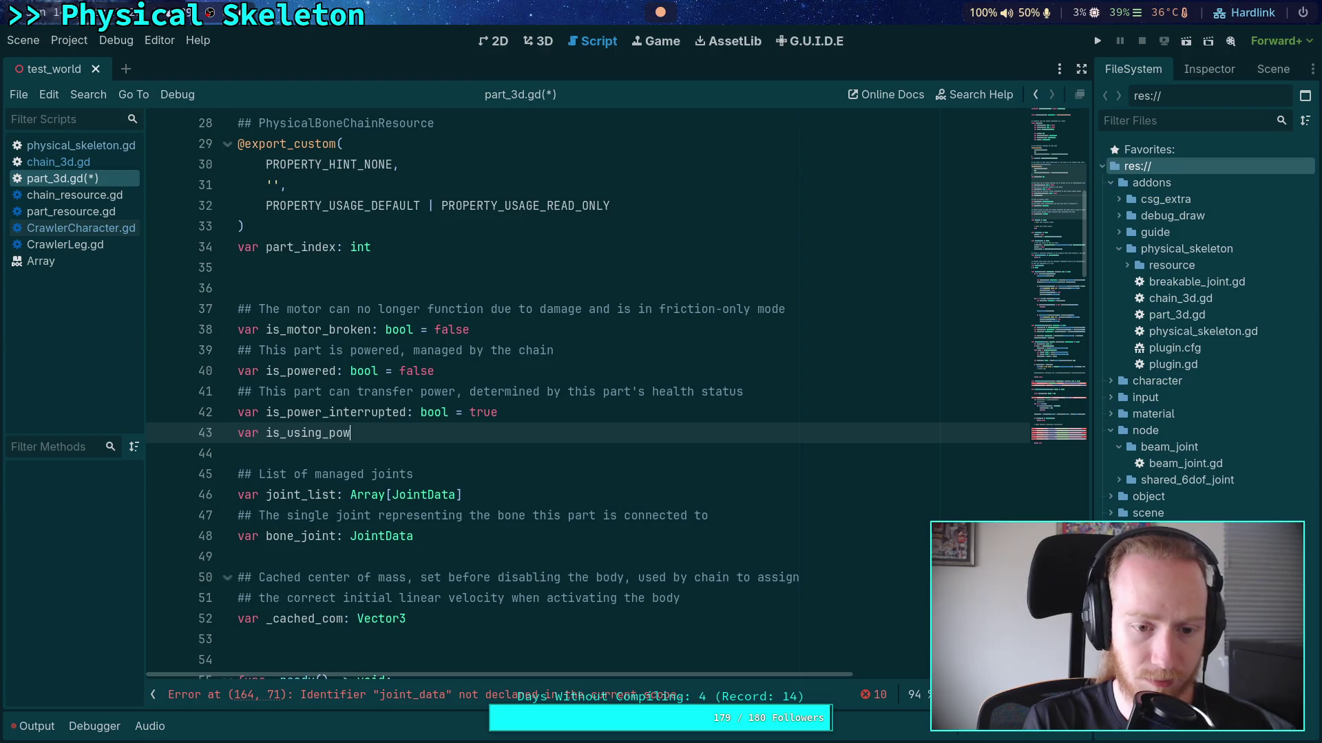
{"action": "type", "text": "= falsu"}
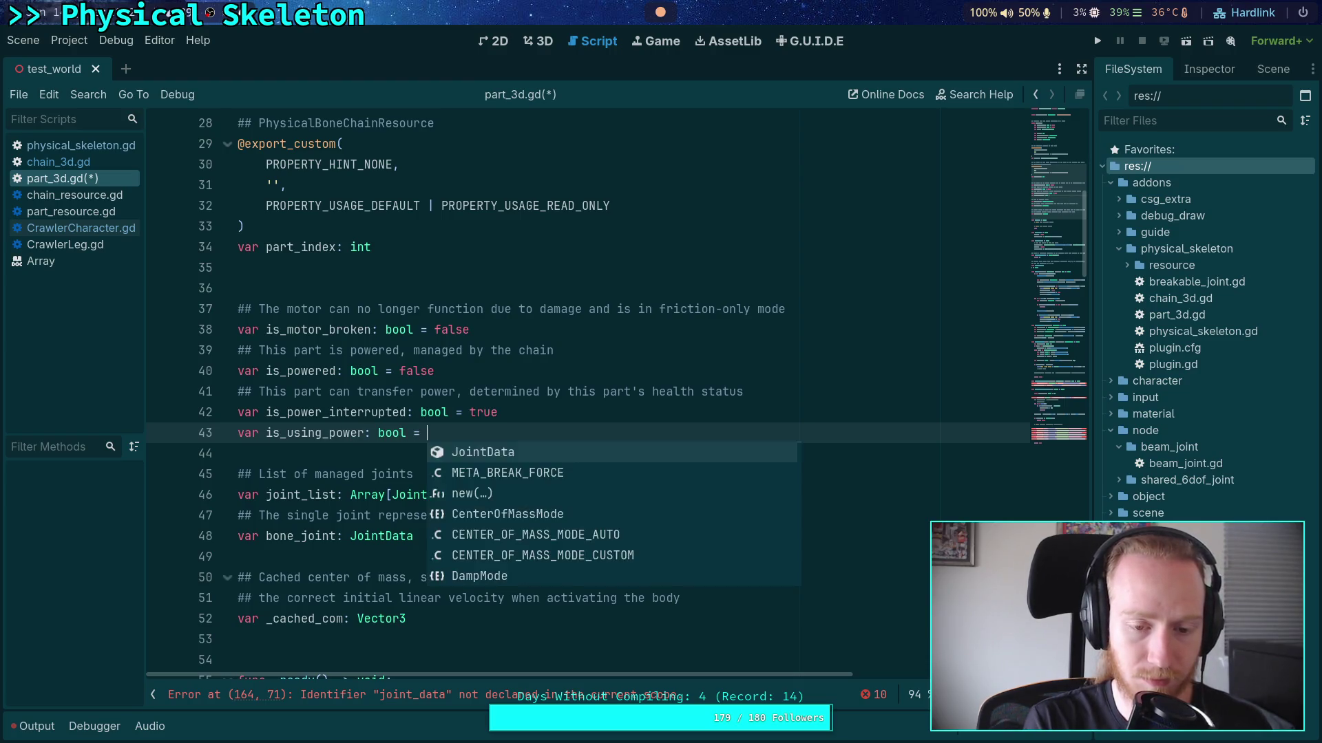
{"action": "key", "text": "BackSpace"}
{"action": "type", "text": "e"}
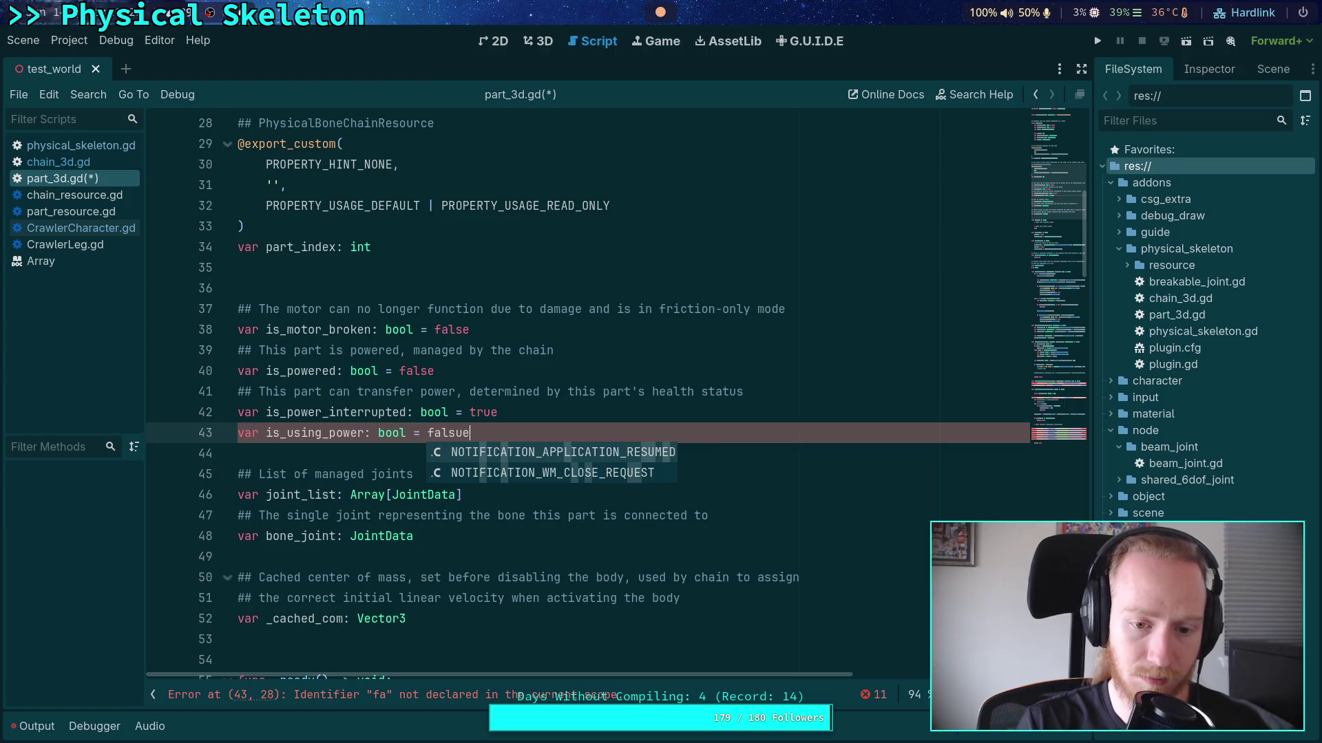
{"action": "key", "text": "Escape"}
{"action": "key", "text": "Up"}
{"action": "key", "text": "Return"}
{"action": "key", "text": "BackSpace"}
{"action": "key", "text": "ctrl+z"}
{"action": "key", "text": "BackSpace"}
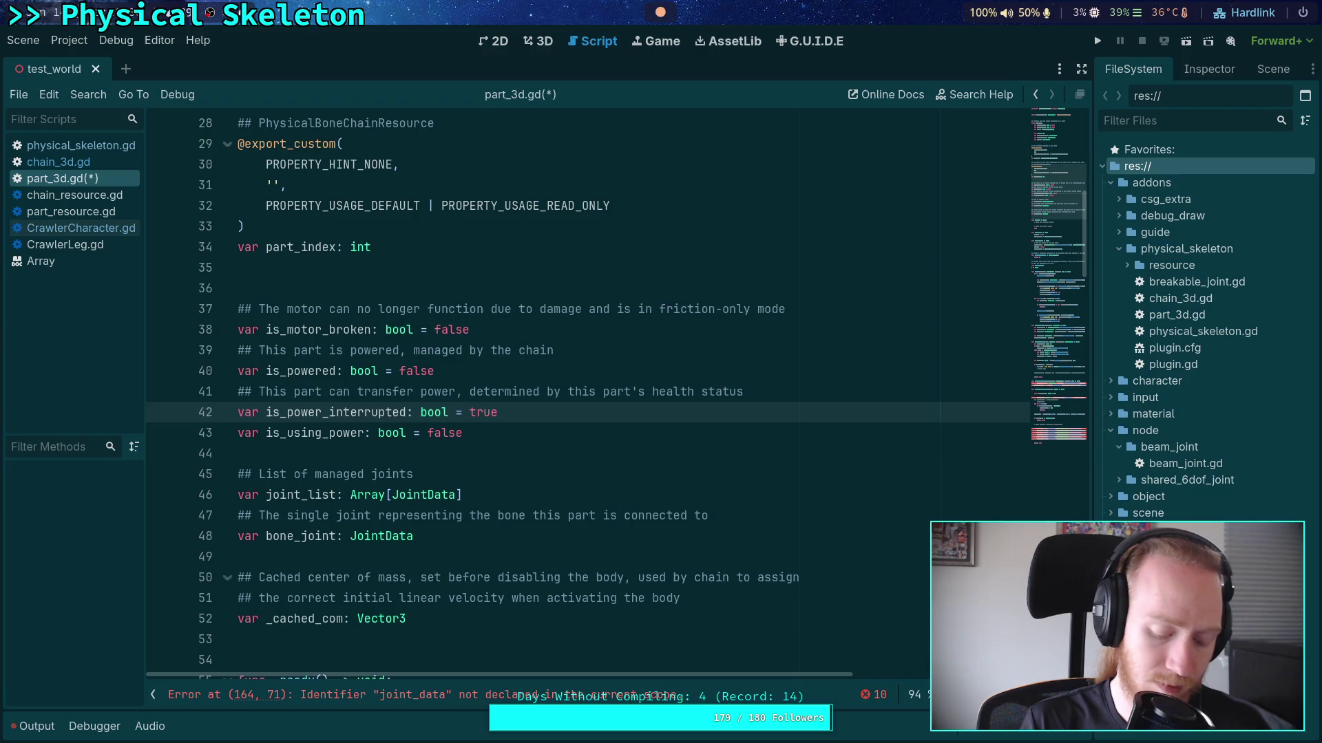
Add the comment '## This part is using power, set to false when motors are disabled/ destroyed', then open physical_skeleton.gd
{"action": "key", "text": "End"}
{"action": "key", "text": "Return"}
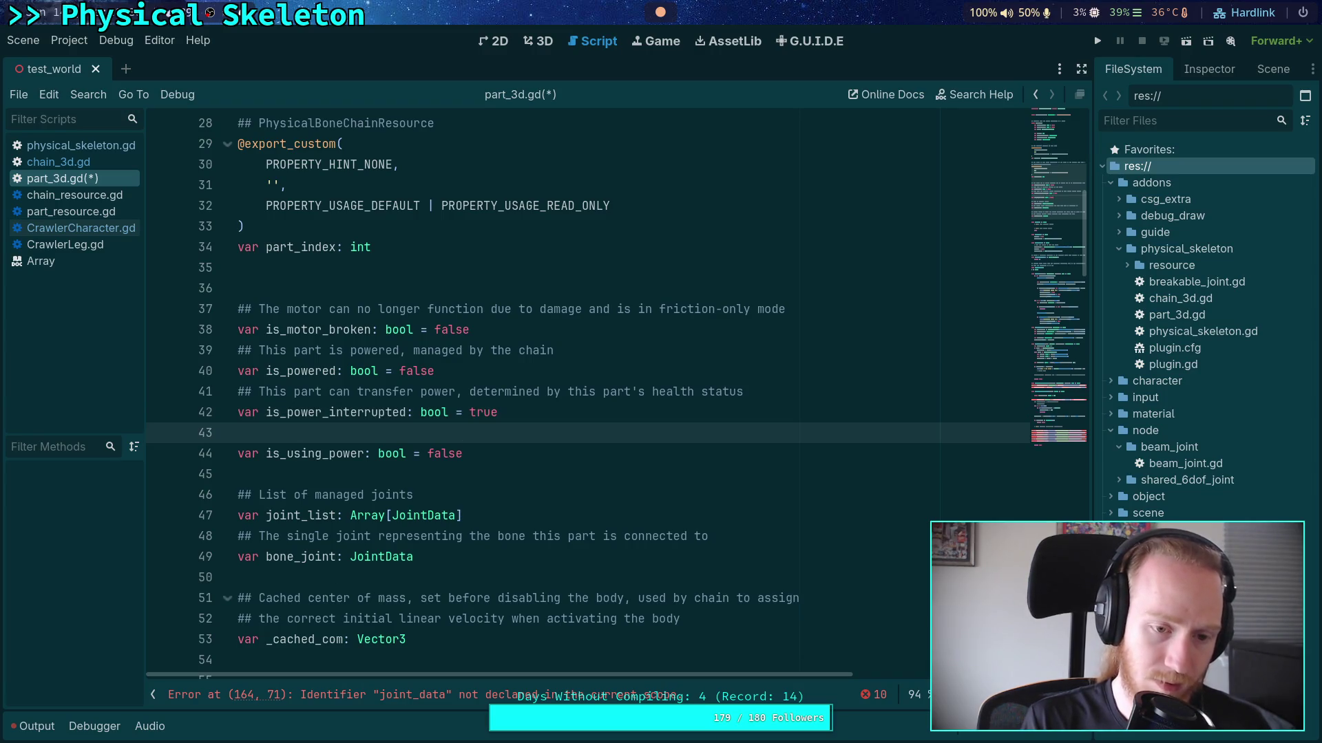
{"action": "type", "text": "## T"}
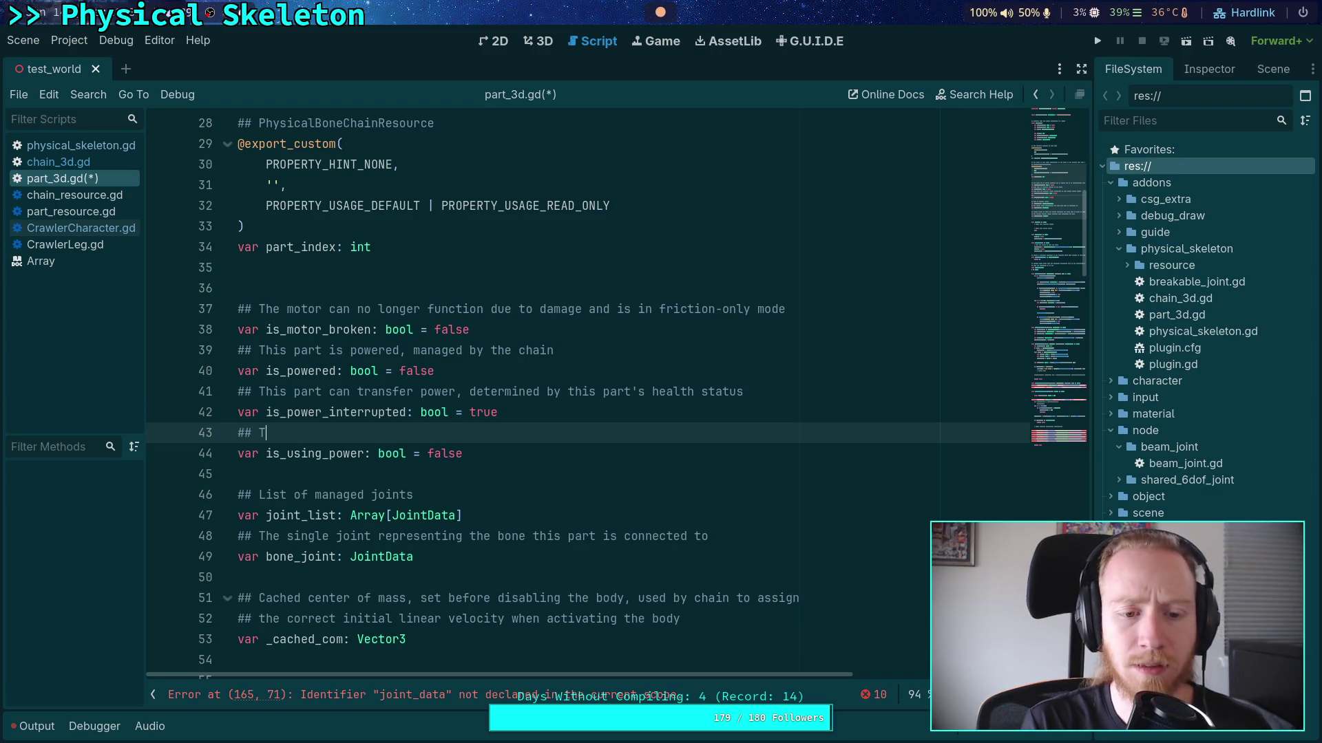
{"action": "type", "text": "his part is "}
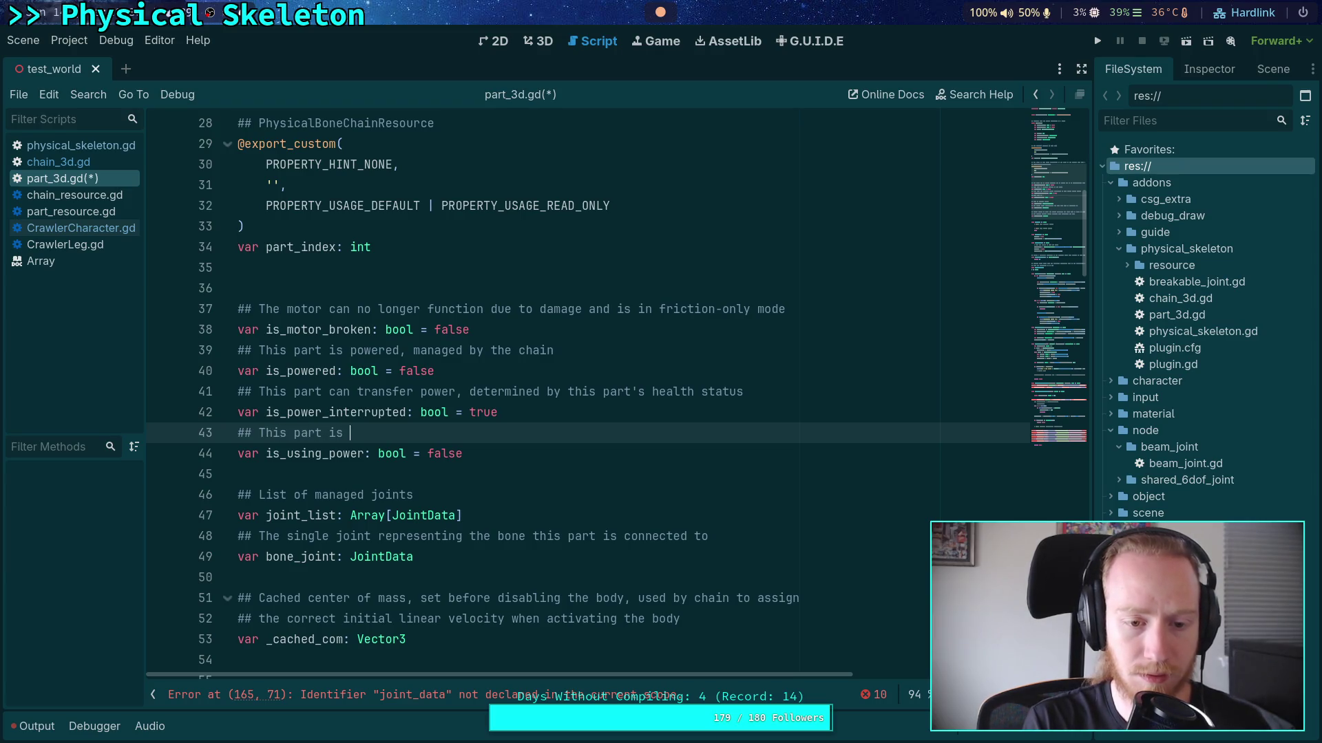
{"action": "type", "text": "activel"}
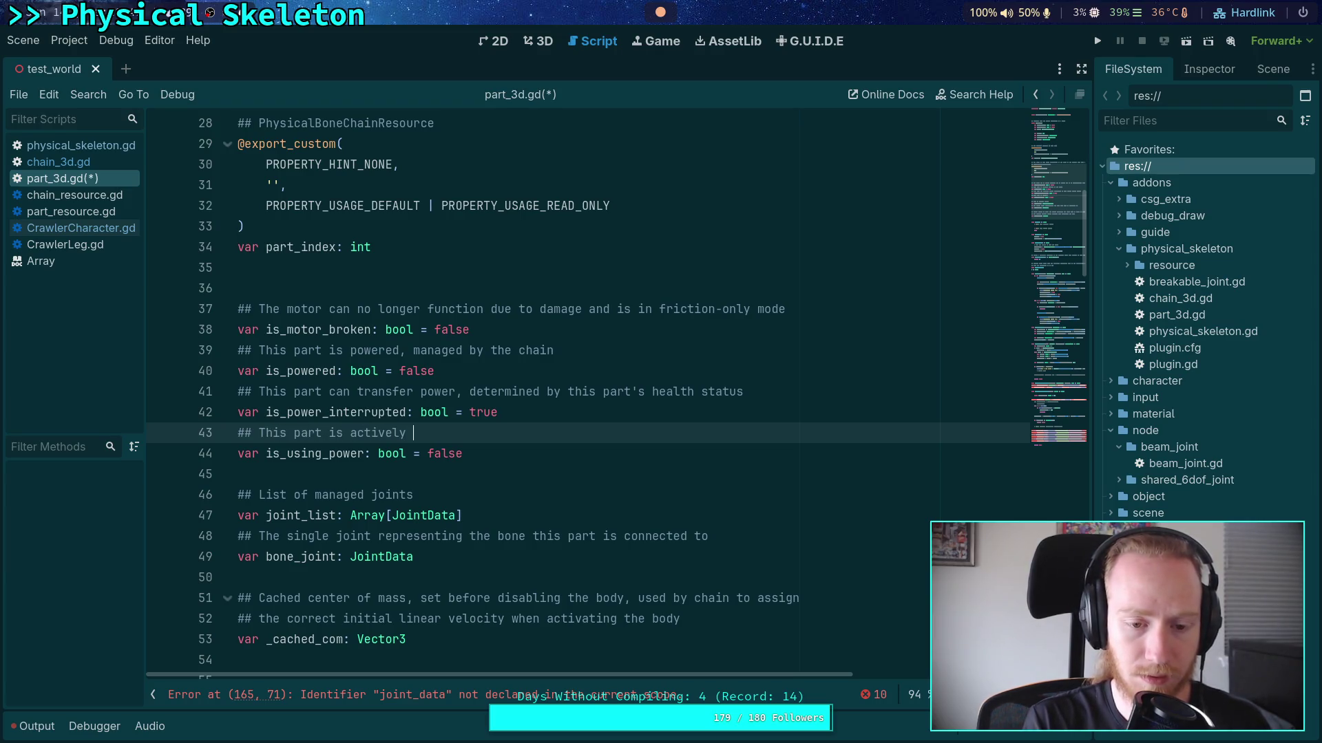
{"action": "key", "text": "BackSpace"}
{"action": "key", "text": "BackSpace"}
{"action": "key", "text": "BackSpace"}
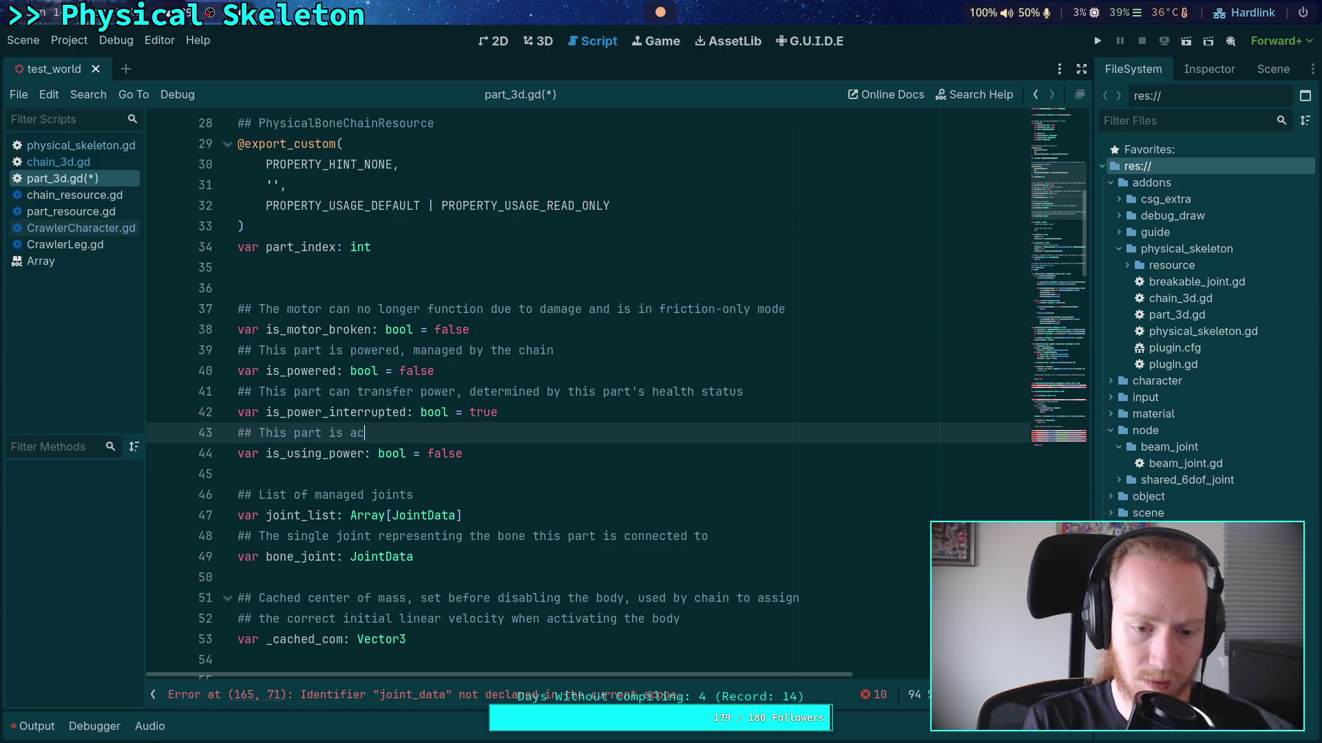
{"action": "type", "text": "using "}
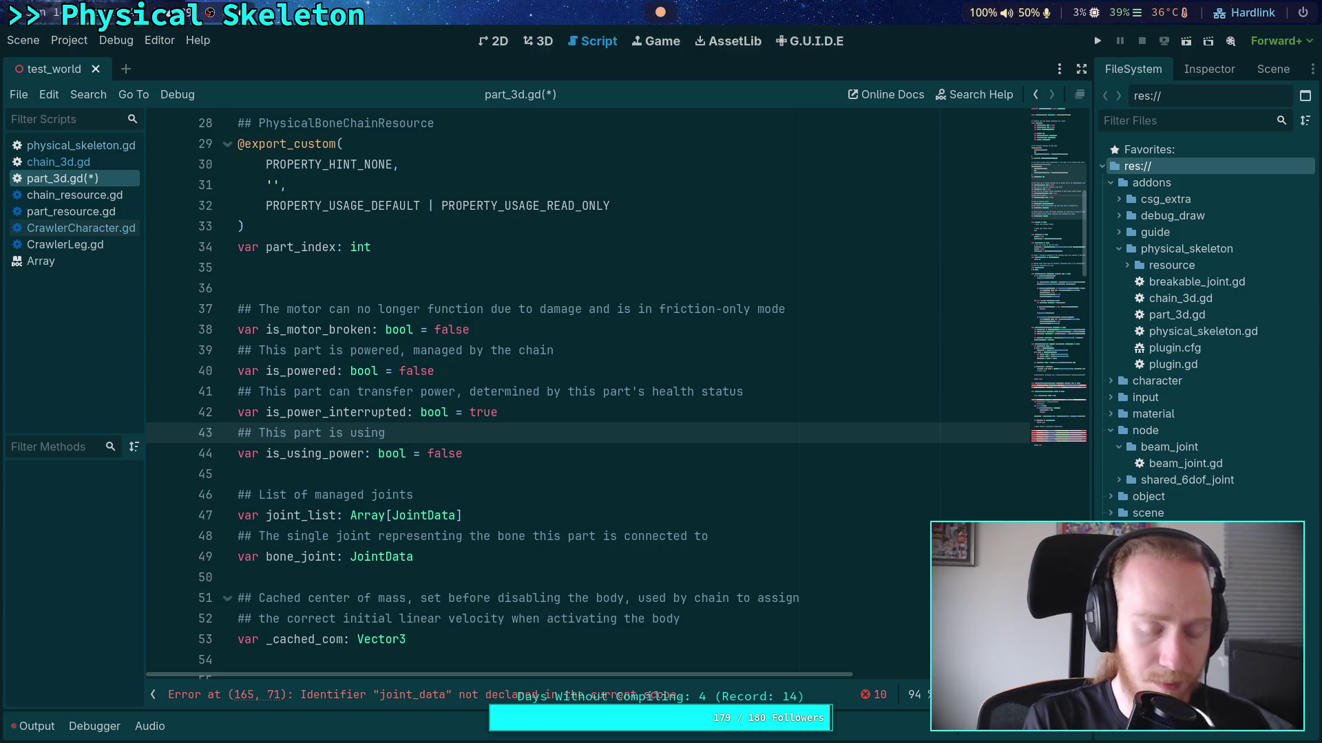
{"action": "type", "text": "power"}
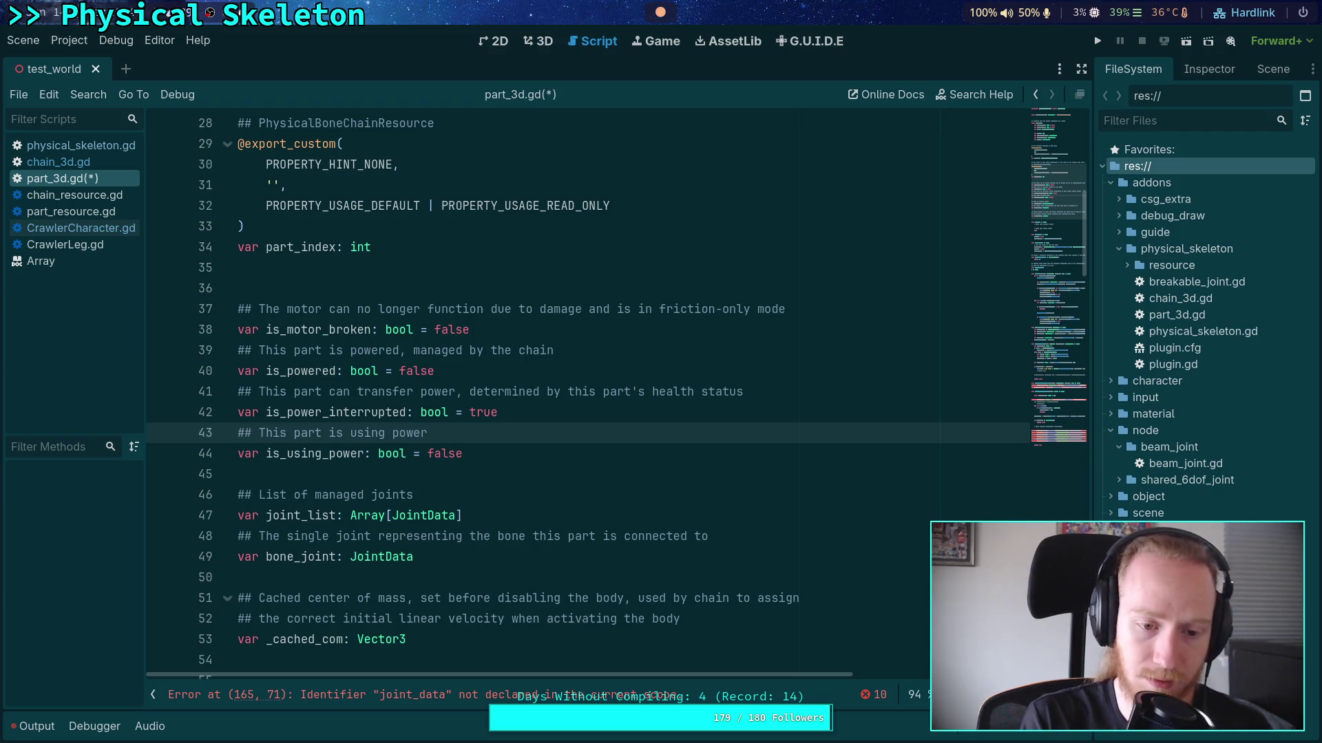
{"action": "type", "text": ", set to false when motors are "}
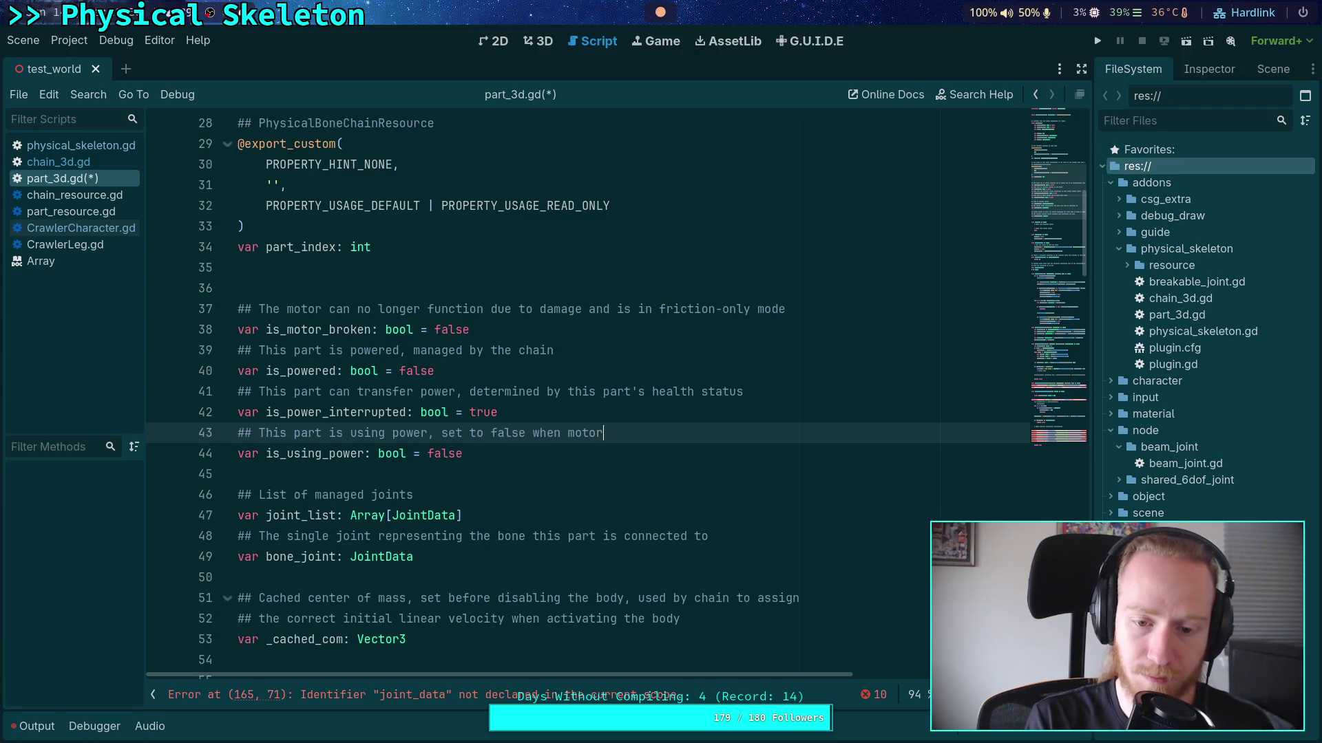
{"action": "type", "text": "disabled"}
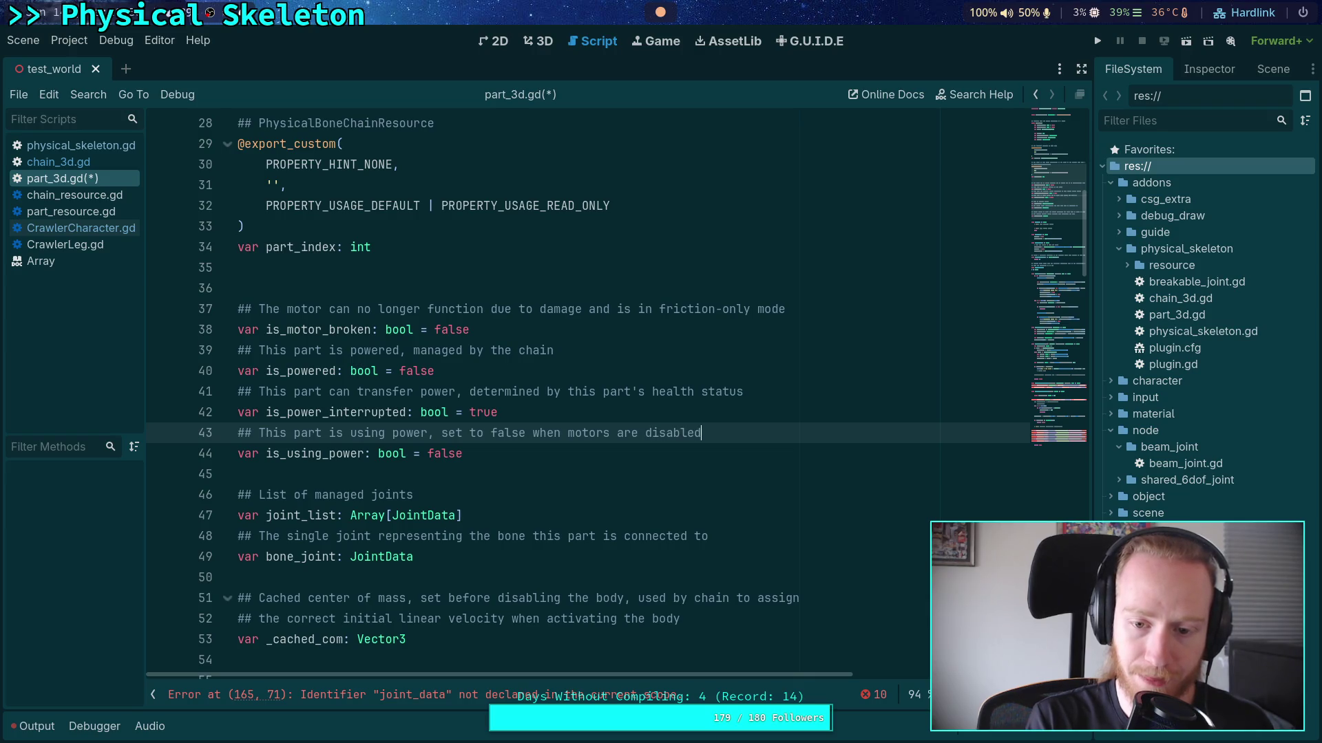
{"action": "type", "text": "/ destroyed"}
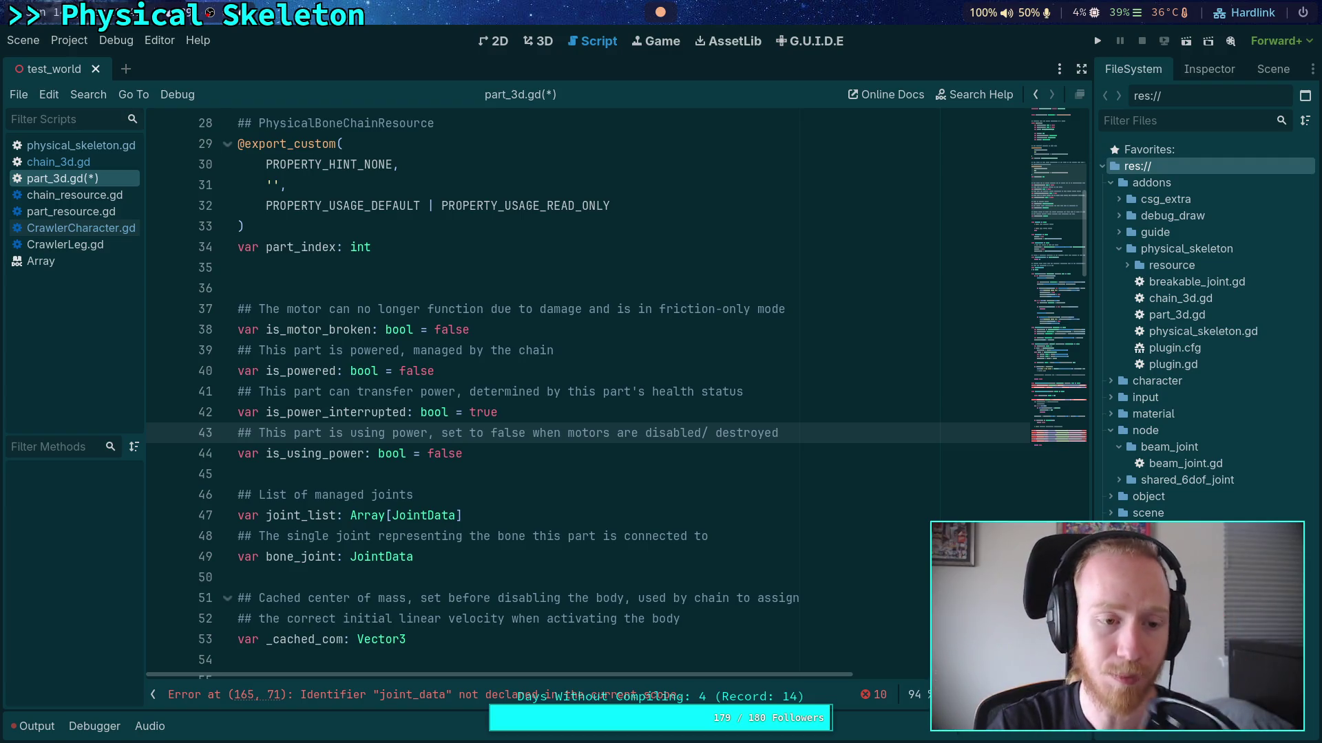
{"action": "left_click", "coordinate": [69, 146]}
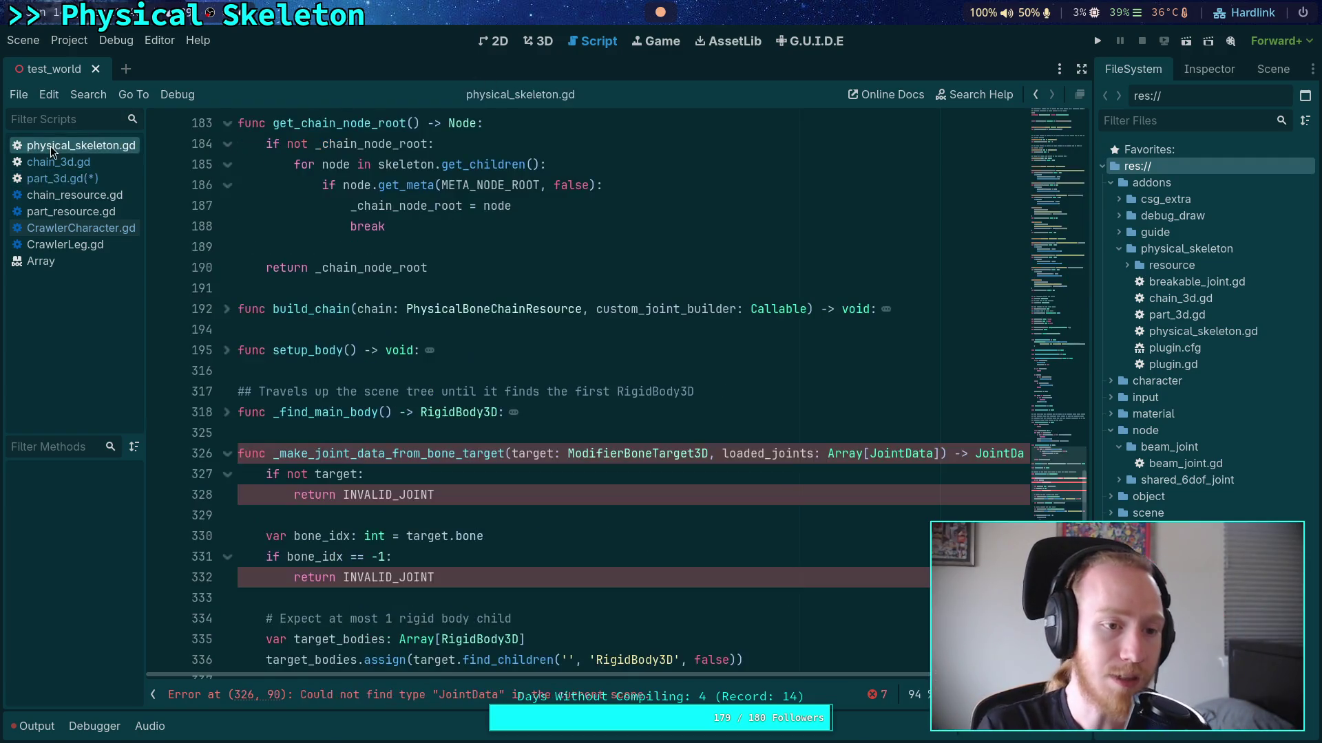
Search physical_skeleton.gd for is_powered and inspect the loop that checks it
{"action": "key", "text": "ctrl+f"}
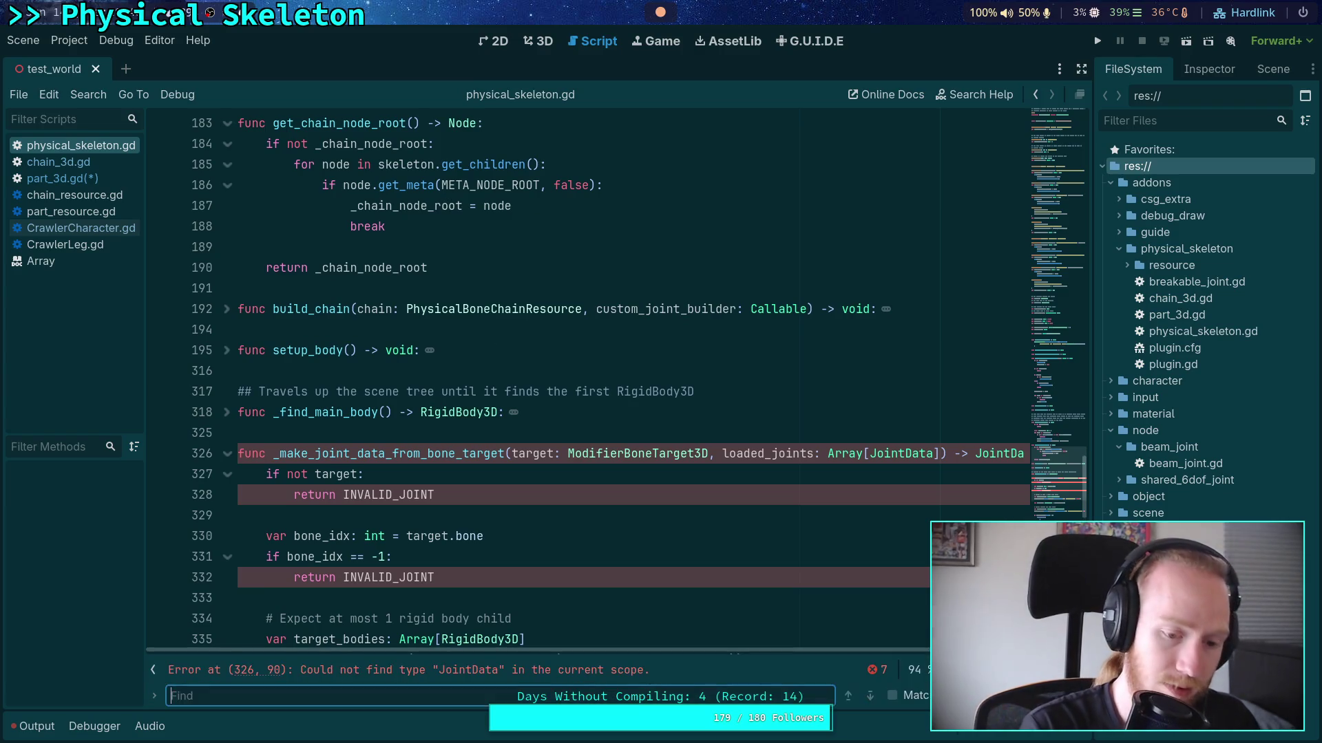
{"action": "type", "text": "is_powered"}
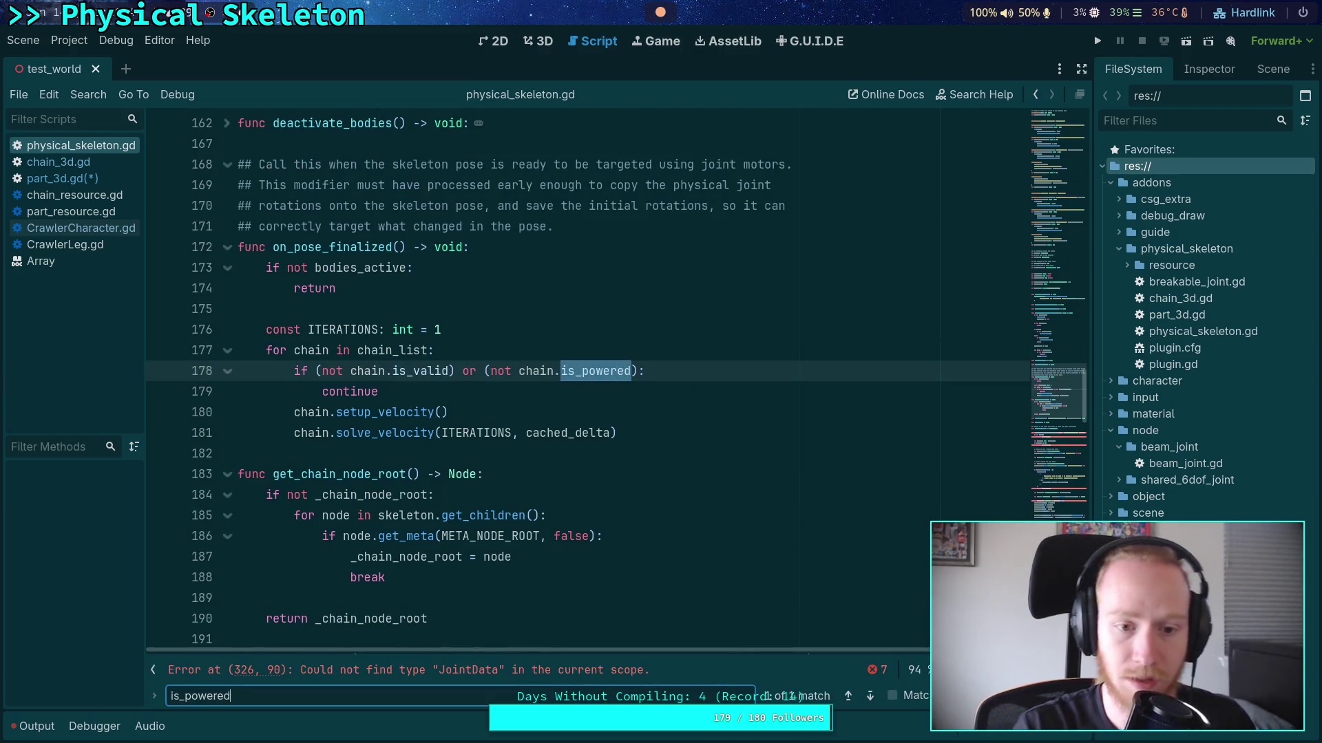
{"action": "left_click_drag", "start_coordinate": [653, 434], "coordinate": [279, 371]}
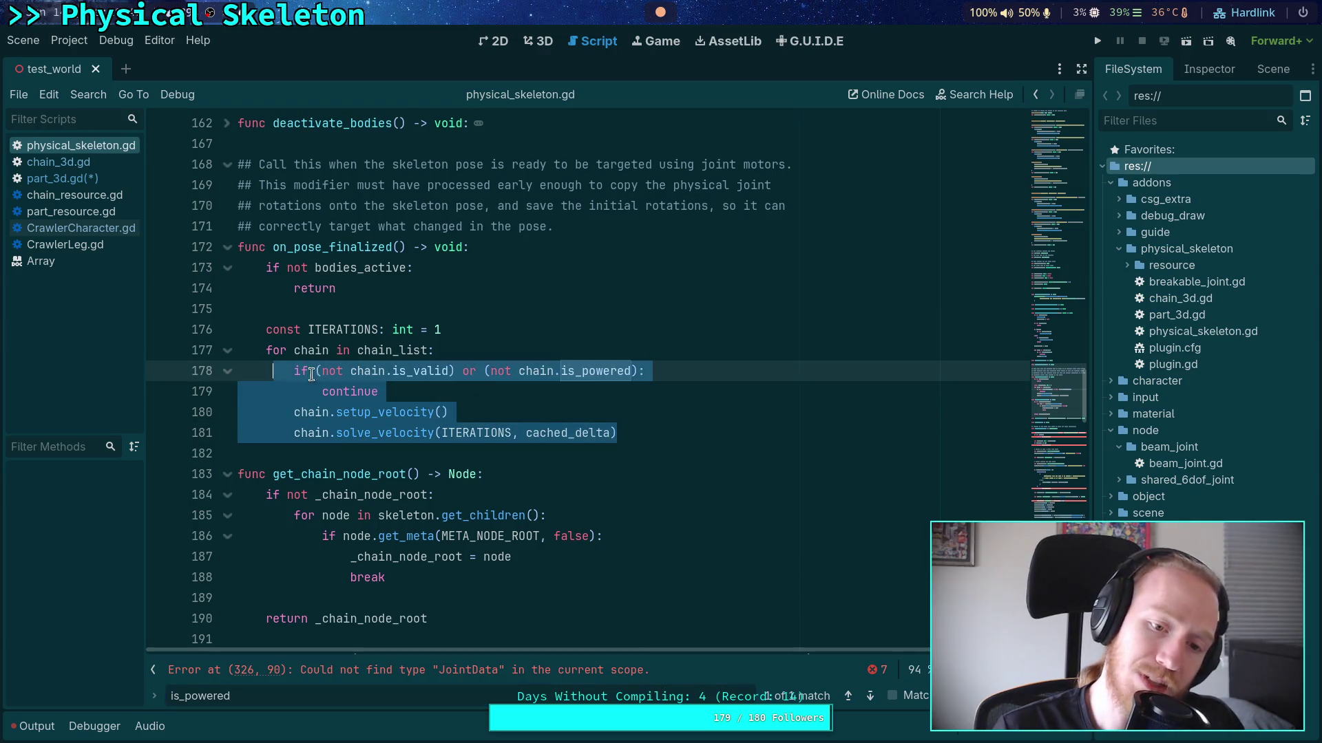
{"action": "left_click", "coordinate": [443, 411]}
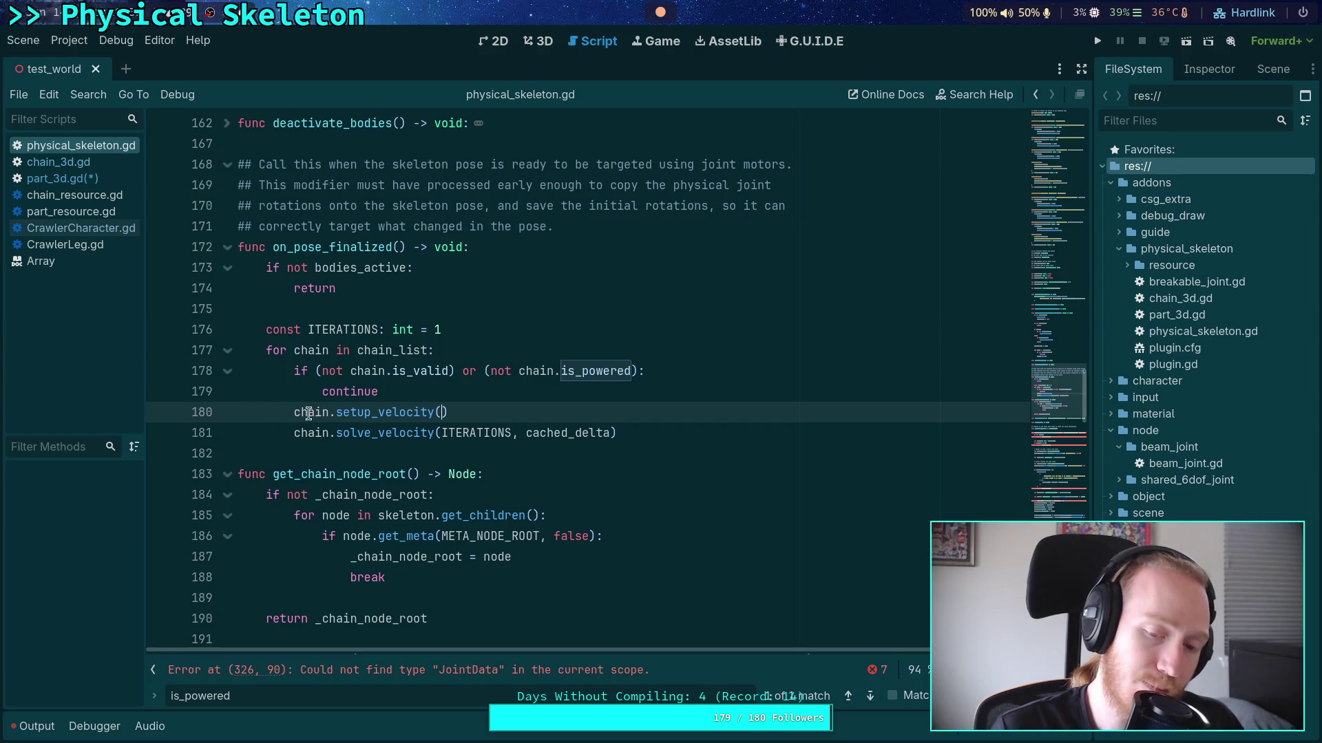
Switch to chain_3d.gd and scroll up to its is_powered declaration
{"action": "left_click", "coordinate": [104, 178]}
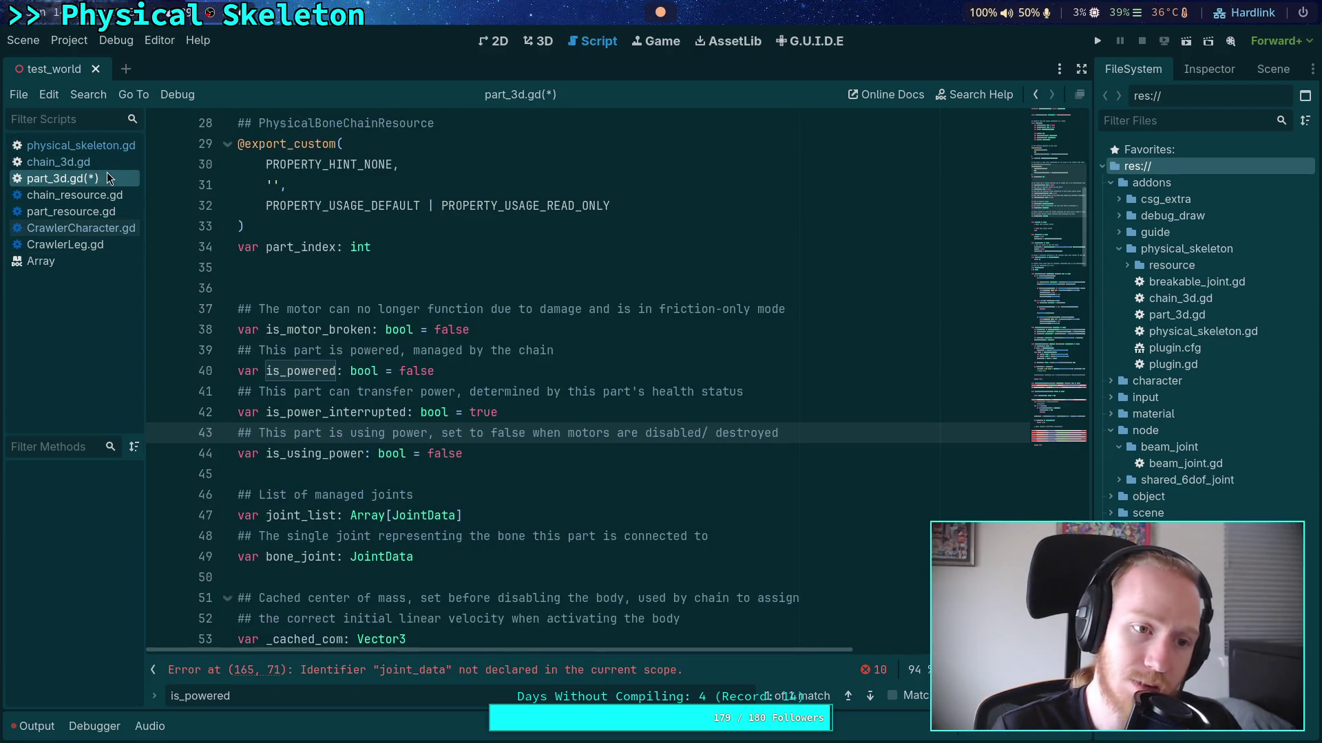
{"action": "left_click", "coordinate": [114, 162]}
{"action": "scroll", "coordinate": [458, 446], "scroll_direction": "down", "scroll_amount": 2}
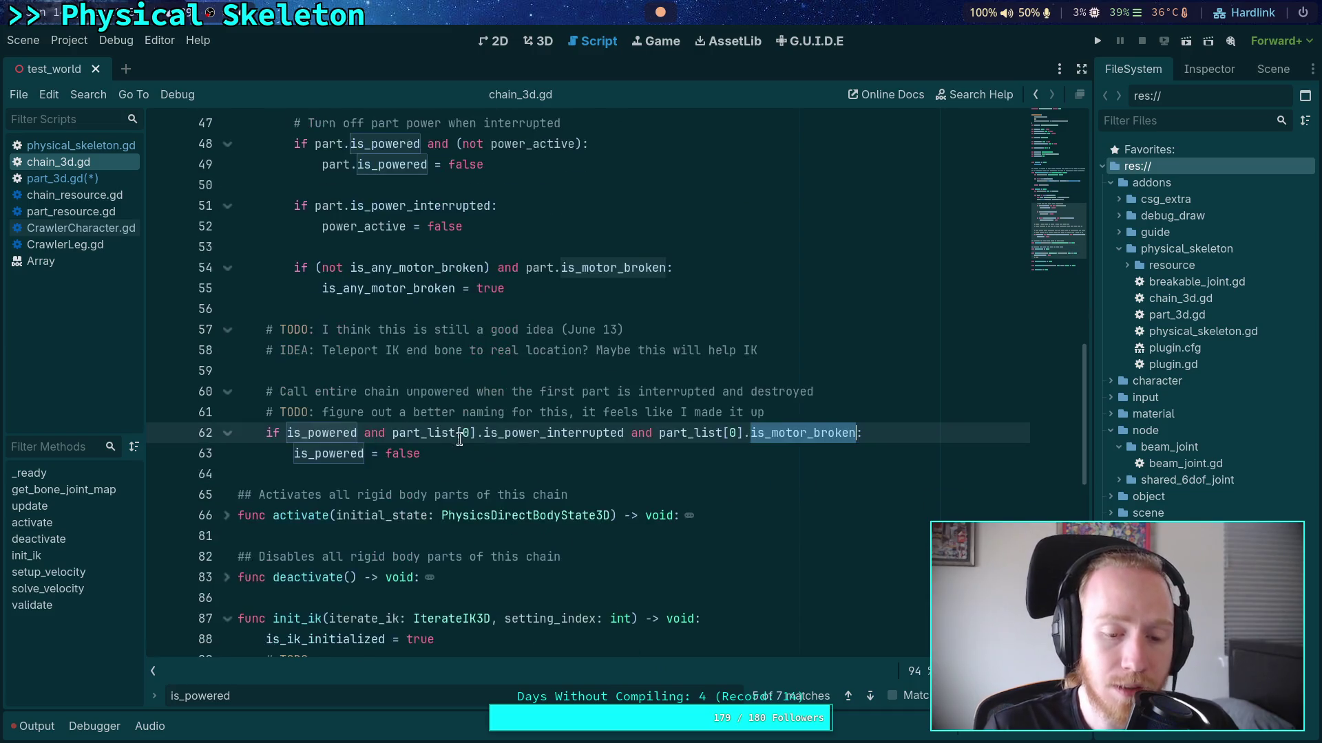
{"action": "left_click", "coordinate": [464, 455]}
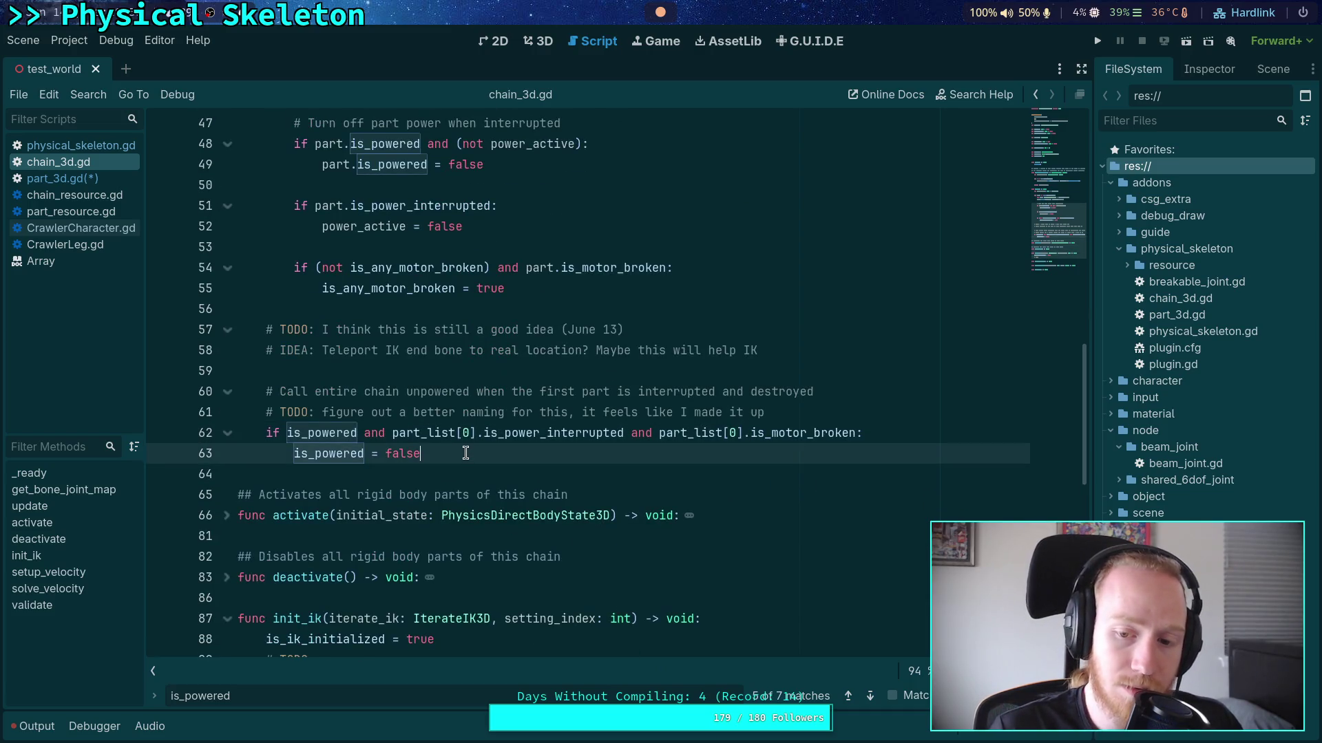
{"action": "scroll", "coordinate": [465, 453], "scroll_direction": "up", "scroll_amount": 2}
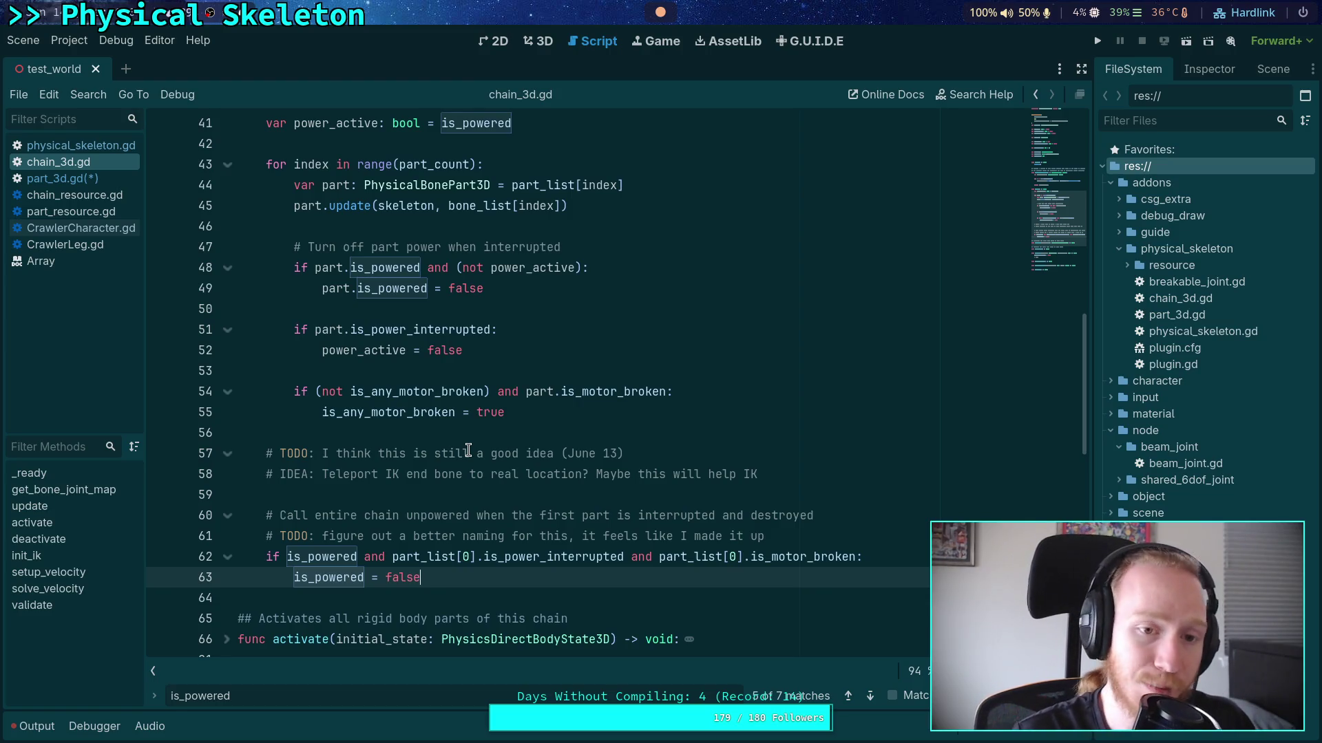
{"action": "scroll", "coordinate": [468, 450], "scroll_direction": "up", "scroll_amount": 6}
{"action": "scroll", "coordinate": [449, 428], "scroll_direction": "up", "scroll_amount": 3}
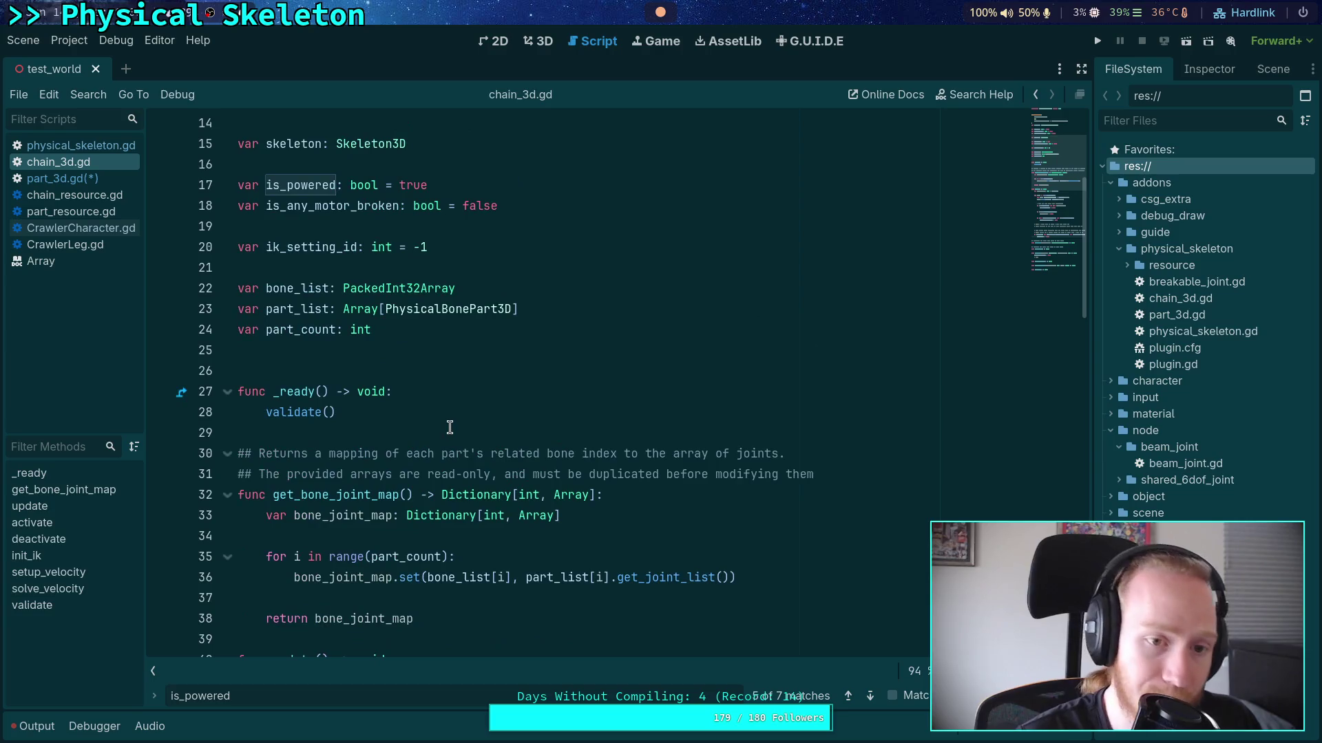
Rename is_powered on line 17 to is_using_power and change its default from true to false
{"action": "scroll", "coordinate": [450, 420], "scroll_direction": "up", "scroll_amount": 2}
{"action": "left_click", "coordinate": [417, 295]}
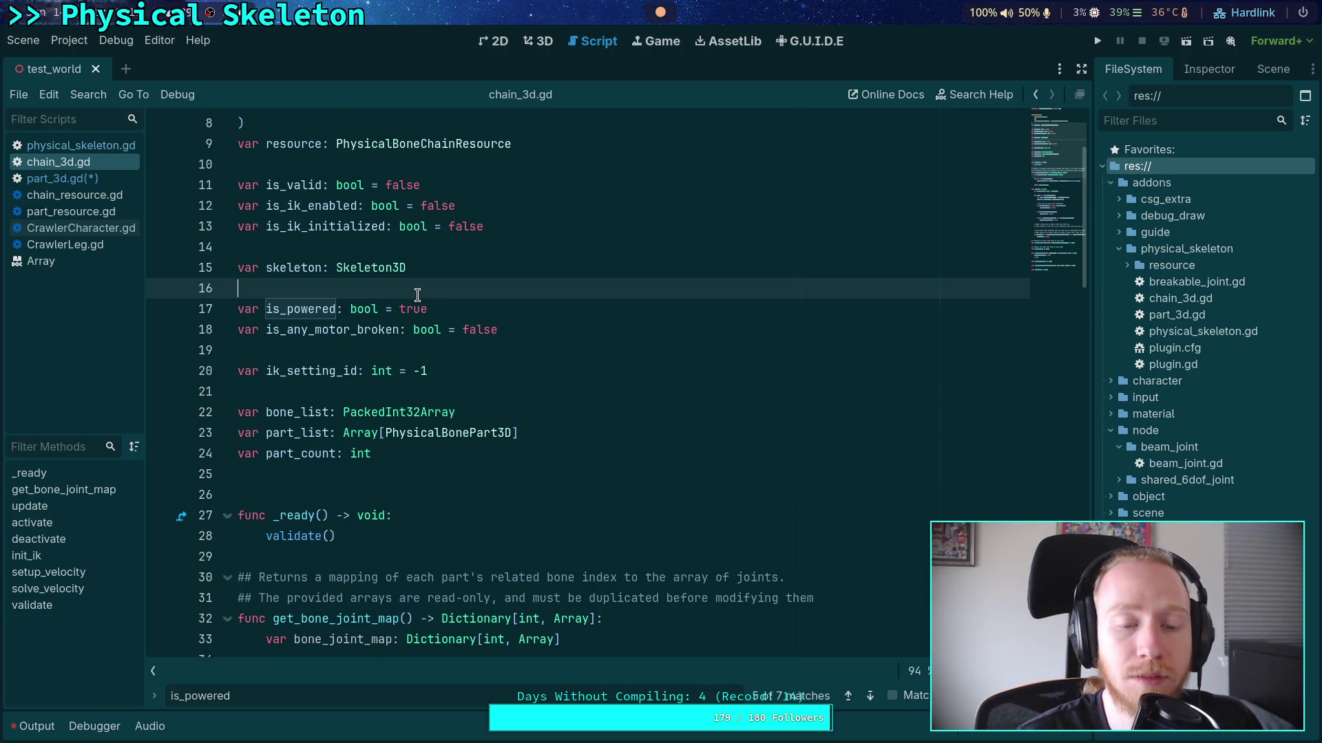
{"action": "left_click", "coordinate": [265, 309]}
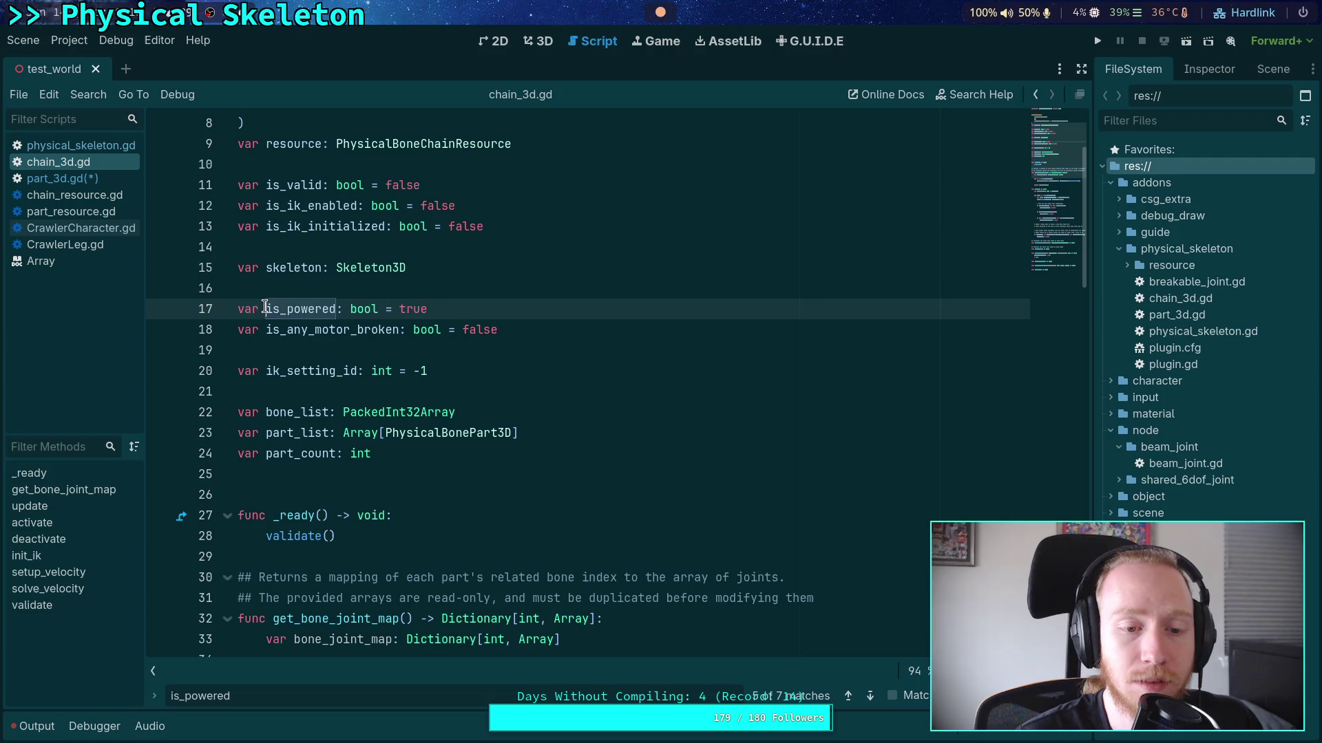
{"action": "left_click", "coordinate": [354, 294]}
{"action": "left_click_drag", "start_coordinate": [287, 310], "coordinate": [336, 310]}
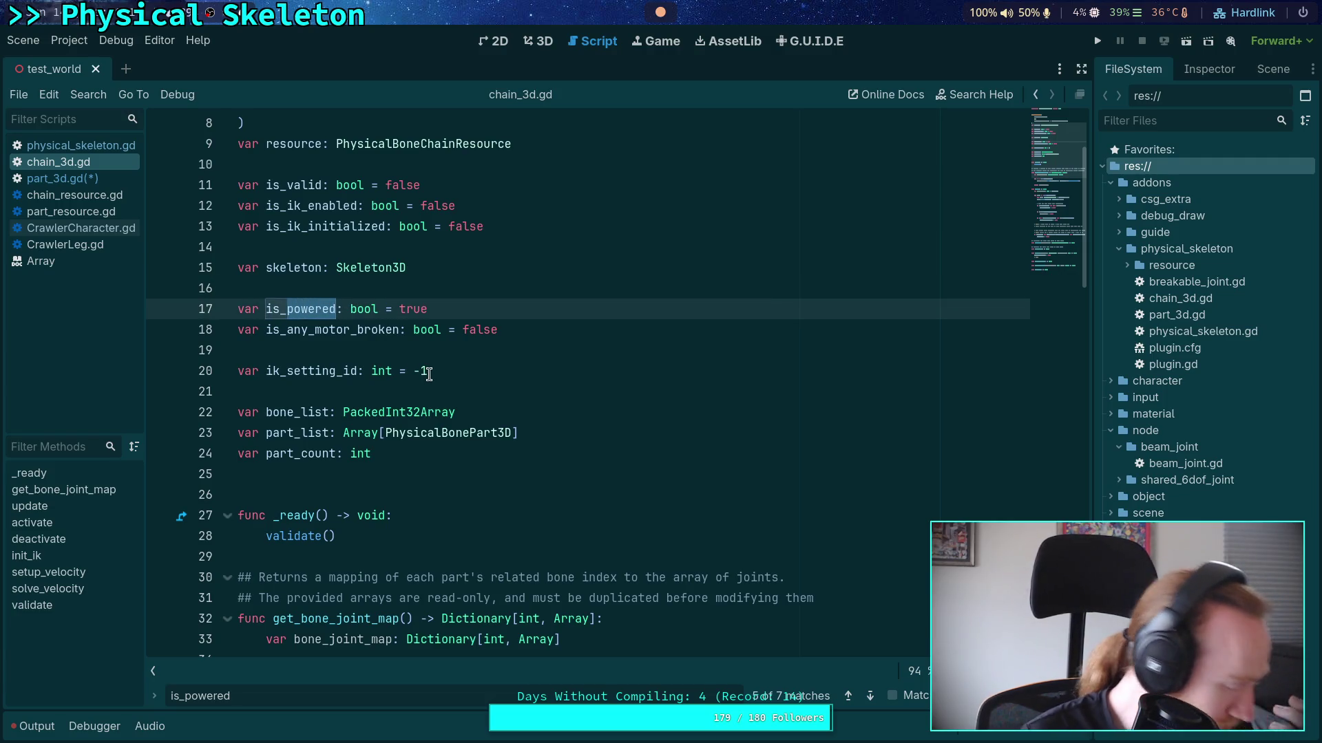
{"action": "left_click", "coordinate": [266, 333]}
{"action": "left_click_drag", "start_coordinate": [266, 314], "coordinate": [336, 310]}
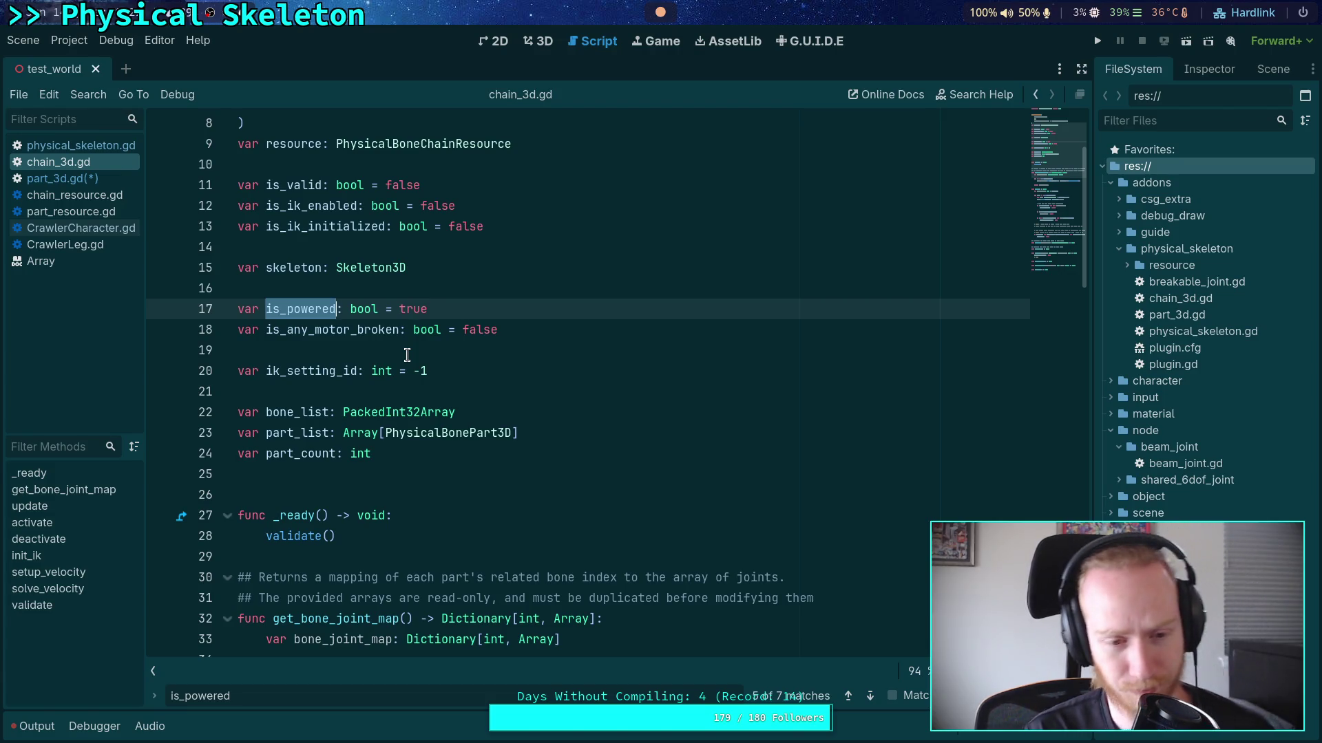
{"action": "type", "text": "is_using_"}
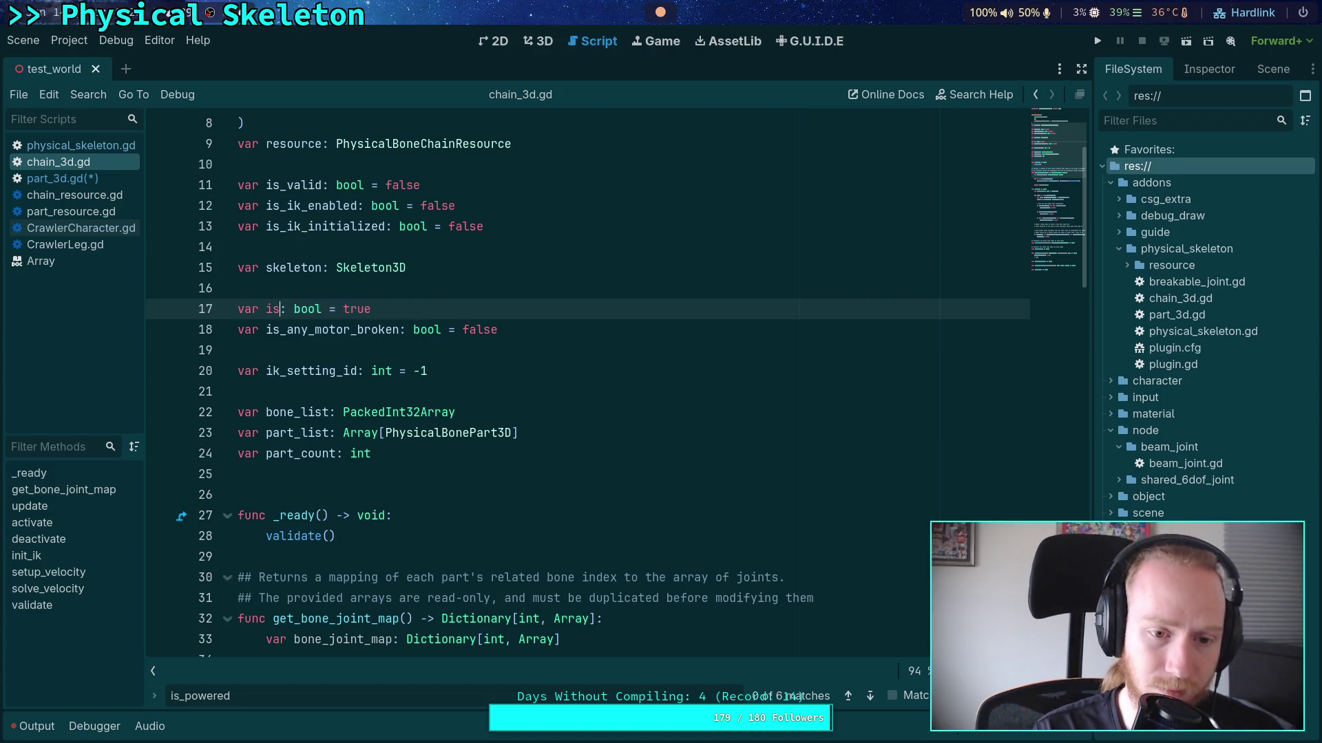
{"action": "type", "text": "power"}
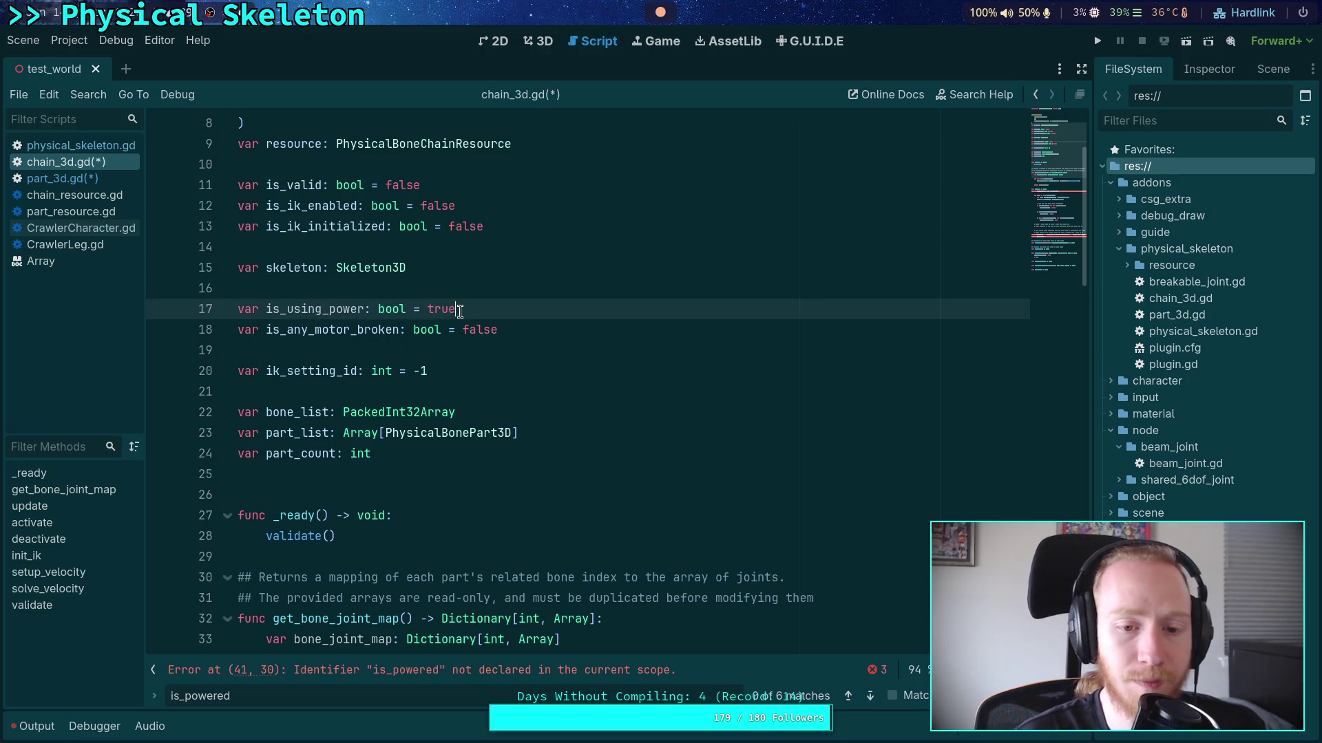
{"action": "double_click", "coordinate": [439, 310]}
{"action": "type", "text": "false"}
{"action": "key", "text": "Escape"}
Add comments '## This chain is using power for motors' and '## This chain has at least one broken motor'
{"action": "key", "text": "ctrl+shift+Return"}
{"action": "type", "text": "## This chain "}
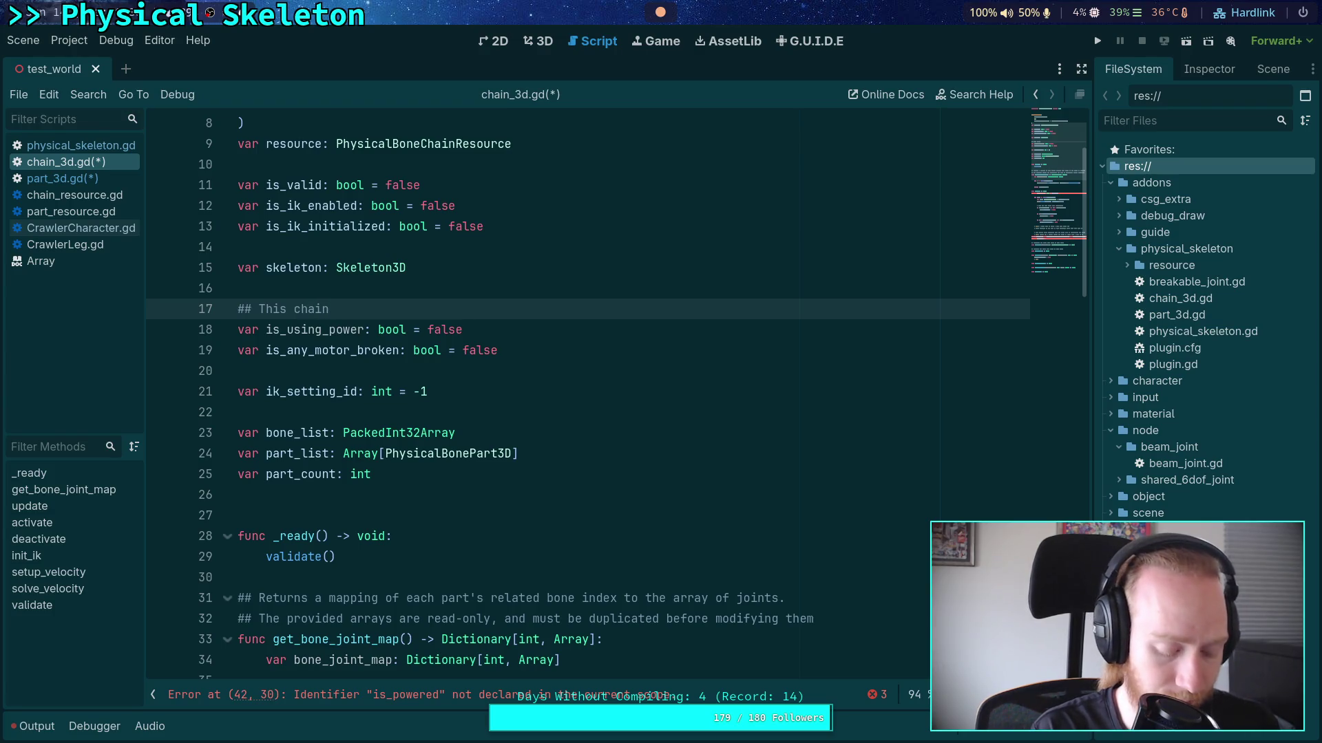
{"action": "type", "text": "is using power "}
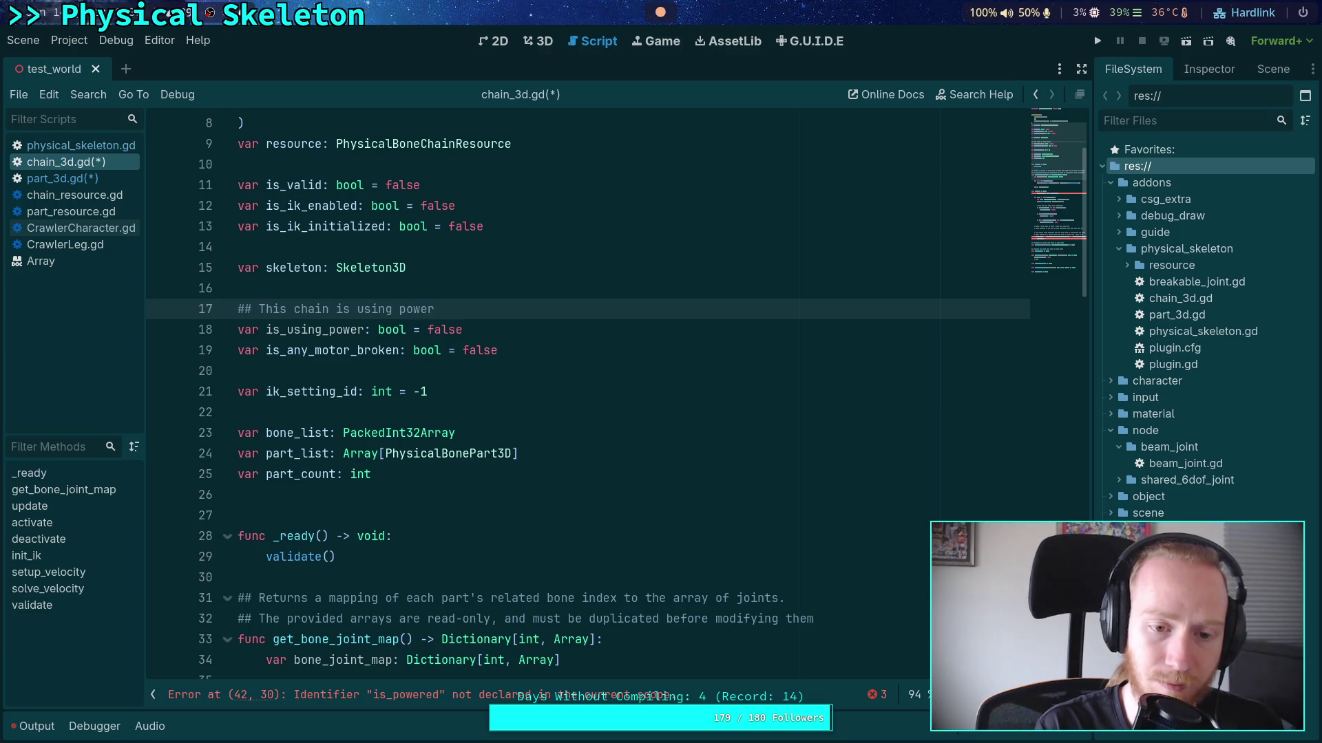
{"action": "type", "text": "for motors"}
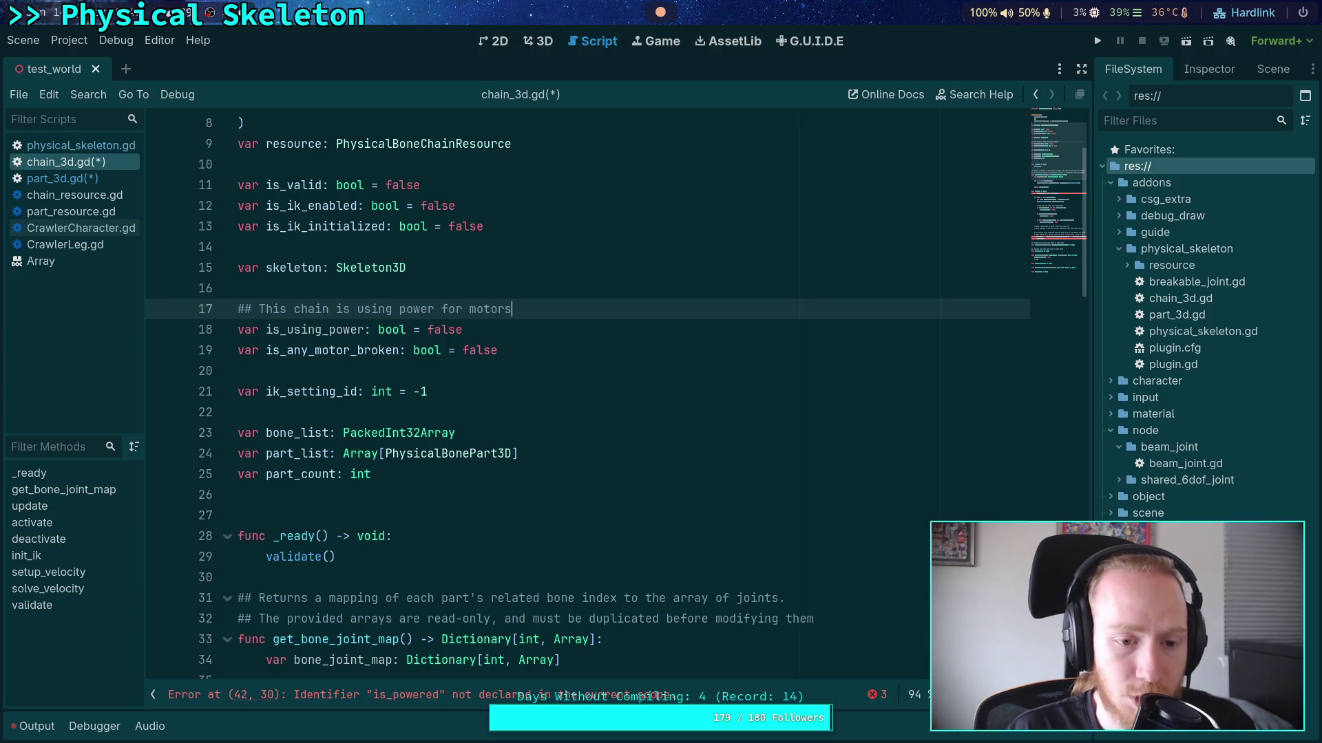
{"action": "left_click", "coordinate": [527, 333]}
{"action": "key", "text": "Return"}
{"action": "type", "text": "## This chain has at least one broken motor"}
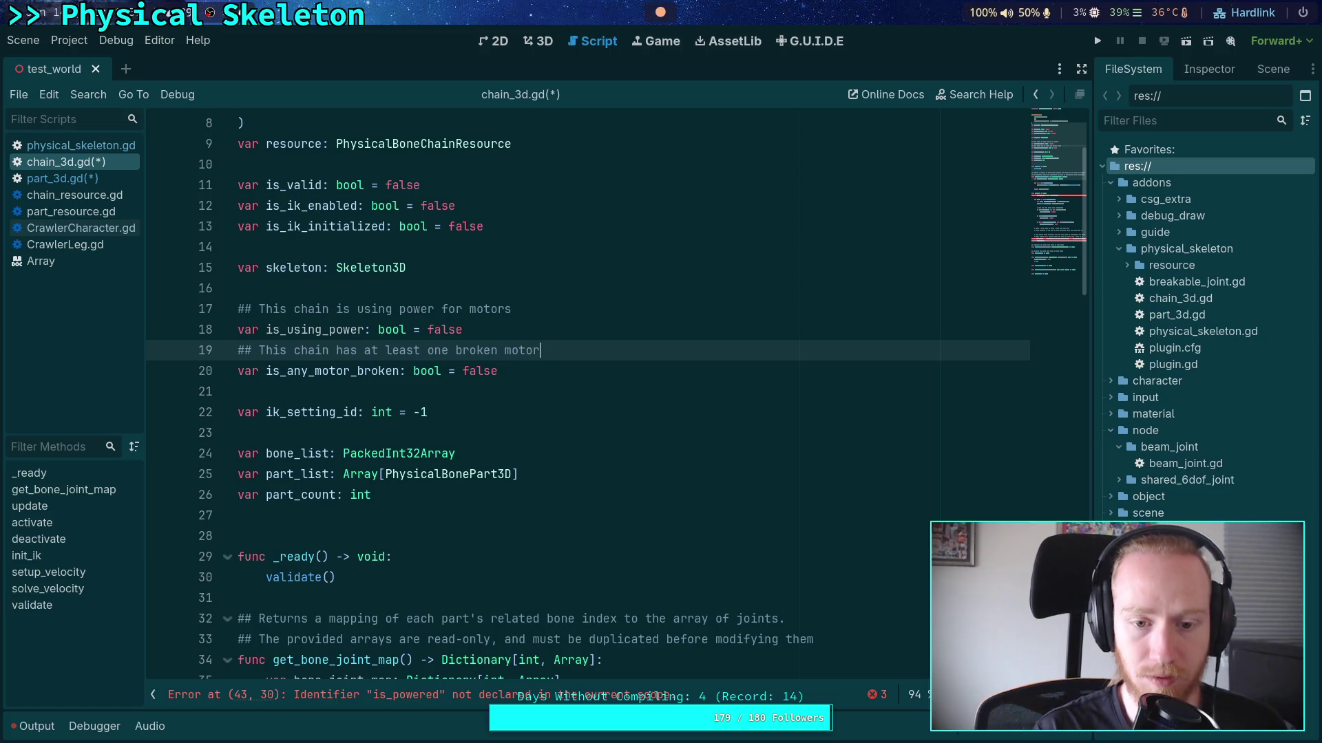
{"action": "left_click", "coordinate": [549, 383]}
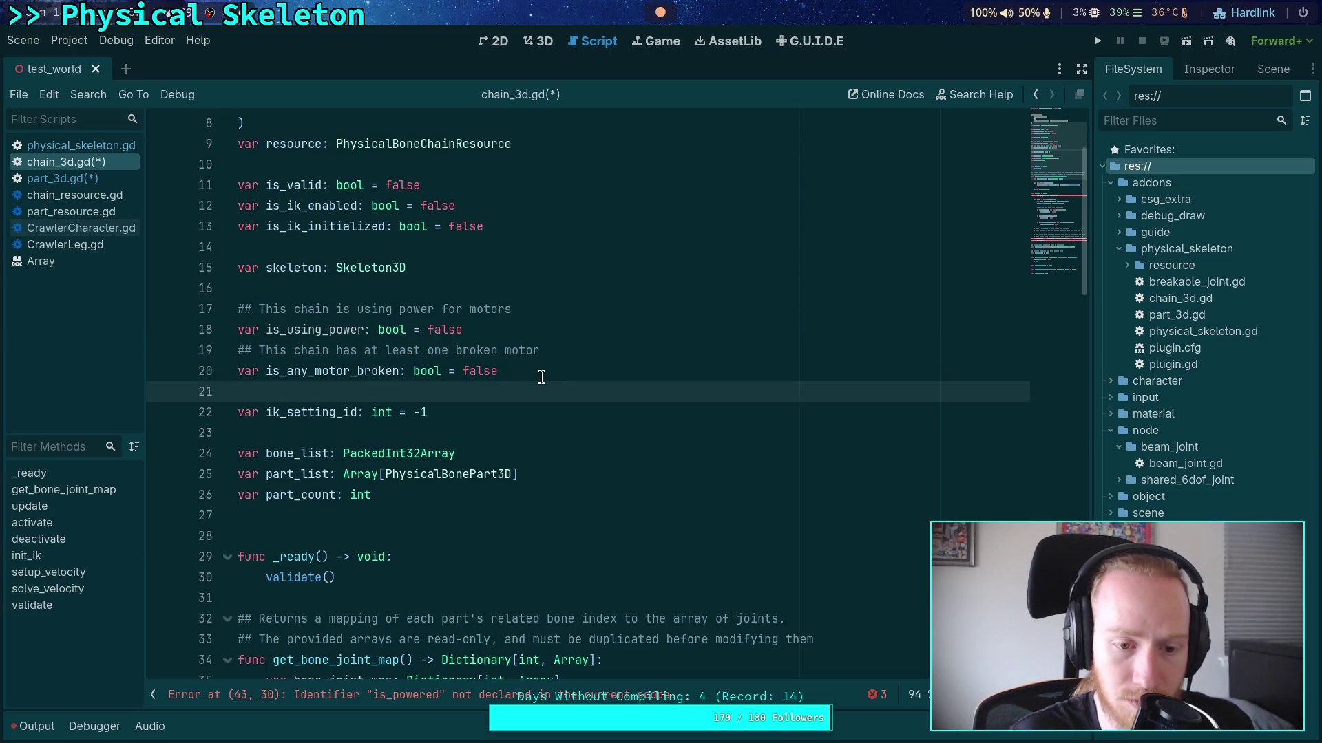
Replace is_powered with is_using_power on line 43, where update() sets power_active
{"action": "scroll", "coordinate": [544, 383], "scroll_direction": "down", "scroll_amount": 2}
{"action": "scroll", "coordinate": [545, 384], "scroll_direction": "down", "scroll_amount": 9}
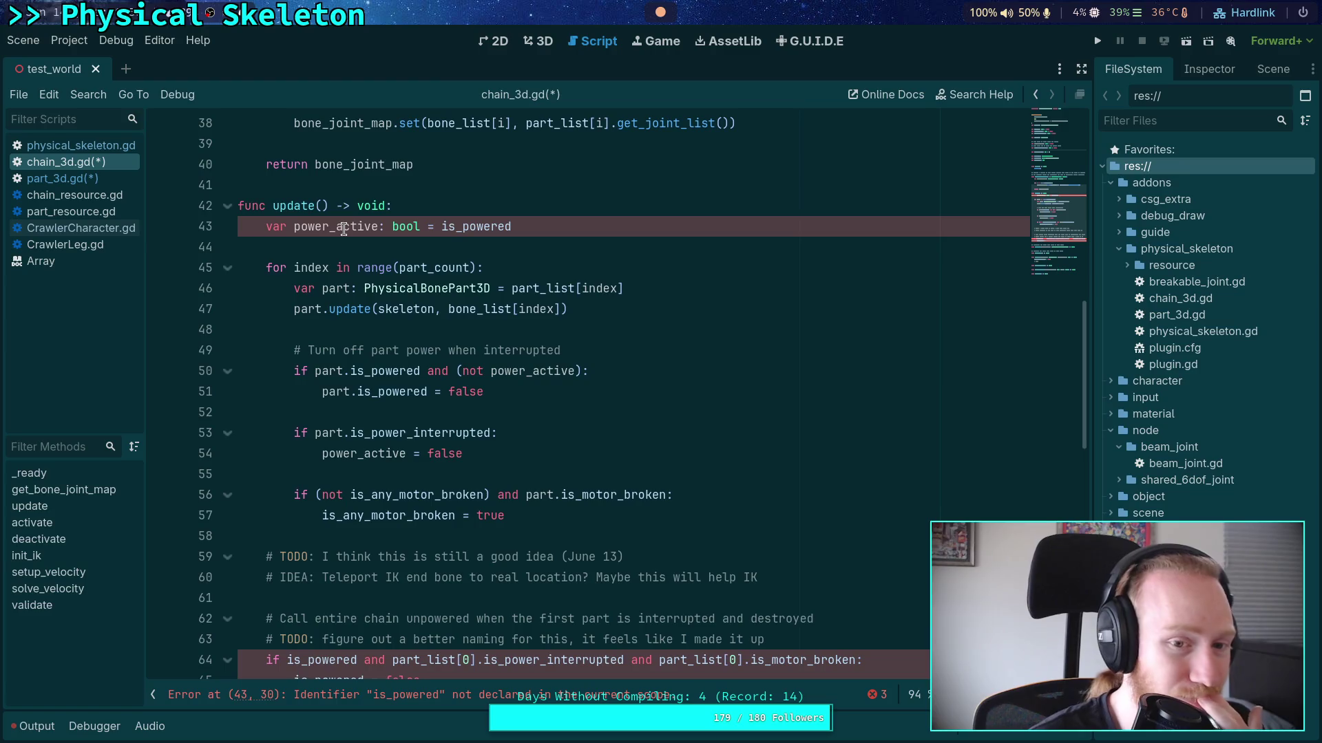
{"action": "left_click_drag", "start_coordinate": [462, 227], "coordinate": [511, 227]}
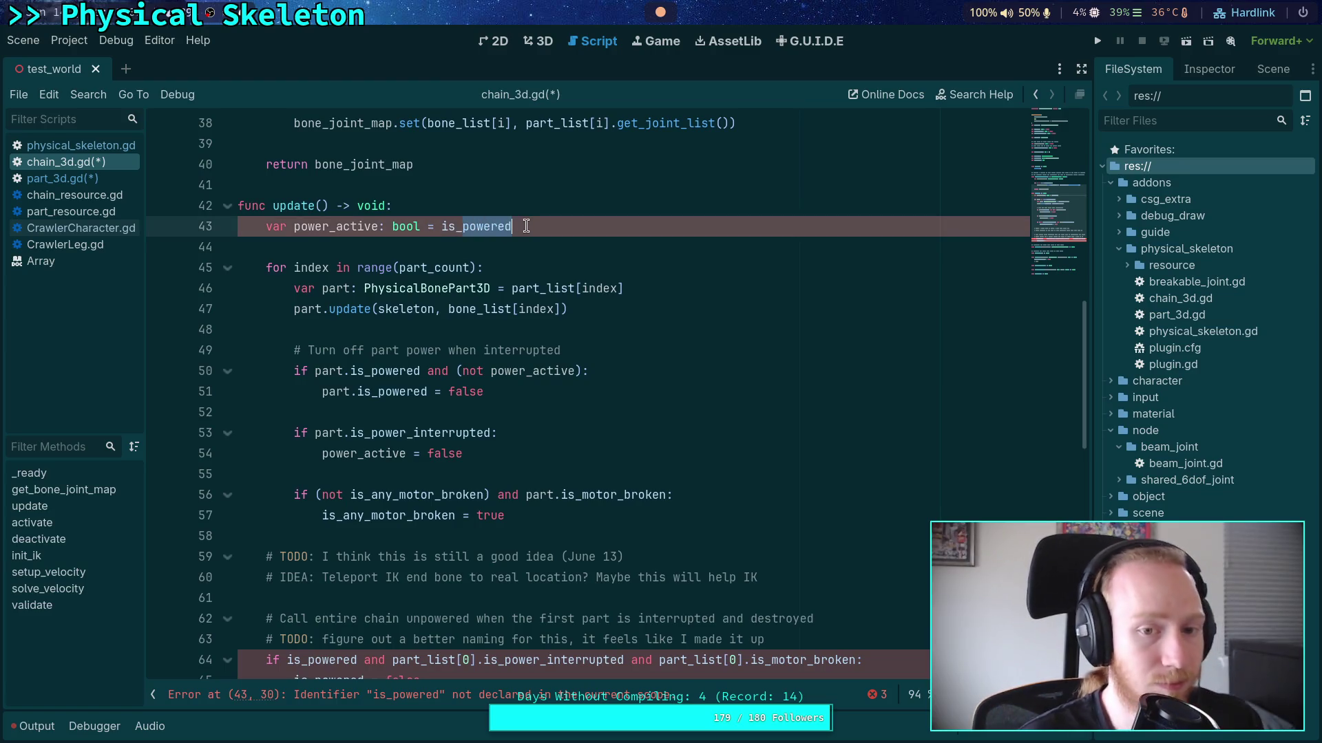
{"action": "type", "text": "usi"}
{"action": "key", "text": "Return"}
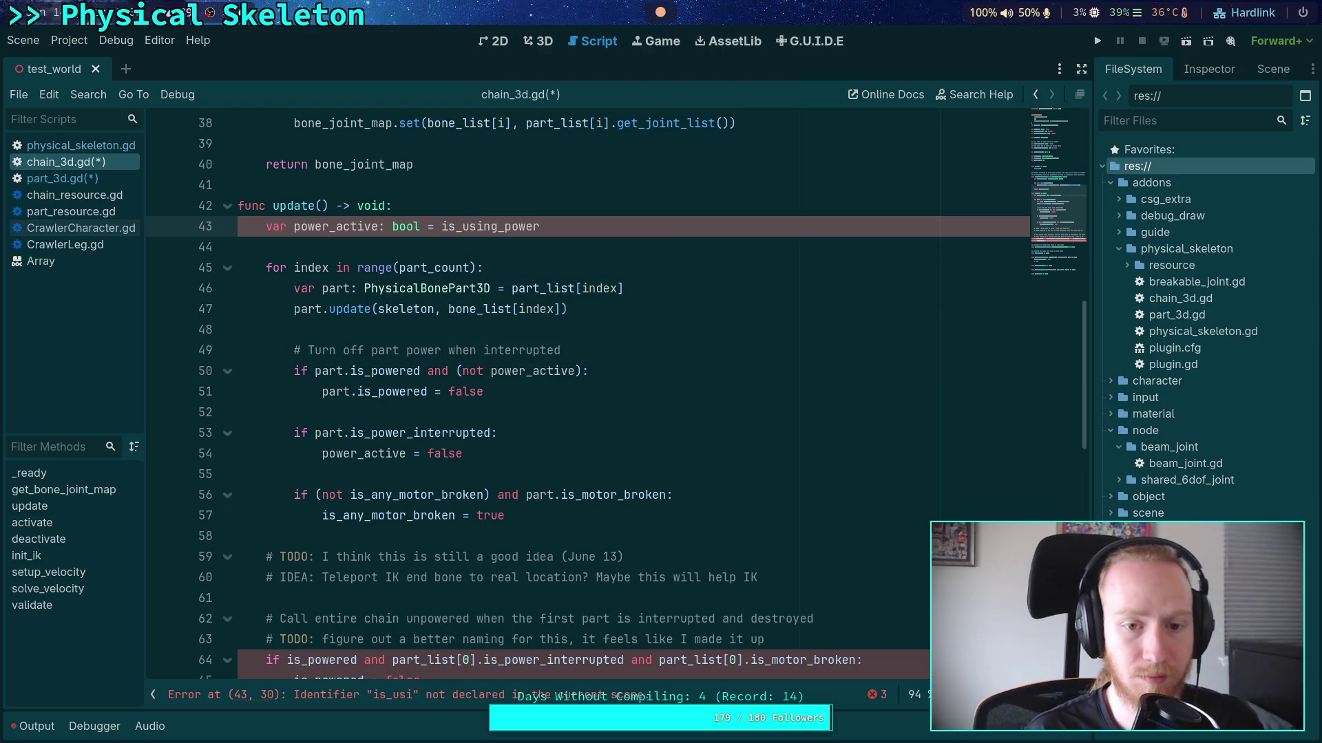
{"action": "scroll", "coordinate": [510, 498], "scroll_direction": "down", "scroll_amount": 2}
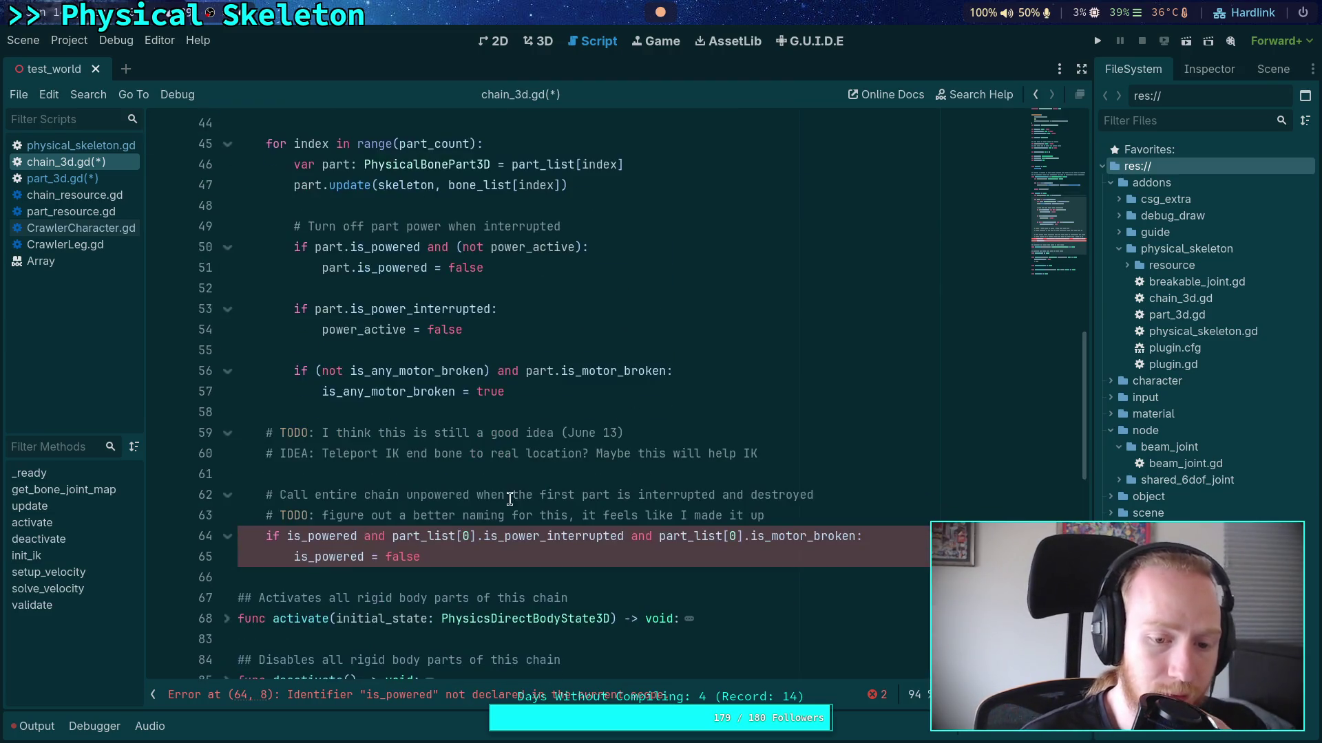
{"action": "scroll", "coordinate": [475, 513], "scroll_direction": "up", "scroll_amount": 1}
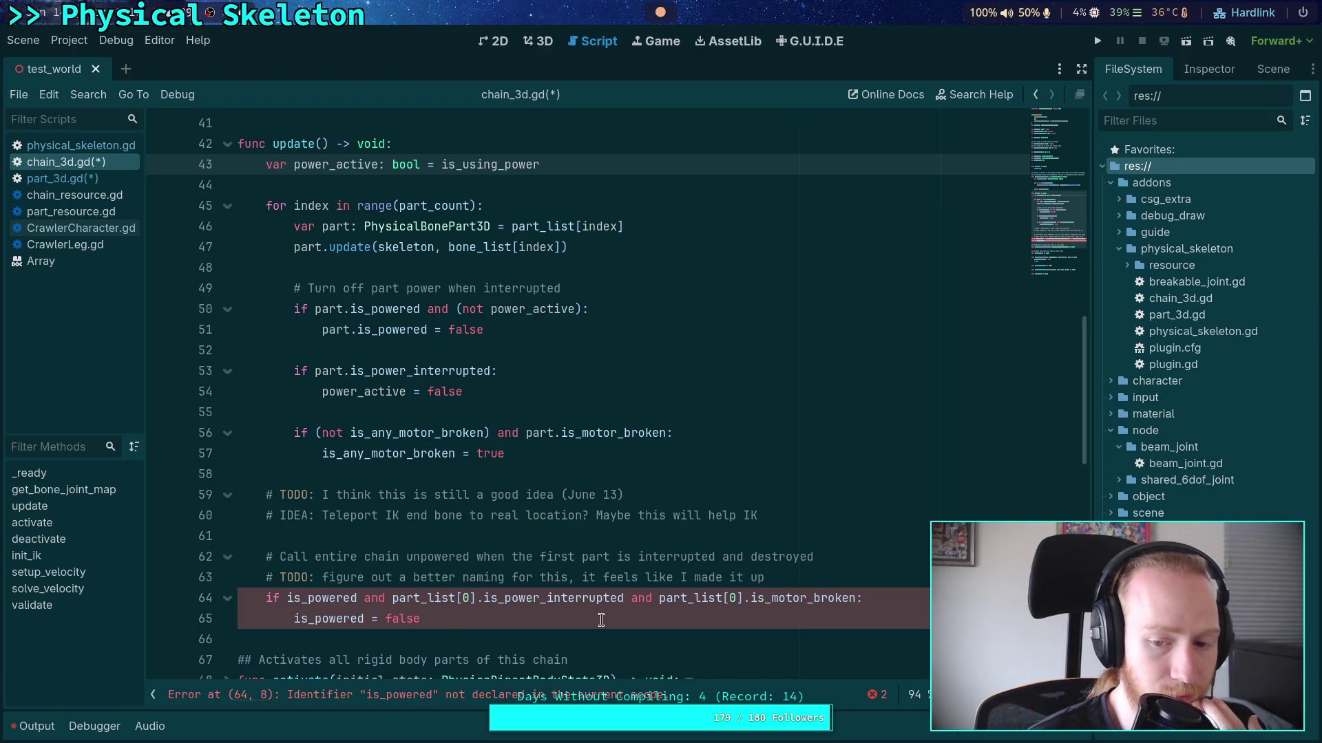
Add an 'if is_using_power:' condition below the TODO comment in update()
{"action": "left_click", "coordinate": [809, 577]}
{"action": "key", "text": "Return"}
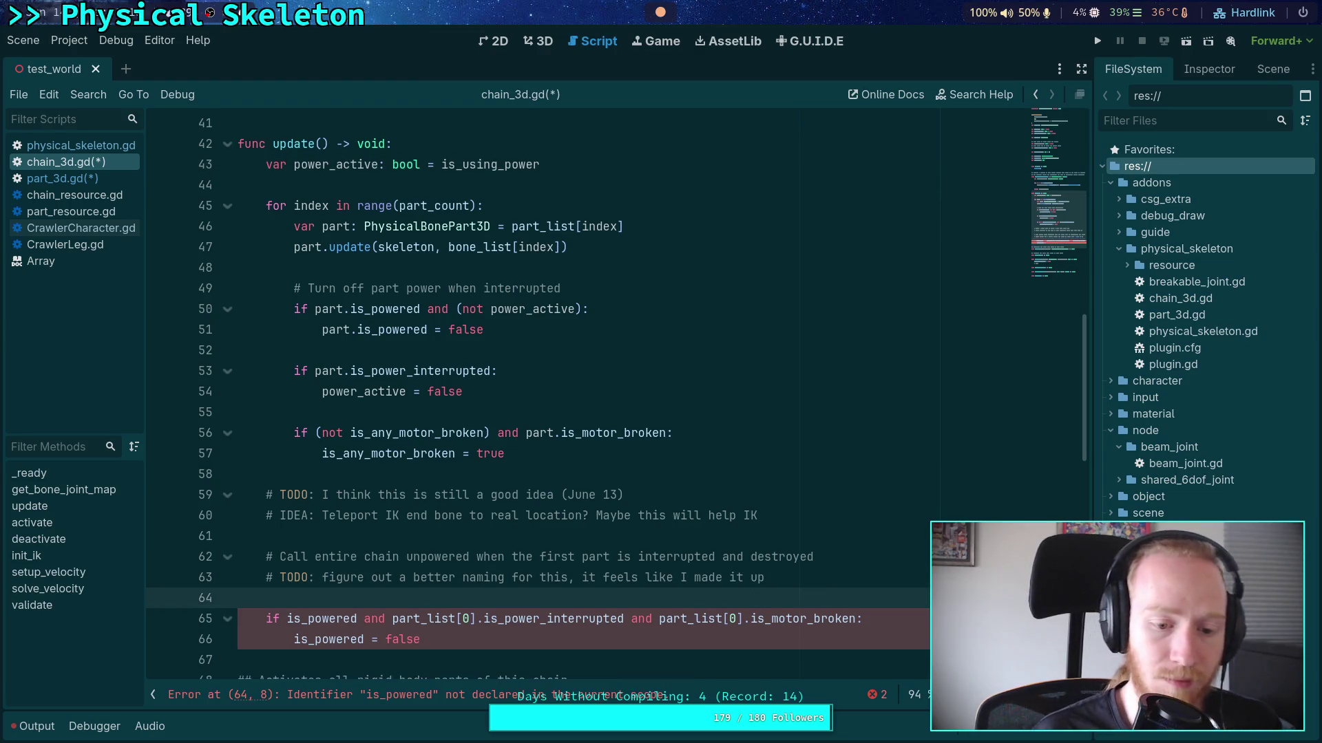
{"action": "type", "text": "if"}
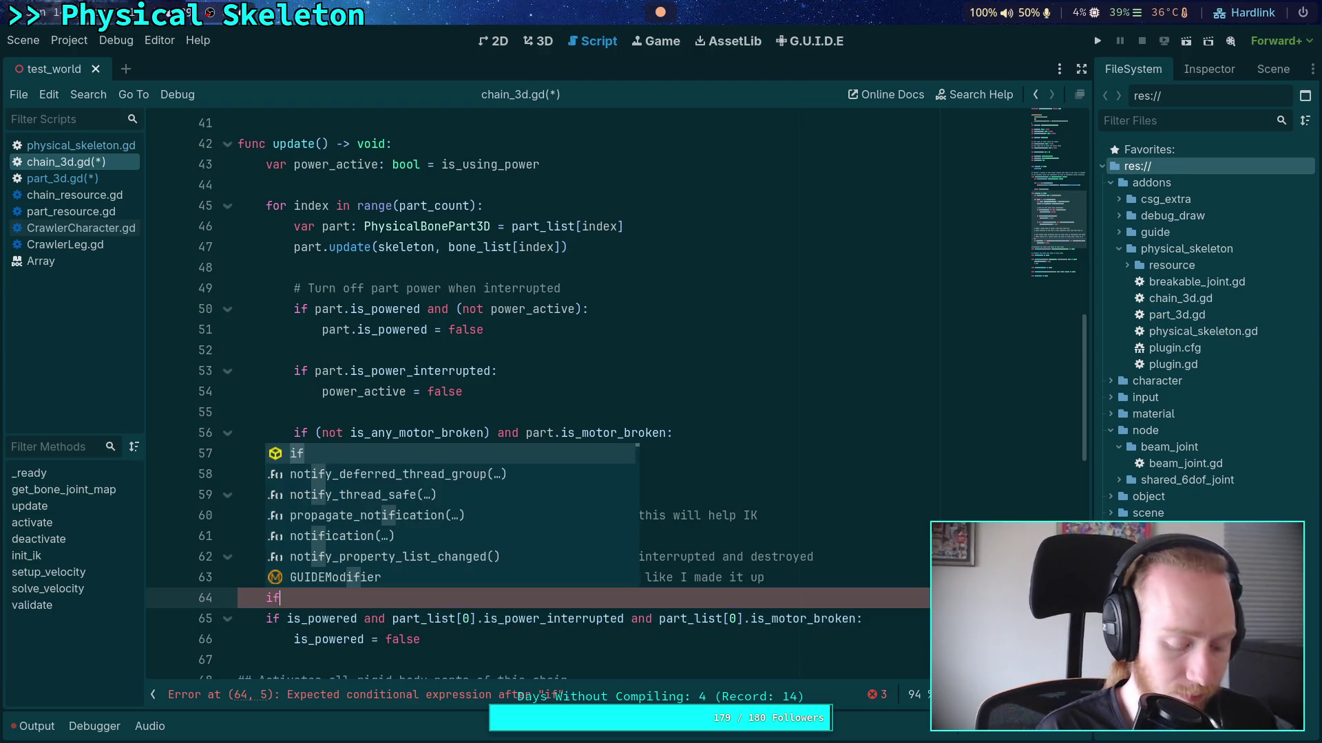
{"action": "type", "text": " is_"}
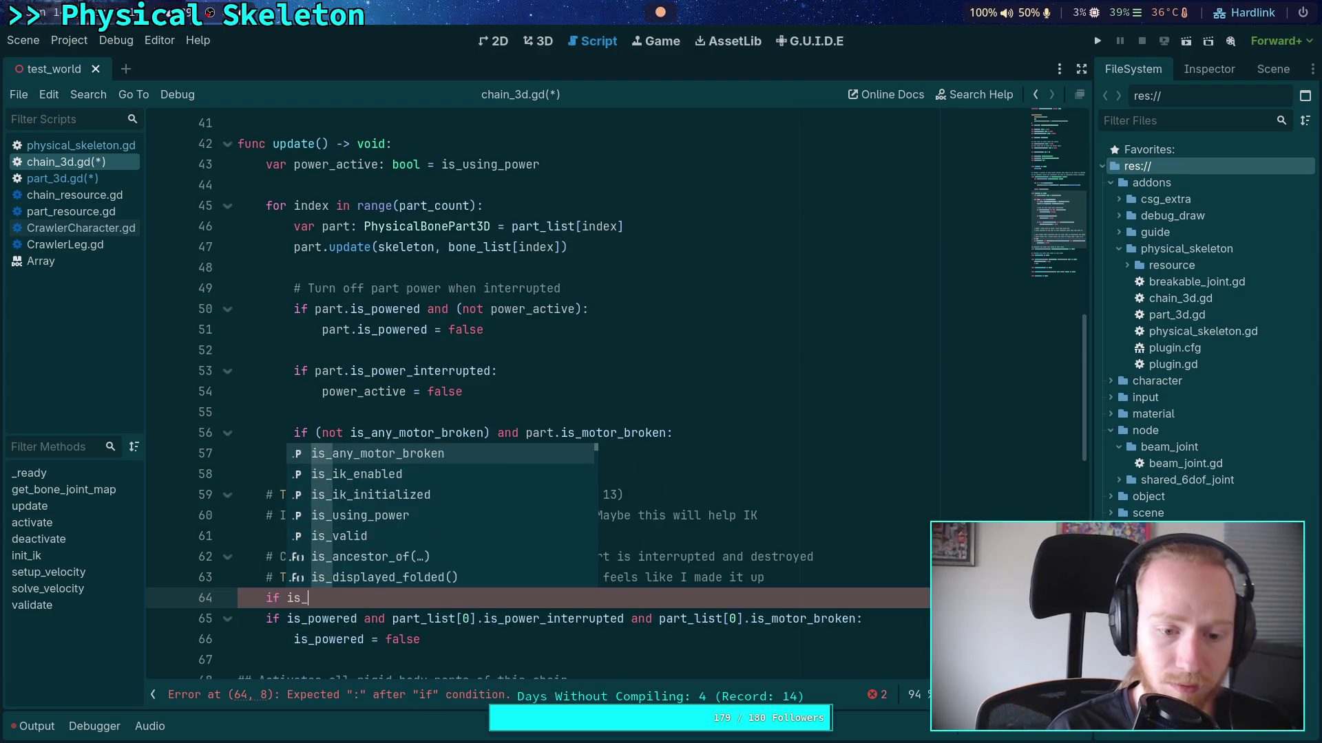
{"action": "type", "text": "us"}
{"action": "key", "text": "Return"}
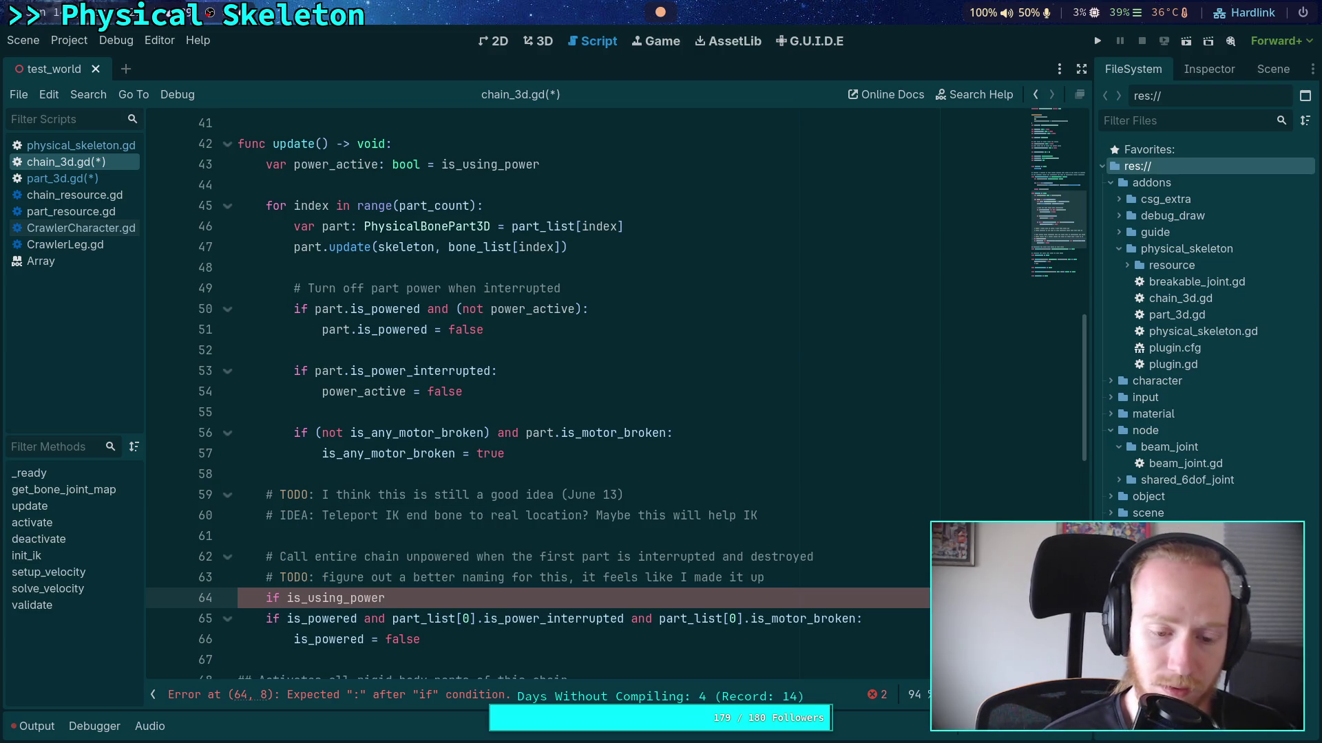
{"action": "key", "text": "Return"}
Begin the nested condition 'if part_list[0].is_power_interrupted and', briefly checking part_3d.gd
{"action": "type", "text": "if part"}
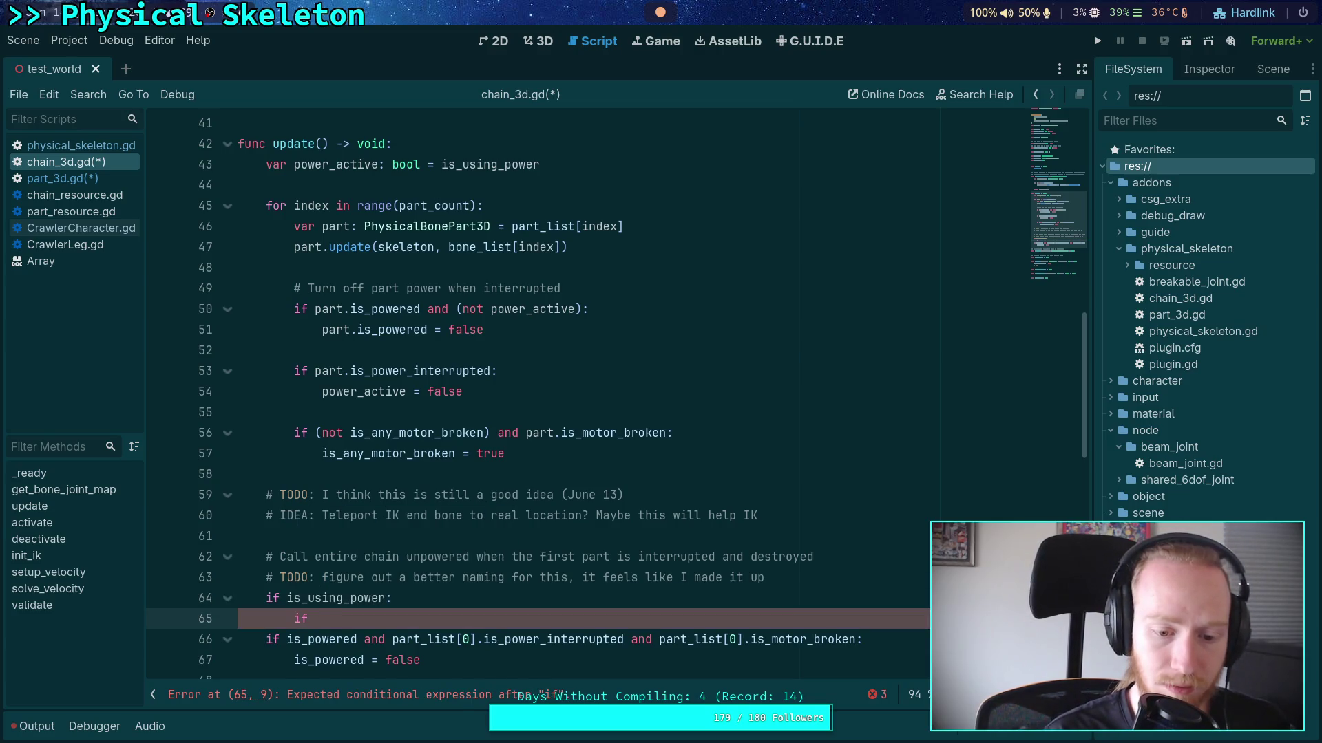
{"action": "key", "text": "Down"}
{"action": "key", "text": "Return"}
{"action": "type", "text": "[0]."}
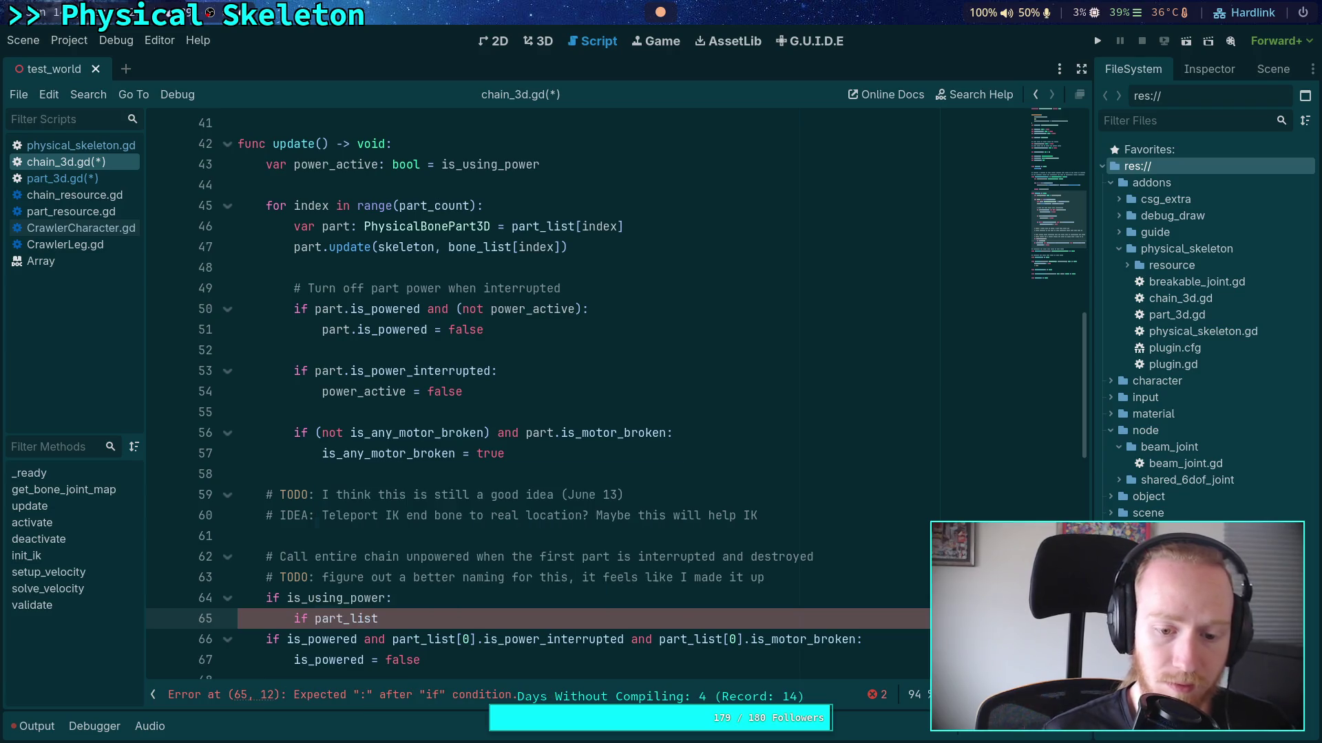
{"action": "type", "text": "is_pow"}
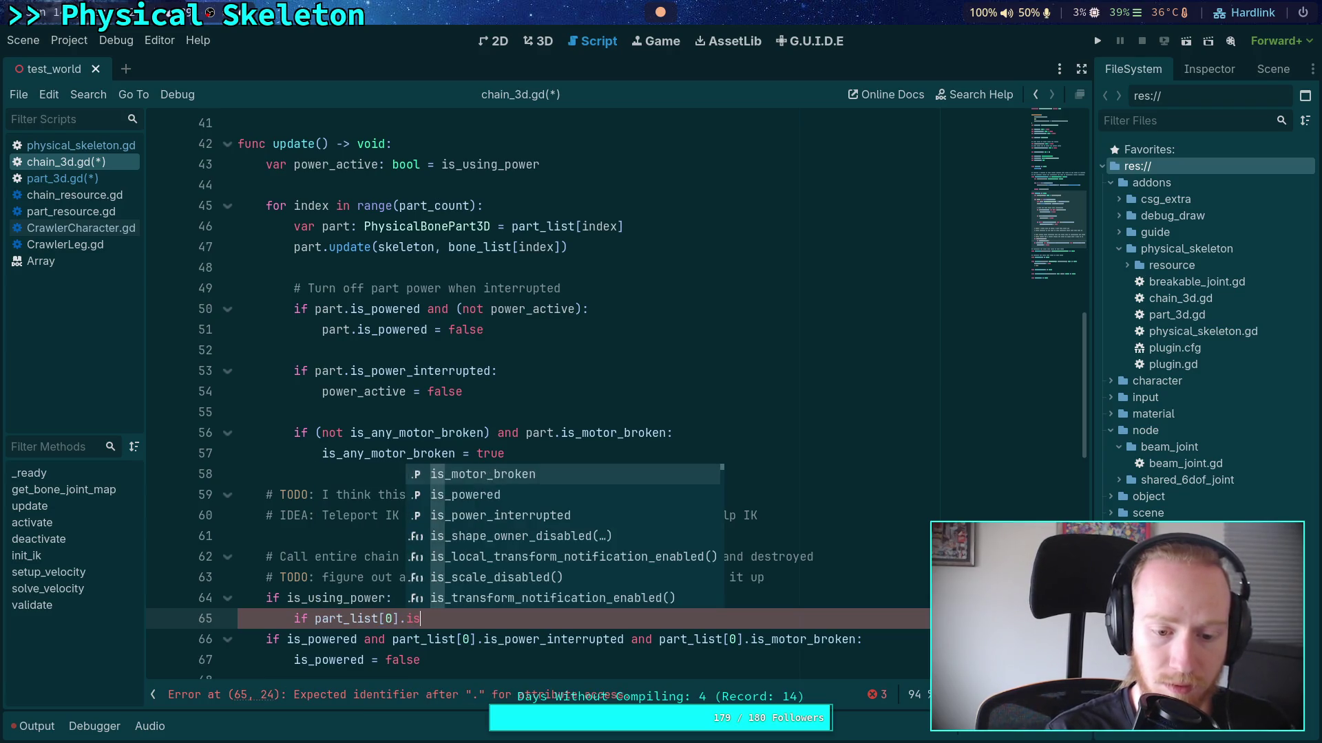
{"action": "key", "text": "Return"}
{"action": "type", "text": "and"}
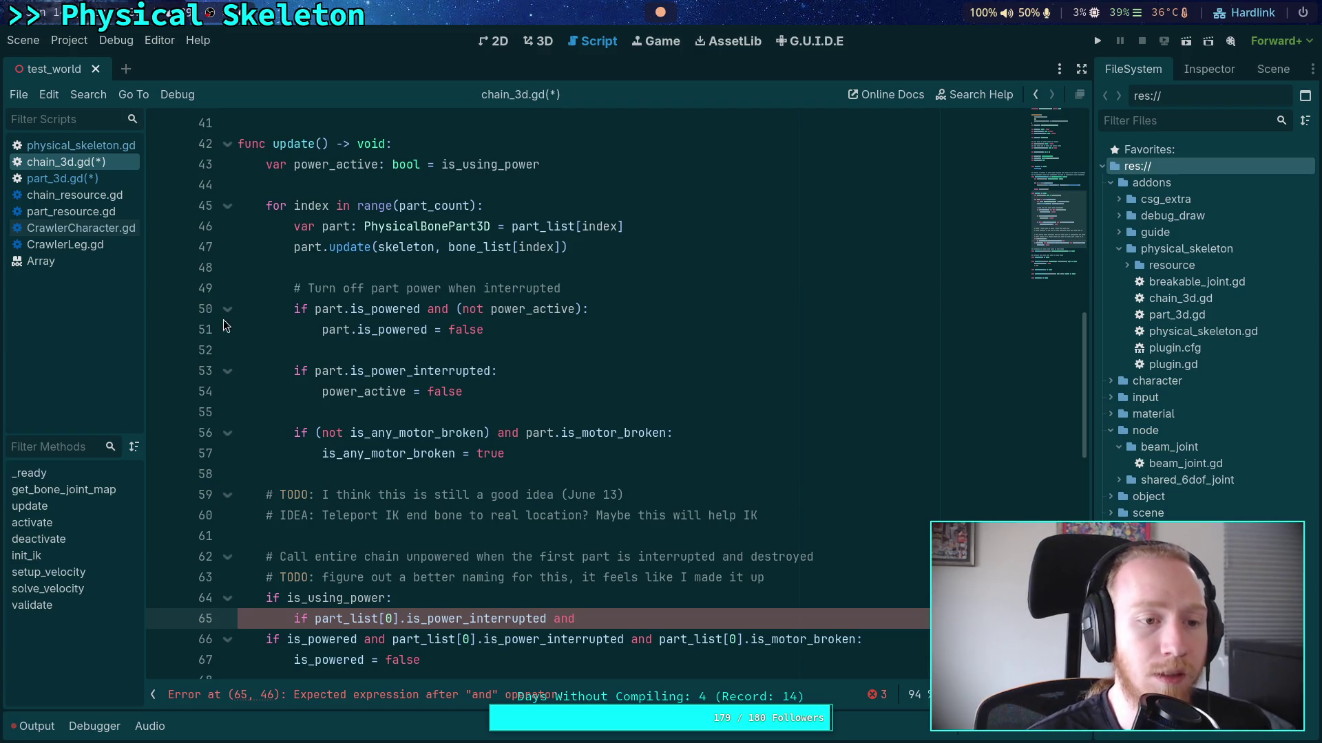
{"action": "left_click", "coordinate": [99, 178]}
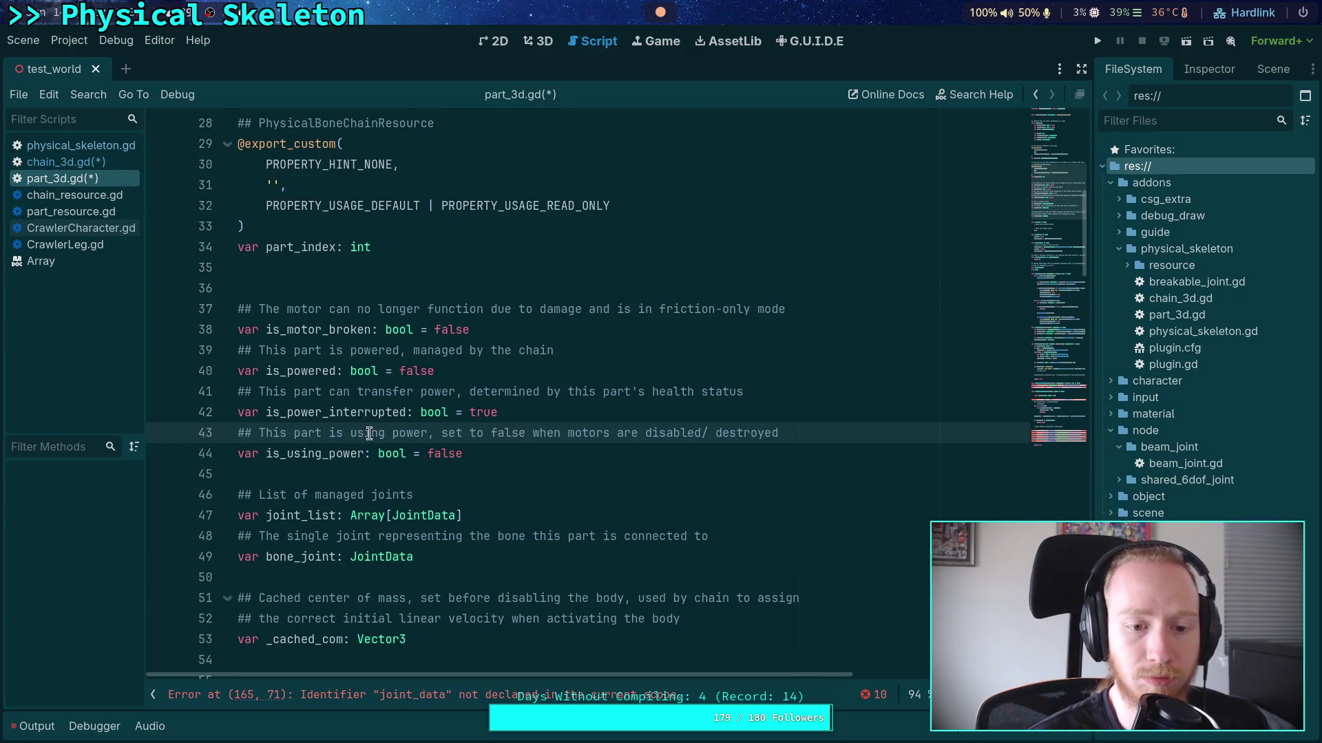
{"action": "left_click", "coordinate": [66, 161]}
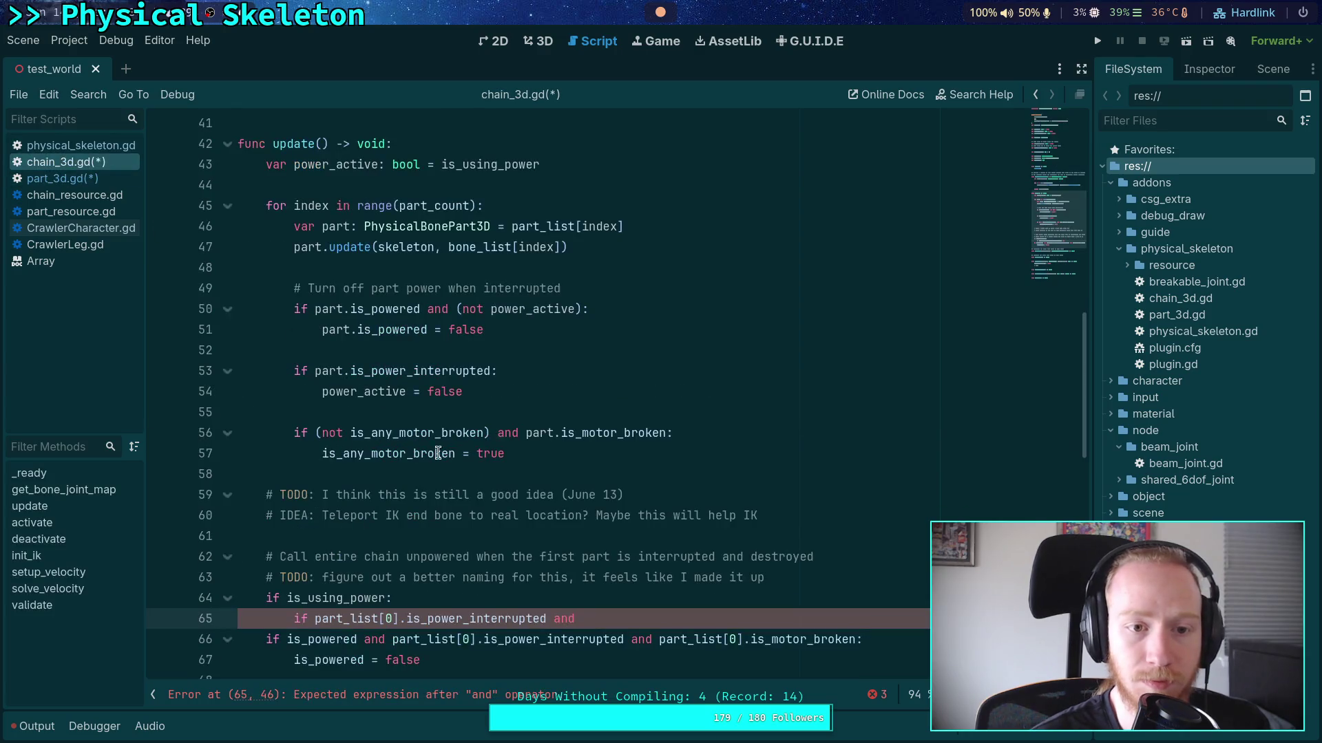
Complete the condition with '(not part_list[0].is_using_power):' and set is_using_power = false inside it
{"action": "type", "text": "n"}
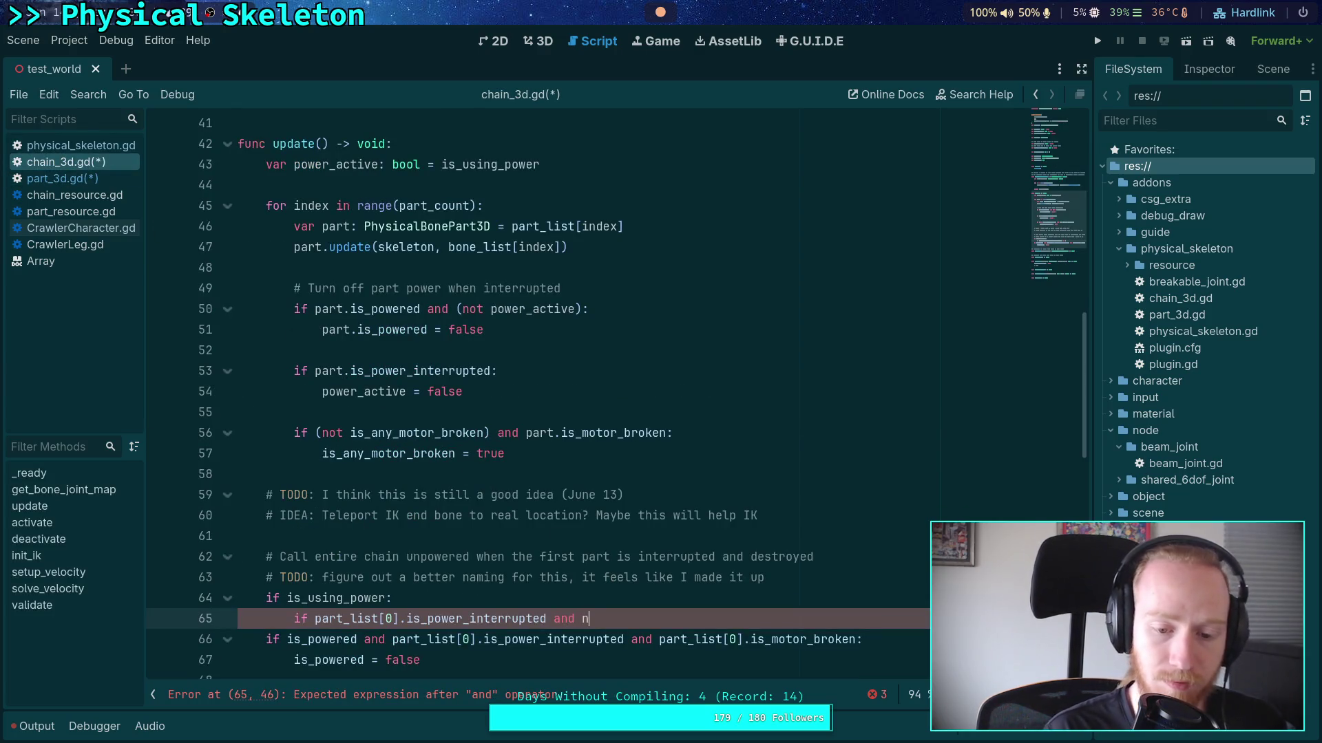
{"action": "type", "text": "ot"}
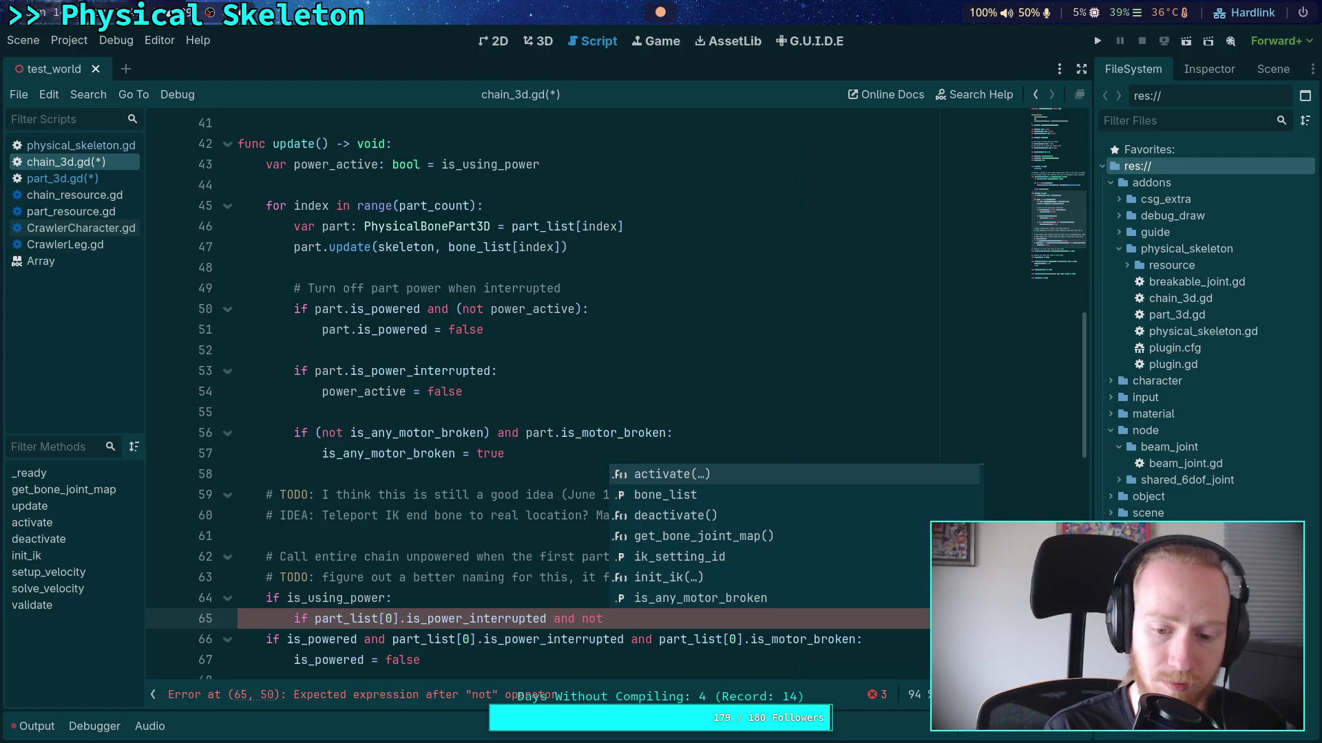
{"action": "key", "text": "BackSpace"}
{"action": "key", "text": "ctrl+shift+Left"}
{"action": "type", "text": "("}
{"action": "key", "text": "Right"}
{"action": "type", "text": "part"}
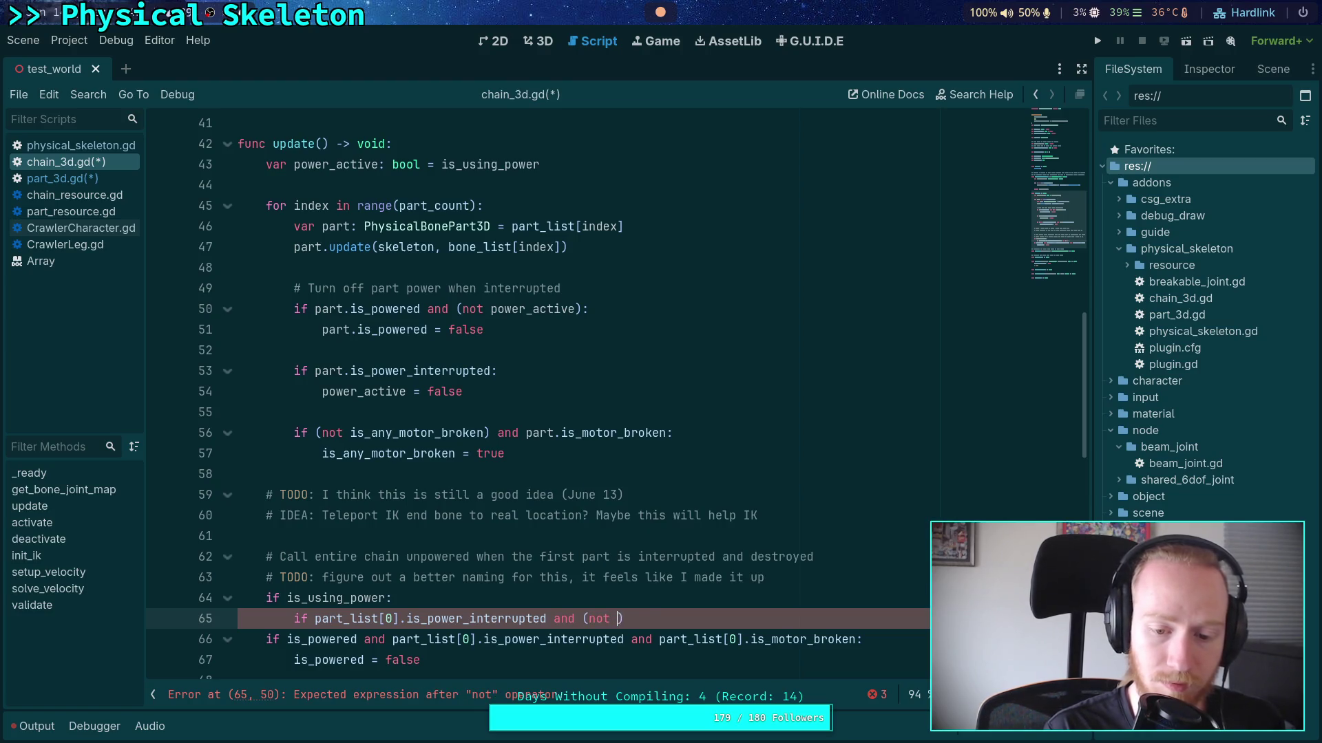
{"action": "type", "text": "_list["}
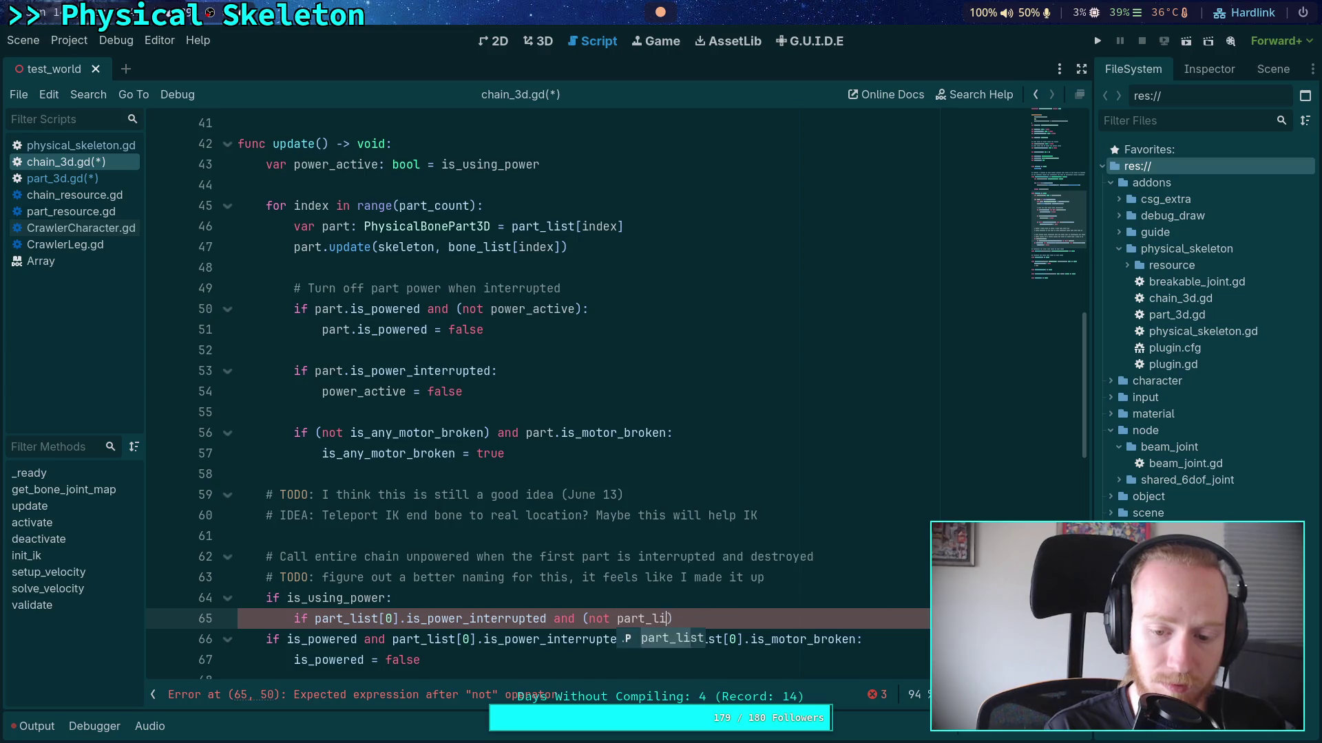
{"action": "type", "text": "0].is_uns"}
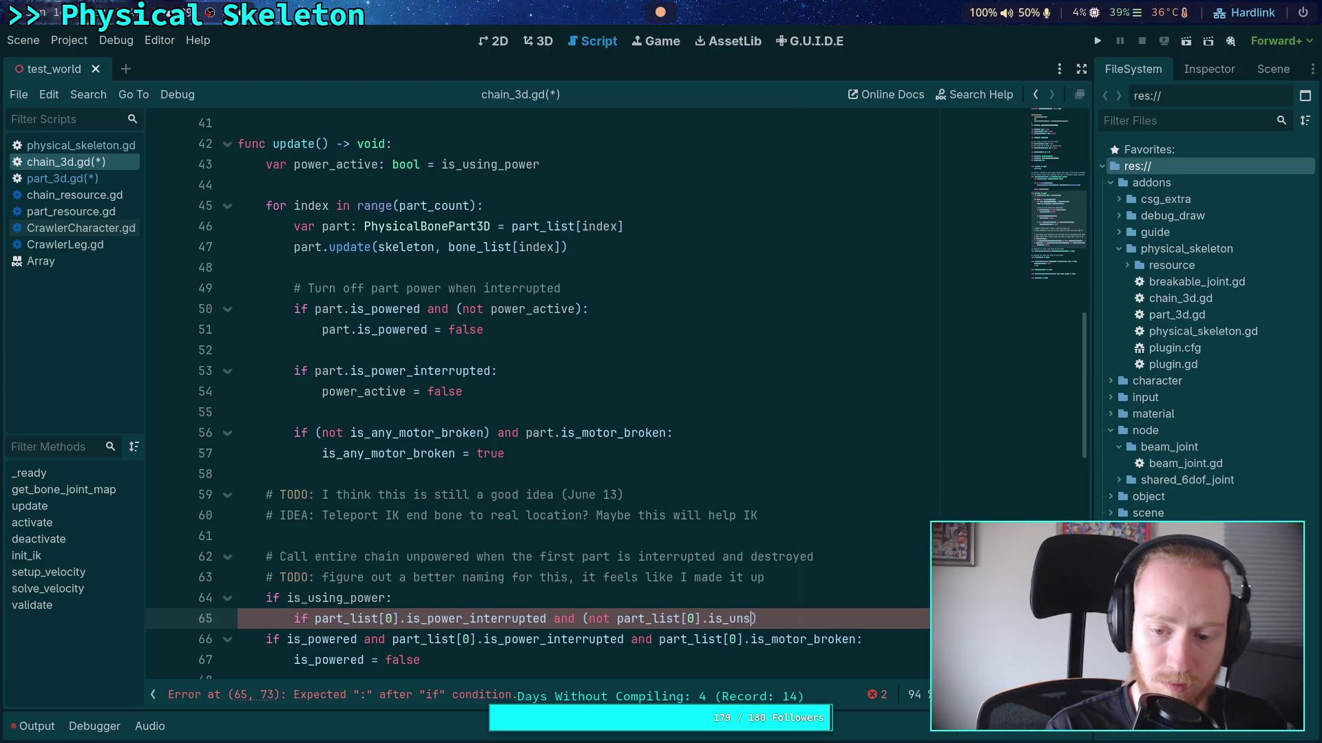
{"action": "key", "text": "BackSpace"}
{"action": "type", "text": "si"}
{"action": "type", "text": "ng_power)"}
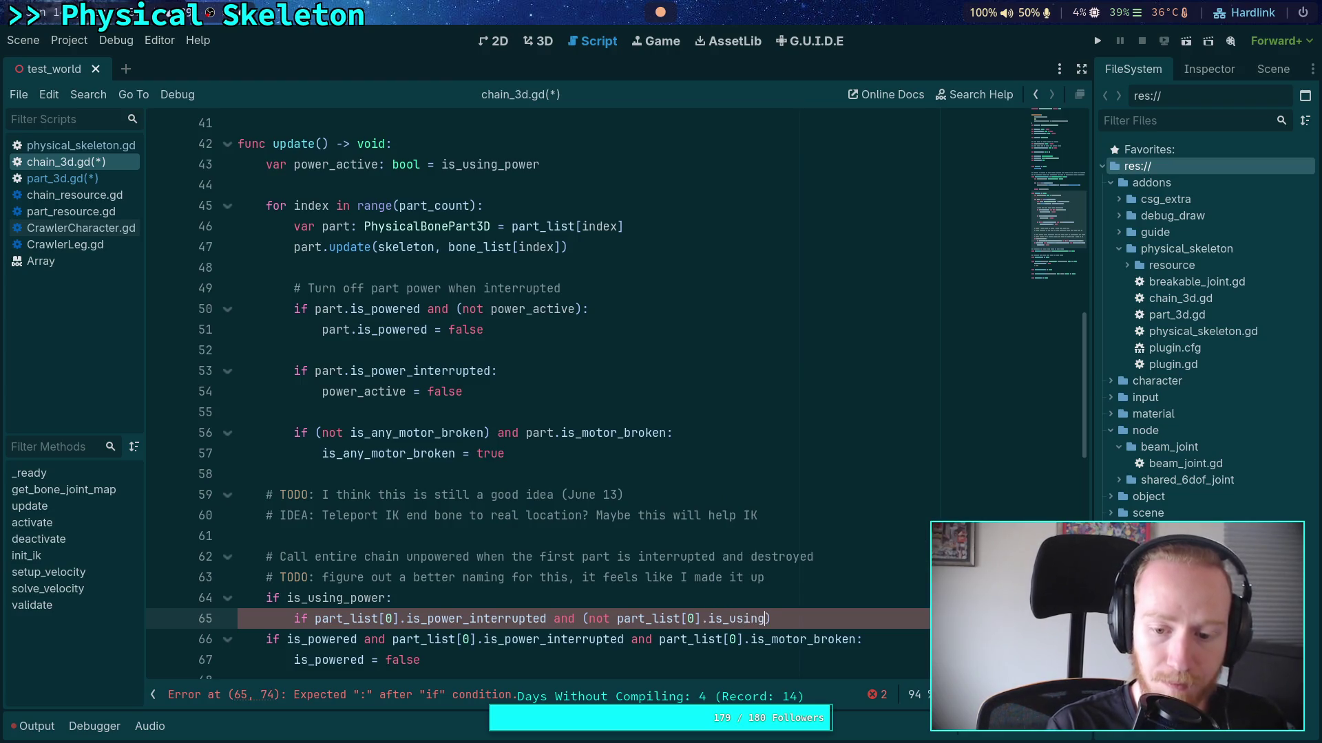
{"action": "type", "text": ":"}
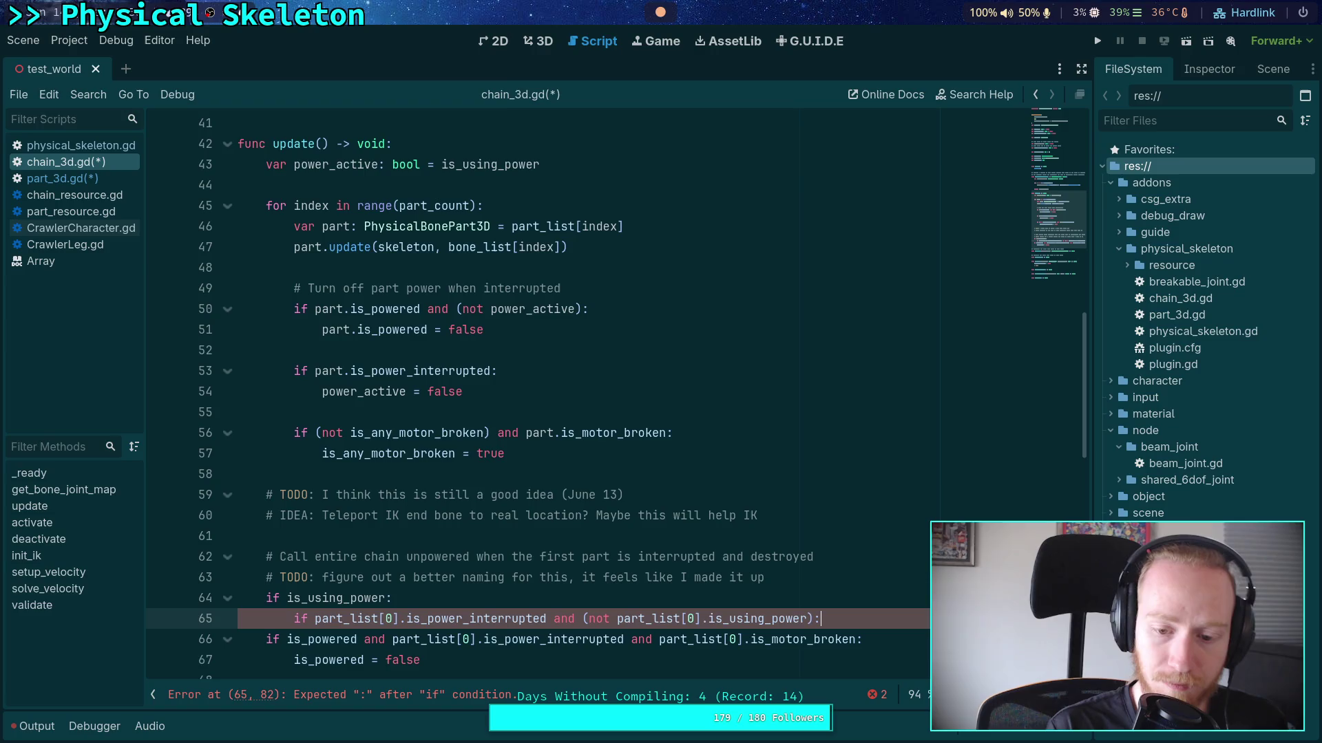
{"action": "key", "text": "Return"}
{"action": "type", "text": "is"}
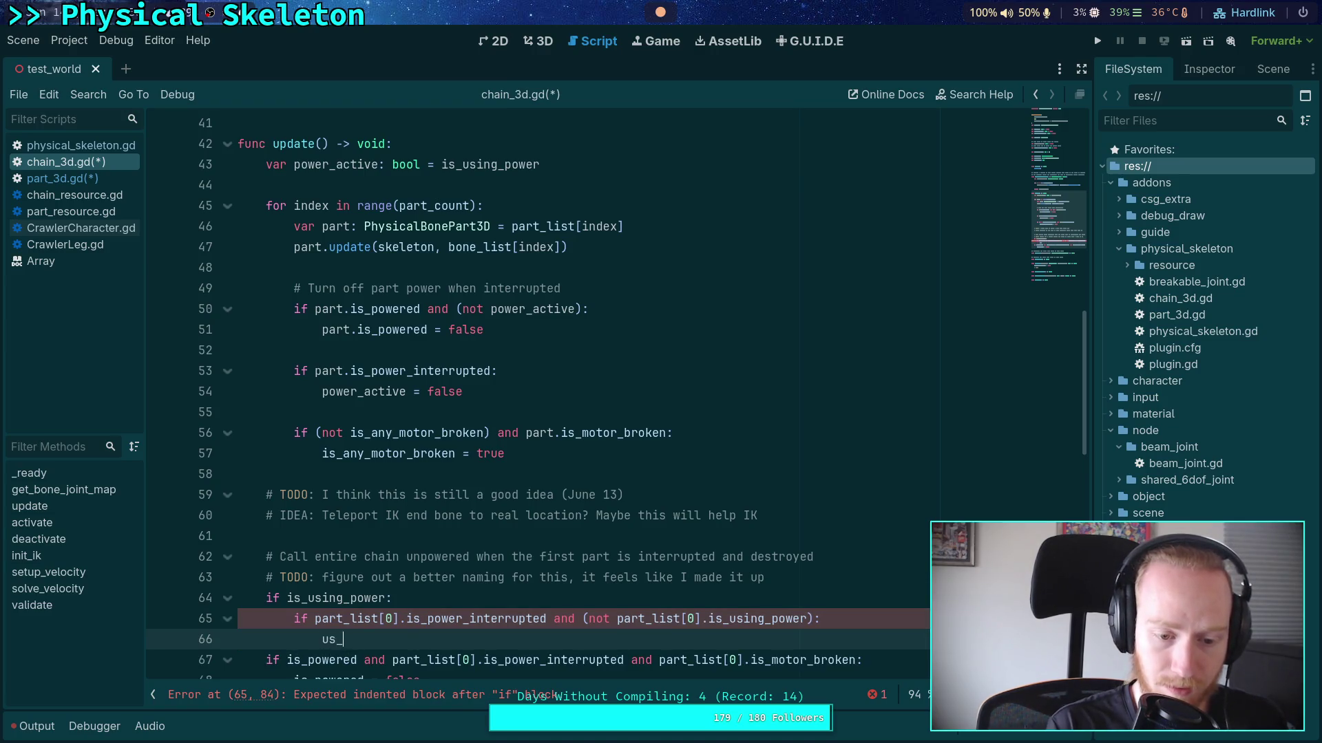
{"action": "type", "text": "-"}
{"action": "key", "text": "BackSpace"}
{"action": "type", "text": "_us"}
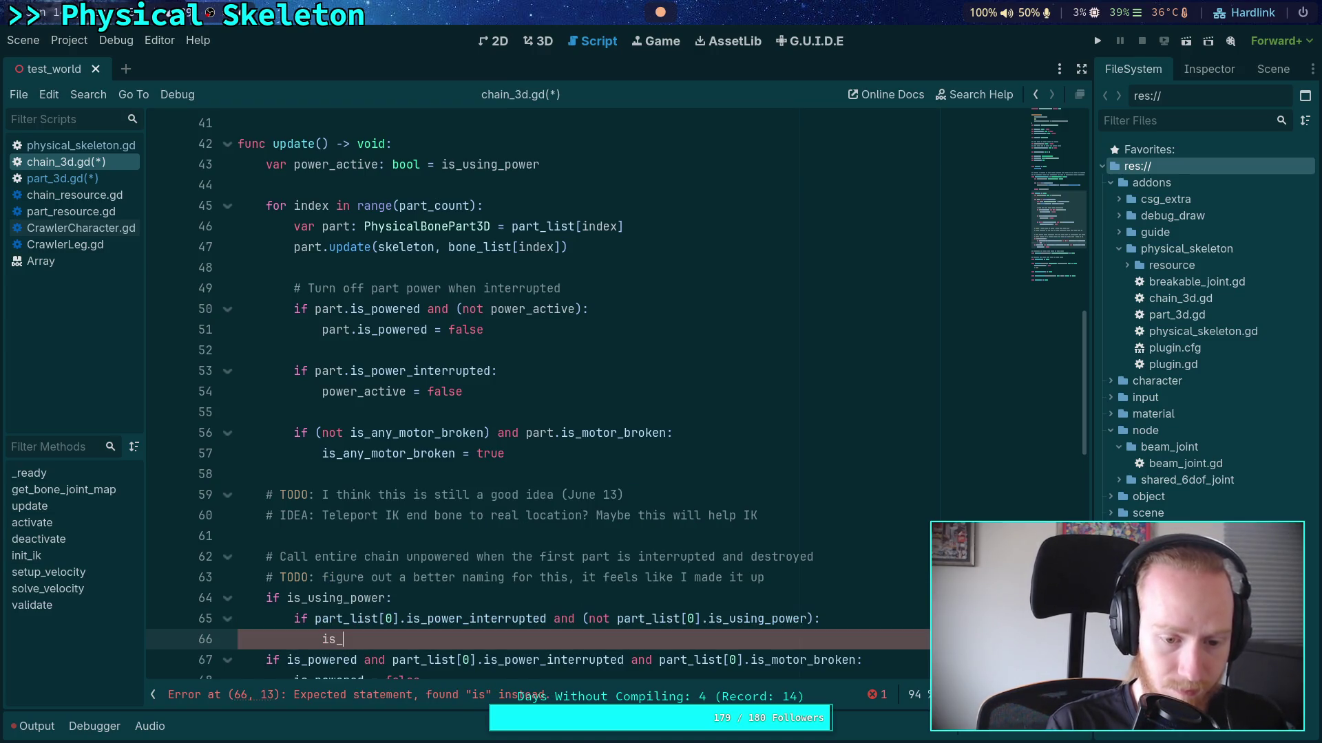
{"action": "key", "text": "Return"}
{"action": "type", "text": "fals"}
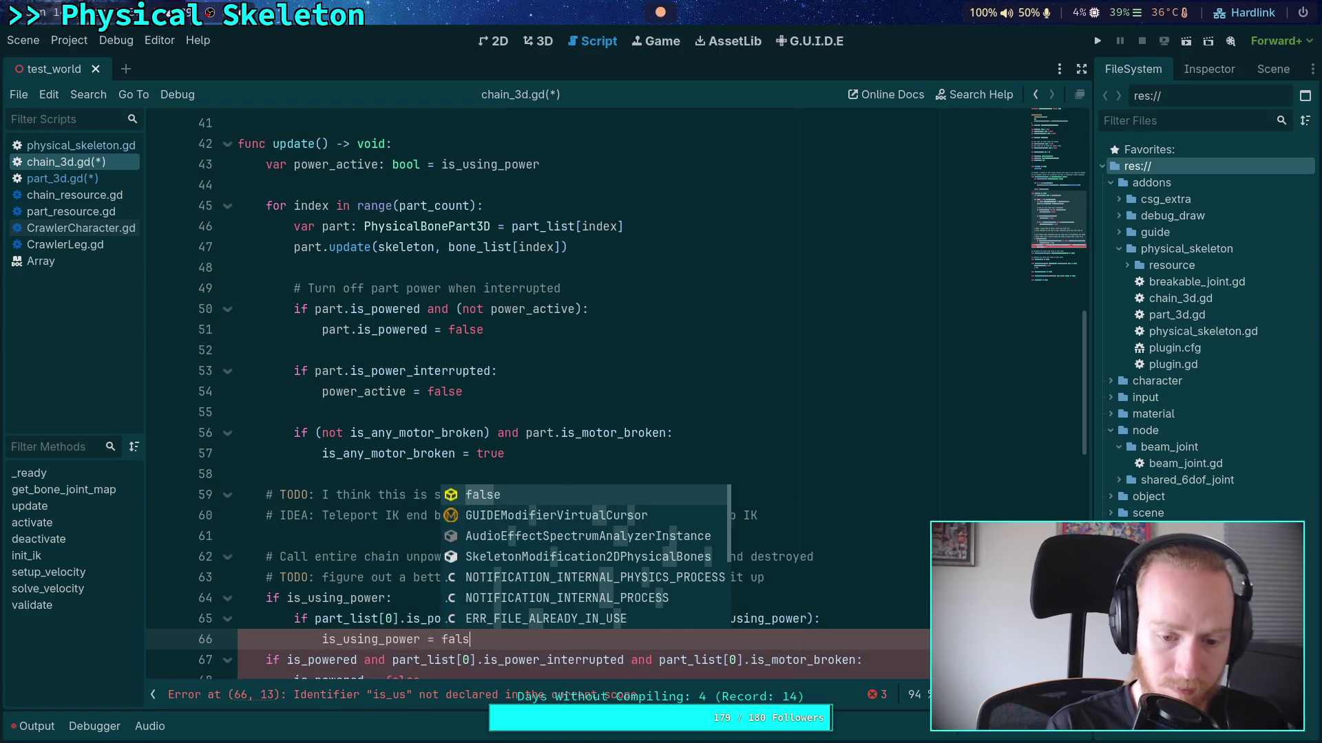
{"action": "key", "text": "Return"}
Add 'elif part_list[0].is_using_power:' branch setting is_using_power = true
{"action": "scroll", "coordinate": [543, 536], "scroll_direction": "down", "scroll_amount": 2}
{"action": "scroll", "coordinate": [544, 536], "scroll_direction": "up", "scroll_amount": 2}
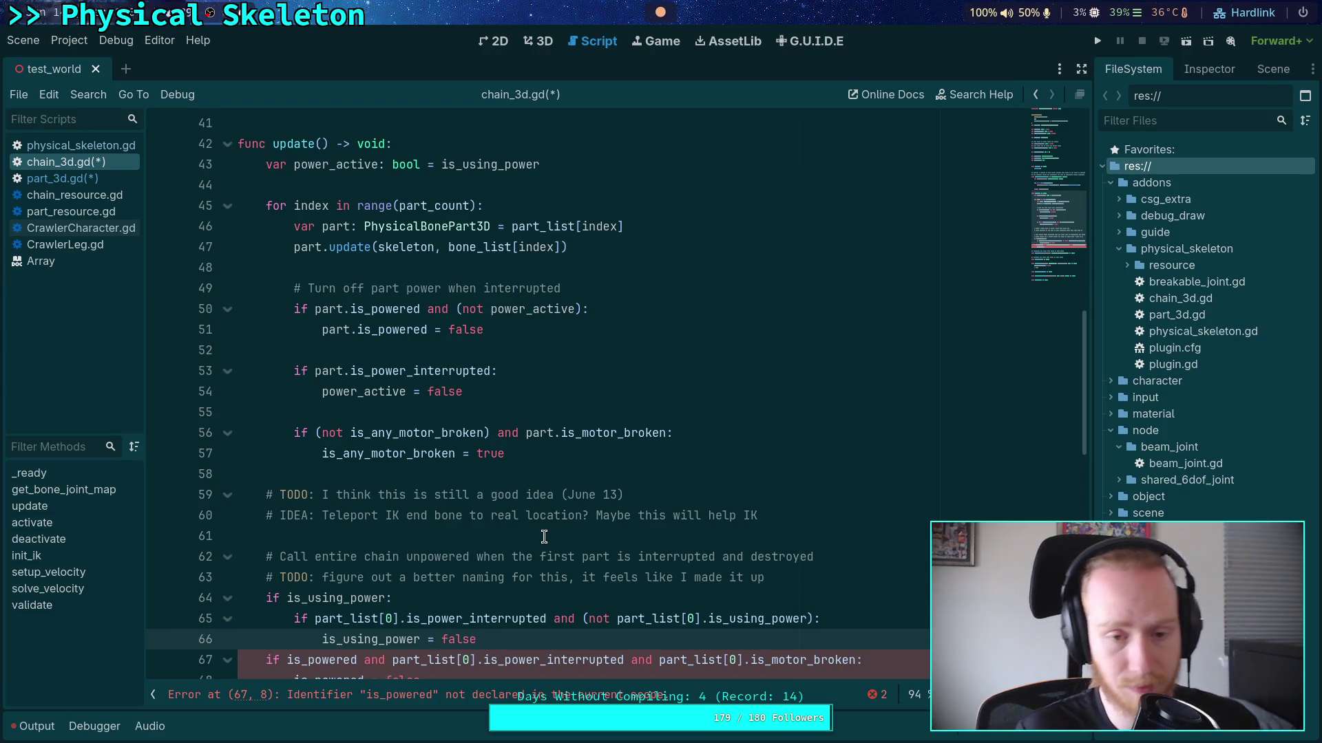
{"action": "scroll", "coordinate": [531, 518], "scroll_direction": "down", "scroll_amount": 3}
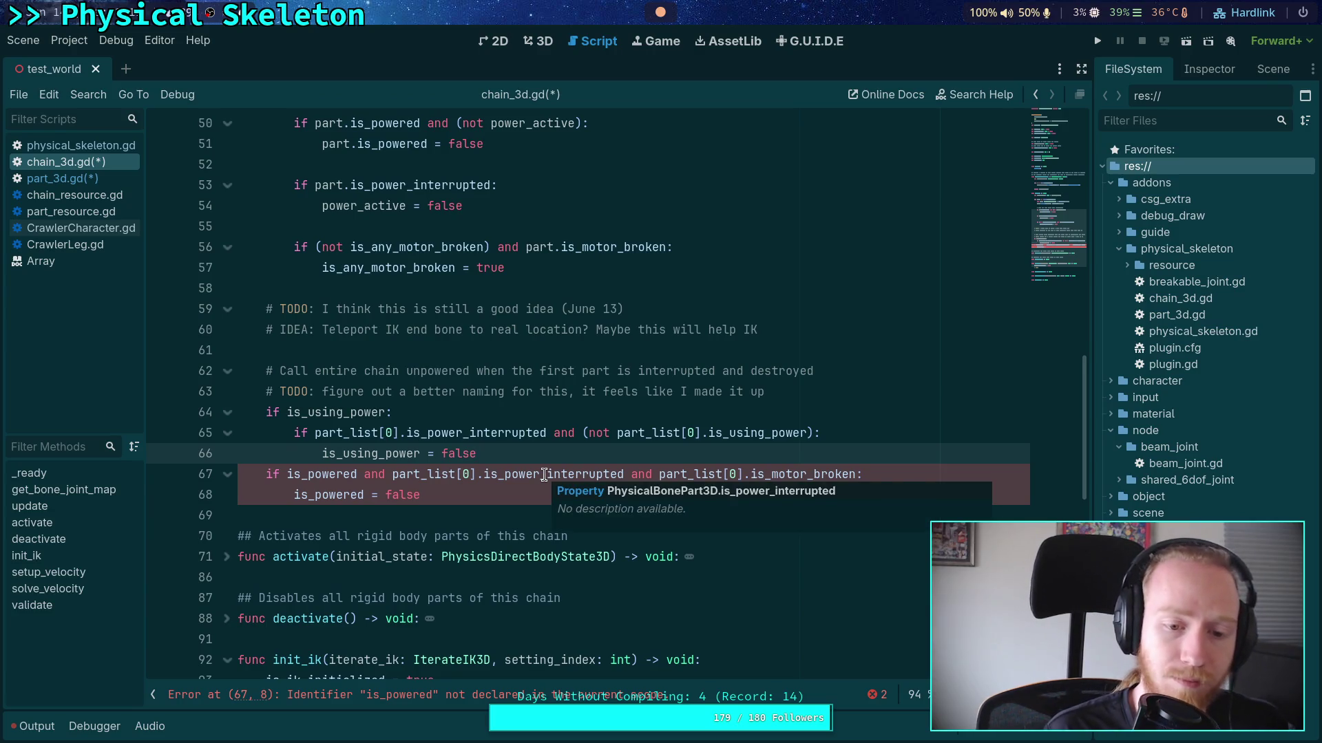
{"action": "key", "text": "Return"}
{"action": "key", "text": "BackSpace"}
{"action": "type", "text": "el"}
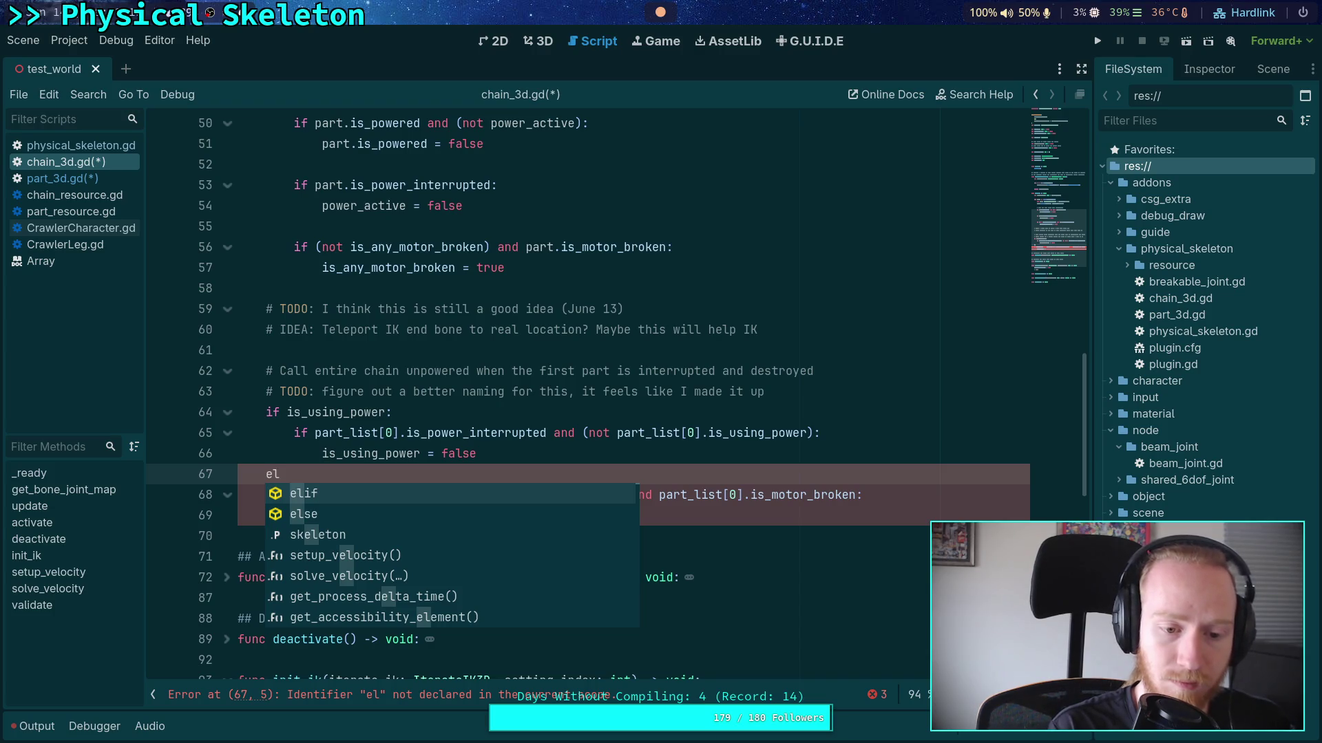
{"action": "key", "text": "Return"}
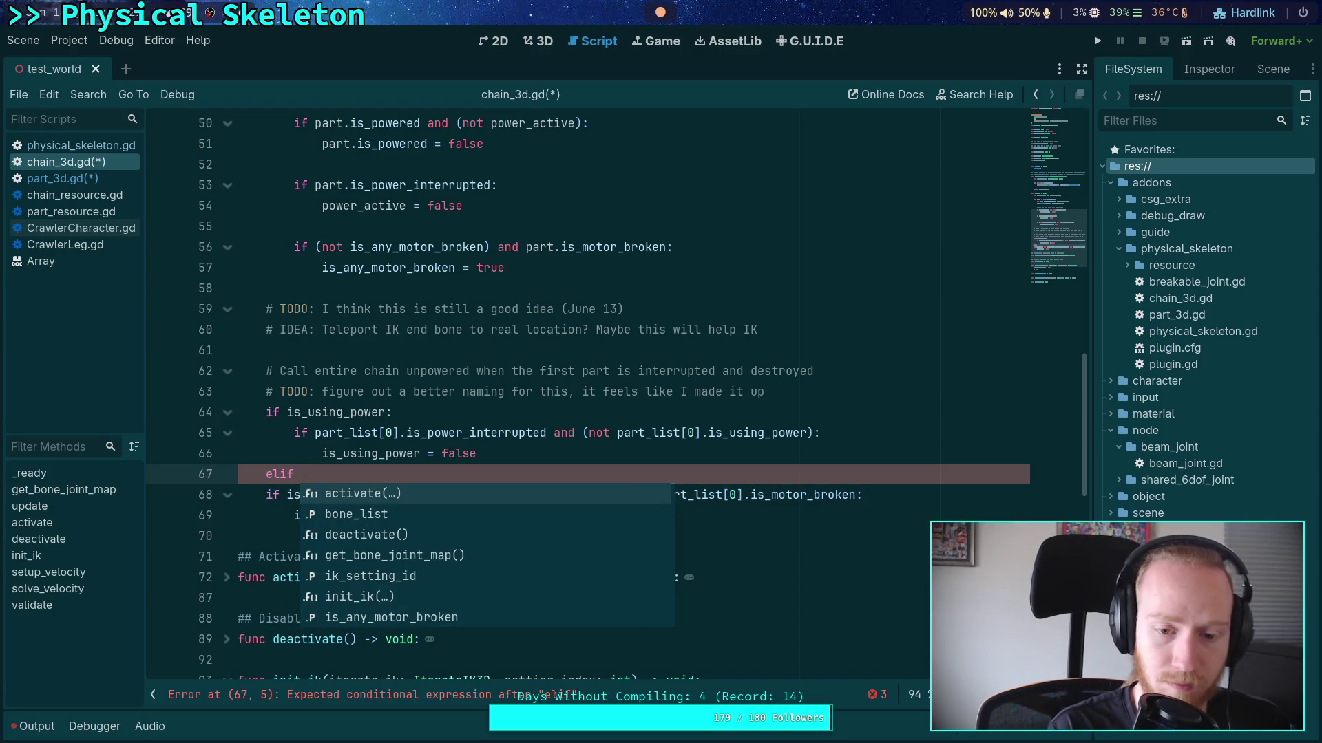
{"action": "type", "text": "part"}
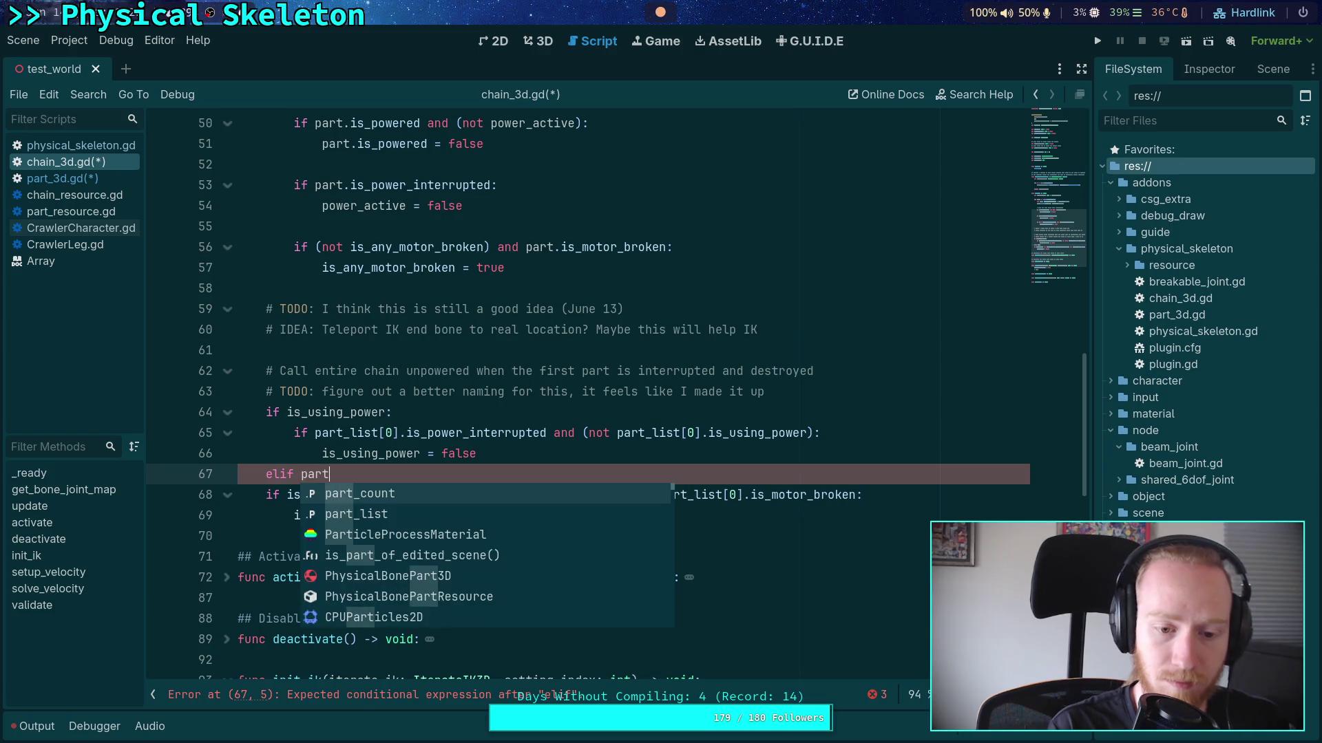
{"action": "key", "text": "Down"}
{"action": "key", "text": "Return"}
{"action": "type", "text": "[0]."}
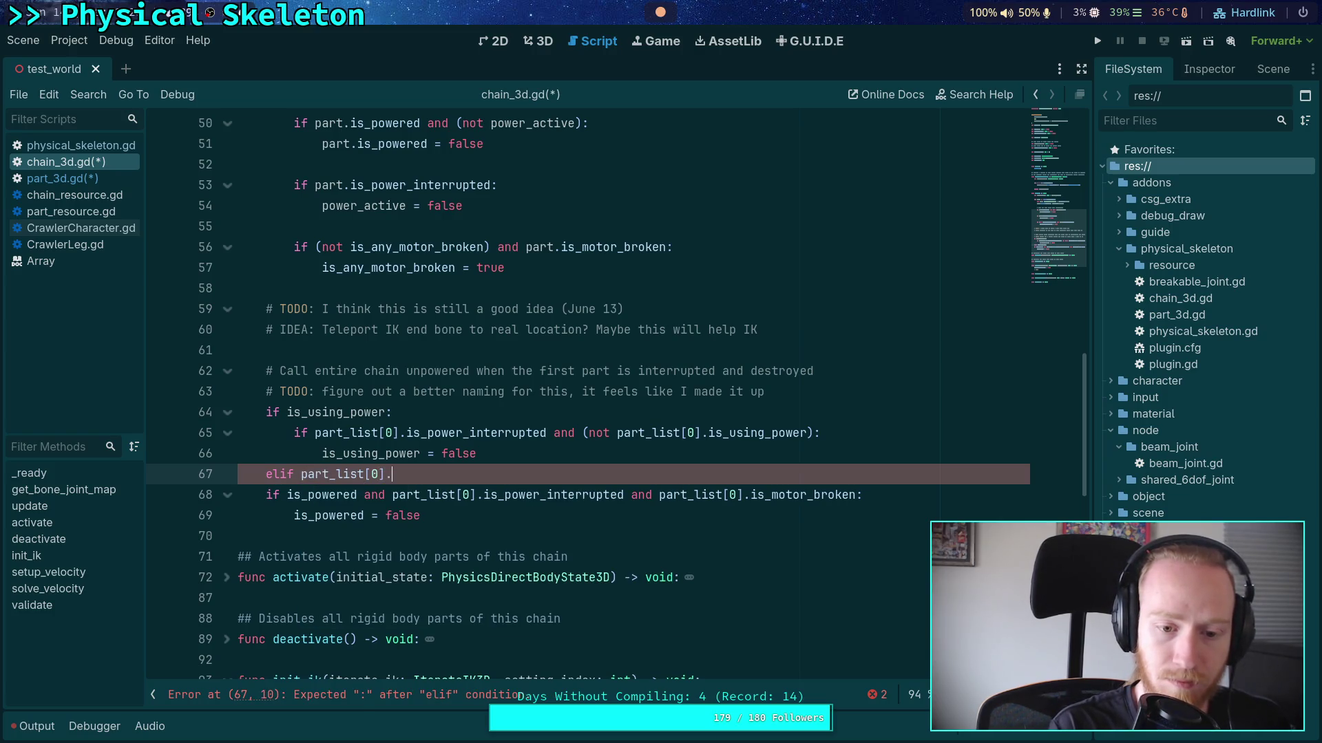
{"action": "type", "text": "is_u"}
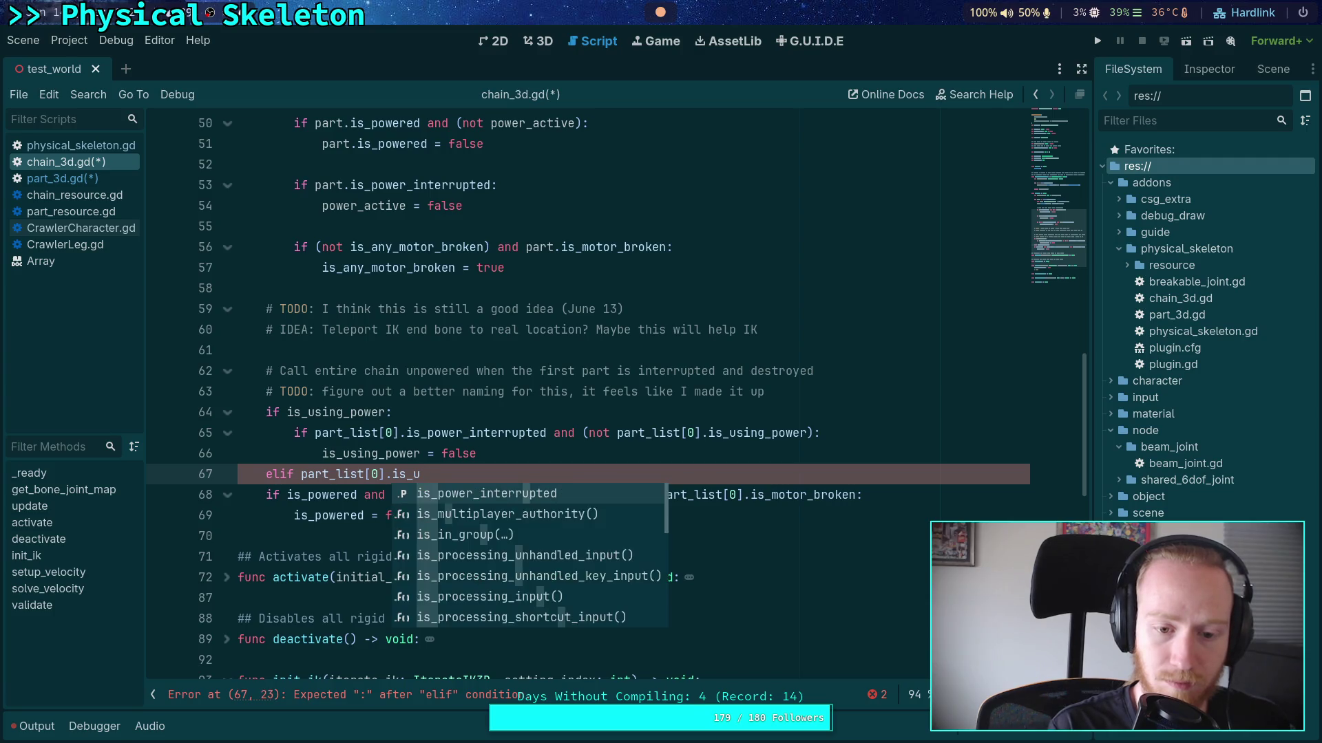
{"action": "type", "text": "sing_power:"}
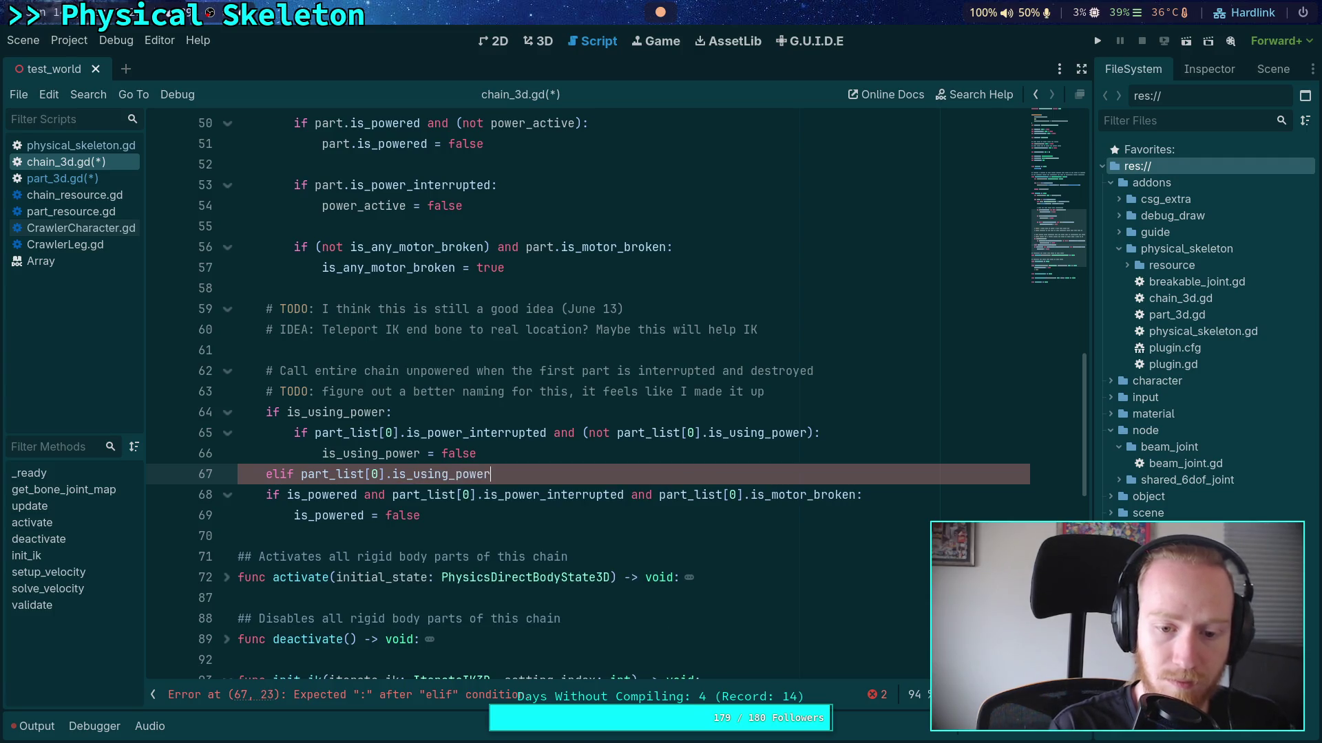
{"action": "key", "text": "Return"}
{"action": "type", "text": "i"}
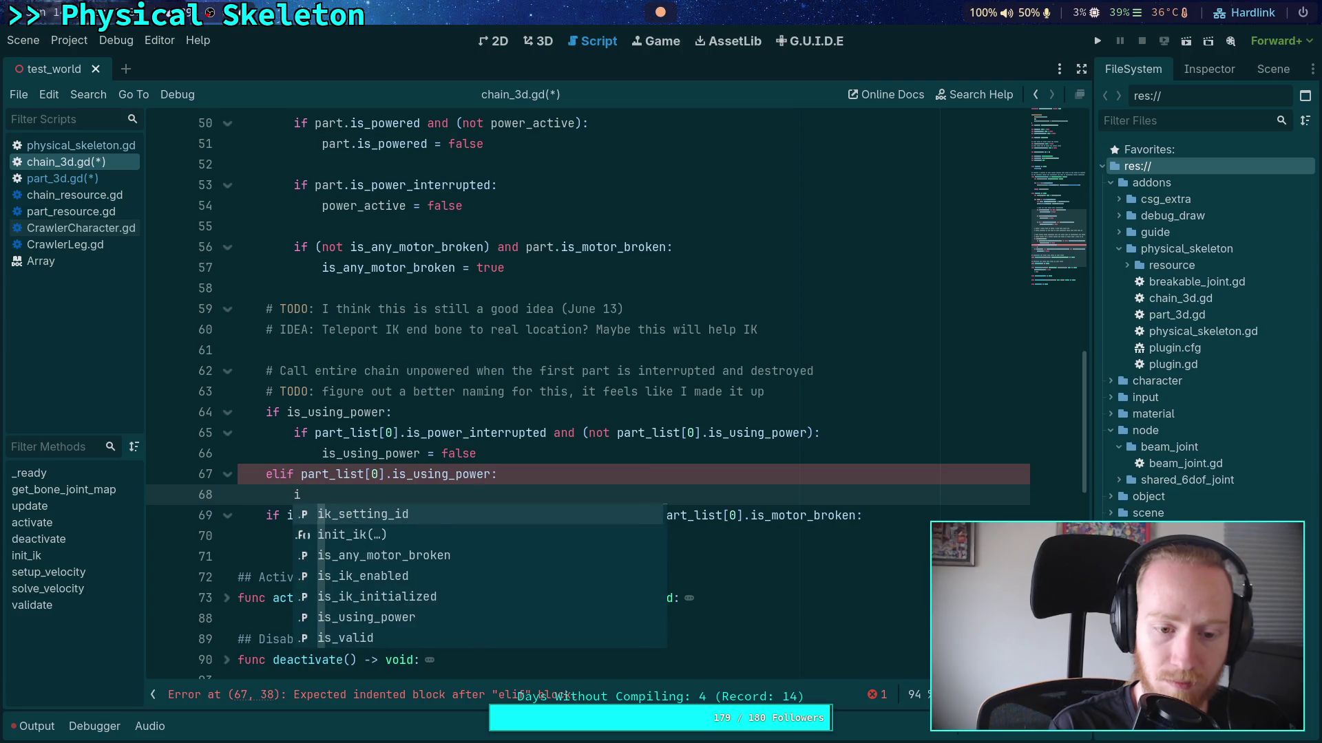
{"action": "type", "text": "_us"}
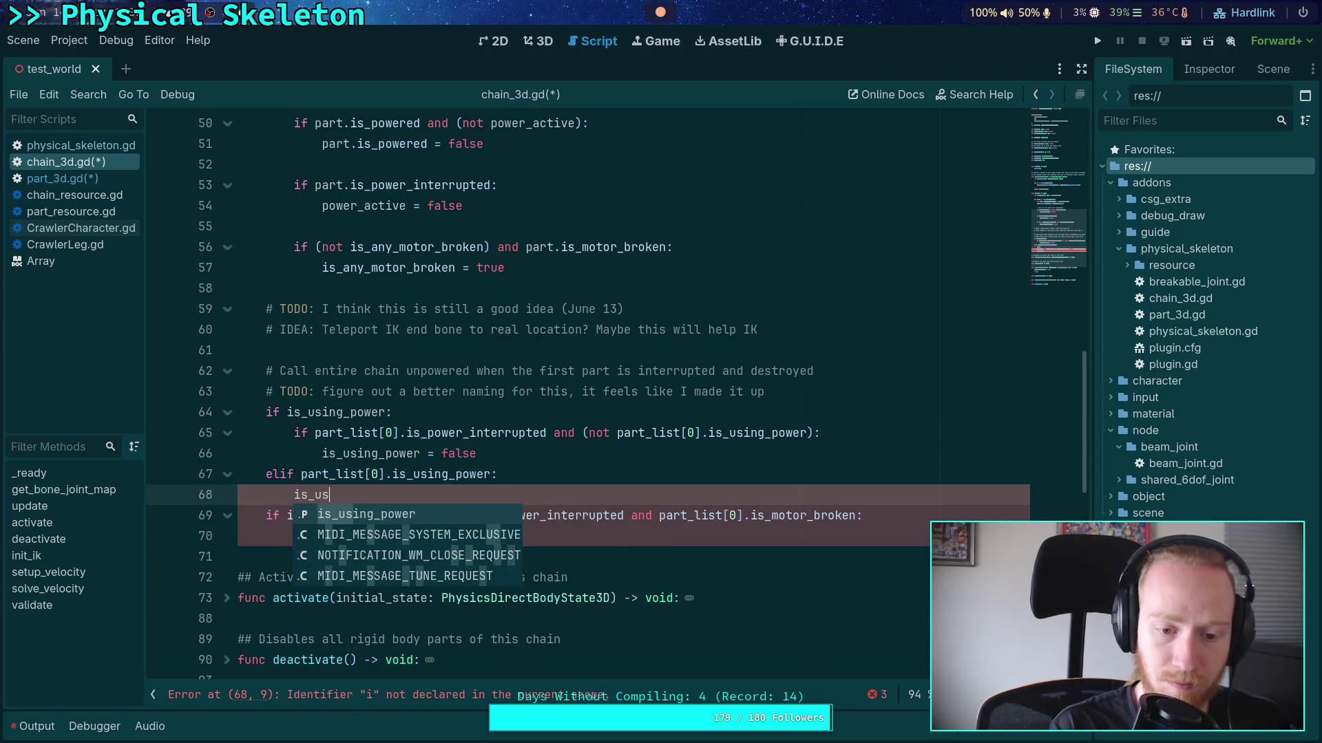
{"action": "key", "text": "Return"}
{"action": "type", "text": "= traue"}
{"action": "key", "text": "BackSpace"}
{"action": "key", "text": "BackSpace"}
{"action": "key", "text": "BackSpace"}
{"action": "type", "text": "ue"}
{"action": "key", "text": "Escape"}
Delete the old is_powered check and save chain_3d.gd
{"action": "mouse_move", "coordinate": [449, 535]}
{"action": "left_mouse_down"}
{"action": "mouse_move", "coordinate": [482, 515]}
{"action": "mouse_move", "coordinate": [444, 496]}
{"action": "left_mouse_up"}
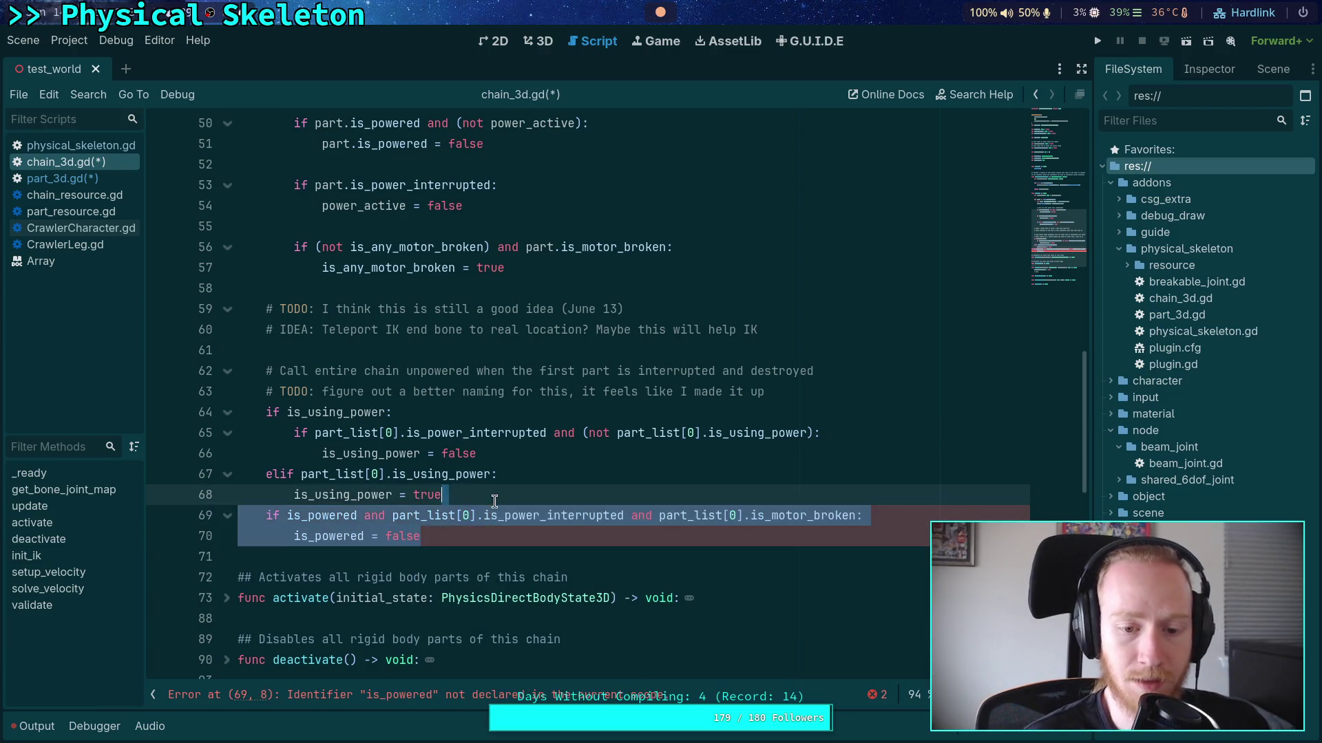
{"action": "key", "text": "BackSpace"}
{"action": "key", "text": "ctrl+s"}
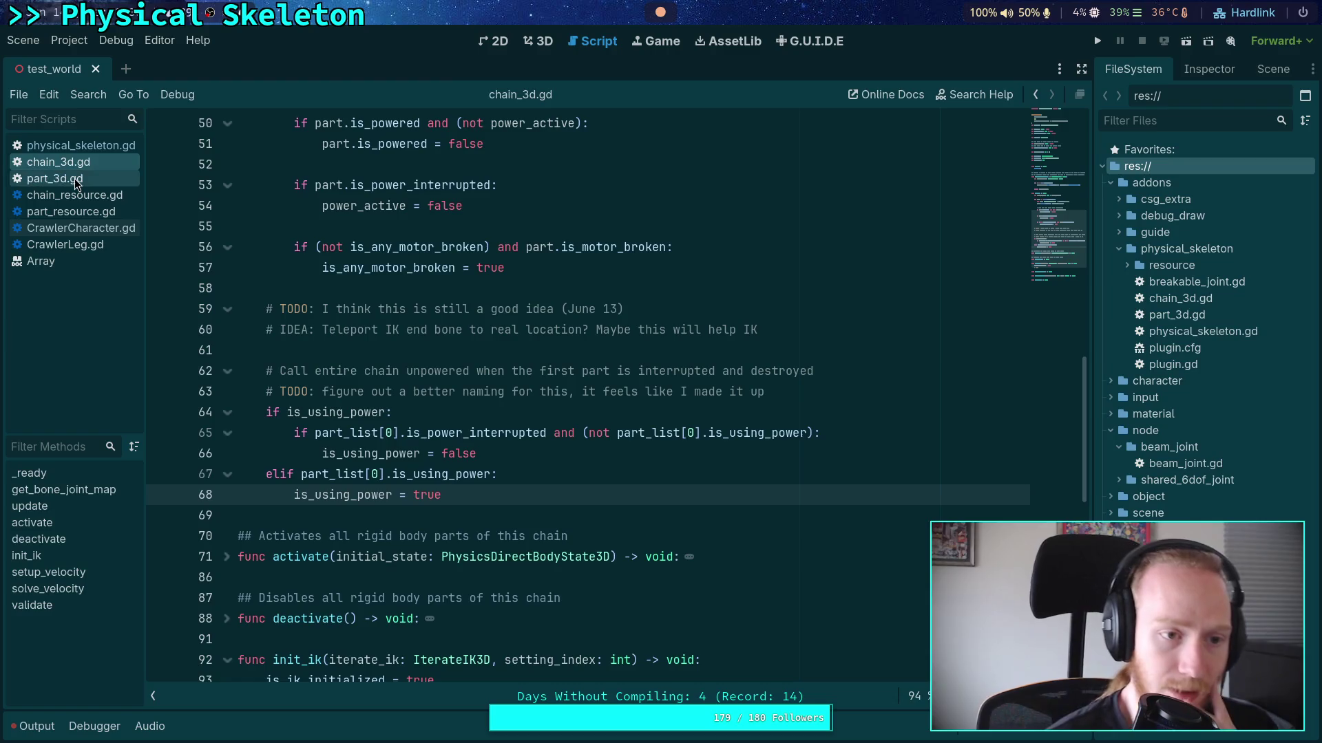
{"action": "left_click", "coordinate": [55, 178]}
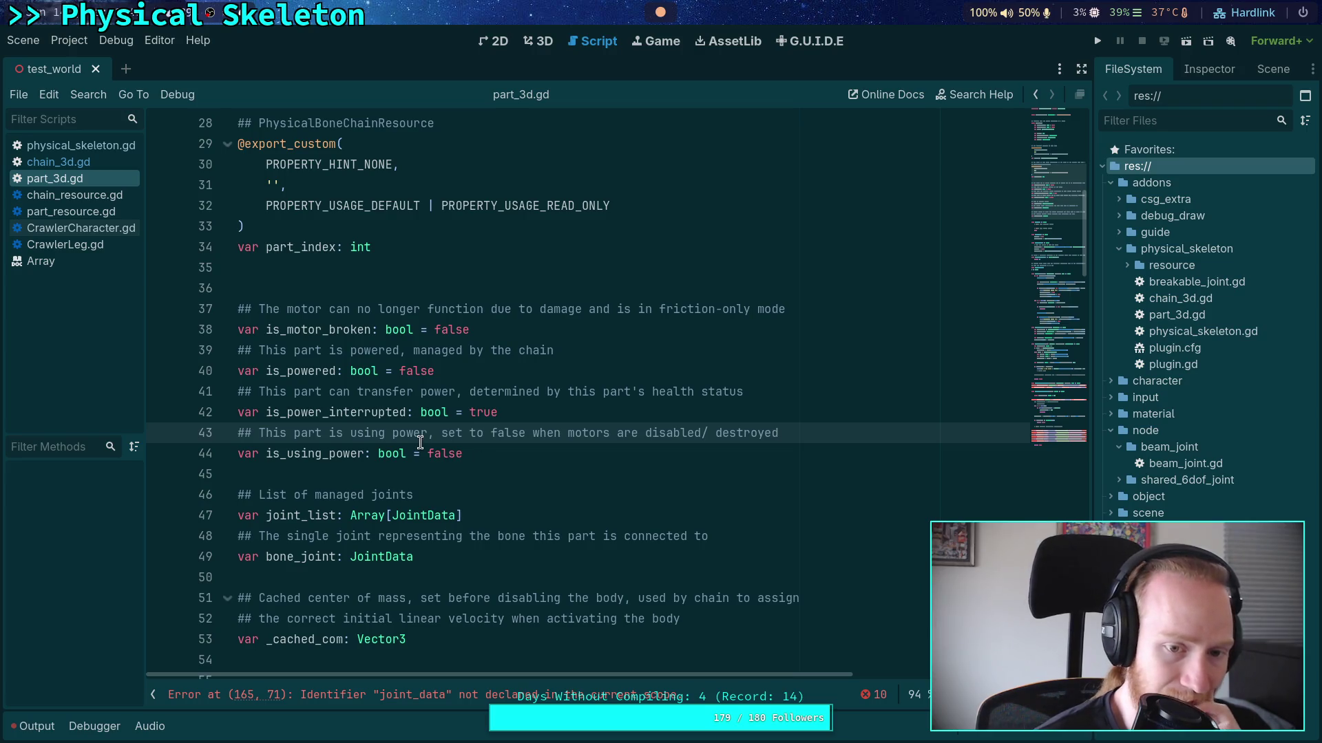
{"action": "double_click", "coordinate": [299, 372]}
{"action": "left_click", "coordinate": [103, 163]}
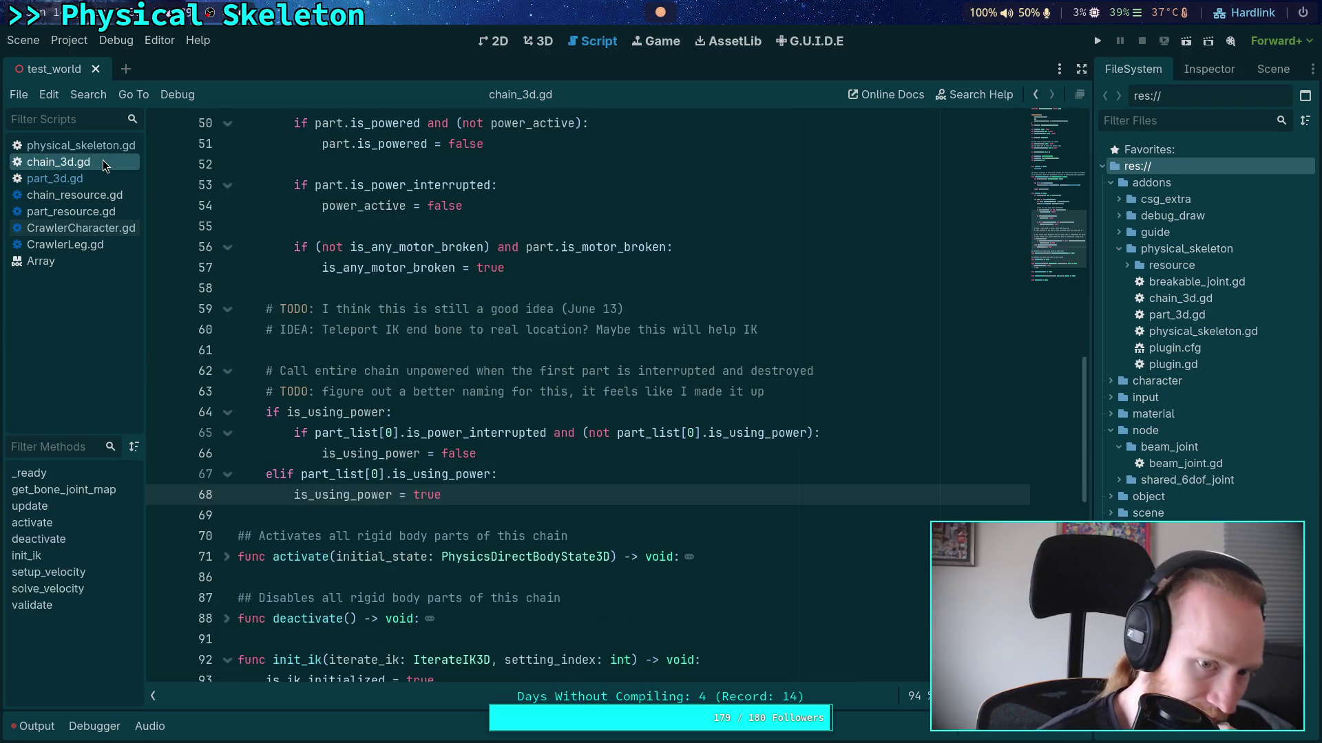
{"action": "scroll", "coordinate": [504, 484], "scroll_direction": "up", "scroll_amount": 2}
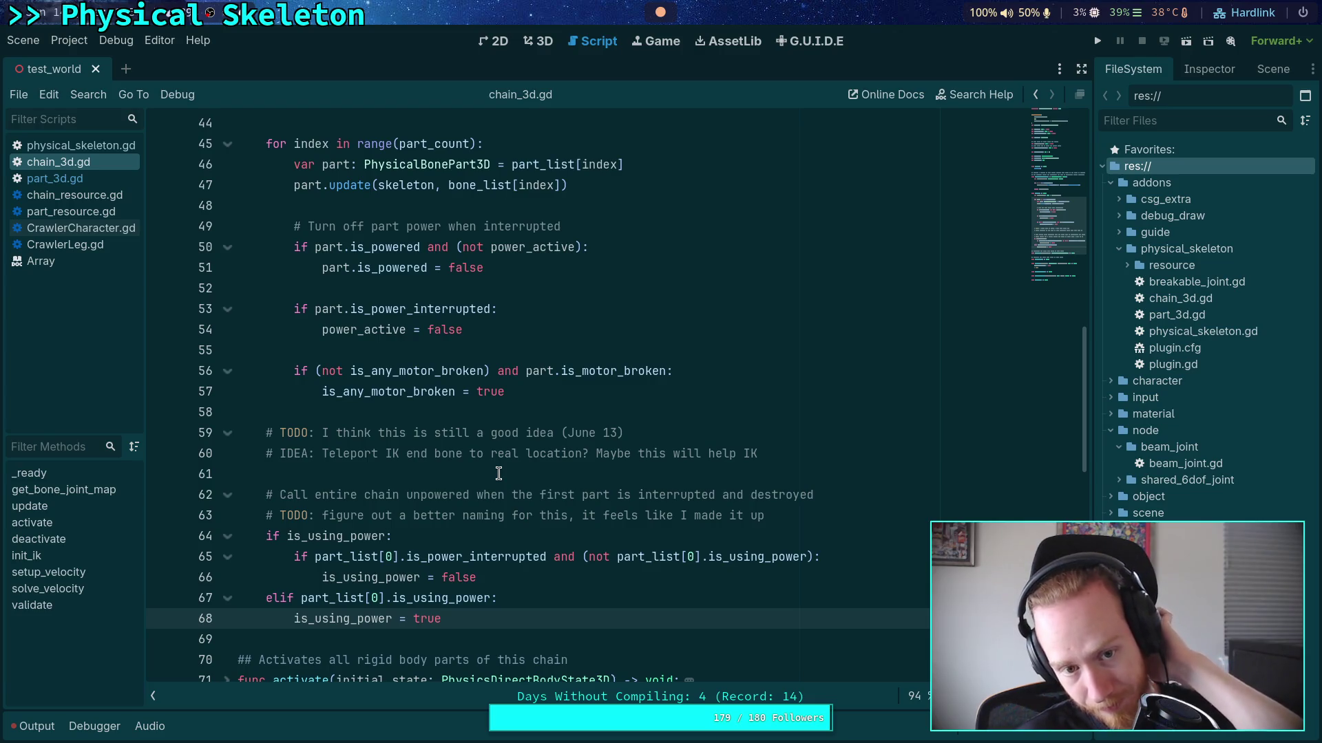
{"action": "scroll", "coordinate": [501, 468], "scroll_direction": "up", "scroll_amount": 2}
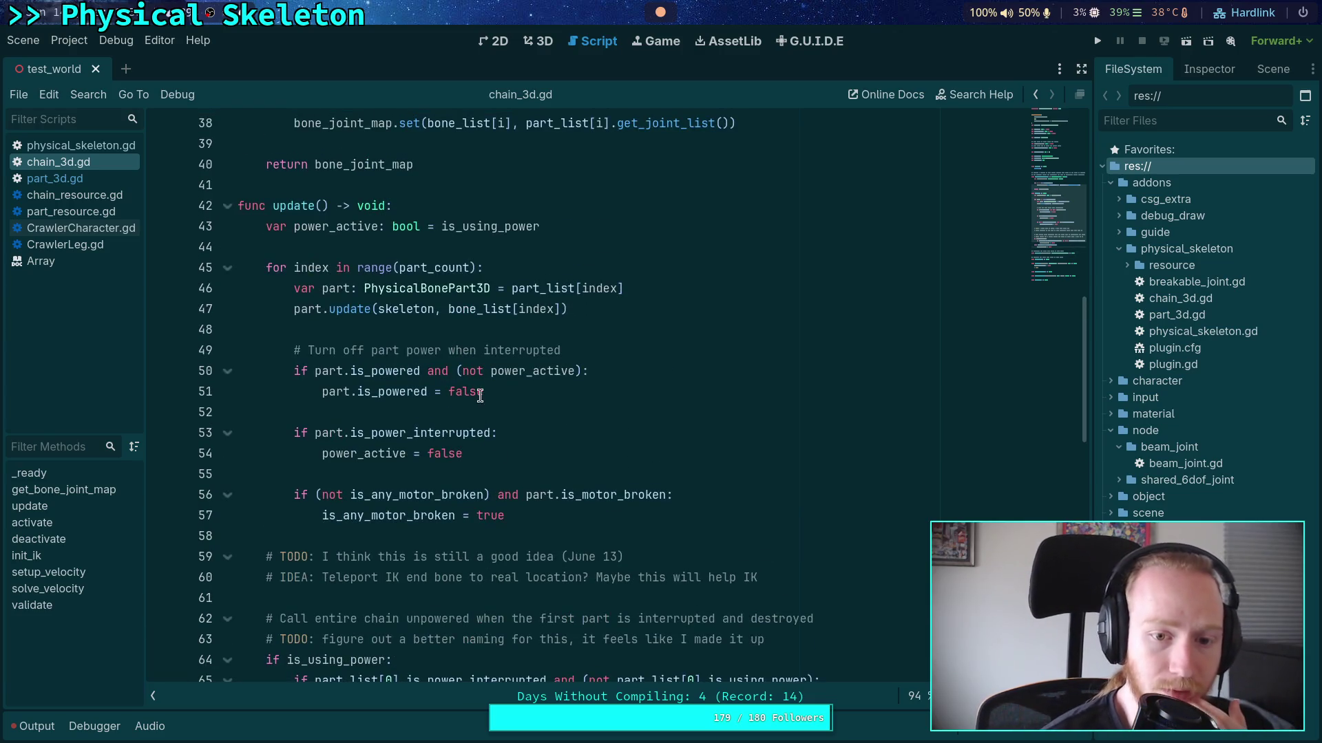
{"action": "left_click", "coordinate": [540, 271]}
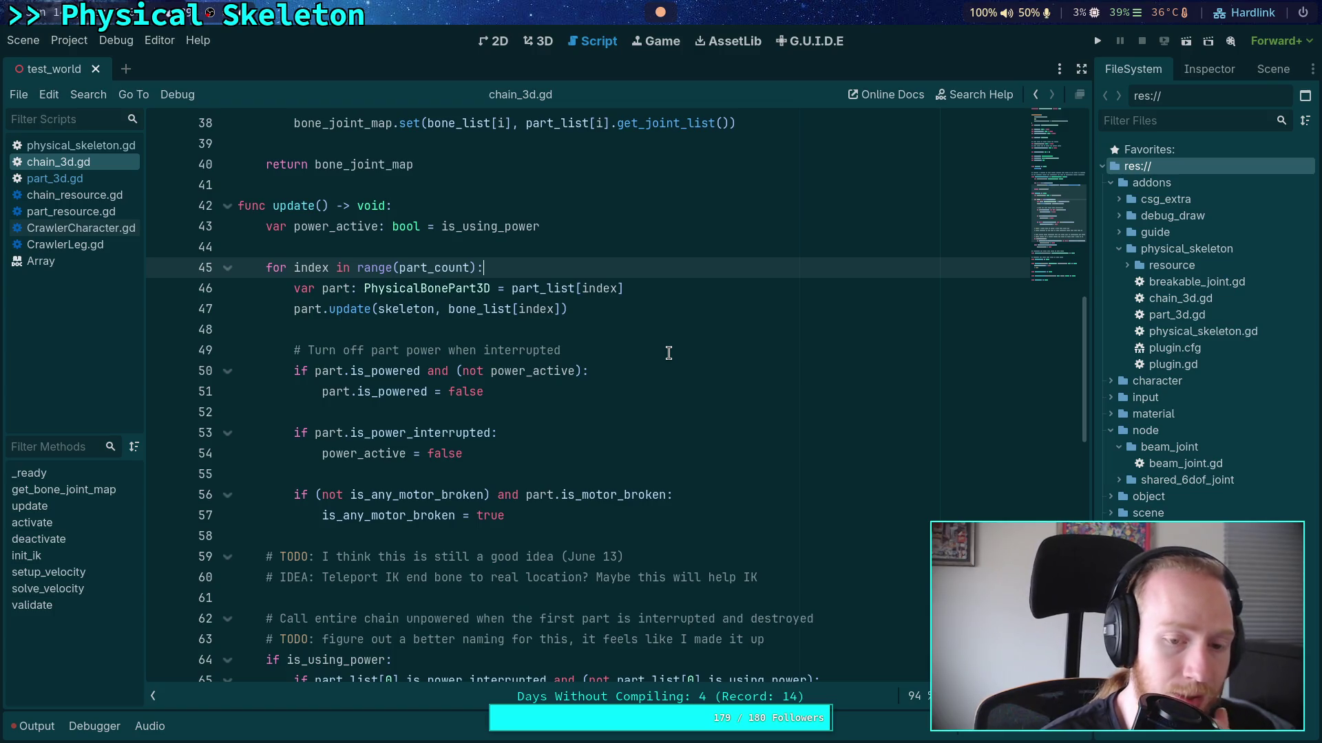
Start an 'if not part.is_powered' line directly below 'var part' in the update loop
{"action": "key", "text": "Return"}
{"action": "key", "text": "Return"}
{"action": "key", "text": "Up"}
{"action": "type", "text": "if not part."}
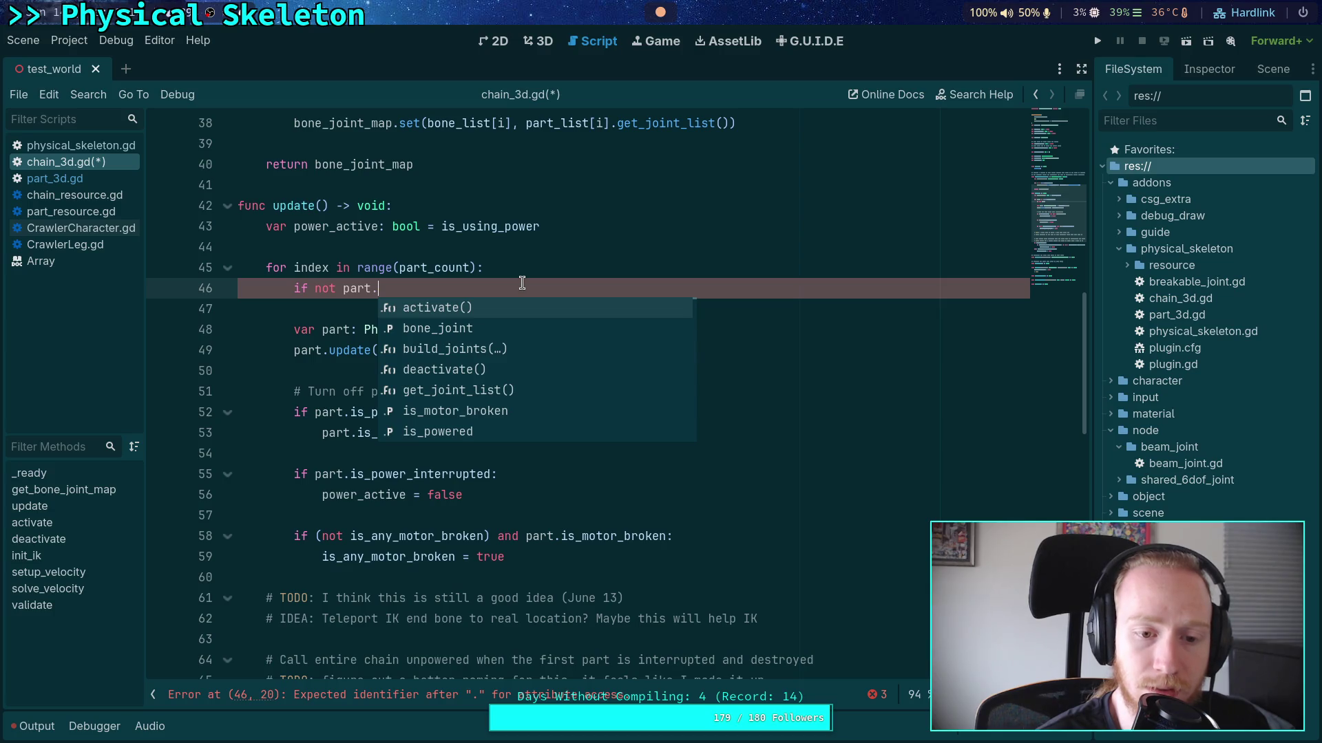
{"action": "key", "text": "Escape"}
{"action": "scroll", "coordinate": [522, 283], "scroll_direction": "down", "scroll_amount": 2}
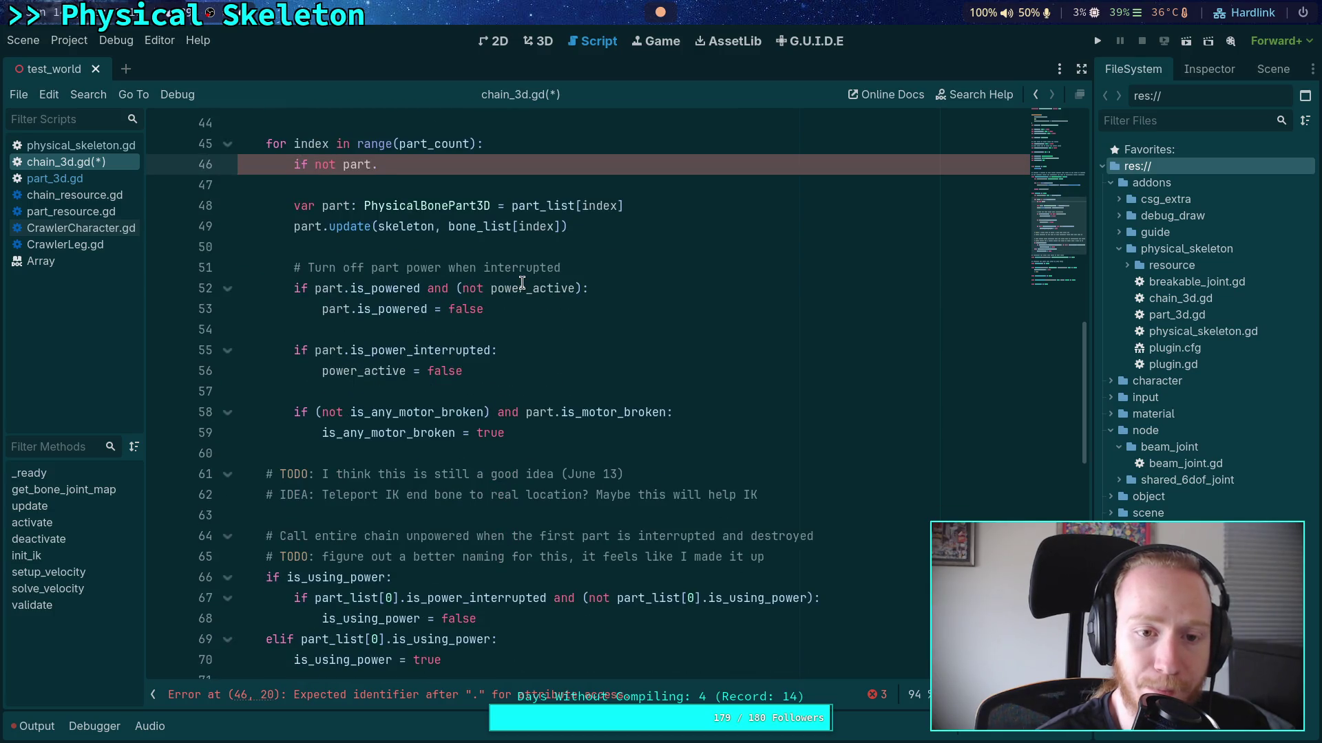
{"action": "scroll", "coordinate": [522, 283], "scroll_direction": "down", "scroll_amount": 2}
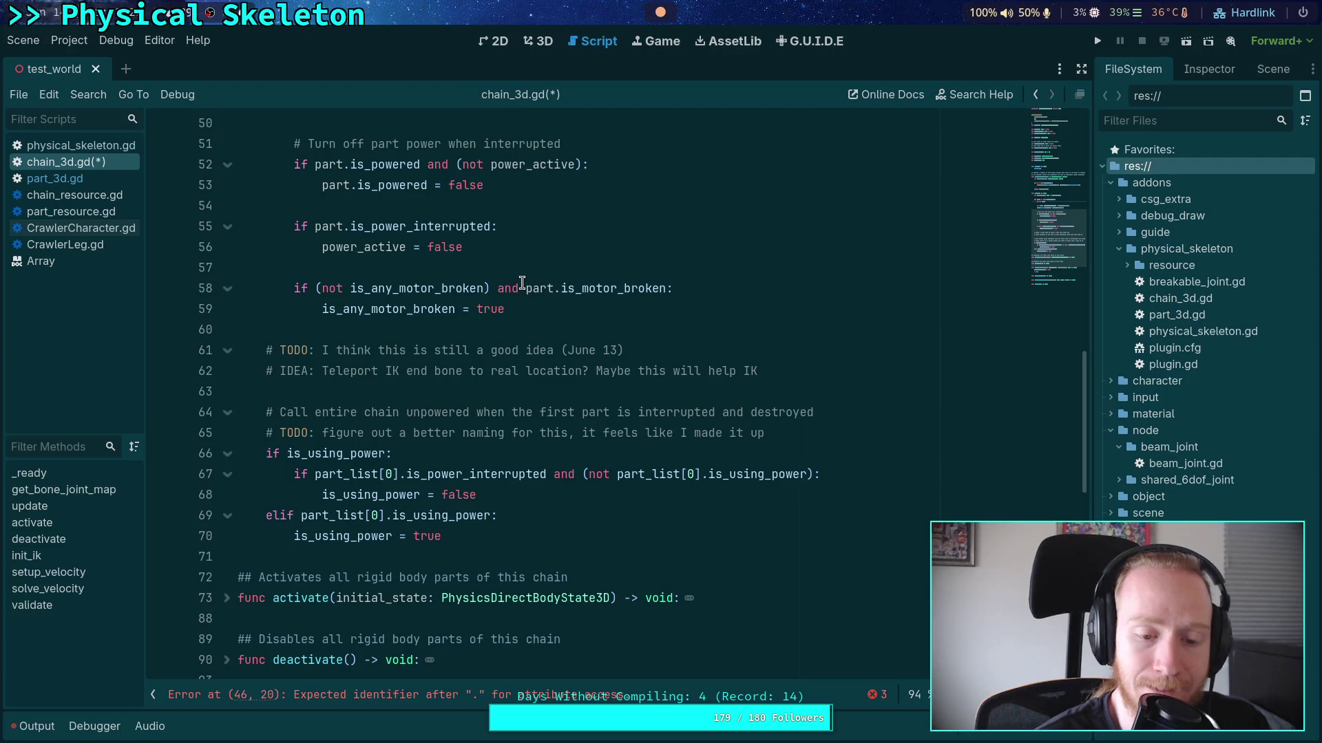
{"action": "scroll", "coordinate": [522, 283], "scroll_direction": "down", "scroll_amount": 4}
{"action": "scroll", "coordinate": [522, 283], "scroll_direction": "up", "scroll_amount": 9}
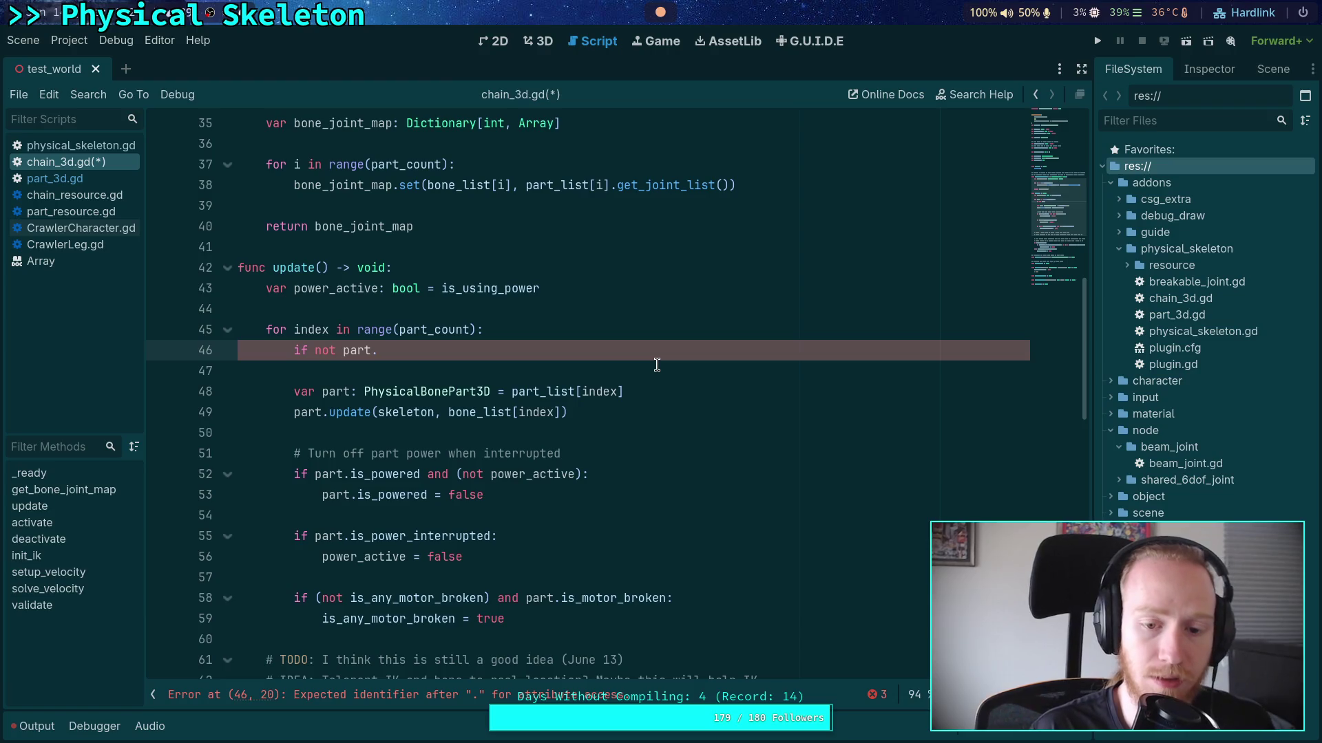
{"action": "key", "text": "alt+Down"}
{"action": "key", "text": "alt+Down"}
{"action": "key", "text": "alt+Down"}
{"action": "key", "text": "alt+Down"}
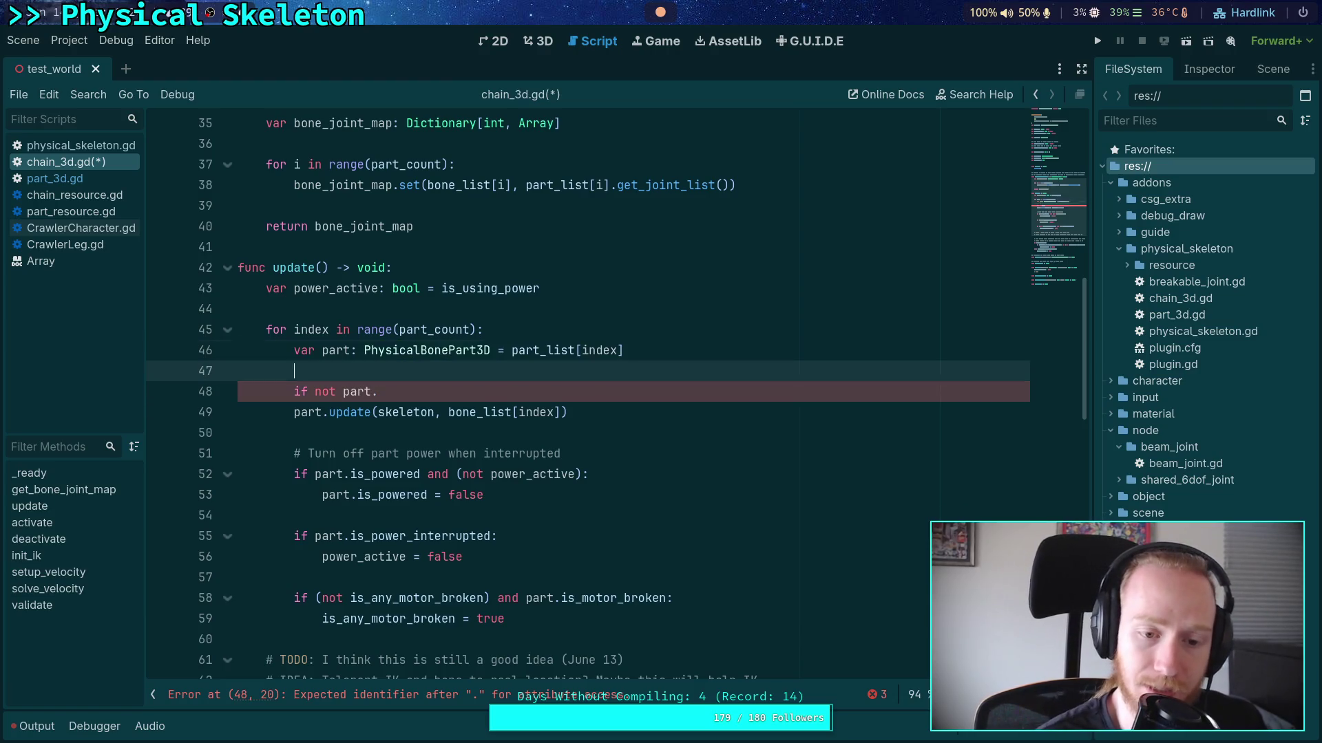
{"action": "key", "text": "Up"}
{"action": "key", "text": "Up"}
{"action": "key", "text": "Down"}
{"action": "key", "text": "Down"}
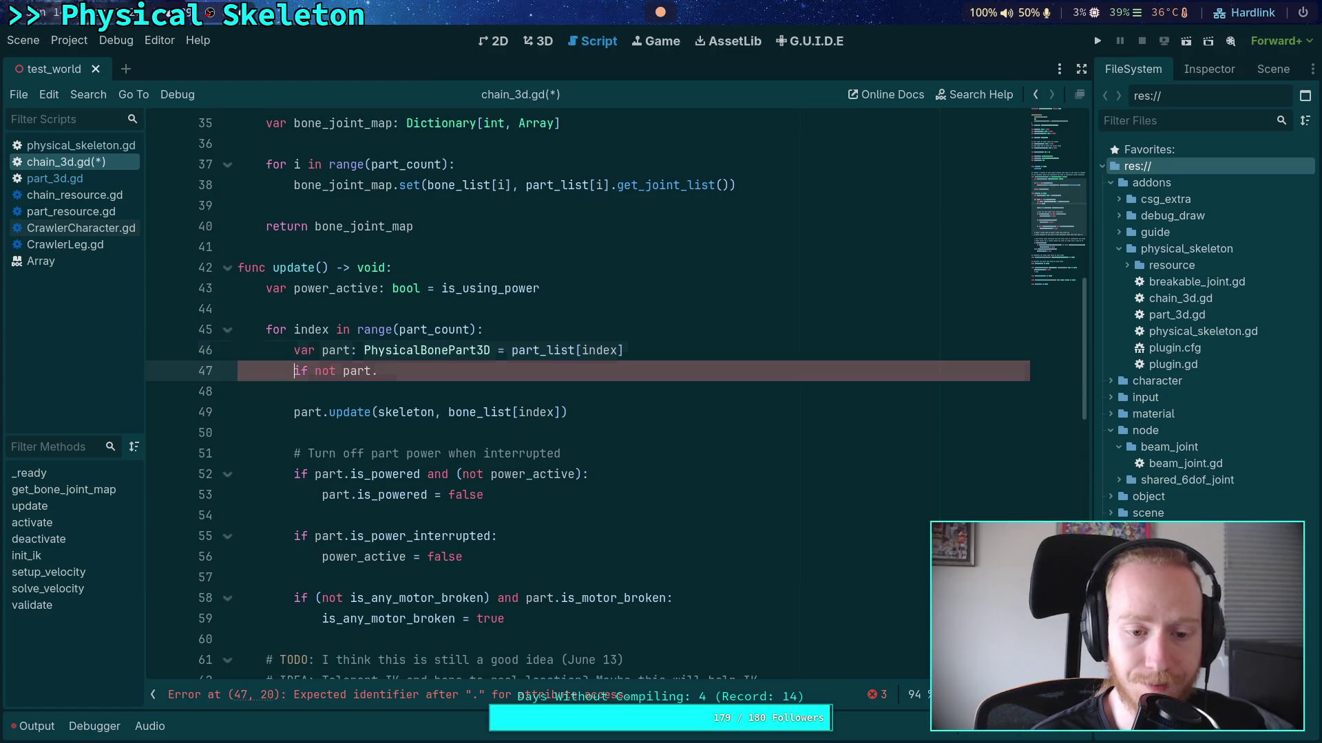
{"action": "key", "text": "Up"}
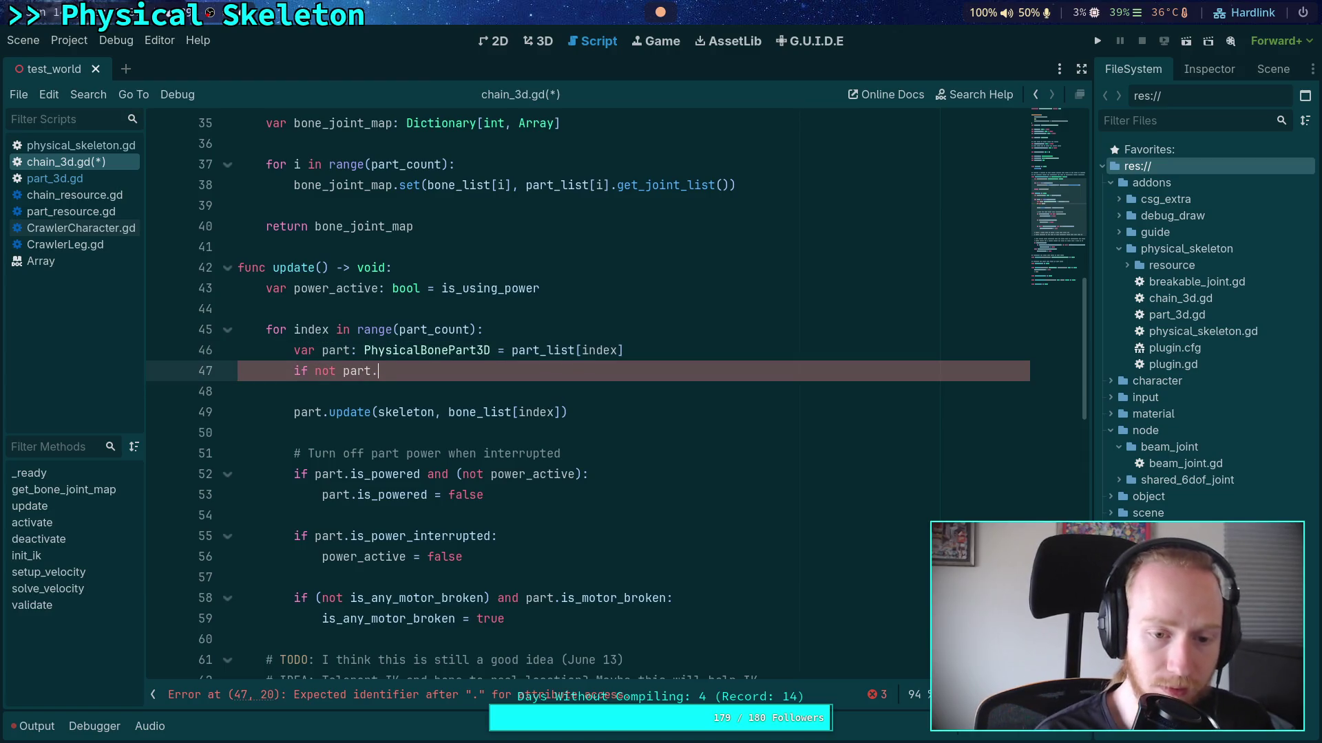
{"action": "type", "text": "is_po"}
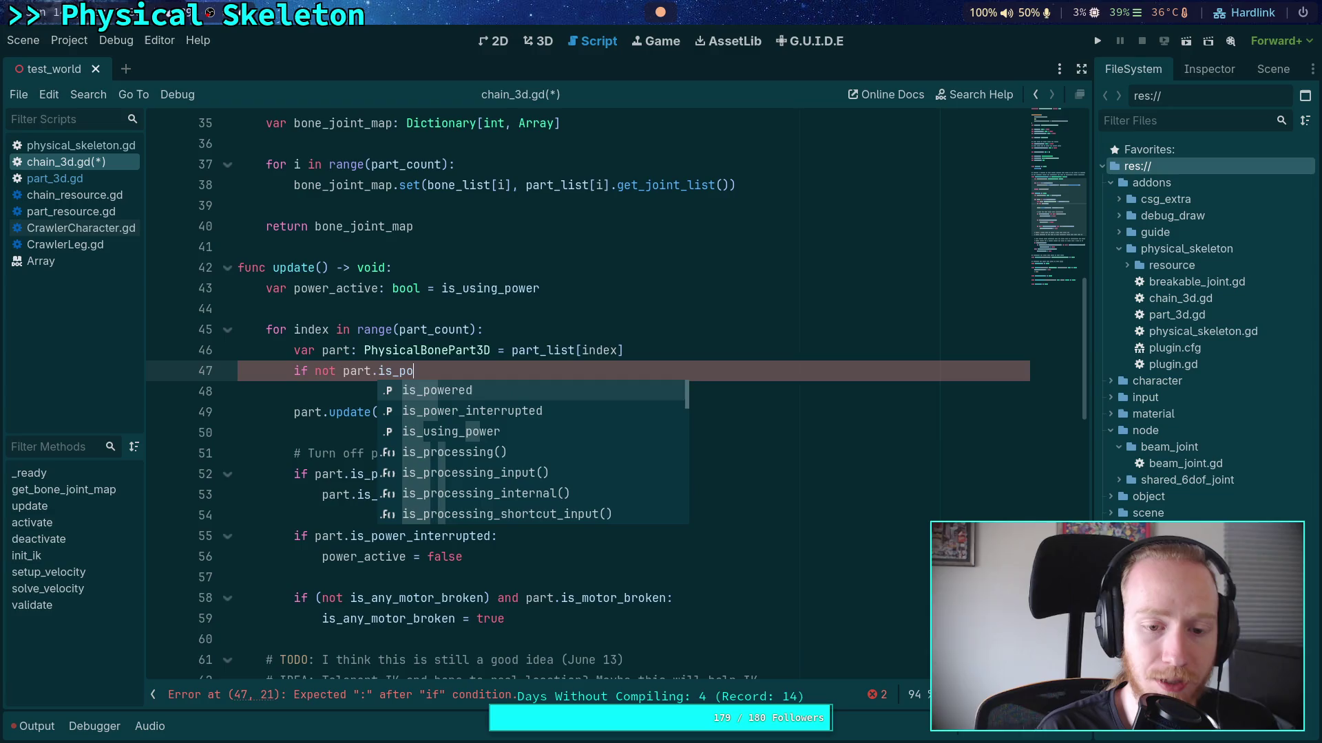
{"action": "key", "text": "Return"}
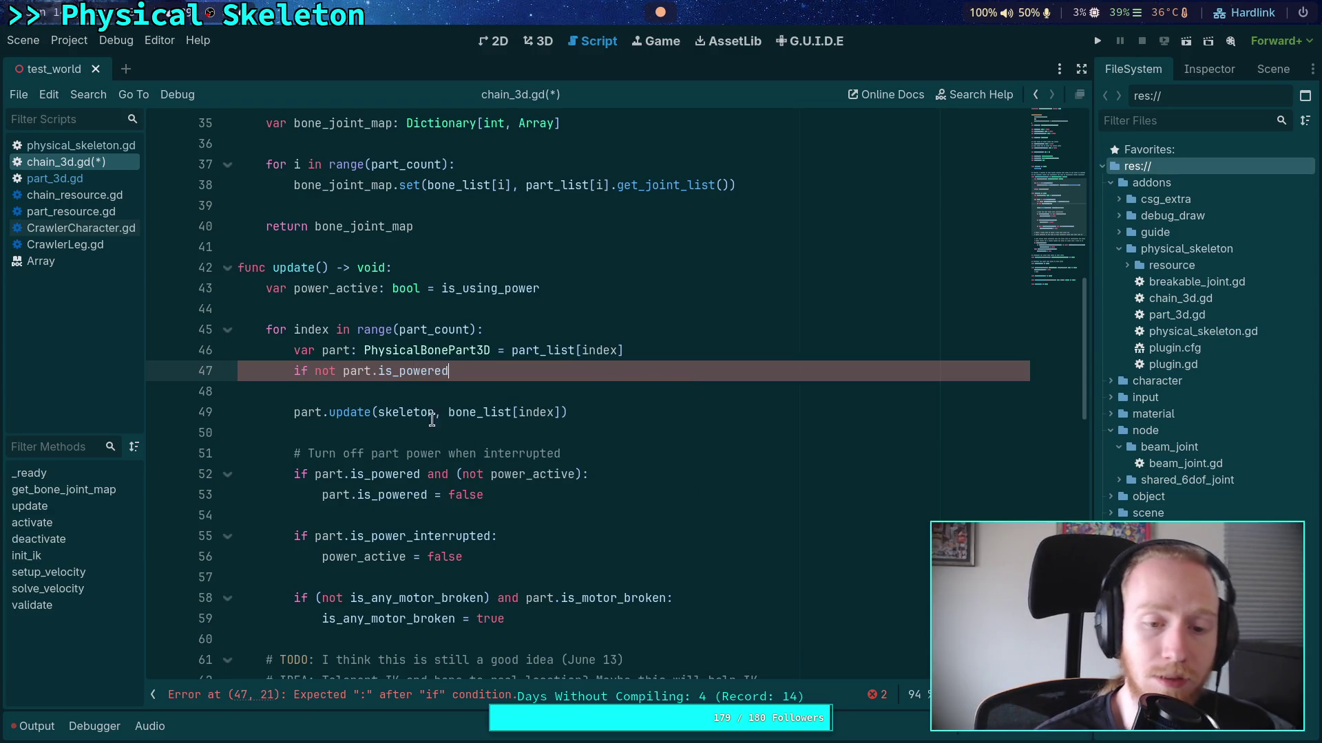
Extend the condition with 'and power_active' and add 'part.is_powered = true' beneath it
{"action": "left_click_drag", "start_coordinate": [315, 371], "coordinate": [462, 371]}
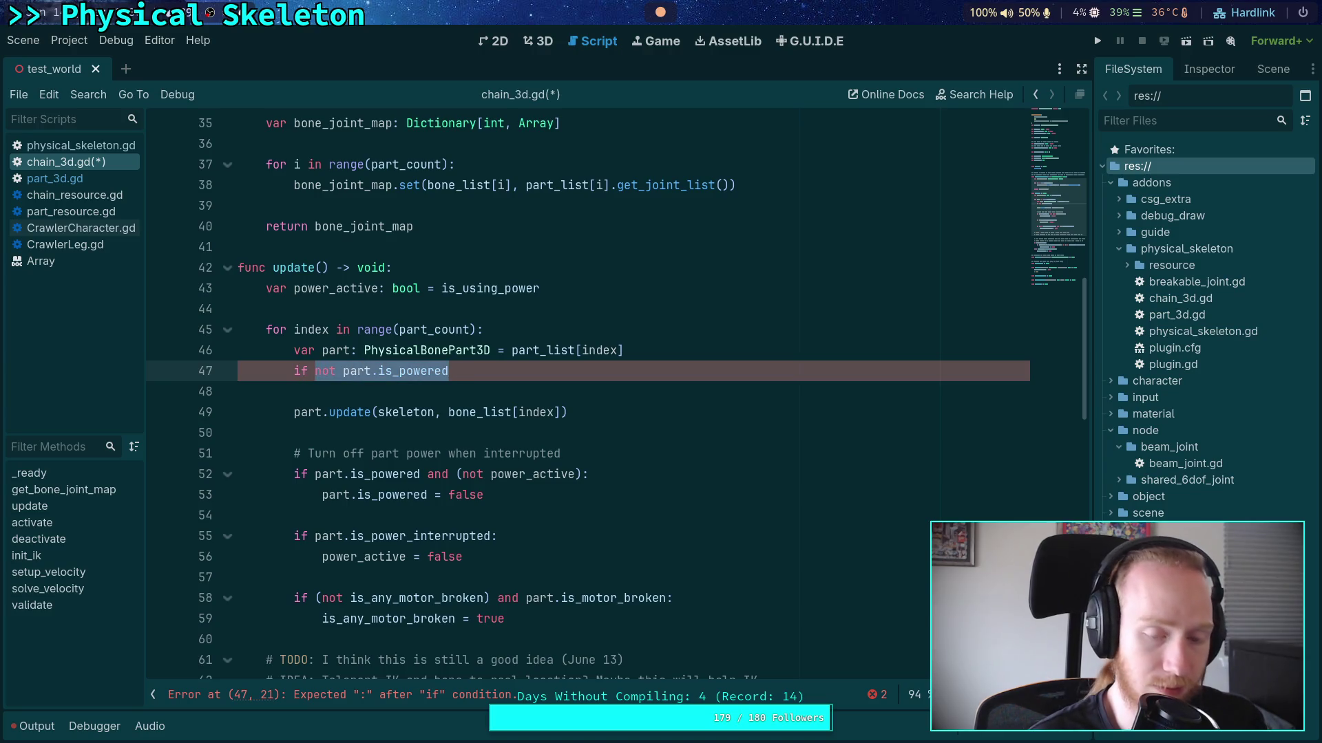
{"action": "type", "text": "("}
{"action": "left_click", "coordinate": [519, 374]}
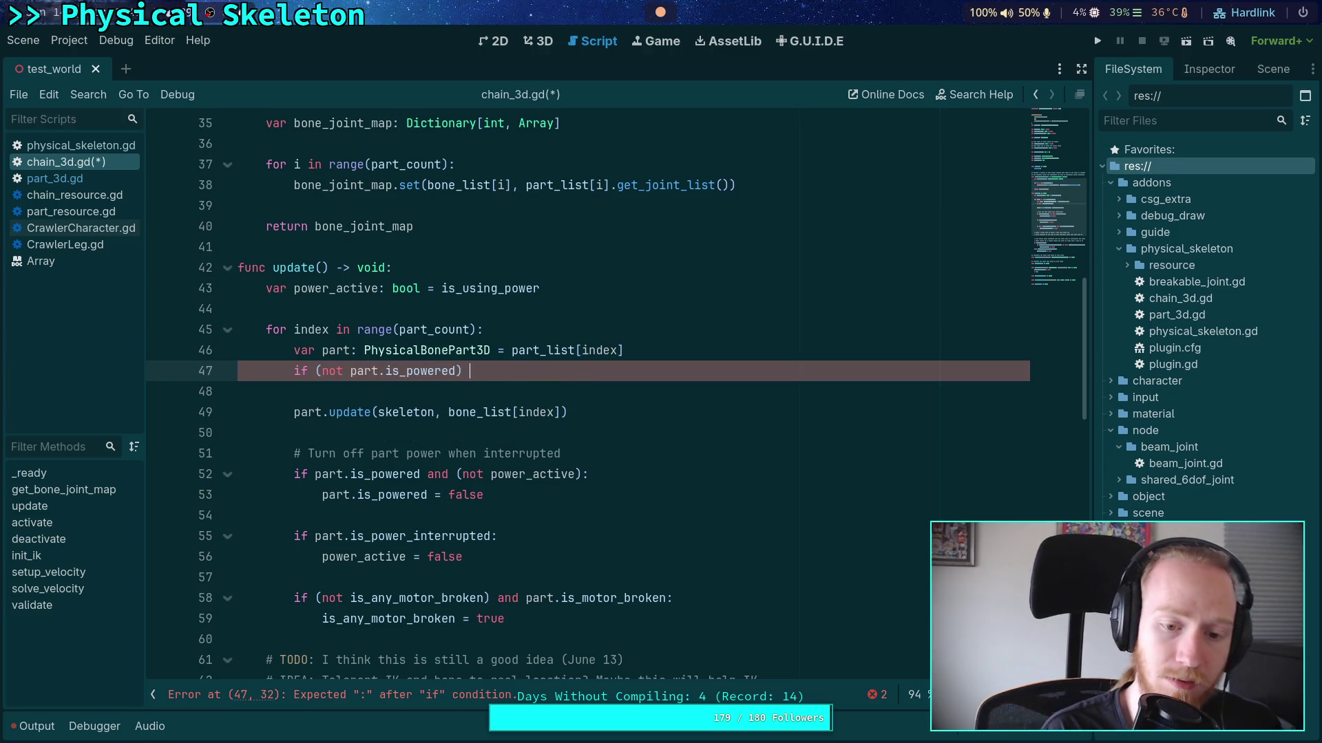
{"action": "type", "text": "and power_active:"}
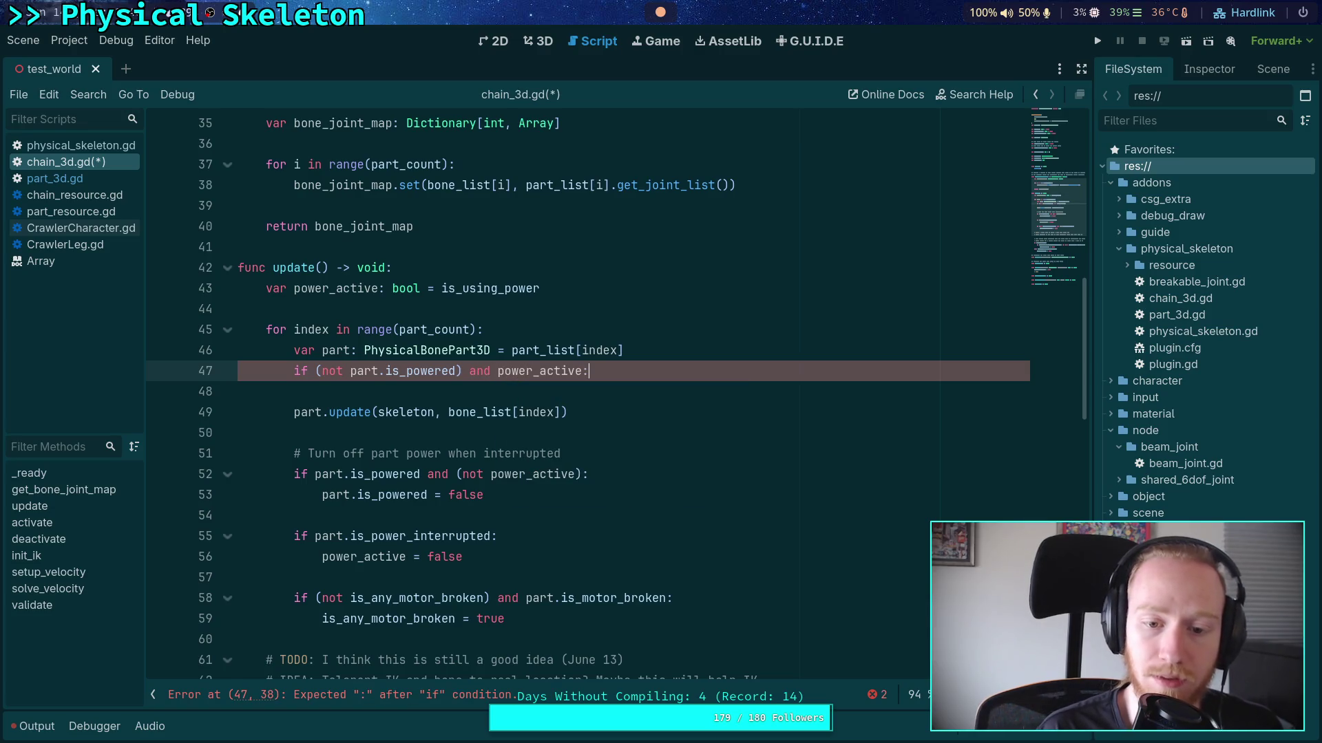
{"action": "key", "text": "Return"}
{"action": "type", "text": "part.is_p"}
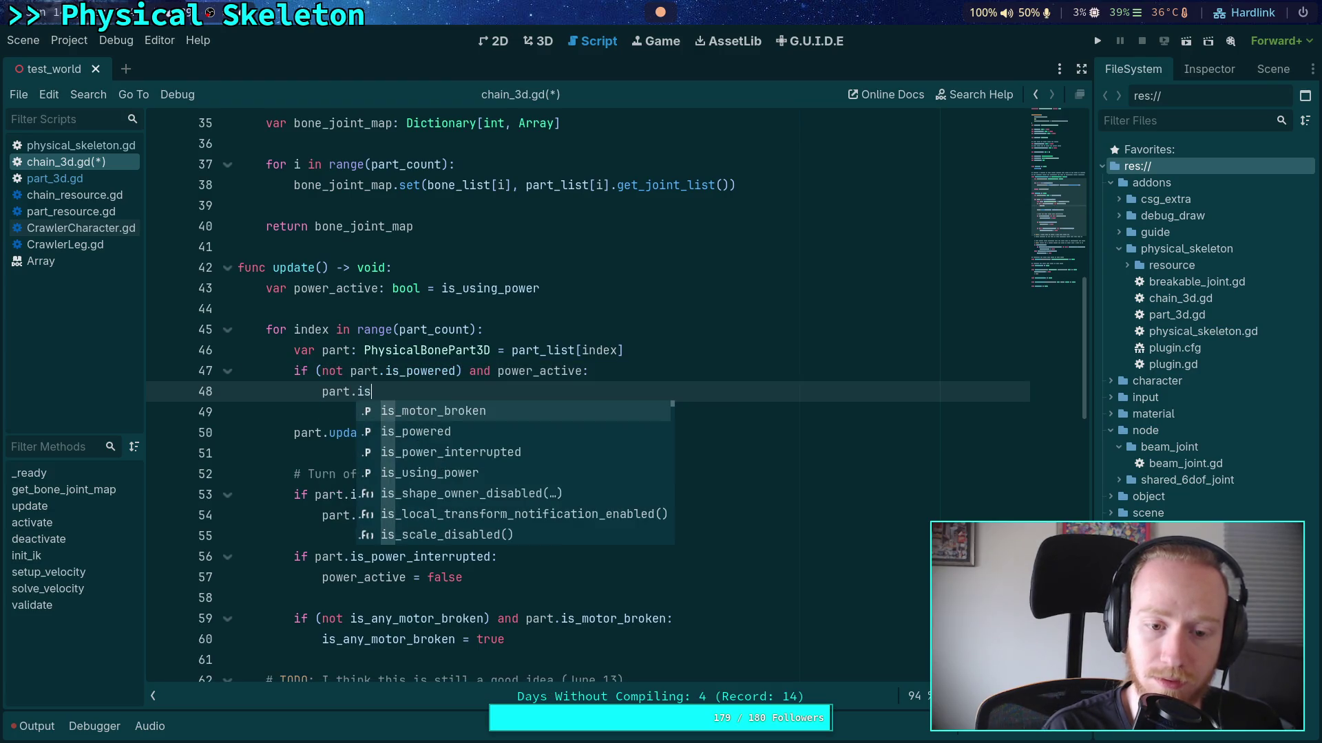
{"action": "key", "text": "Return"}
{"action": "type", "text": "= true"}
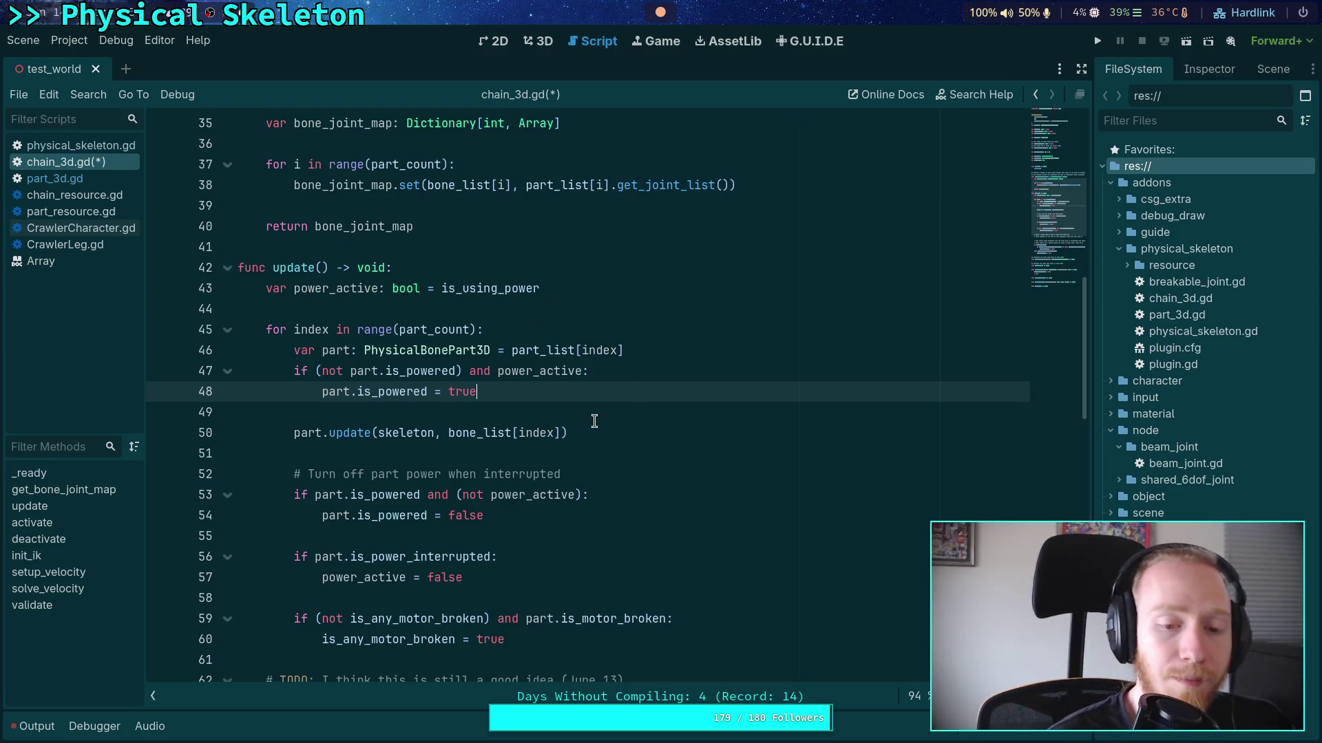
Select the turn-off-power block on lines 52–54
{"action": "mouse_move", "coordinate": [525, 436]}
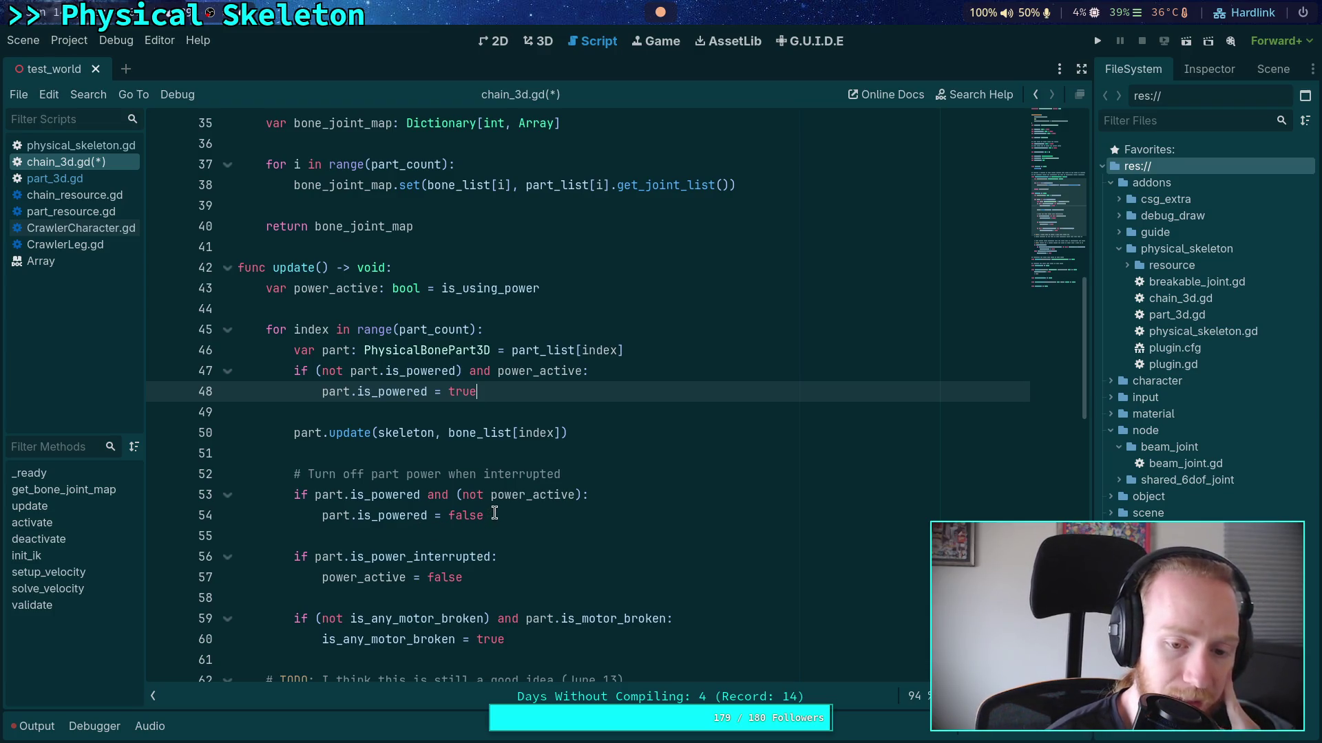
{"action": "mouse_move", "coordinate": [495, 515]}
{"action": "left_mouse_down"}
{"action": "mouse_move", "coordinate": [313, 494]}
{"action": "mouse_move", "coordinate": [288, 474]}
{"action": "left_mouse_up"}
{"action": "left_click", "coordinate": [518, 508]}
{"action": "left_click_drag", "start_coordinate": [485, 516], "coordinate": [298, 476]}
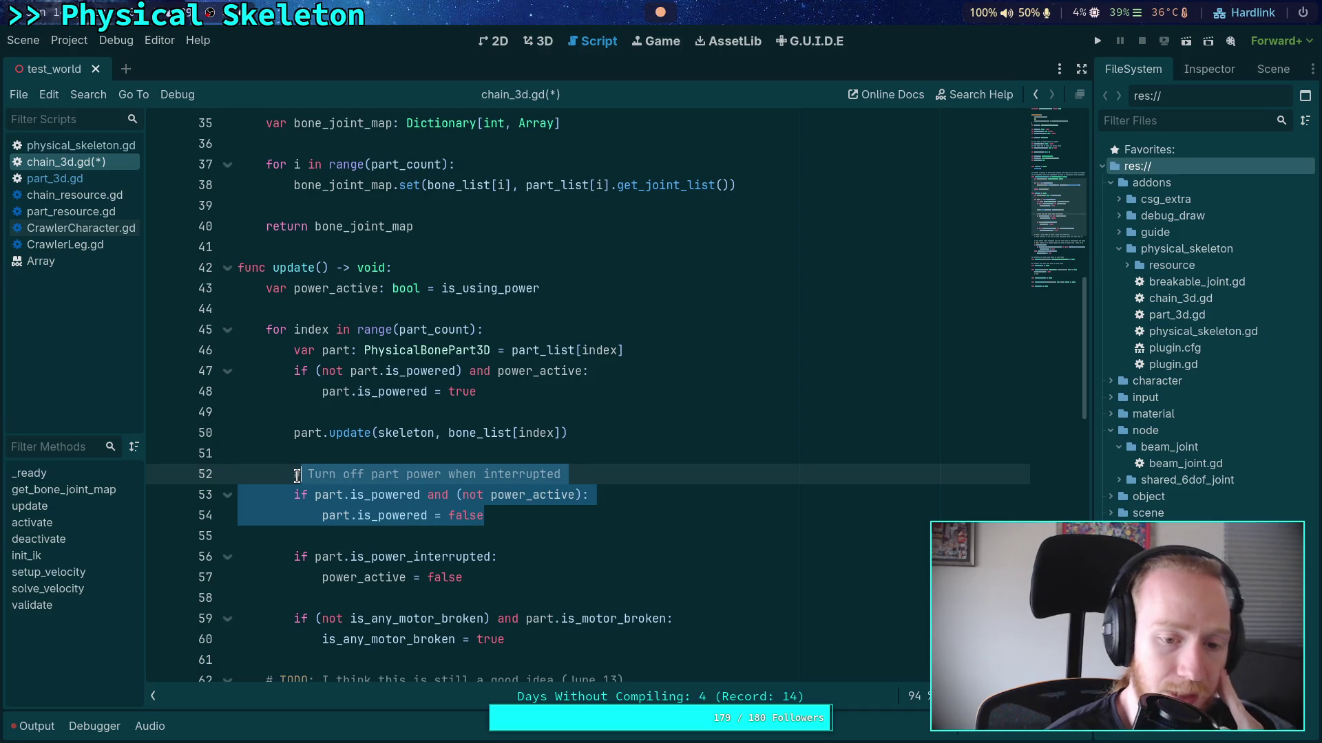
Remove the parentheses around 'not part.is_powered' and end that condition with a colon
{"action": "left_click", "coordinate": [322, 371]}
{"action": "key", "text": "BackSpace"}
{"action": "left_click", "coordinate": [455, 371]}
{"action": "key", "text": "BackSpace"}
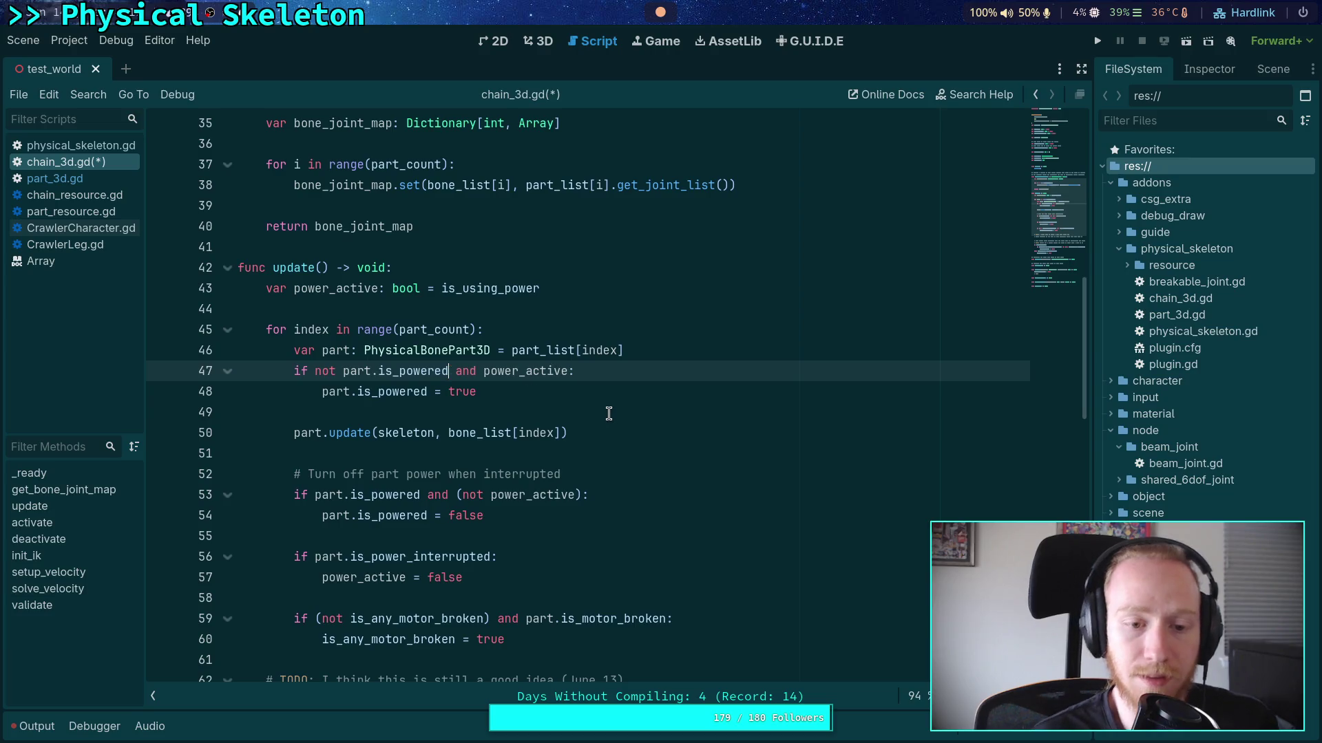
{"action": "type", "text": ":"}
Nest the assignment under 'if power_active:' and add an 'elif (not power_active' branch
{"action": "key", "text": "Return"}
{"action": "type", "text": "if"}
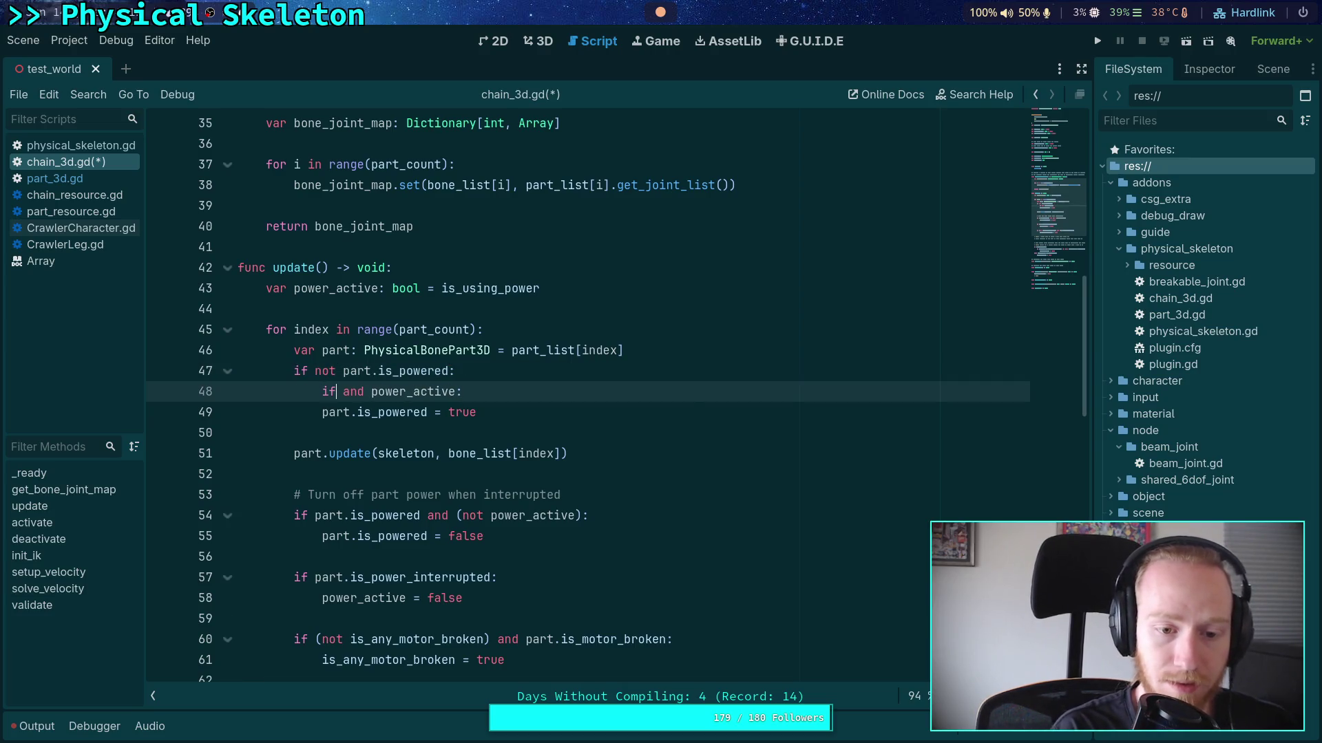
{"action": "key", "text": "Delete"}
{"action": "key", "text": "Delete"}
{"action": "key", "text": "Delete"}
{"action": "key", "text": "Escape"}
{"action": "key", "text": "Down"}
{"action": "key", "text": "Home"}
{"action": "key", "text": "Tab"}
{"action": "key", "text": "End"}
{"action": "key", "text": "Return"}
{"action": "key", "text": "BackSpace"}
{"action": "key", "text": "BackSpace"}
{"action": "type", "text": "e"}
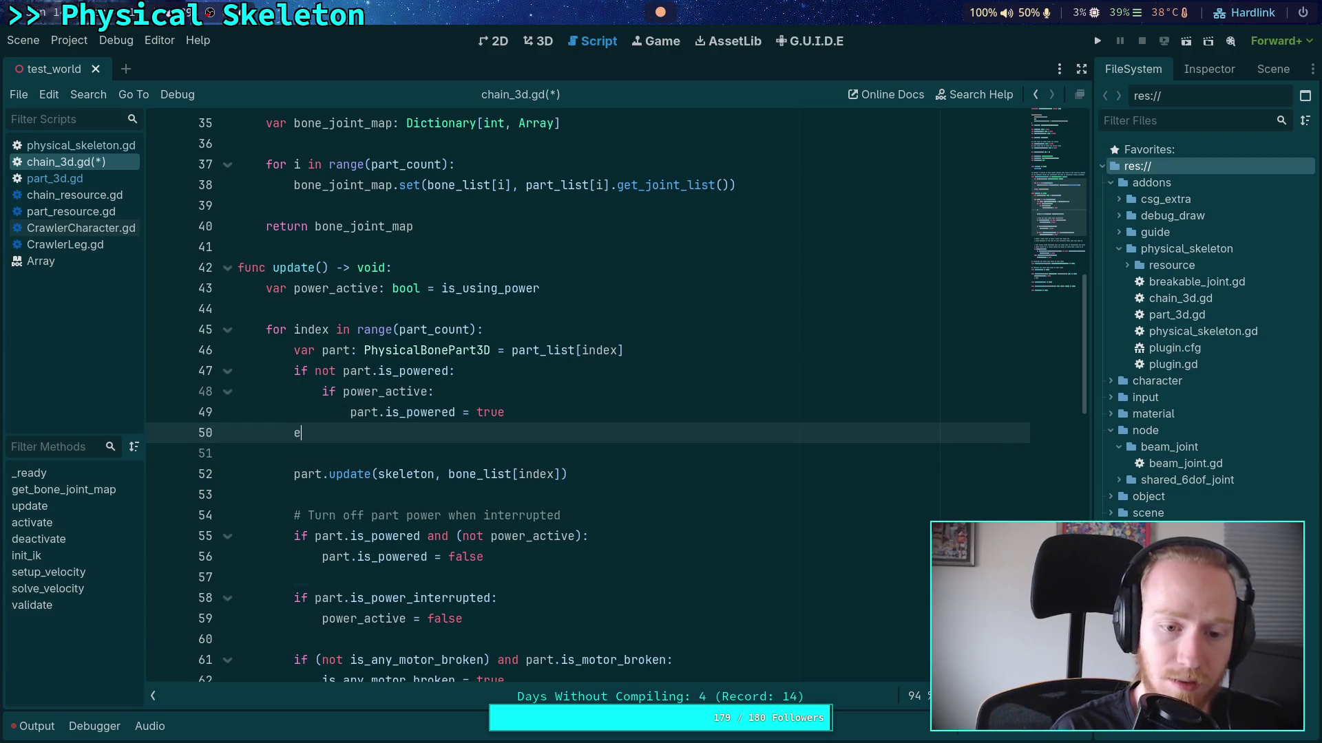
{"action": "type", "text": "lif"}
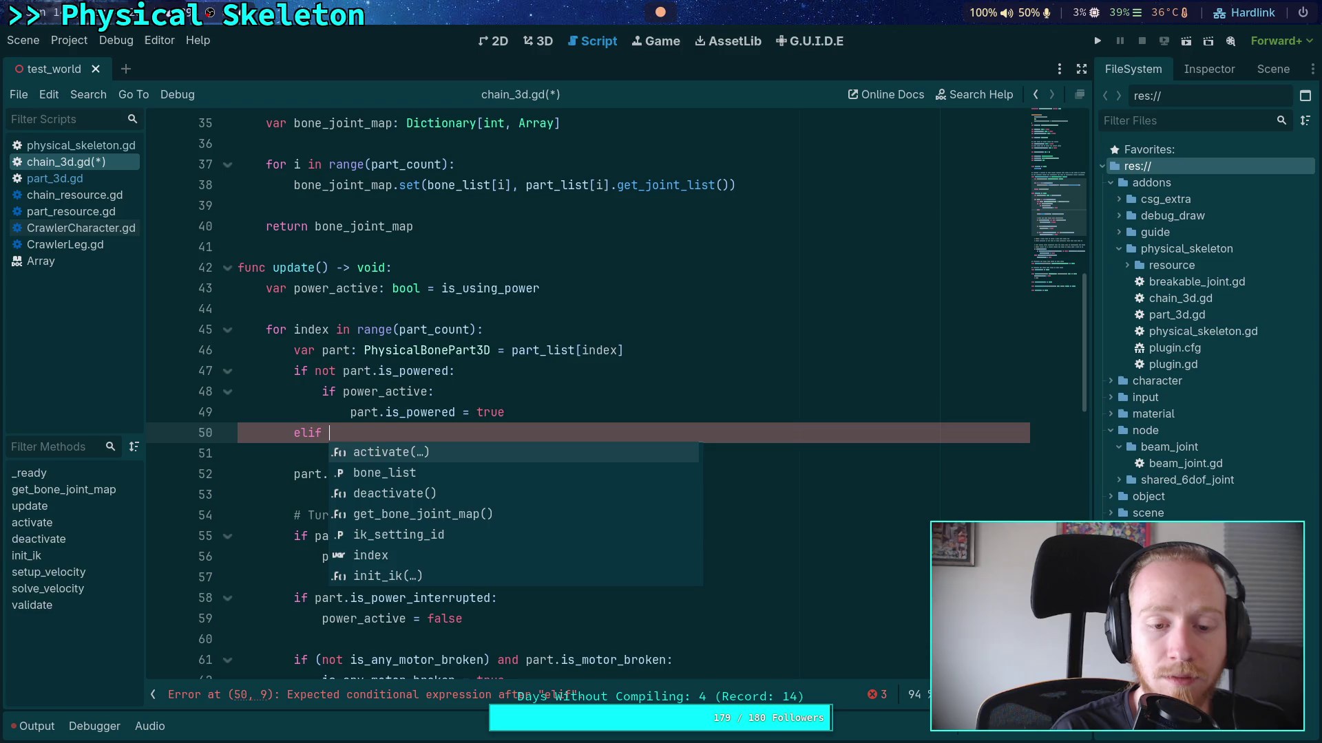
{"action": "type", "text": "(not "}
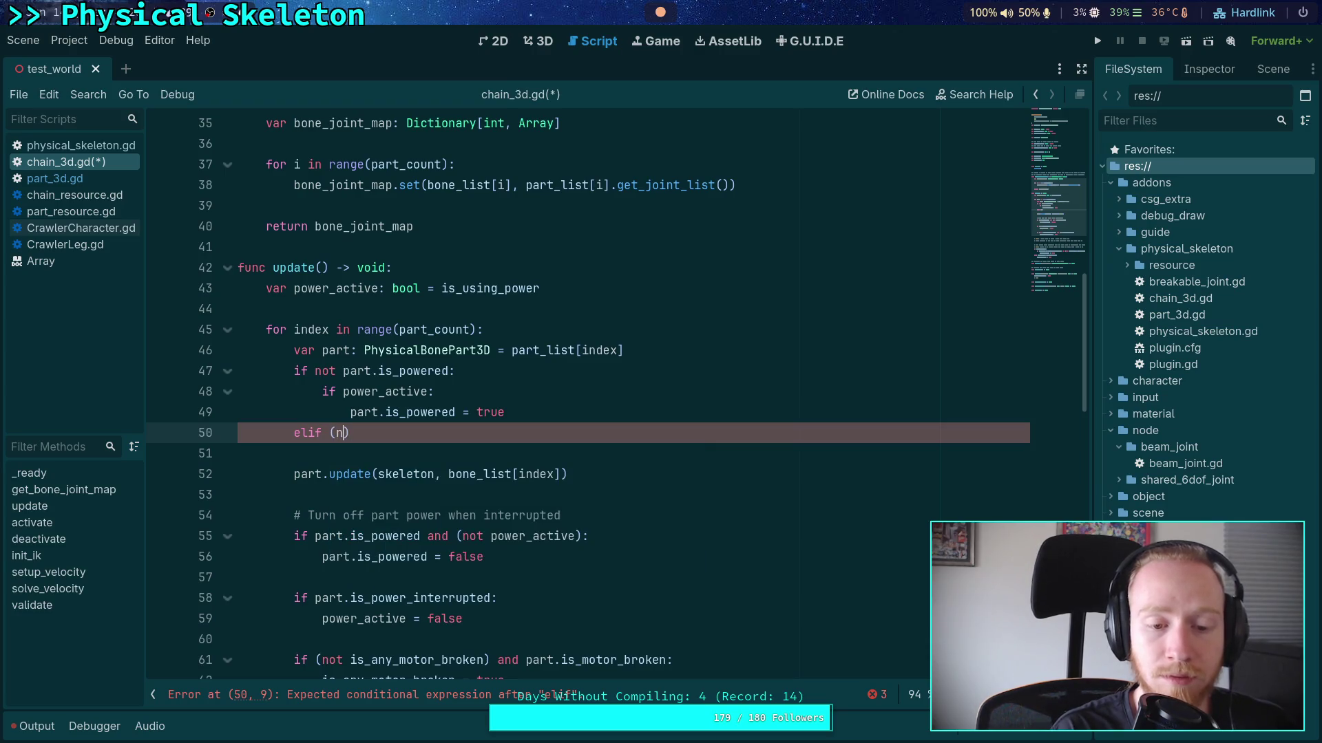
{"action": "type", "text": "pow"}
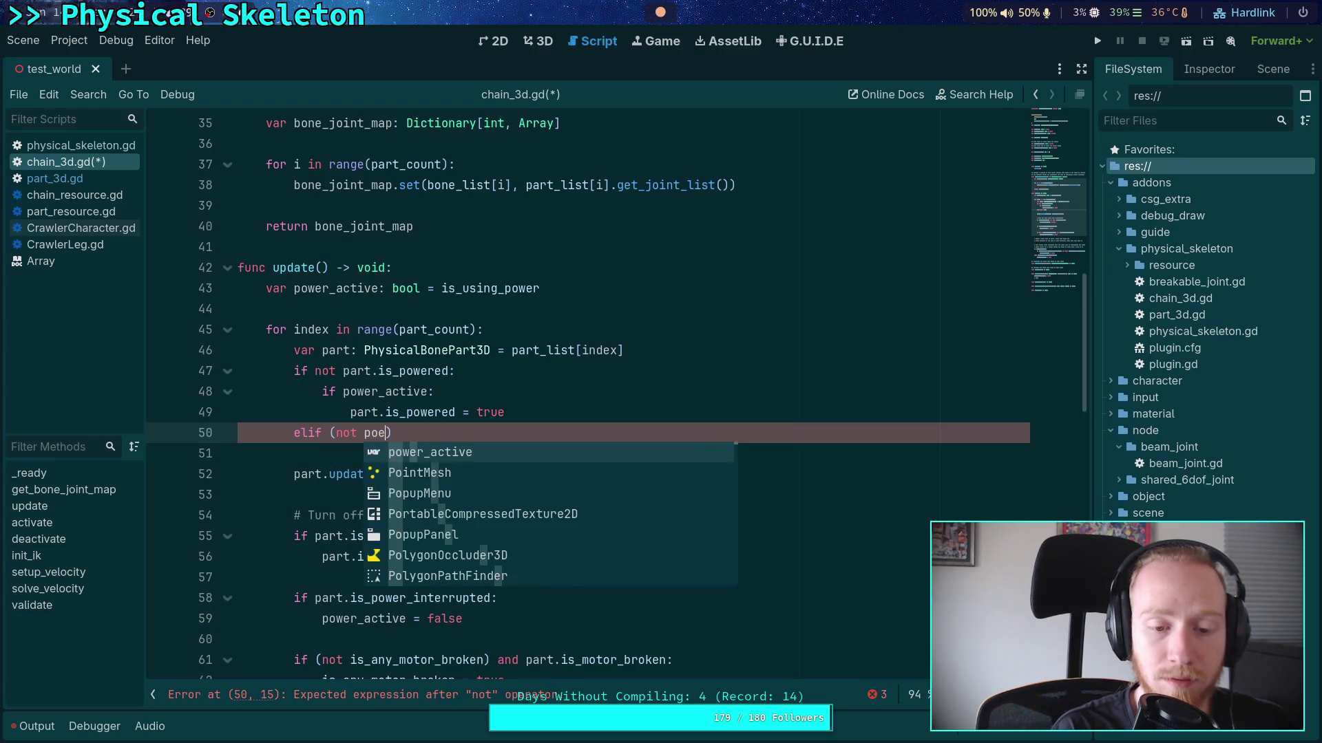
{"action": "key", "text": "Return"}
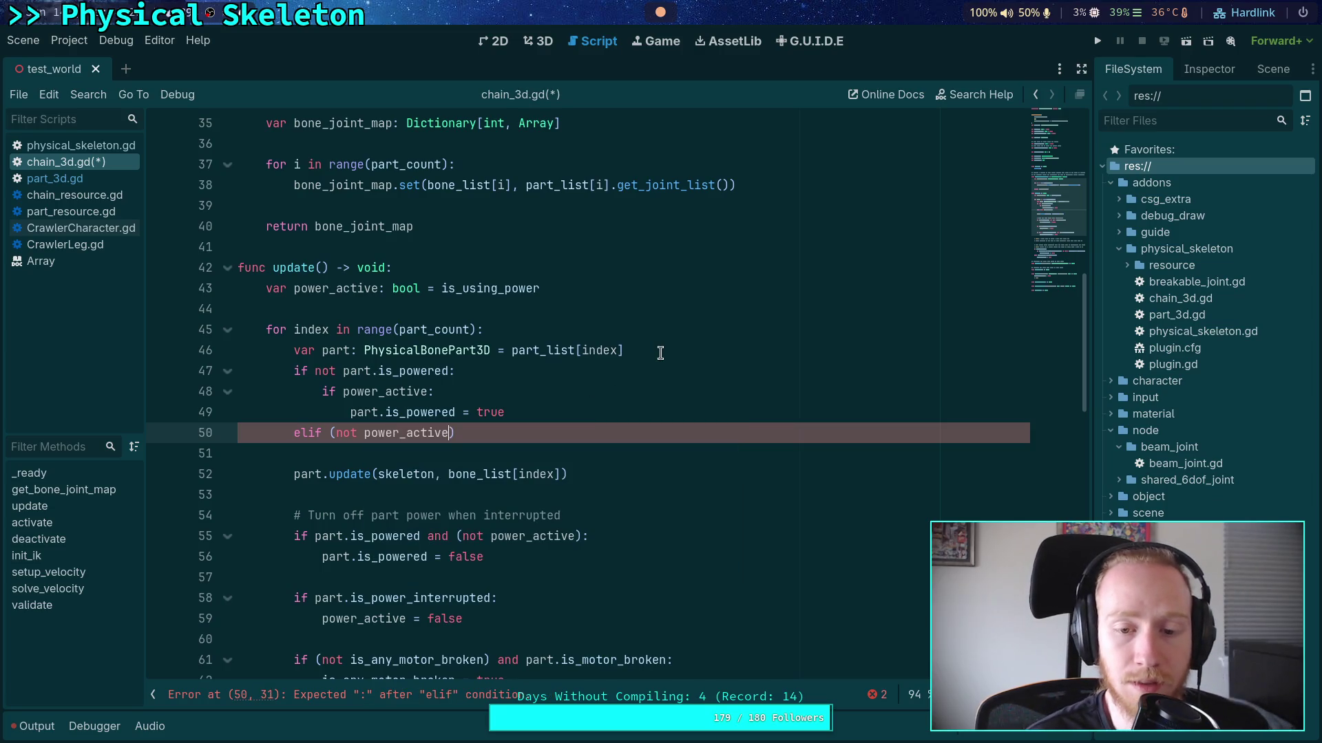
Move 'part.is_powered = false' and its interrupted-power comment up under the elif
{"action": "scroll", "coordinate": [628, 377], "scroll_direction": "down", "scroll_amount": 2}
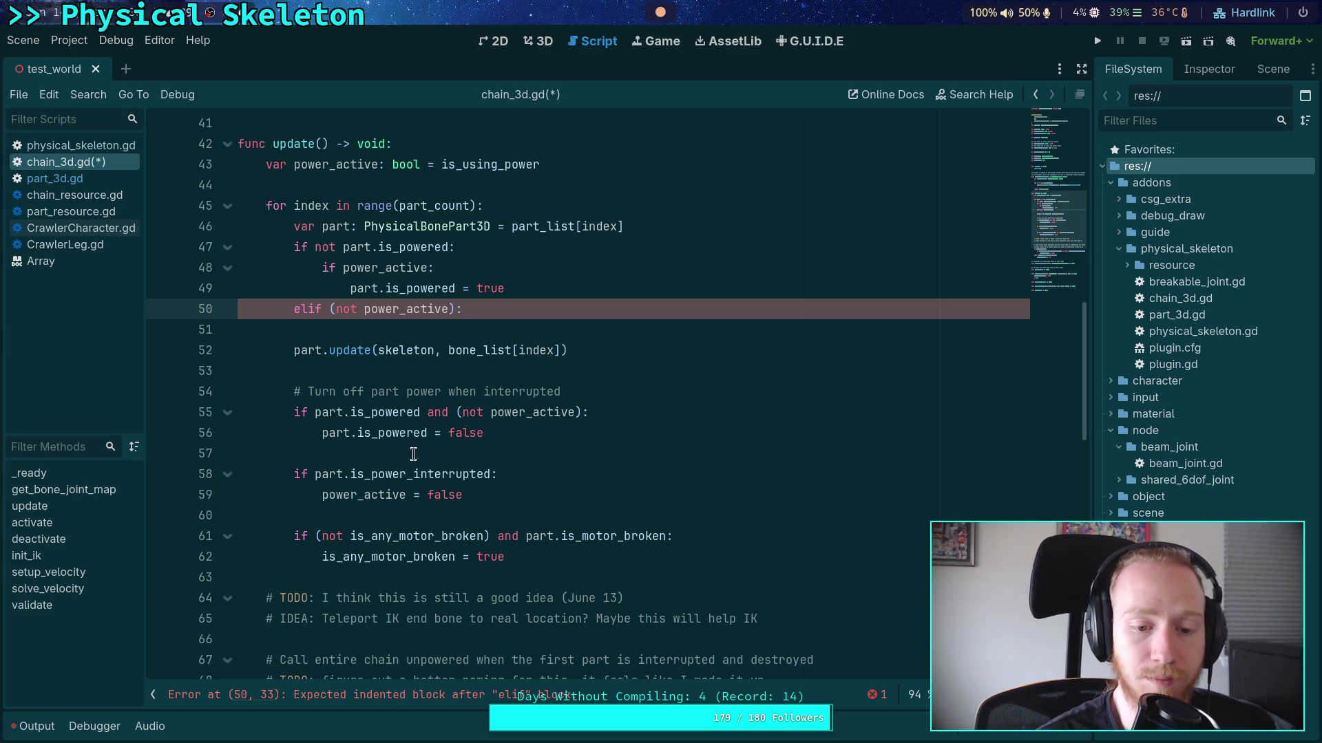
{"action": "left_click", "coordinate": [432, 488]}
{"action": "key", "text": "Up"}
{"action": "key", "text": "Up"}
{"action": "key", "text": "Up"}
{"action": "key", "text": "alt+Up"}
{"action": "key", "text": "alt+Up"}
{"action": "key", "text": "alt+Up"}
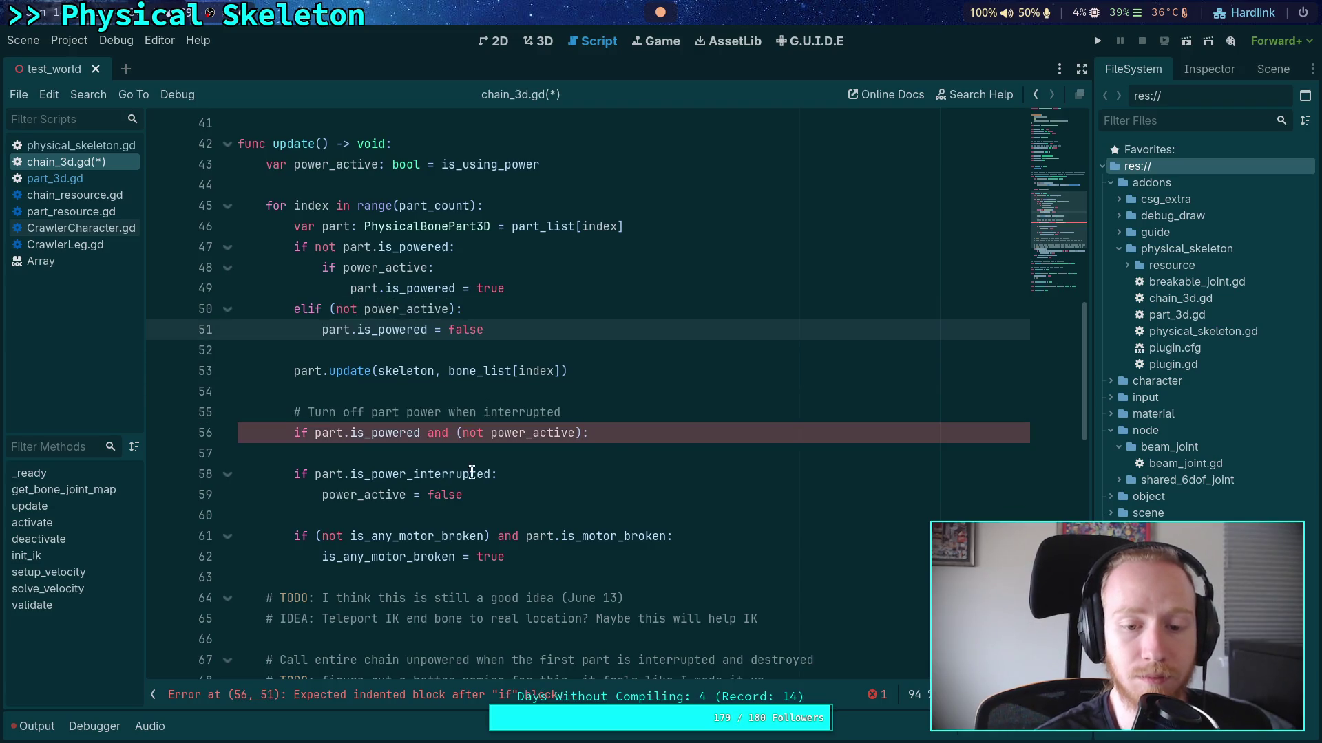
{"action": "left_click", "coordinate": [573, 408]}
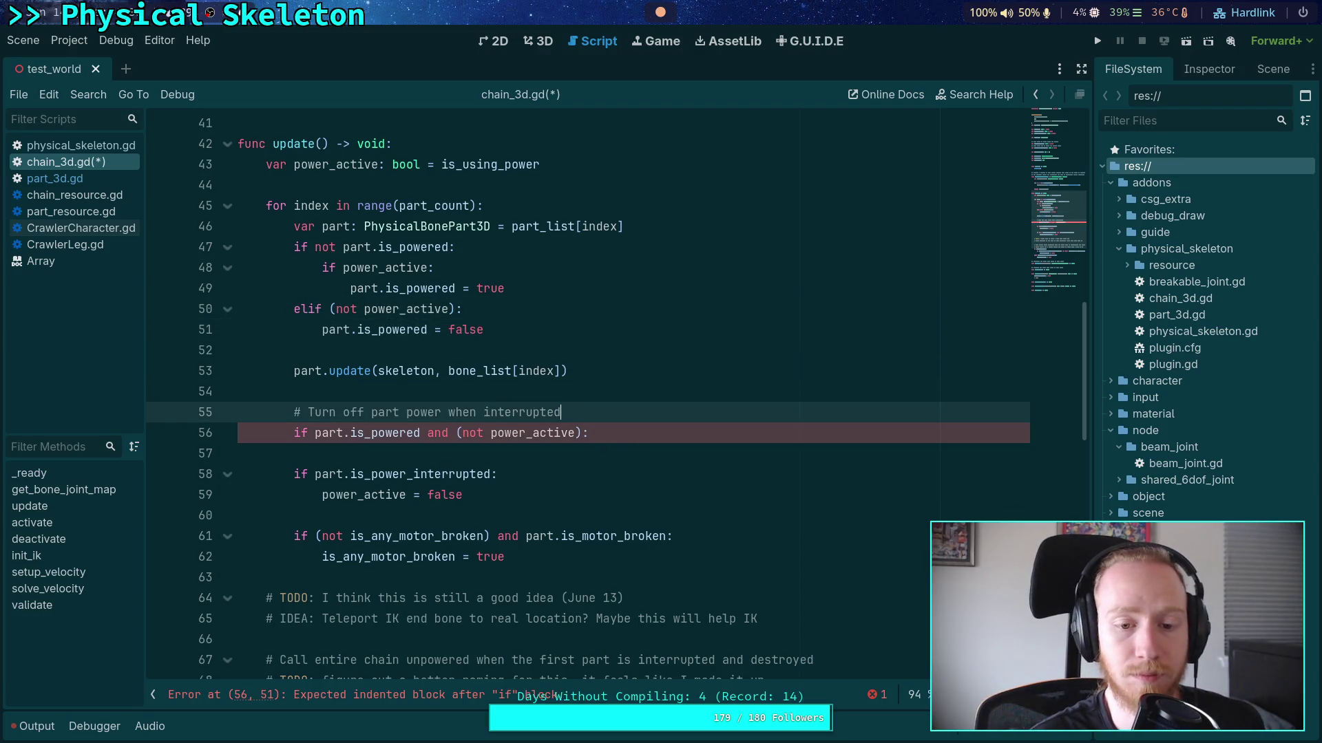
{"action": "key", "text": "alt+Up"}
{"action": "key", "text": "alt+Up"}
{"action": "key", "text": "alt+Up"}
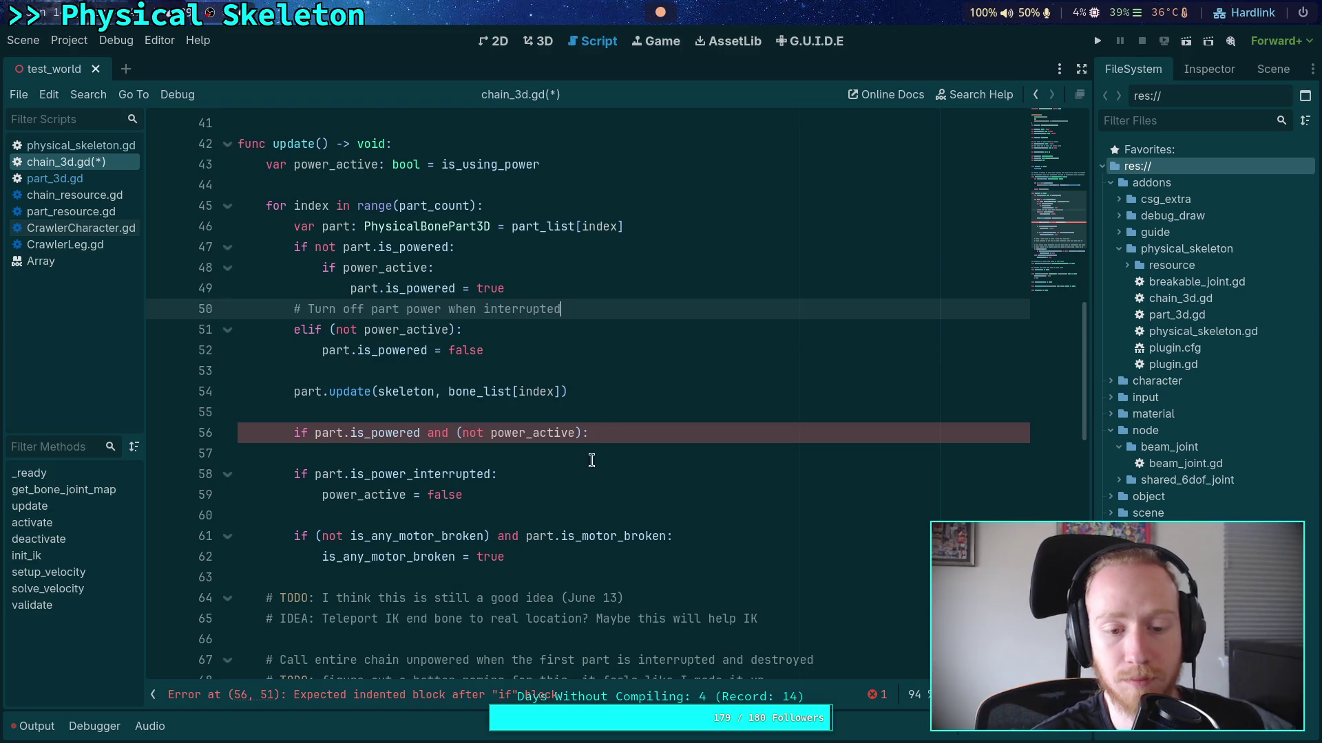
Delete the leftover 'if part.is_powered and (not power_active):' line
{"action": "left_click", "coordinate": [610, 433]}
{"action": "key", "text": "shift+Up"}
{"action": "key", "text": "shift+Up"}
{"action": "key", "text": "BackSpace"}
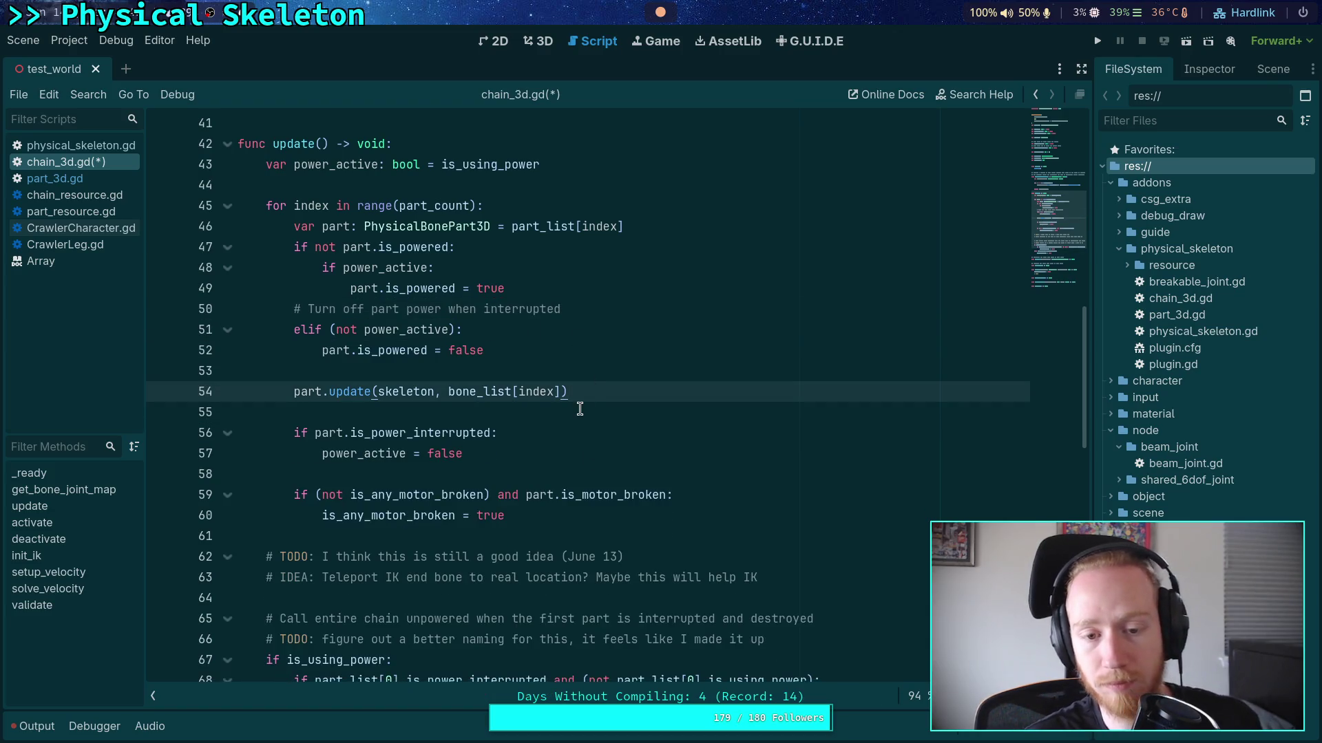
{"action": "left_click", "coordinate": [583, 412]}
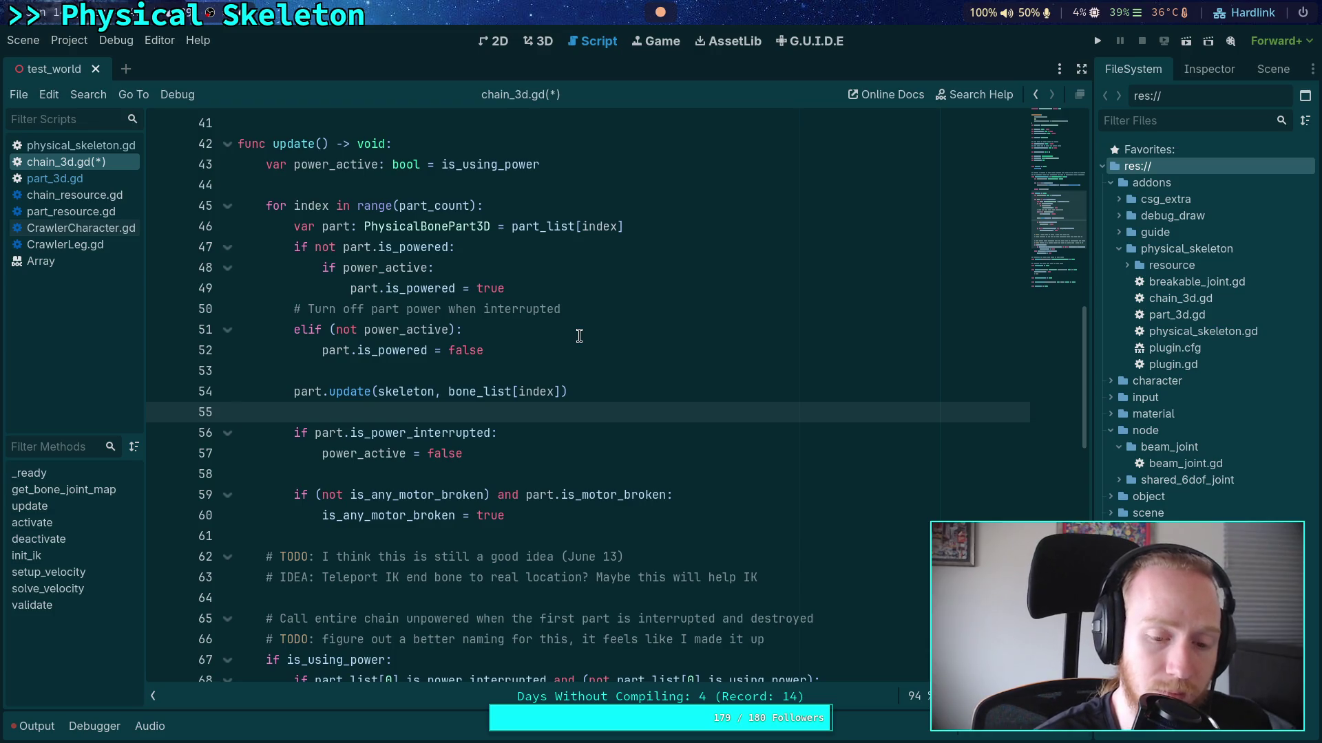
{"action": "scroll", "coordinate": [579, 336], "scroll_direction": "down", "scroll_amount": 3}
{"action": "scroll", "coordinate": [573, 362], "scroll_direction": "up", "scroll_amount": 2}
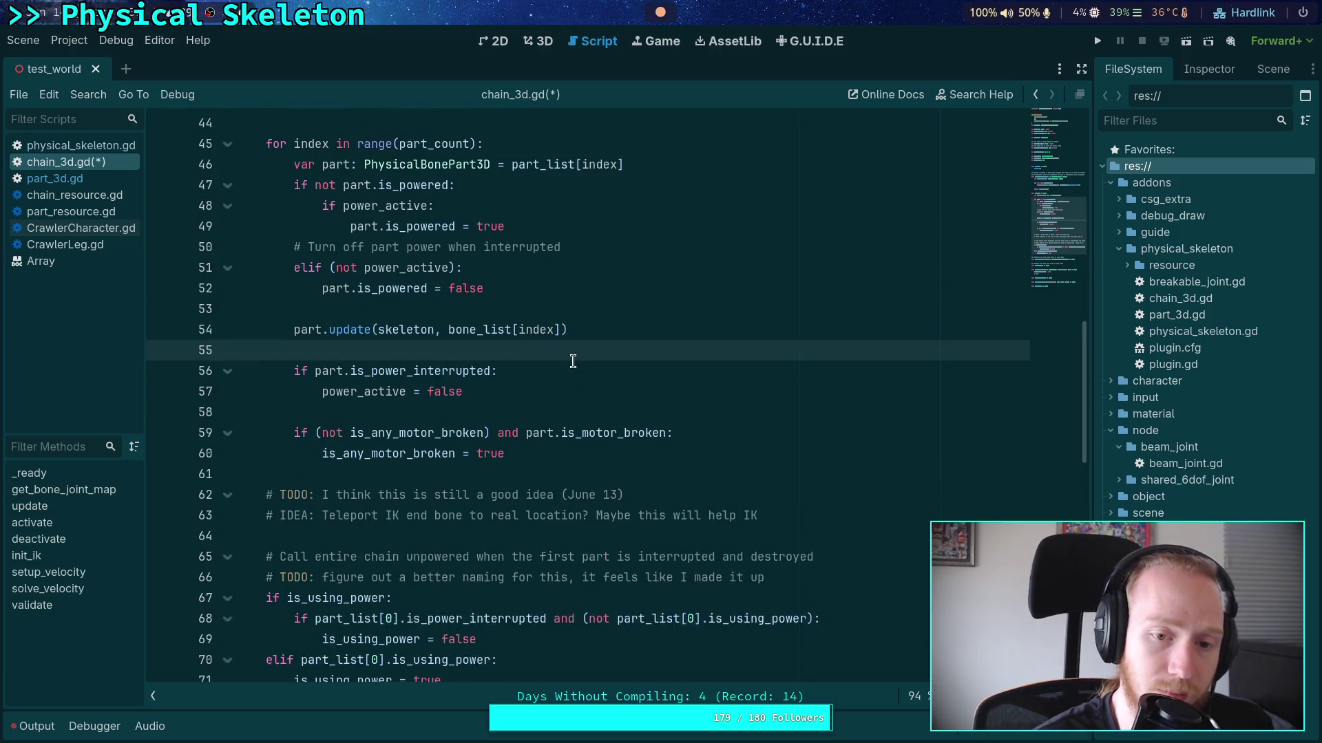
{"action": "scroll", "coordinate": [573, 361], "scroll_direction": "down", "scroll_amount": 1}
{"action": "scroll", "coordinate": [572, 362], "scroll_direction": "up", "scroll_amount": 1}
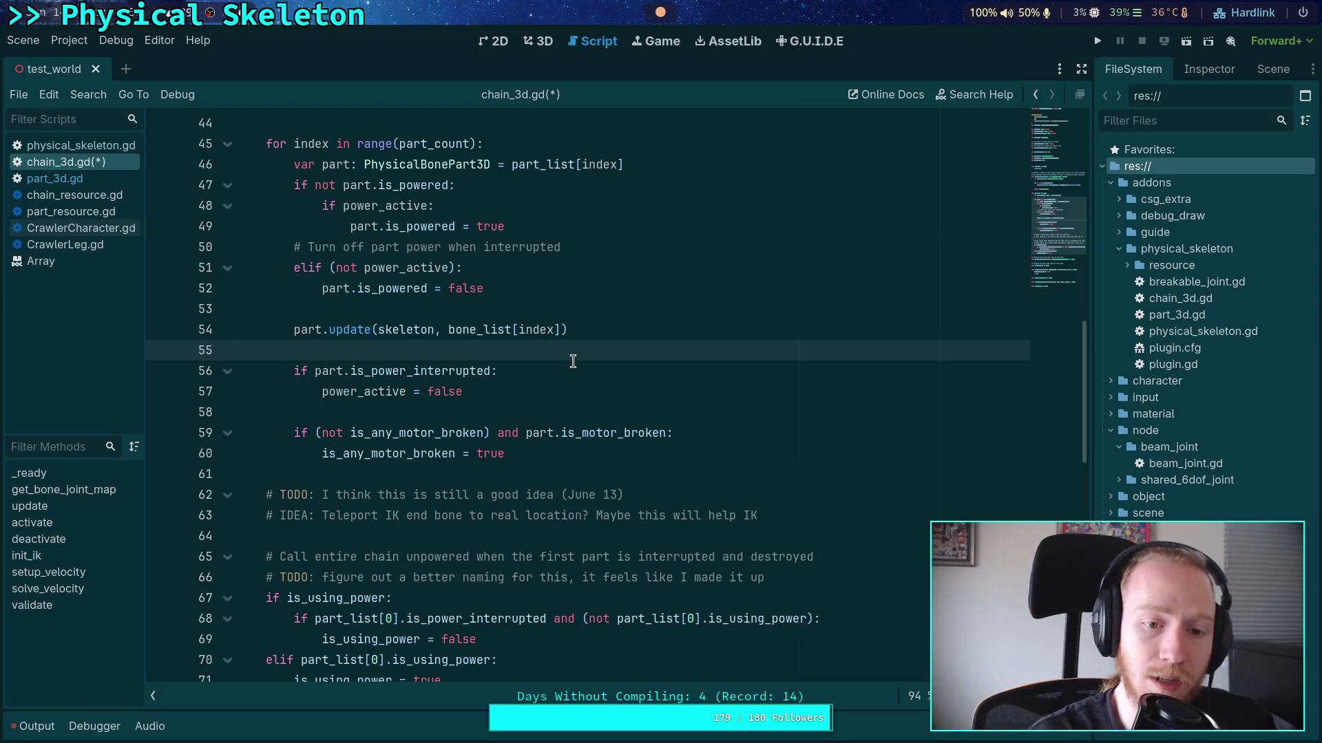
{"action": "scroll", "coordinate": [557, 357], "scroll_direction": "up", "scroll_amount": 2}
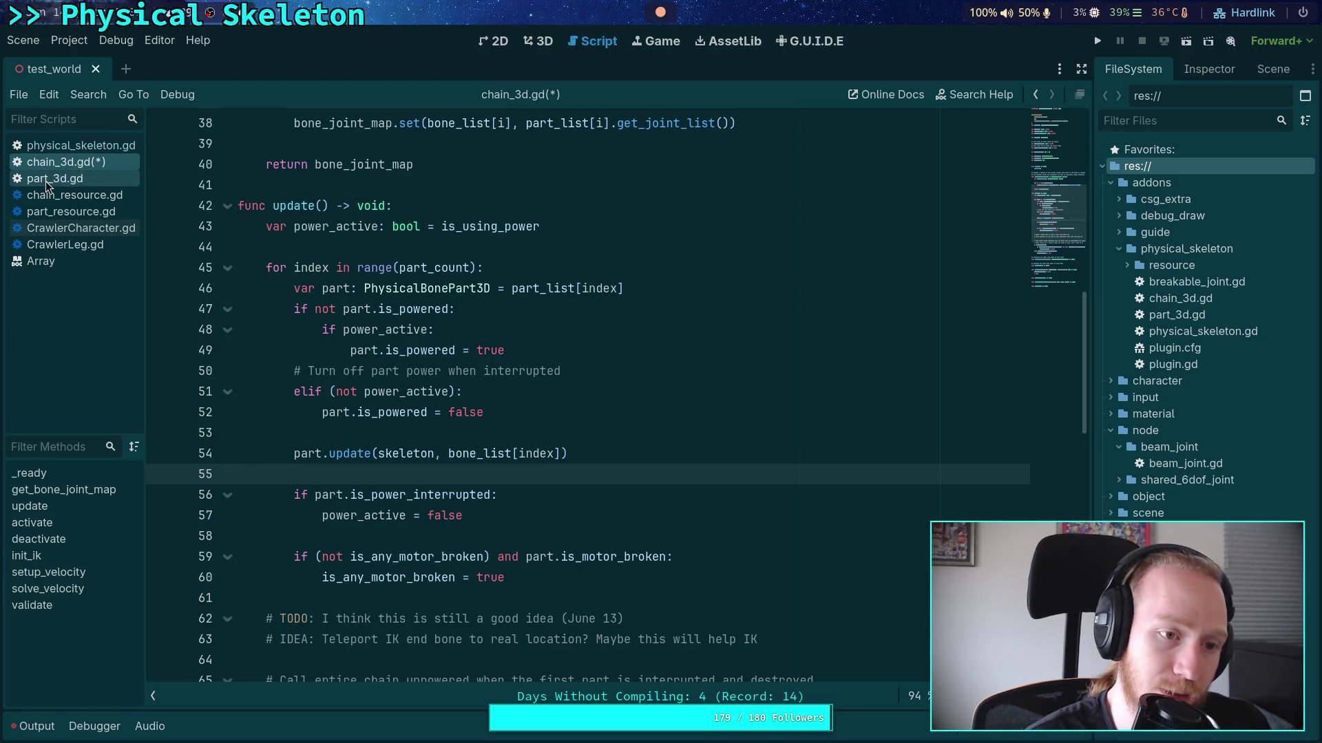
Look up setup_velocity and solve_velocity in physical_skeleton.gd, then return to chain_3d.gd
{"action": "left_click", "coordinate": [80, 145]}
{"action": "double_click", "coordinate": [361, 412]}
{"action": "double_click", "coordinate": [365, 433]}
{"action": "left_click", "coordinate": [66, 161]}
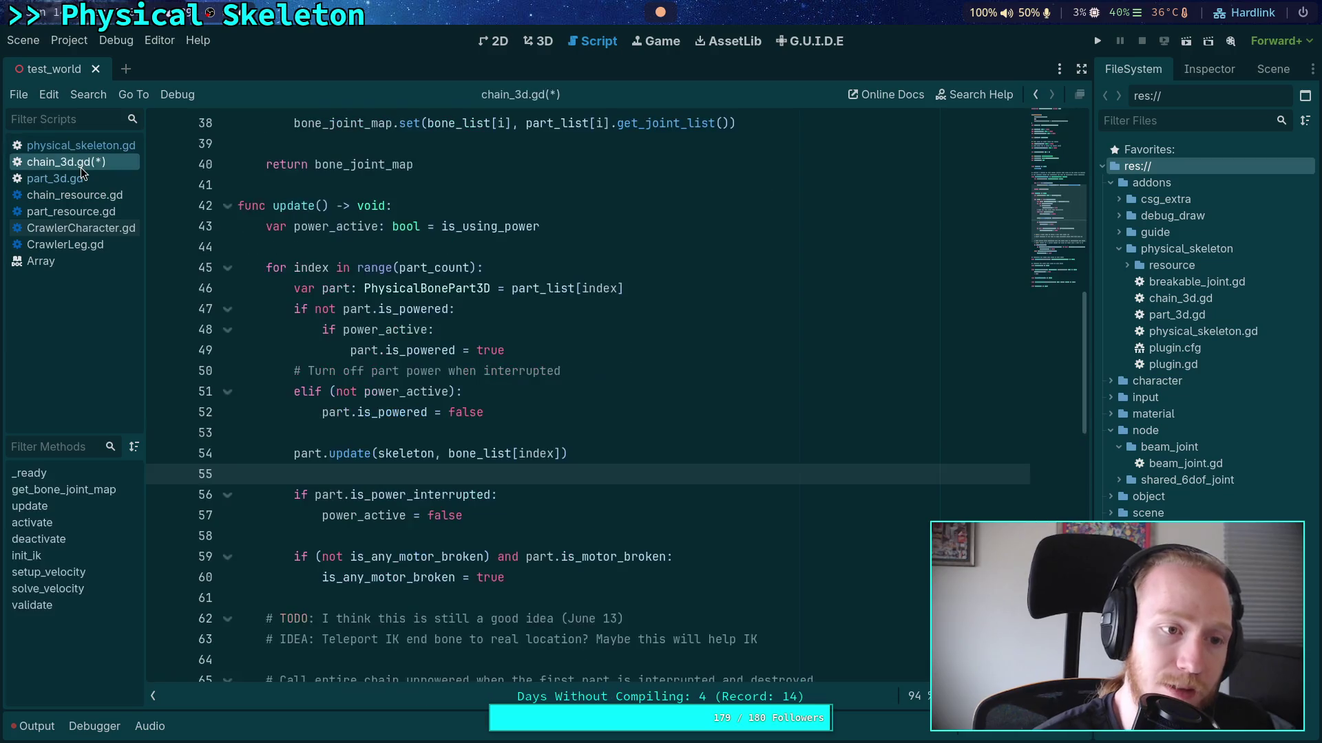
{"action": "left_click", "coordinate": [443, 428]}
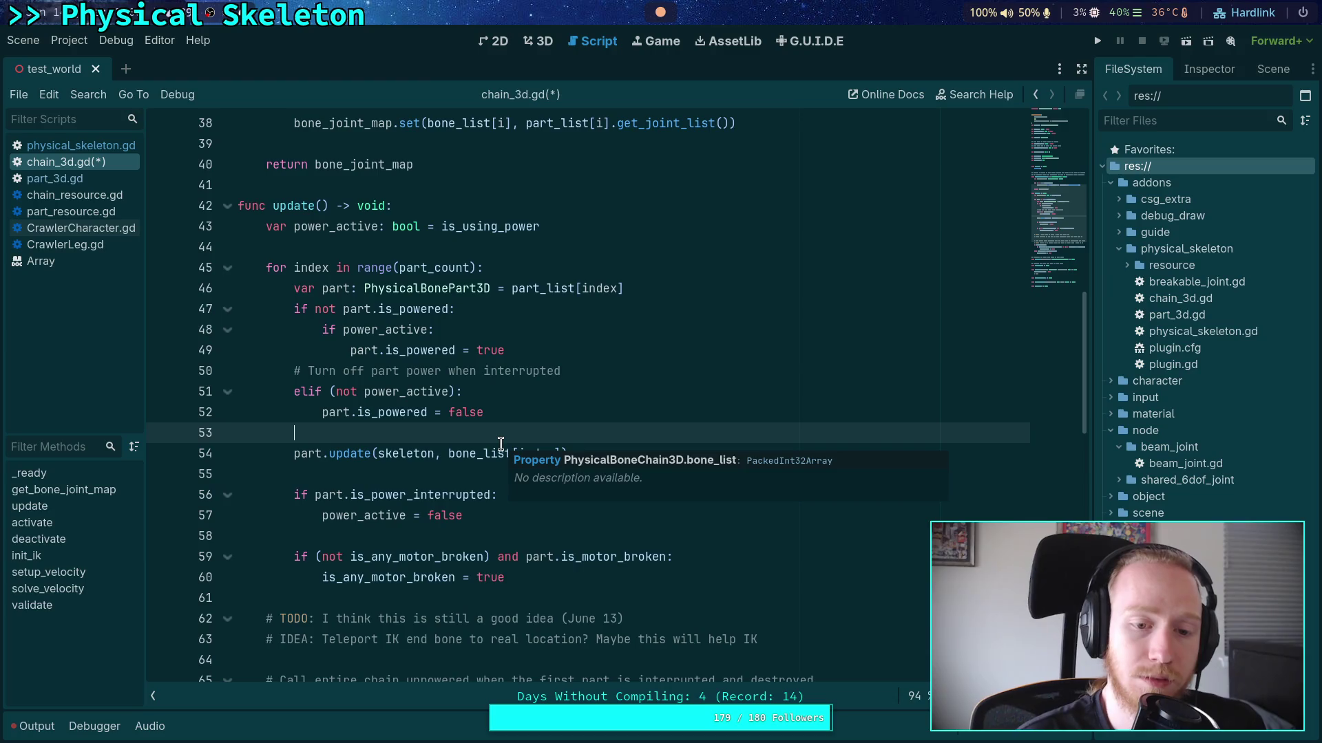
{"action": "left_click", "coordinate": [640, 289]}
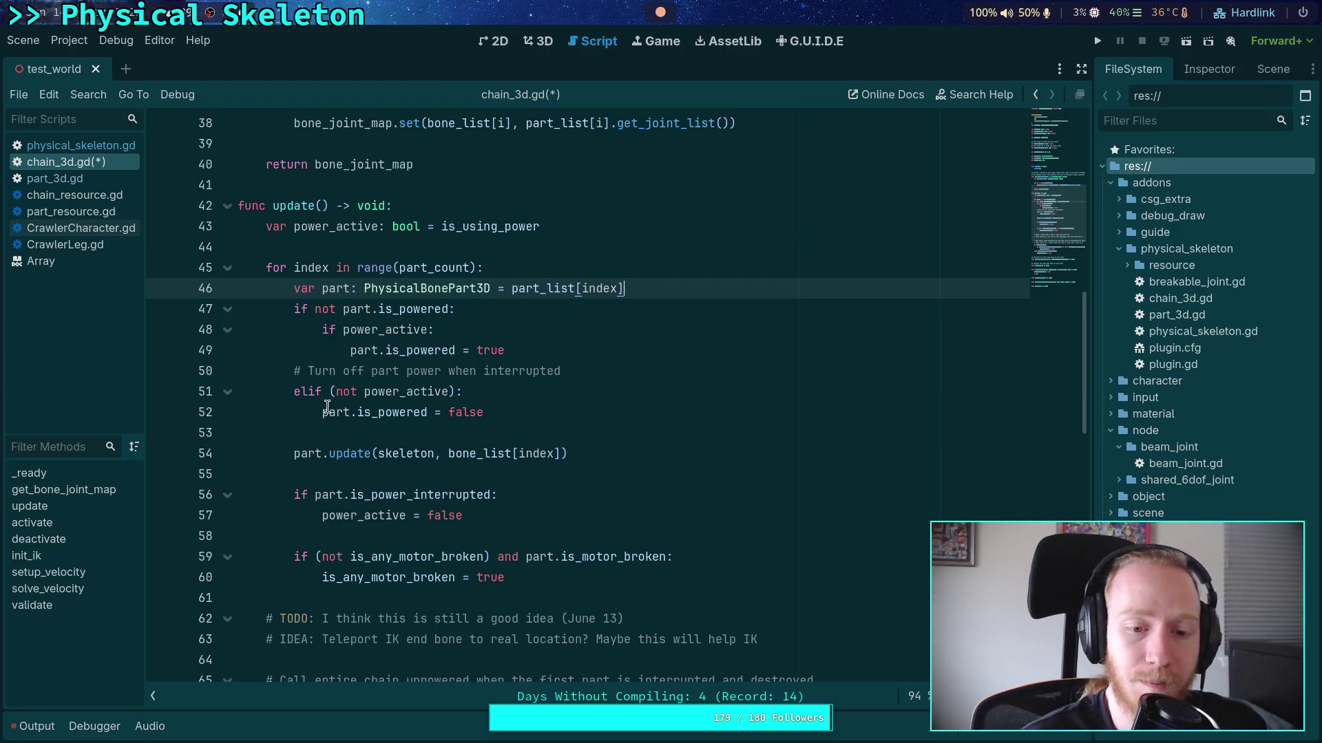
Delete the if/elif block on lines 47–52, change 'false' to power_active, and save
{"action": "mouse_move", "coordinate": [320, 412]}
{"action": "left_mouse_down"}
{"action": "mouse_move", "coordinate": [322, 330]}
{"action": "mouse_move", "coordinate": [294, 309]}
{"action": "left_mouse_up"}
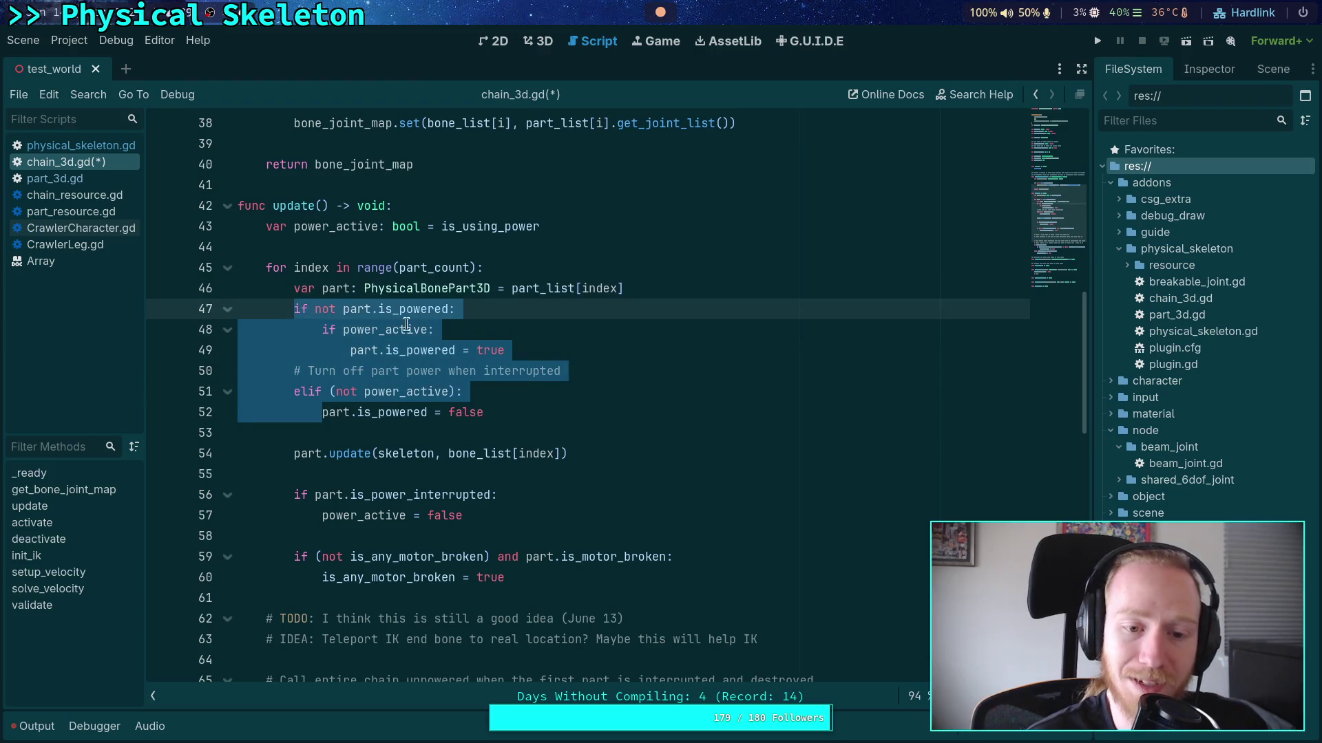
{"action": "key", "text": "BackSpace"}
{"action": "left_click_drag", "start_coordinate": [456, 309], "coordinate": [421, 311]}
{"action": "type", "text": "power"}
{"action": "key", "text": "Return"}
{"action": "key", "text": "ctrl+s"}
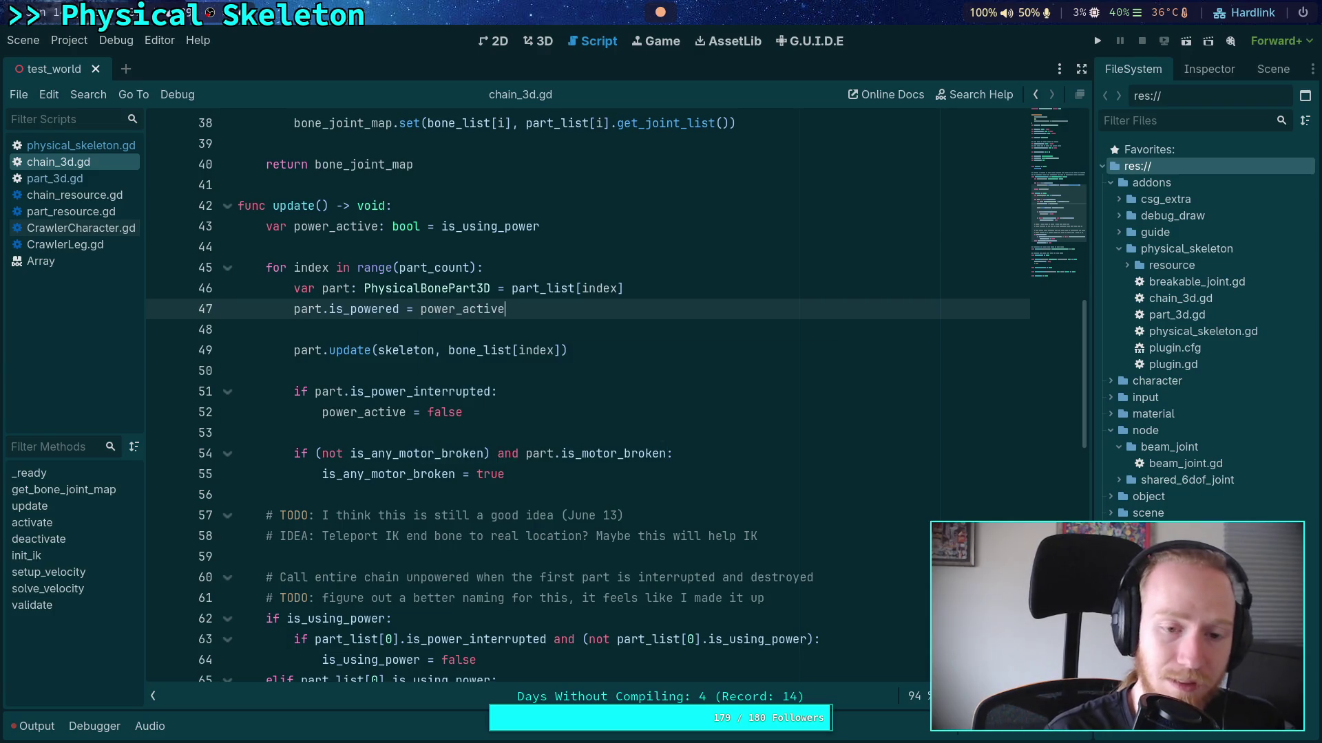
Highlight the remaining loop code, including power_active, is_motor_broken and is_any_motor_broken uses
{"action": "key", "text": "Down"}
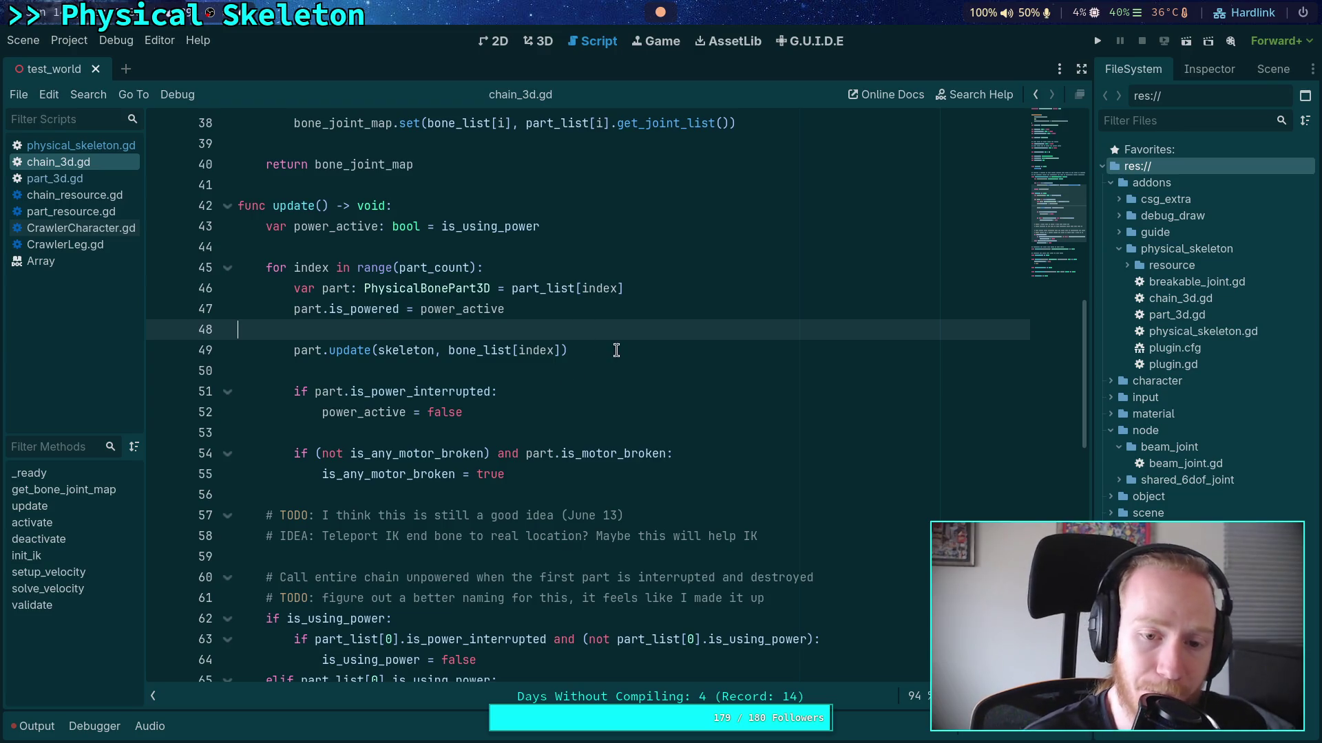
{"action": "left_click_drag", "start_coordinate": [617, 348], "coordinate": [280, 354]}
{"action": "left_click_drag", "start_coordinate": [486, 407], "coordinate": [294, 392]}
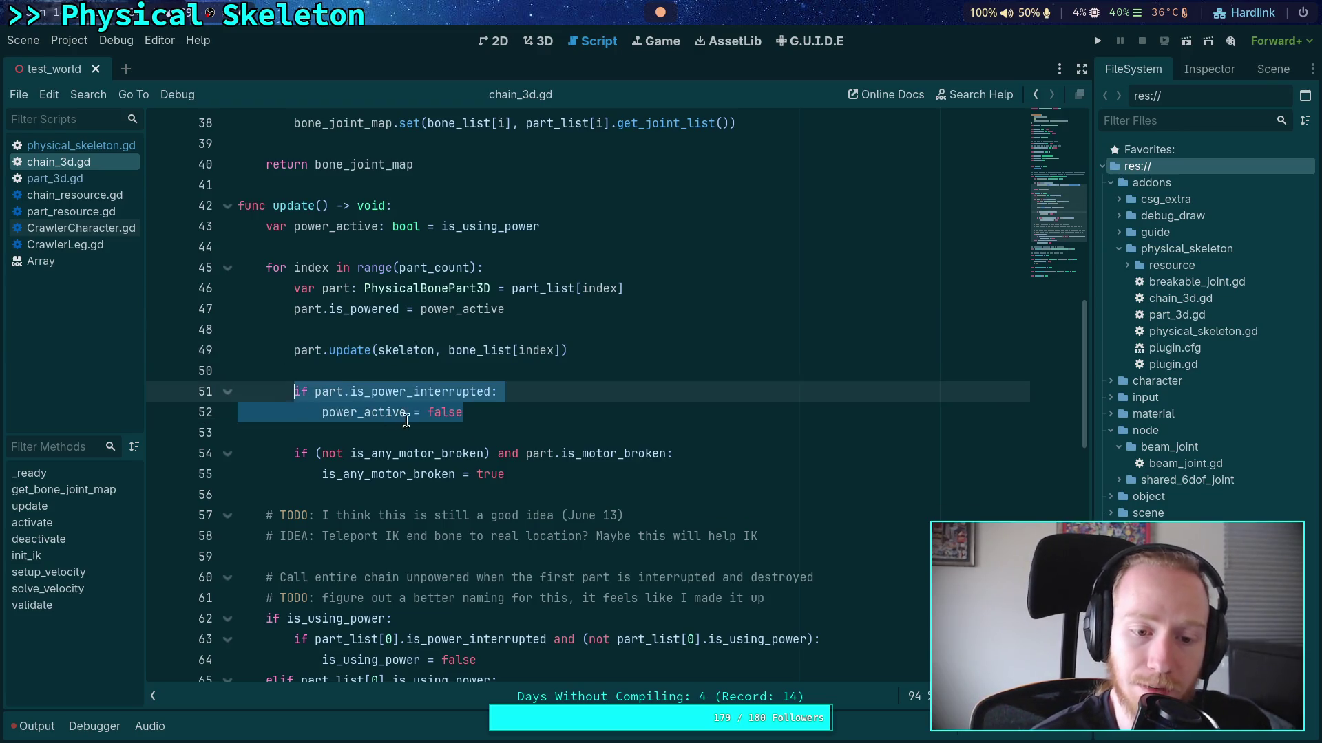
{"action": "double_click", "coordinate": [365, 412]}
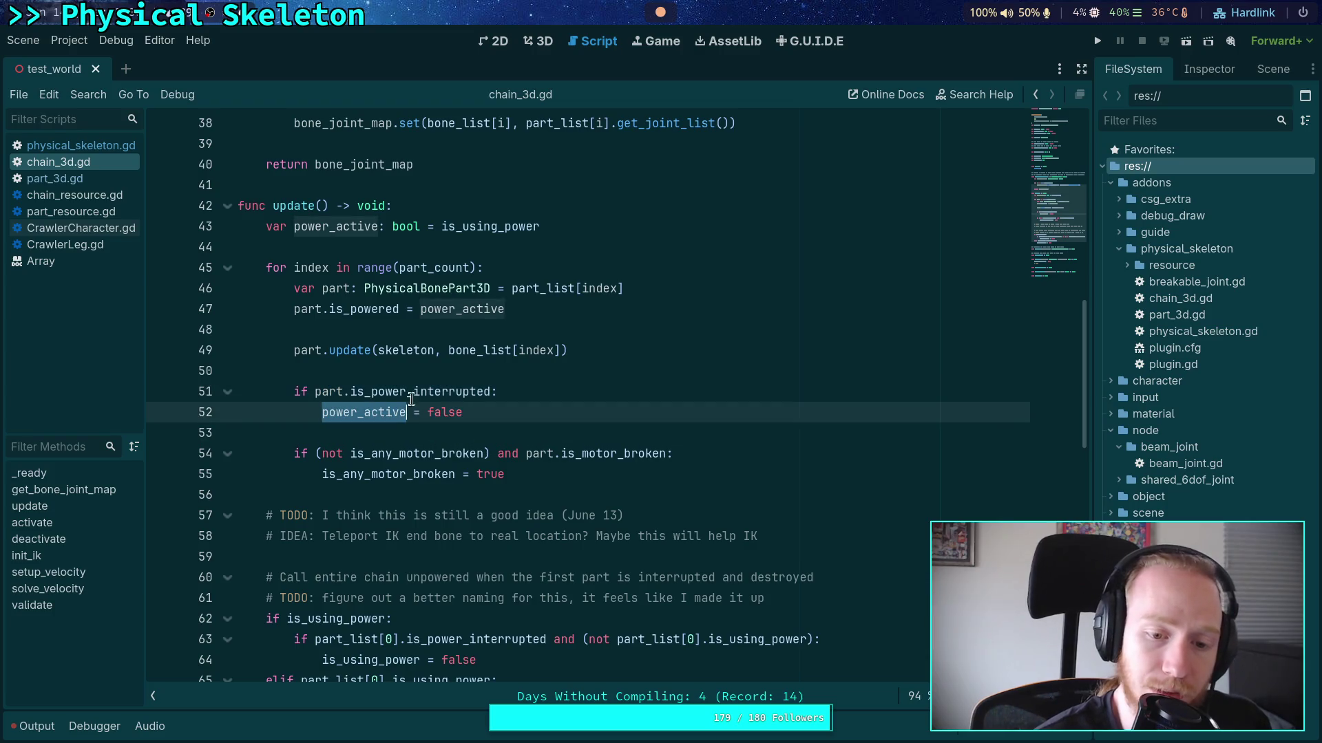
{"action": "double_click", "coordinate": [560, 455]}
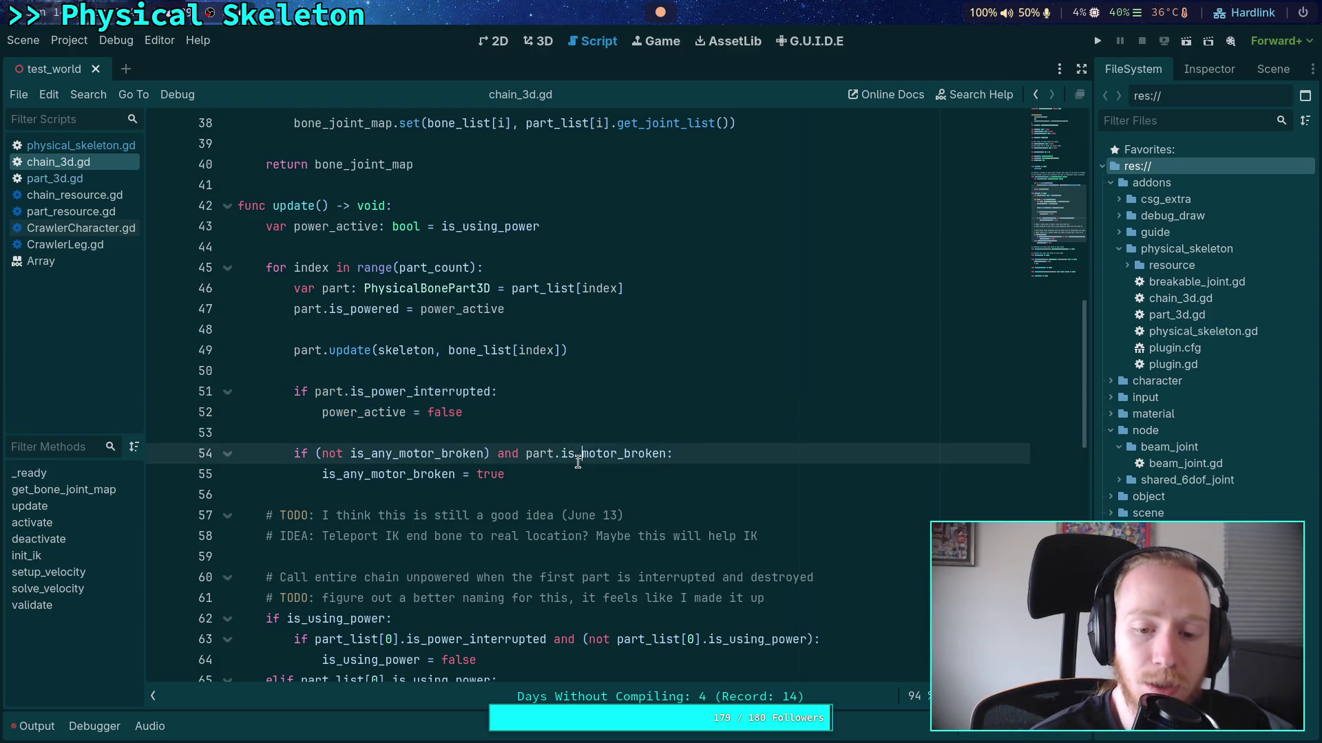
{"action": "double_click", "coordinate": [363, 475]}
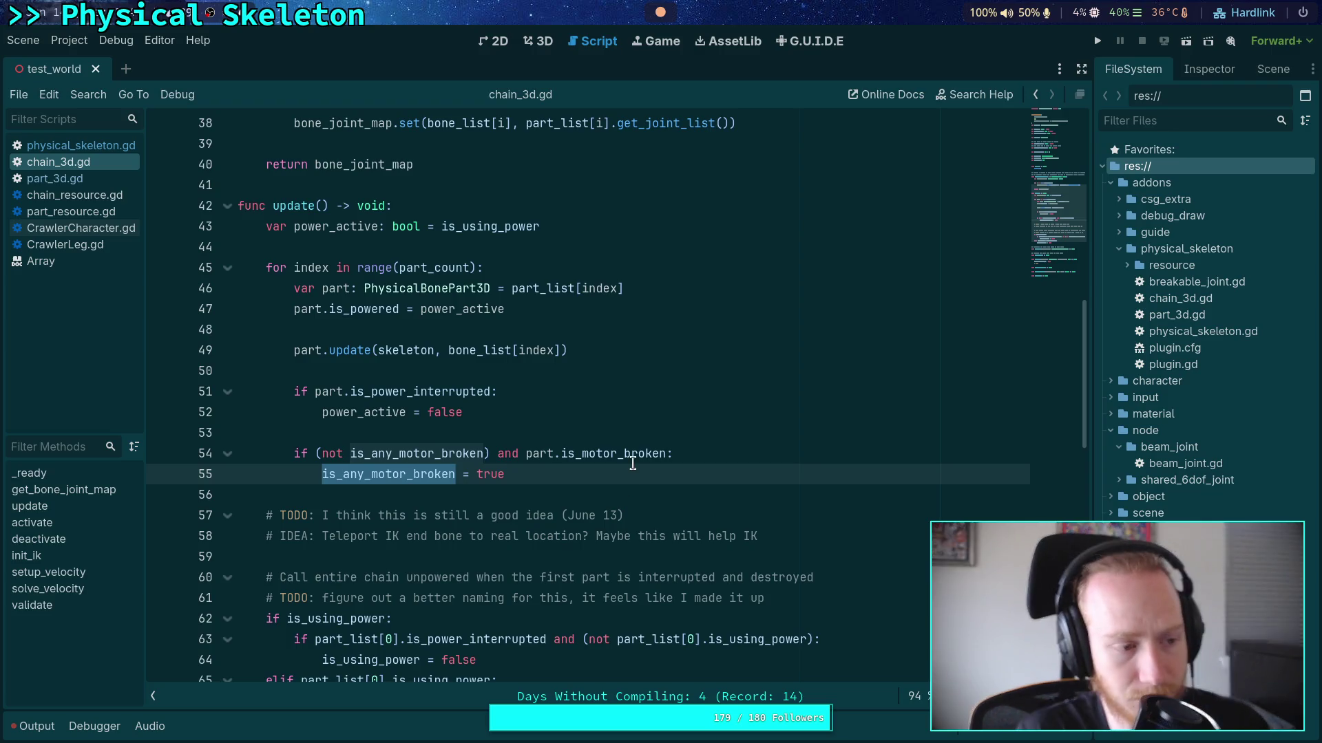
{"action": "scroll", "coordinate": [633, 463], "scroll_direction": "down", "scroll_amount": 2}
Delete the '# TODO: figure out a better naming' comment line
{"action": "left_click", "coordinate": [491, 427]}
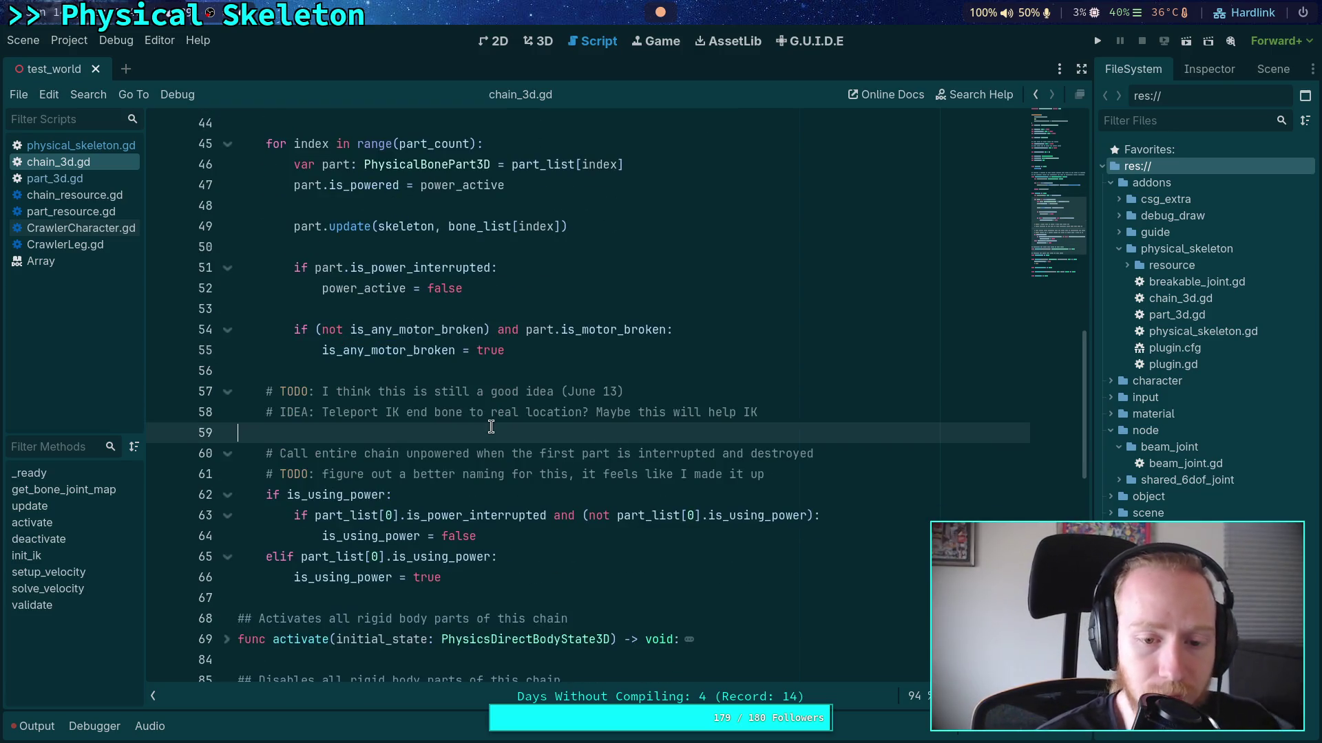
{"action": "left_click_drag", "start_coordinate": [825, 470], "coordinate": [857, 453]}
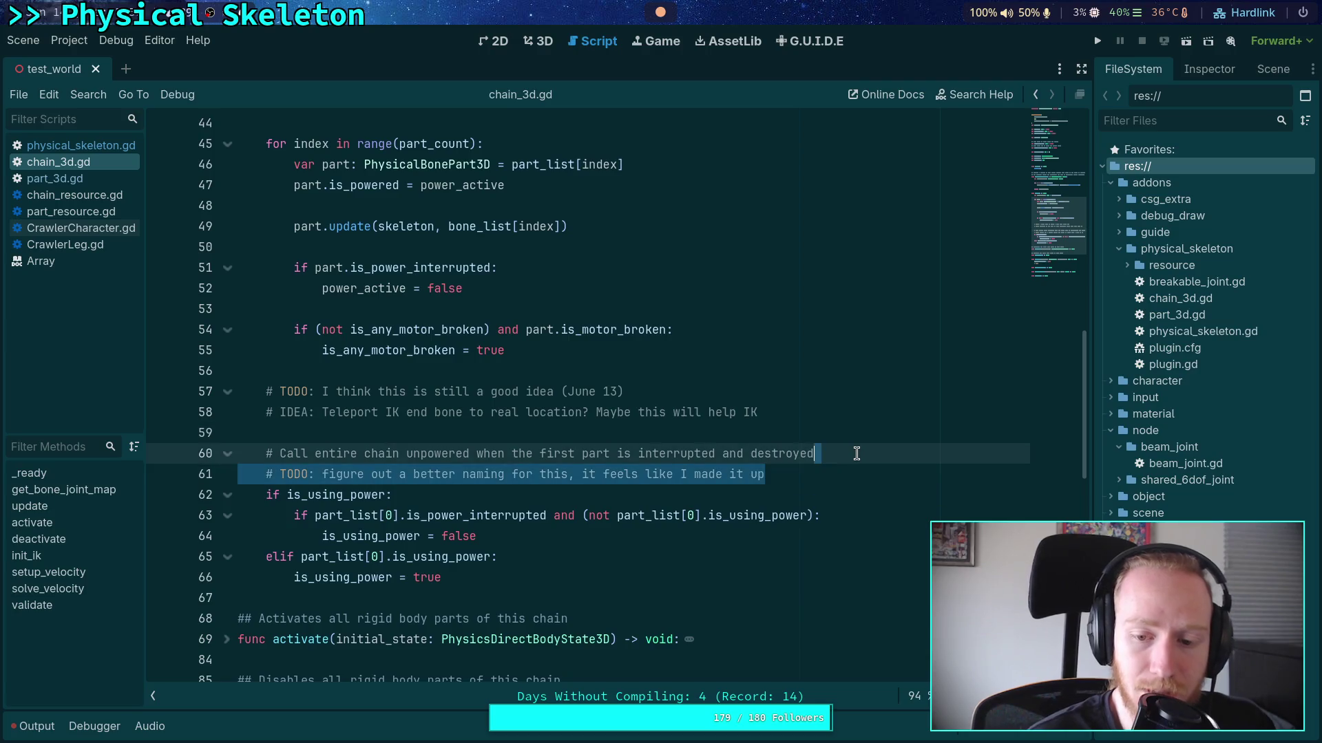
{"action": "key", "text": "BackSpace"}
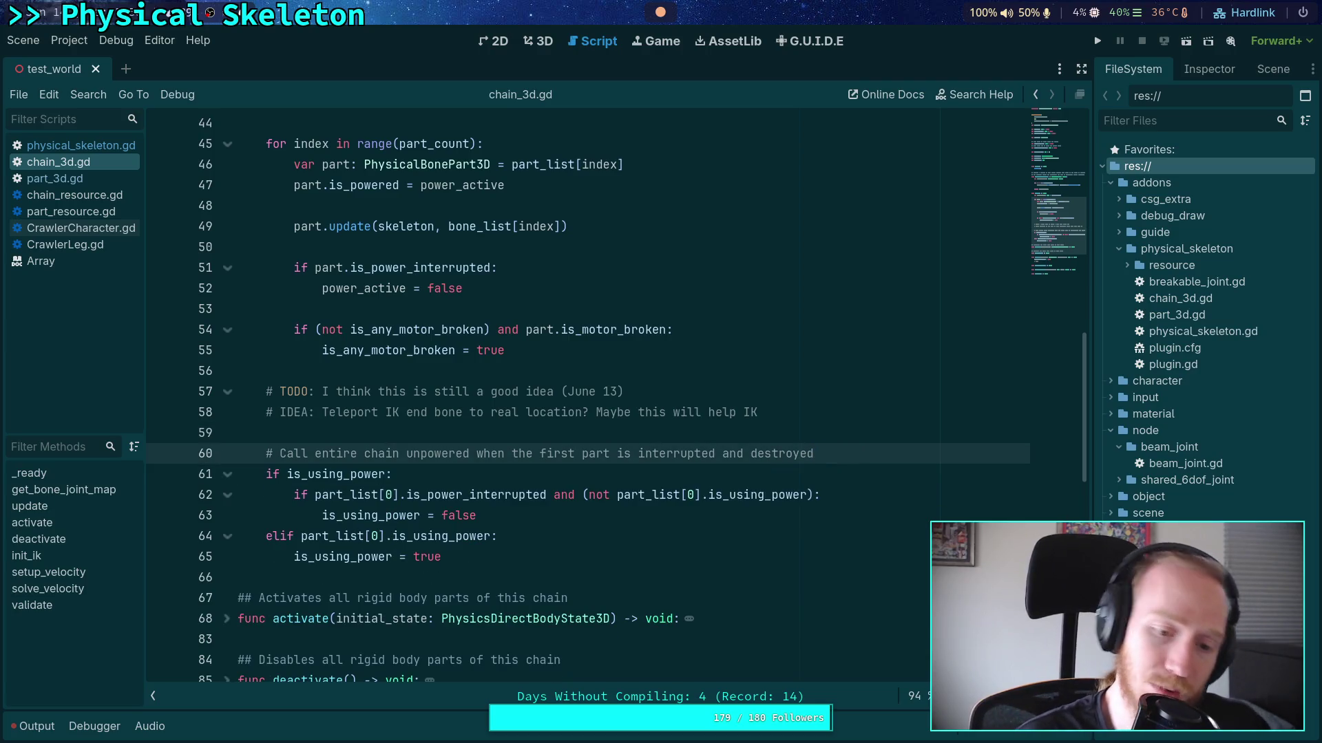
Highlight is_using_power and the part_list[0].is_power_interrupted check below it
{"action": "double_click", "coordinate": [354, 475]}
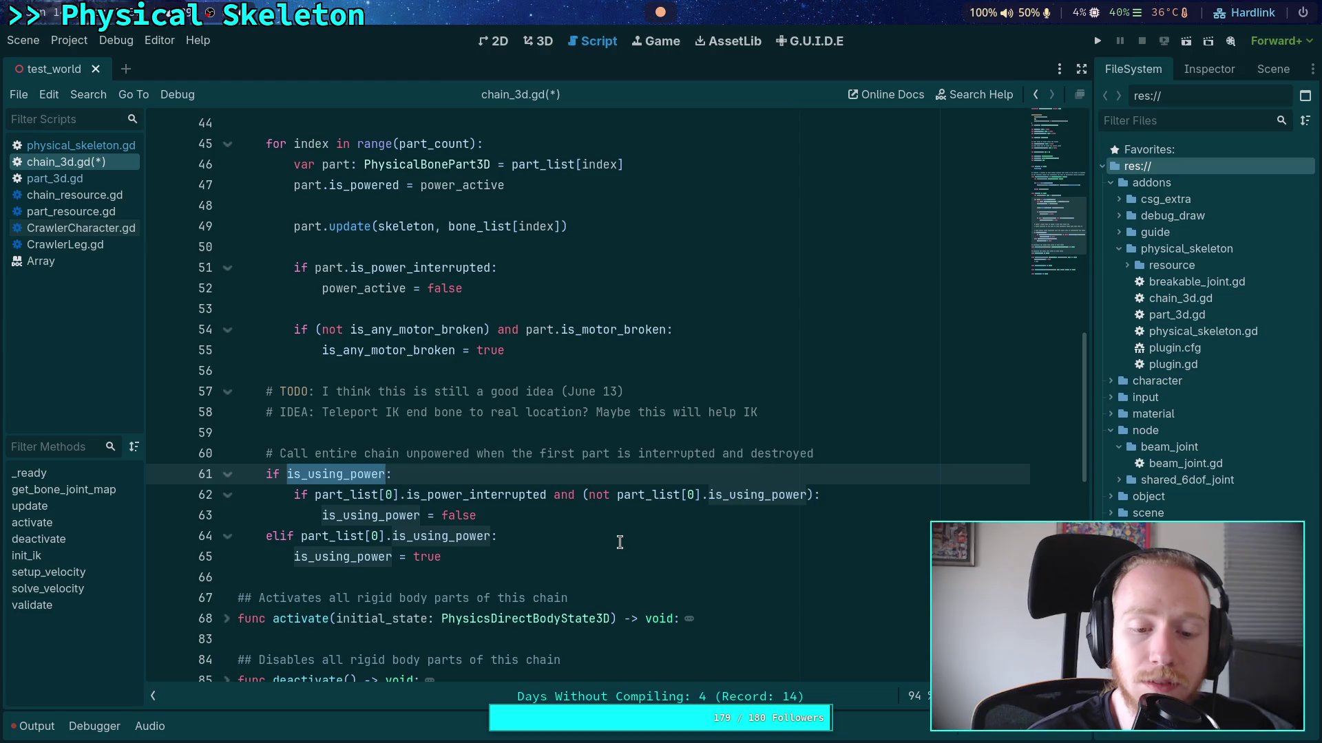
{"action": "left_click_drag", "start_coordinate": [315, 494], "coordinate": [547, 490]}
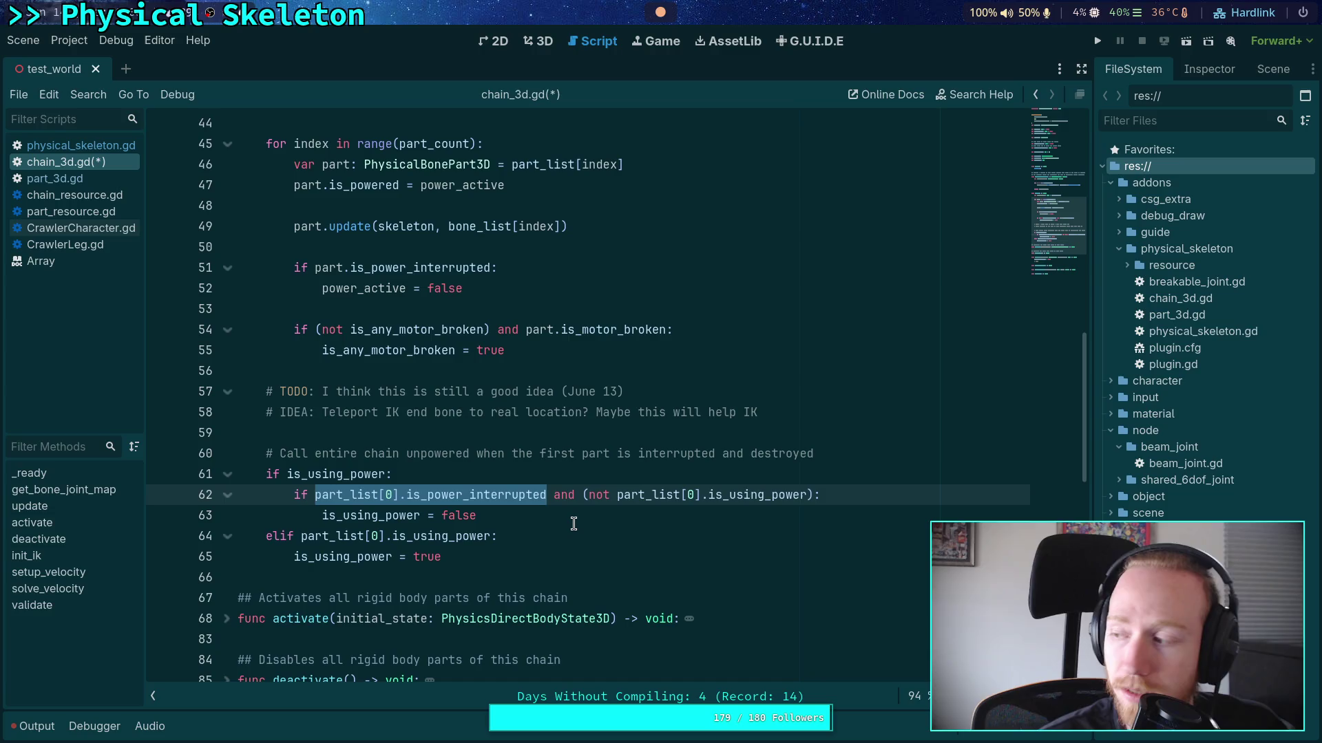
{"action": "left_click_drag", "start_coordinate": [631, 496], "coordinate": [805, 498]}
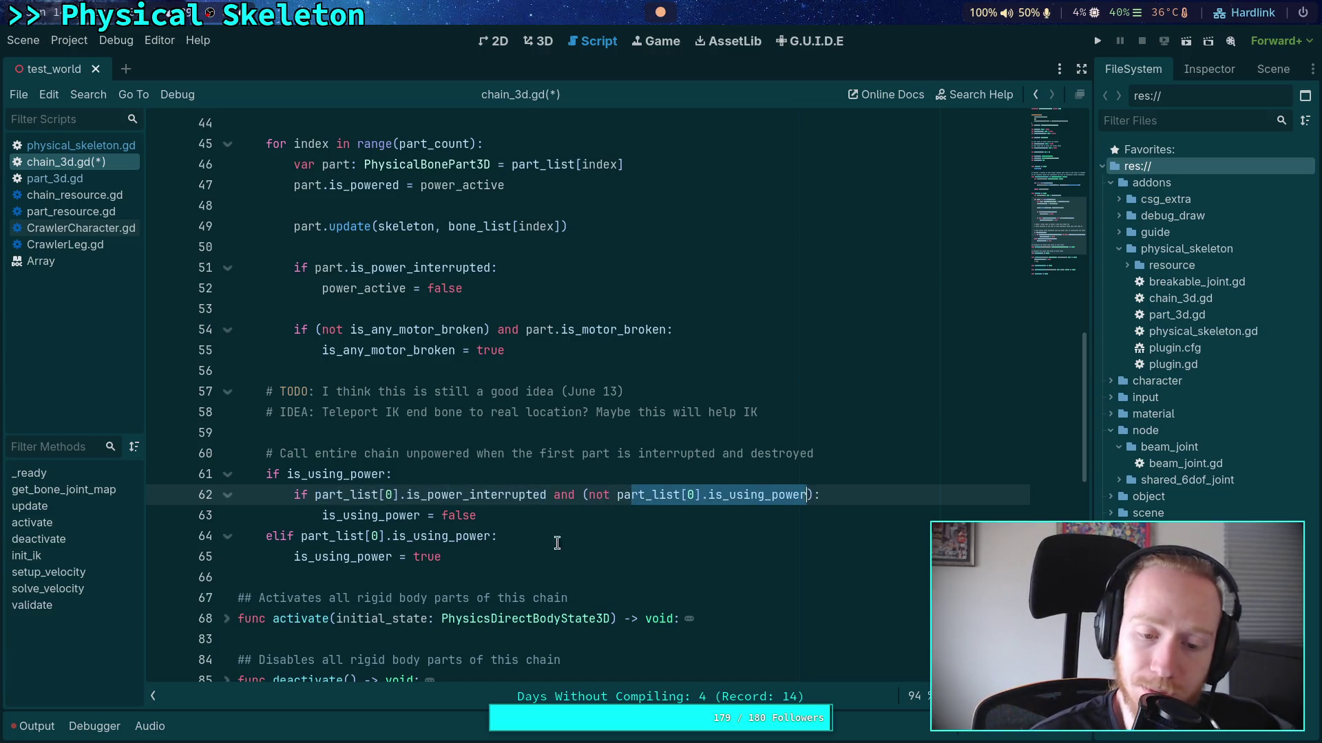
{"action": "double_click", "coordinate": [392, 517]}
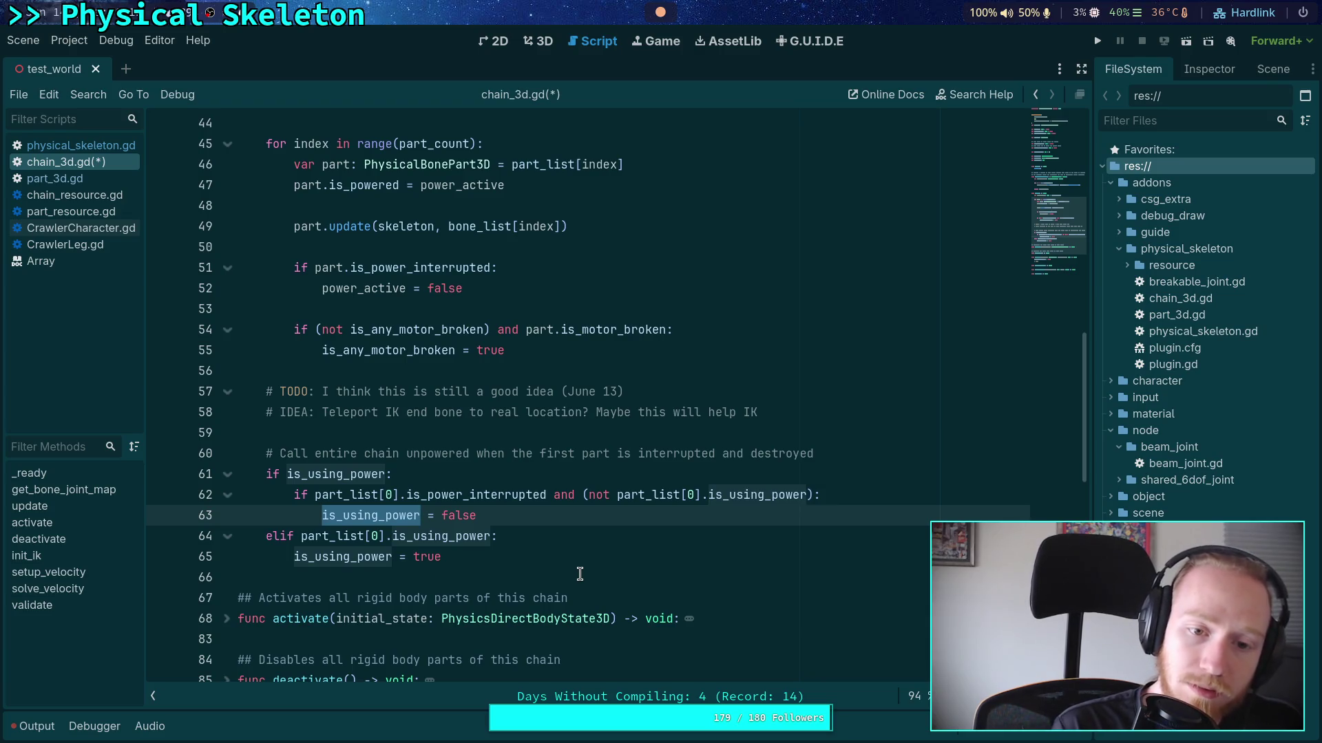
{"action": "scroll", "coordinate": [581, 573], "scroll_direction": "up", "scroll_amount": 2}
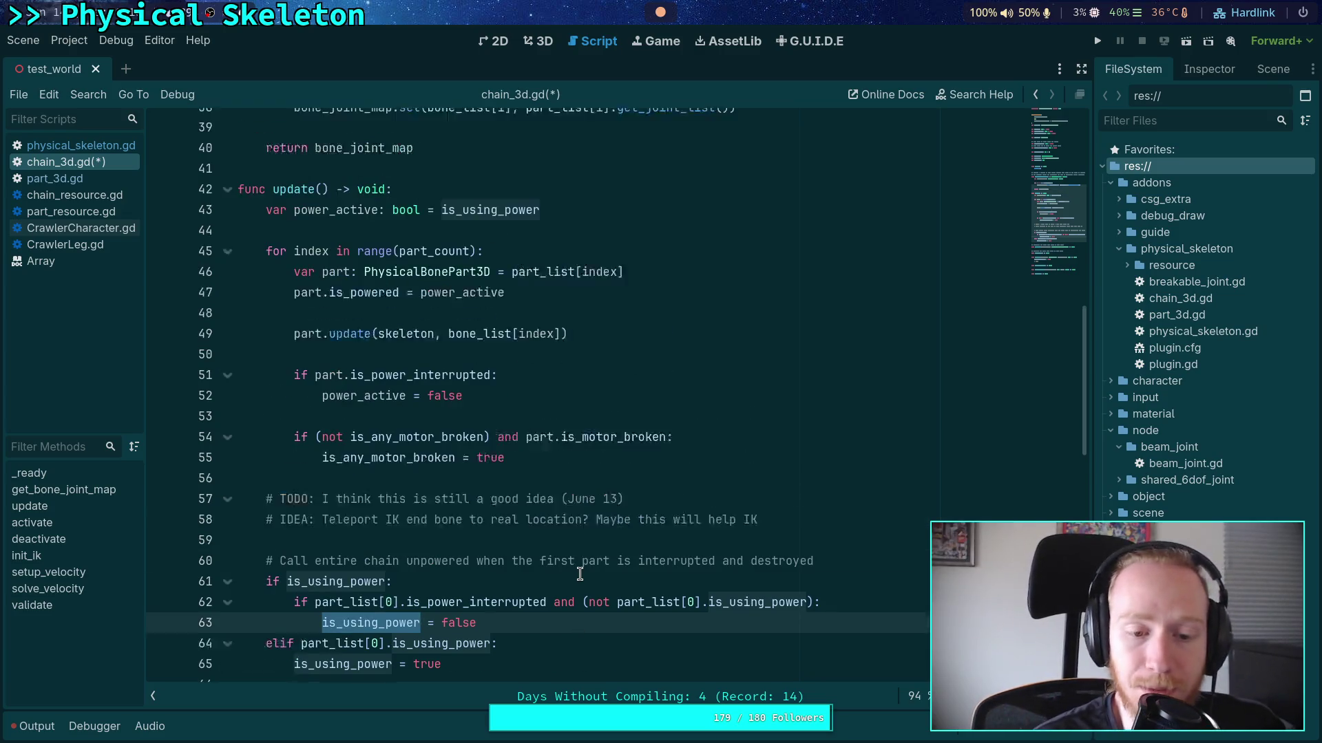
{"action": "left_click", "coordinate": [599, 252]}
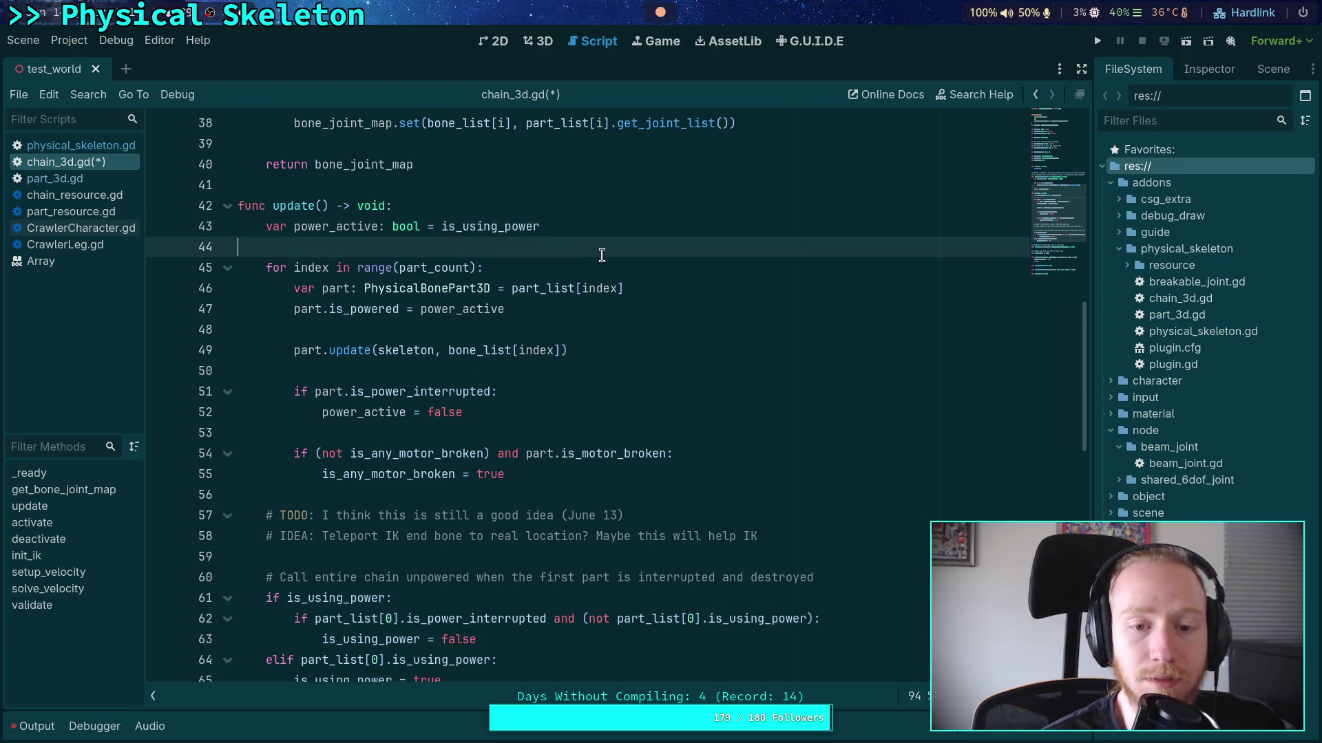
Insert 'is_using_power = false' on line 44, right after power_active is set
{"action": "scroll", "coordinate": [668, 277], "scroll_direction": "down", "scroll_amount": 1}
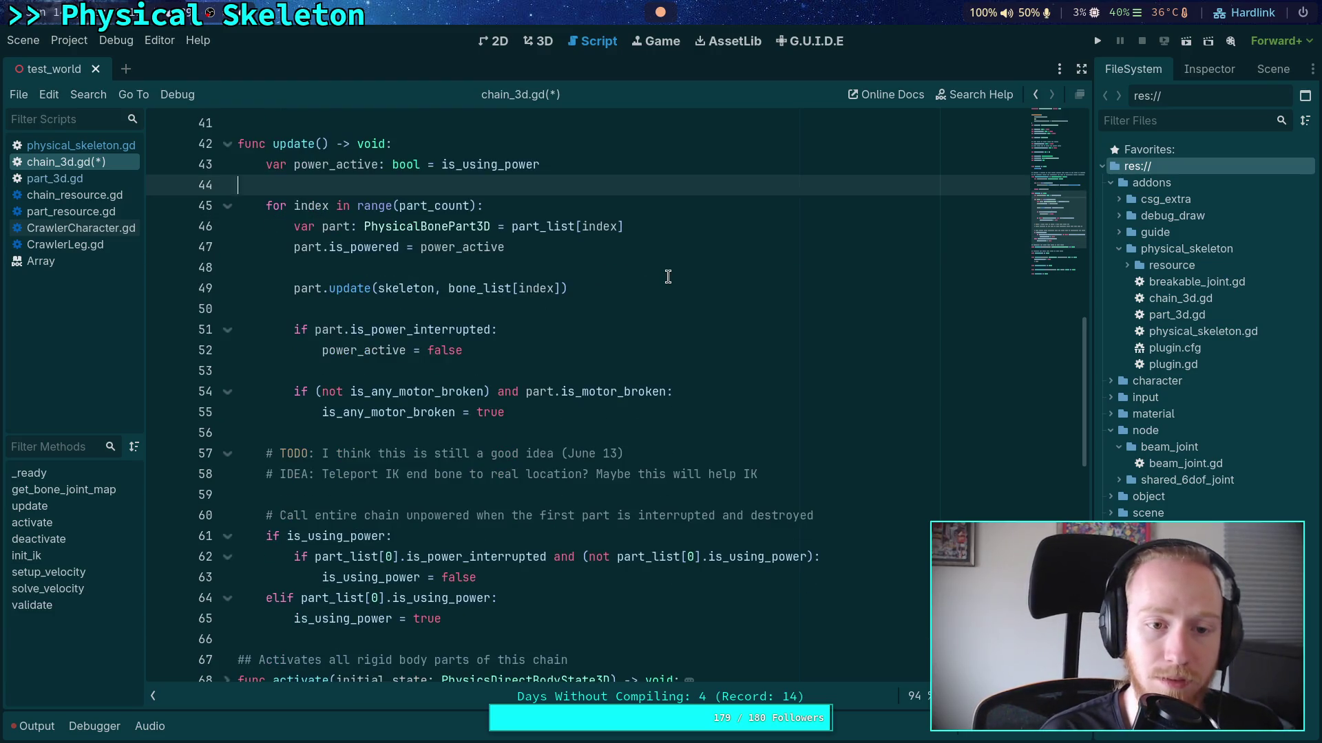
{"action": "key", "text": "ctrl+shift+Return"}
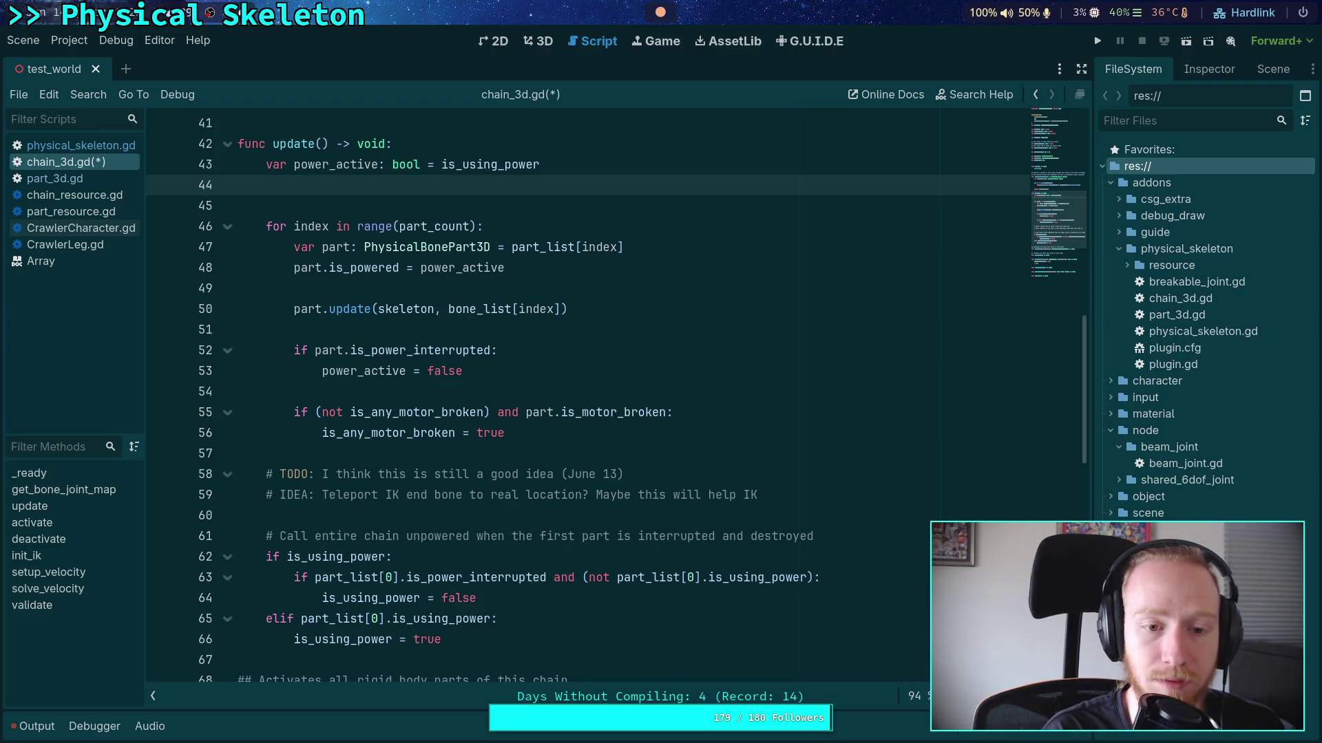
{"action": "type", "text": "is_us"}
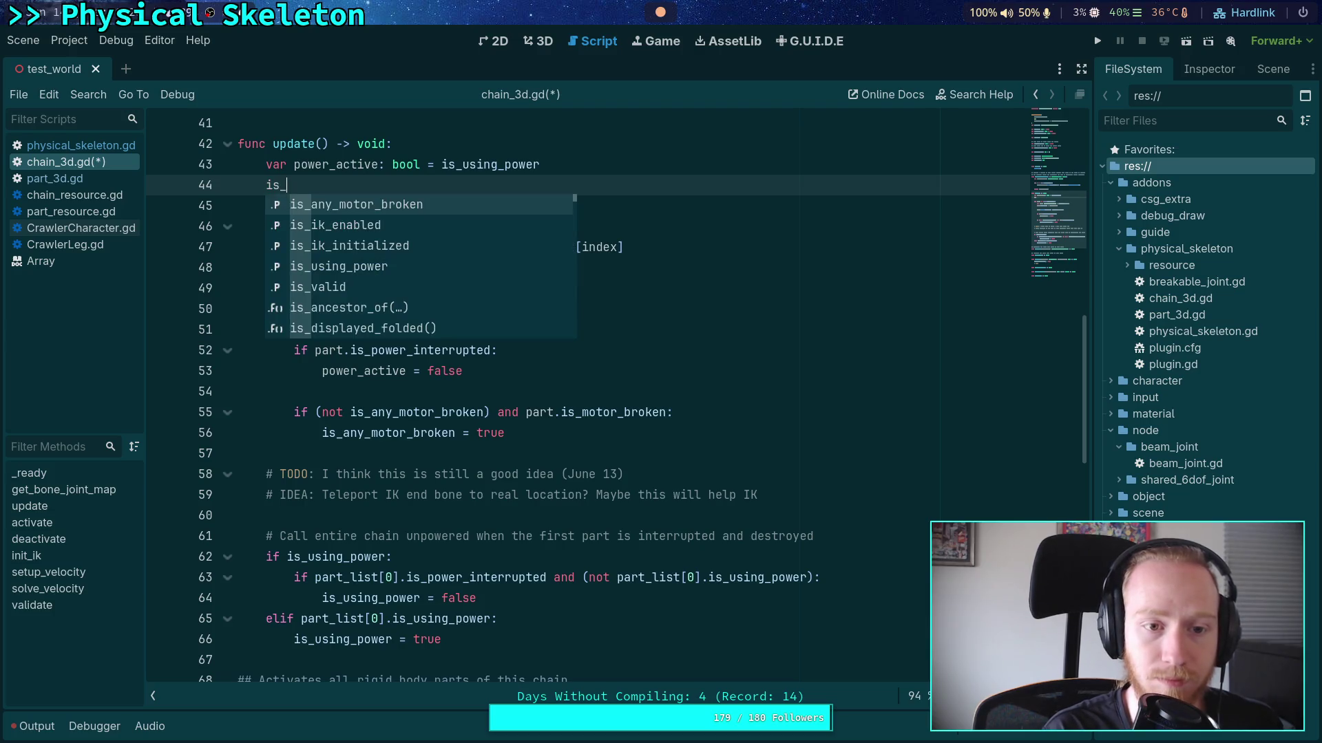
{"action": "key", "text": "Return"}
{"action": "type", "text": "= "}
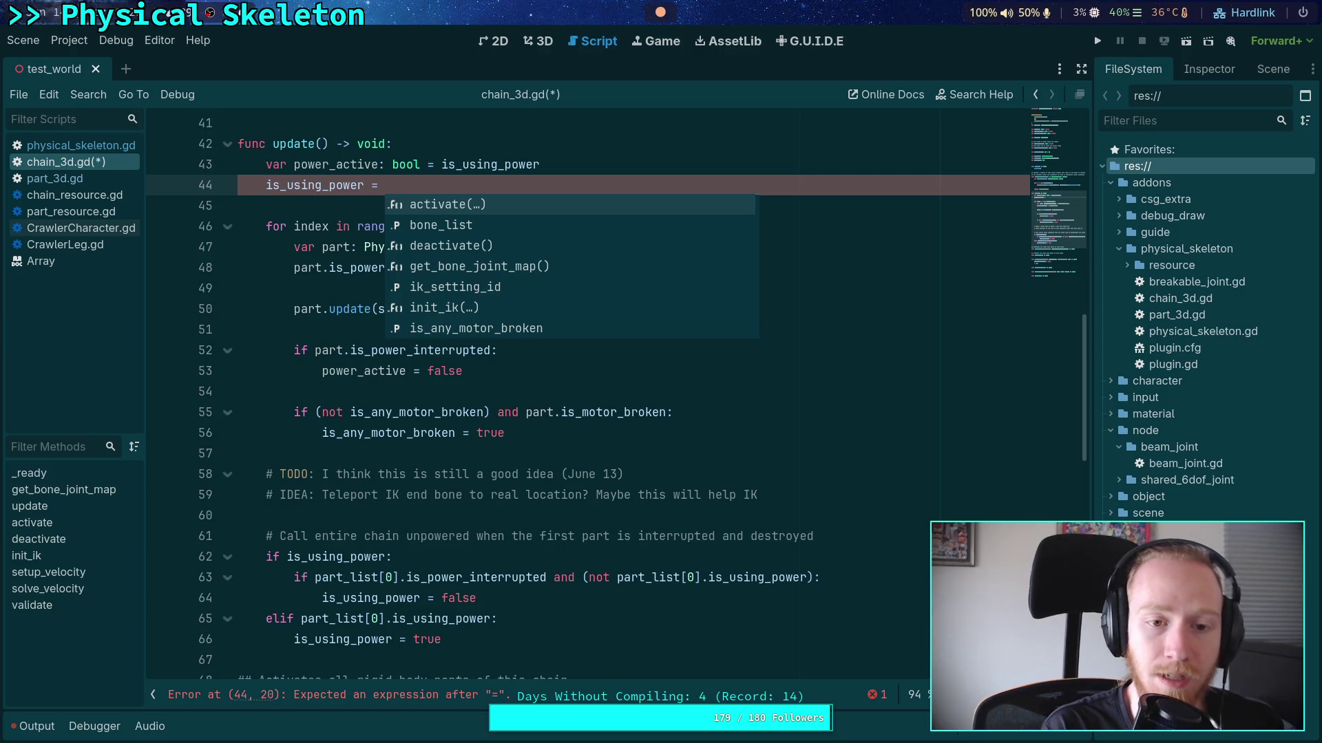
{"action": "type", "text": "false"}
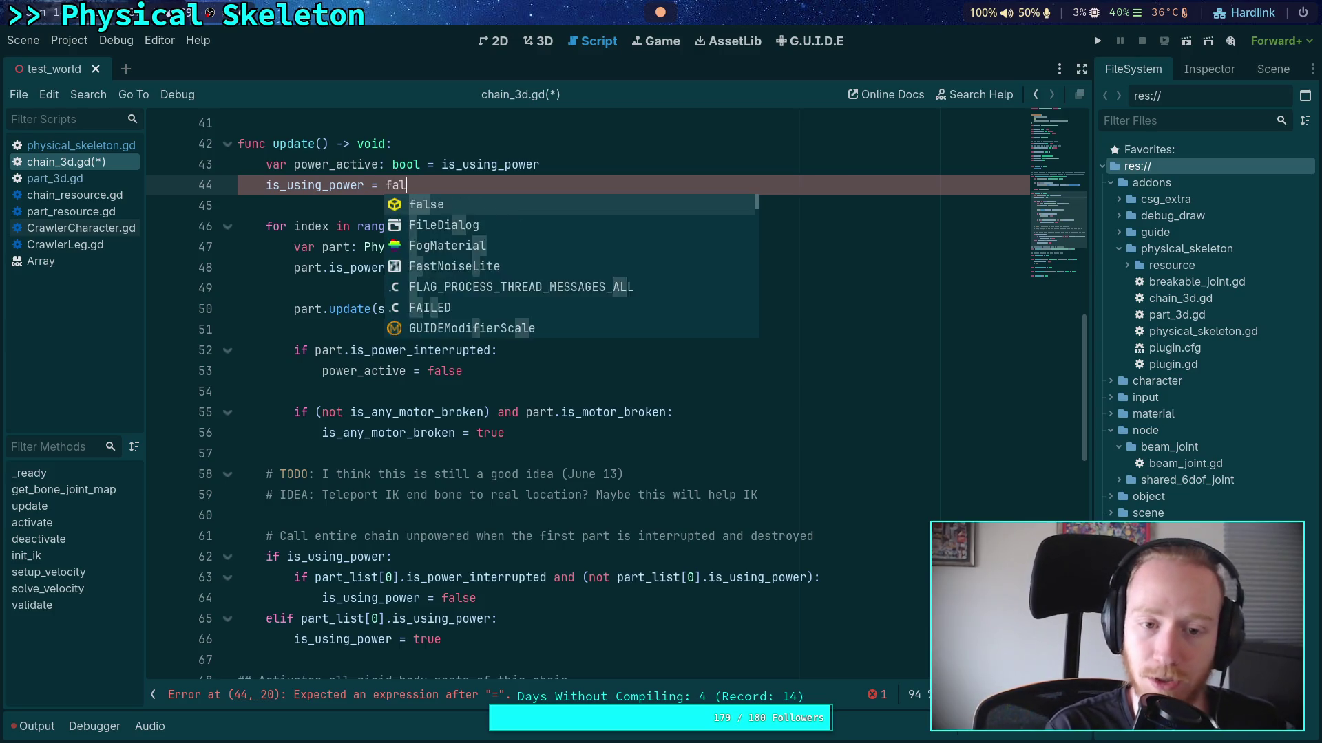
Open a new blank line after the part.update call in the loop
{"action": "left_click", "coordinate": [603, 313]}
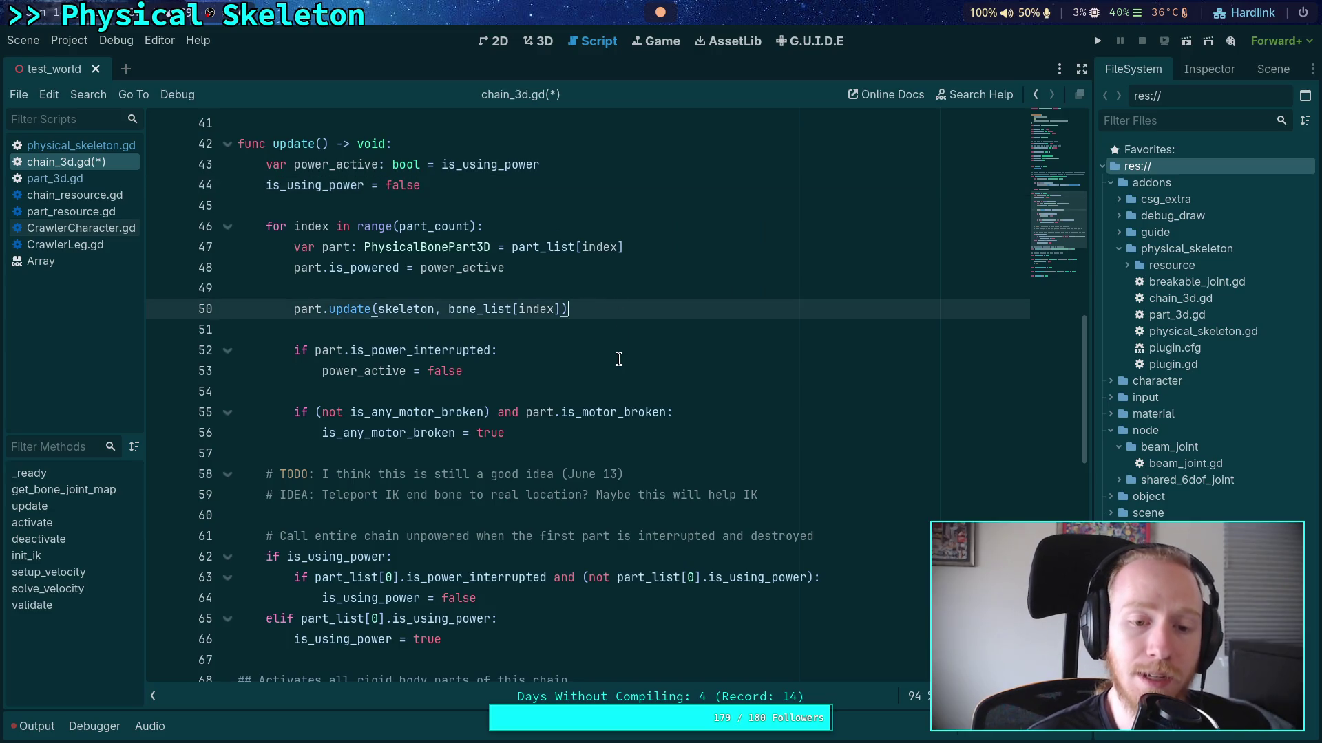
{"action": "left_click", "coordinate": [609, 376]}
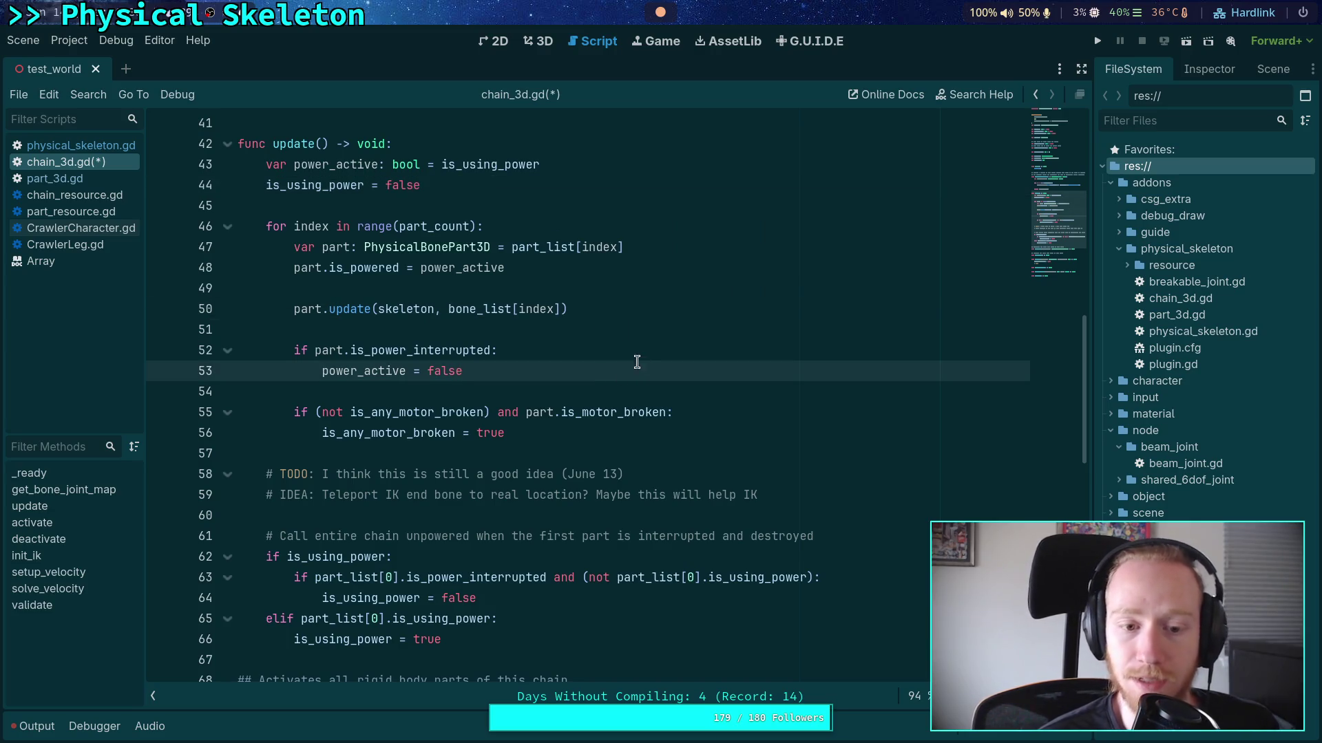
{"action": "left_click", "coordinate": [648, 331]}
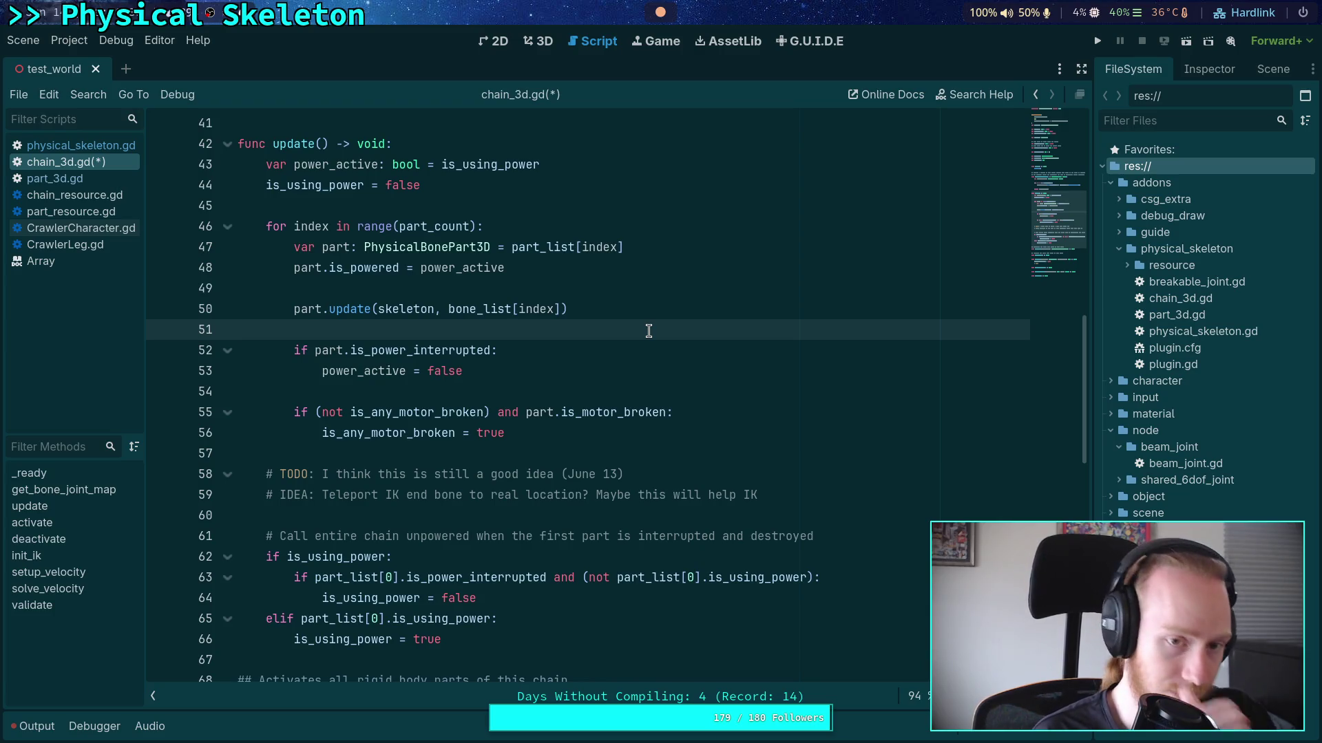
{"action": "key", "text": "Return"}
{"action": "key", "text": "Return"}
{"action": "key", "text": "Up"}
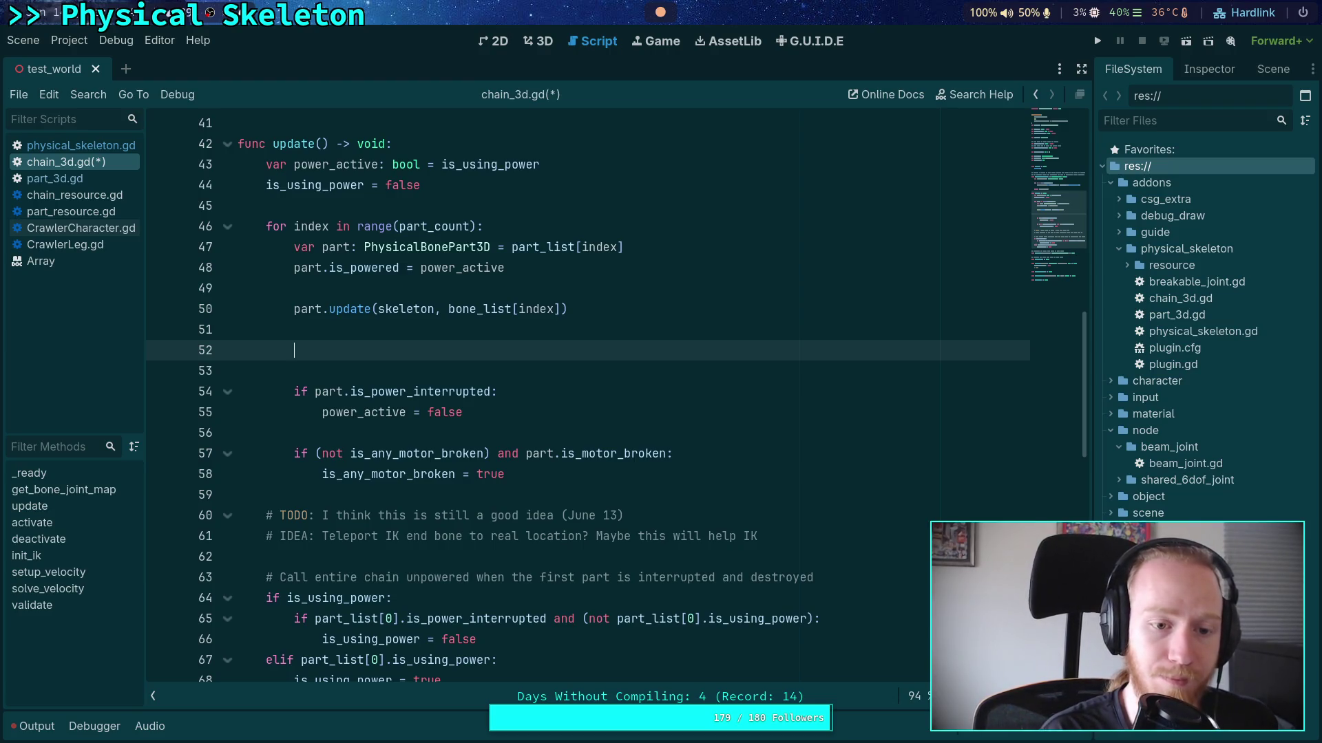
Write 'if (not is_using_power) and part.is_powered and part.is_using_power:' after part.update
{"action": "type", "text": "if part"}
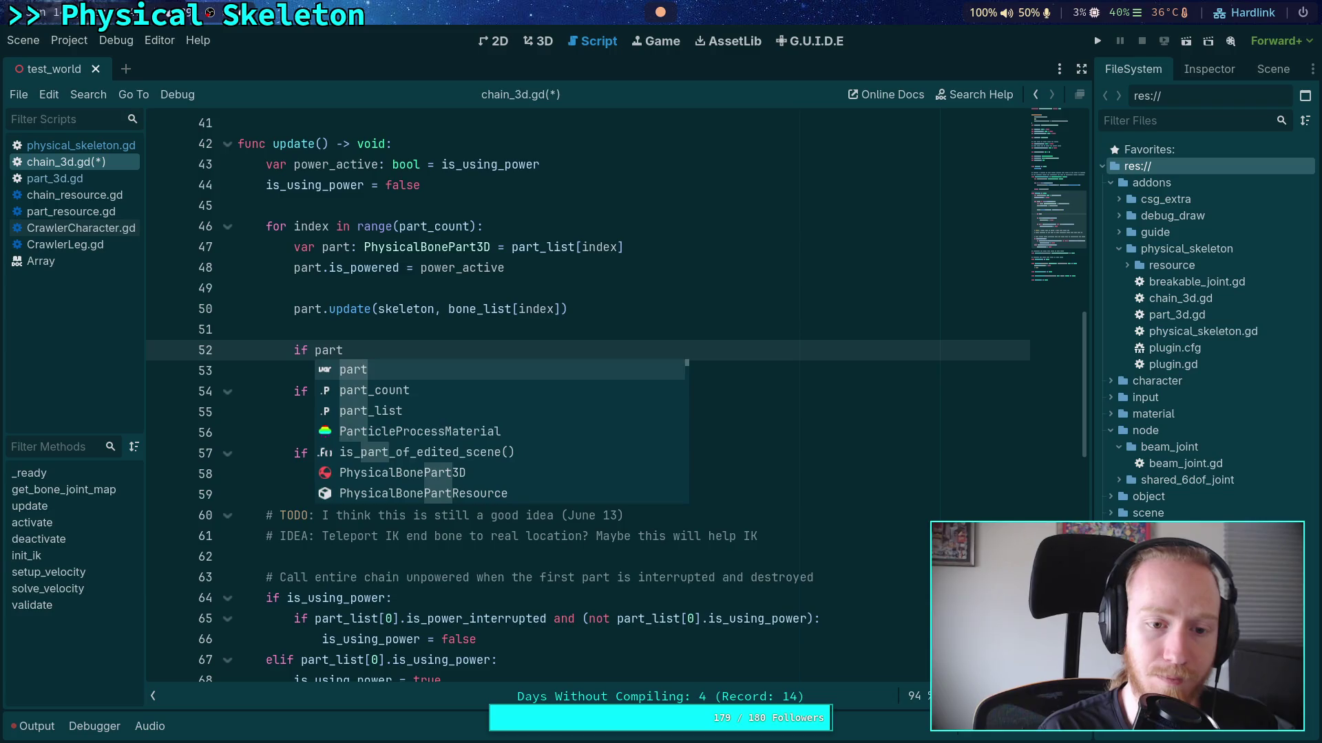
{"action": "key", "text": "BackSpace"}
{"action": "key", "text": "BackSpace"}
{"action": "type", "text": "(not is_"}
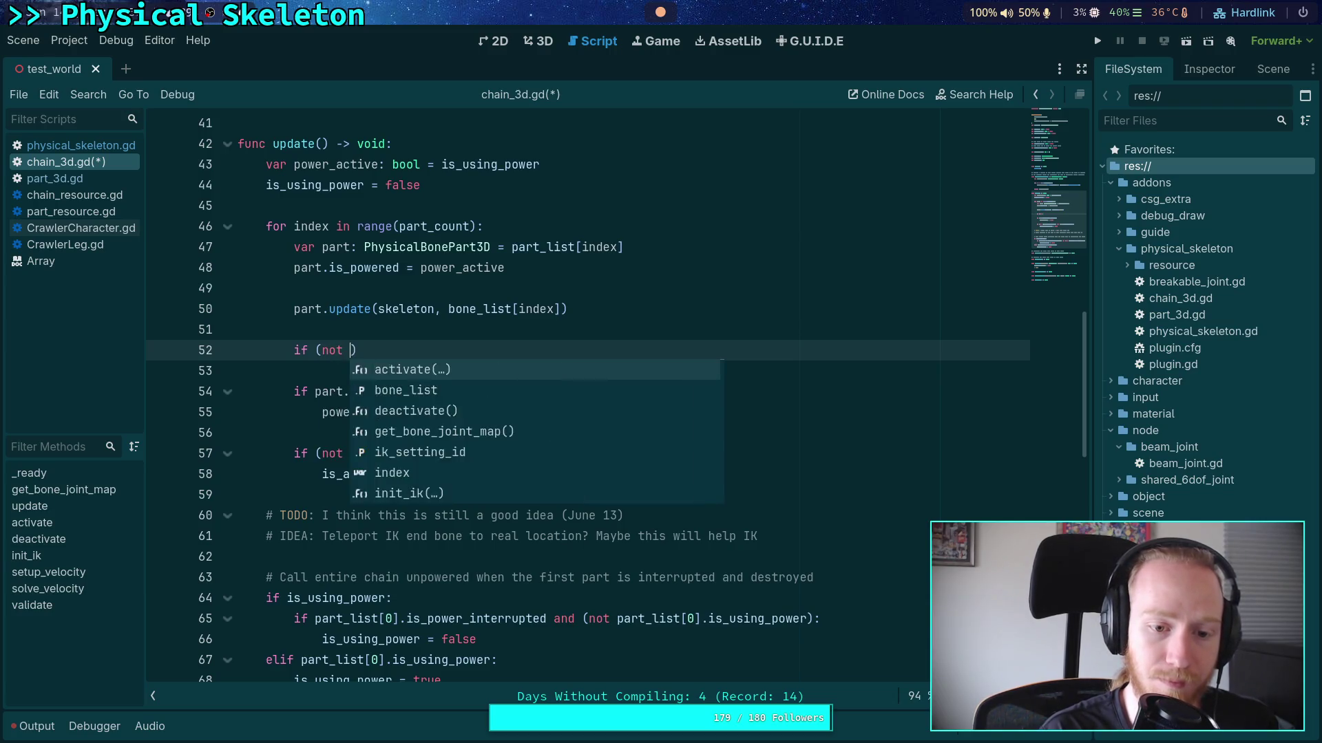
{"action": "type", "text": "us"}
{"action": "key", "text": "Return"}
{"action": "type", "text": "and part.is_us"}
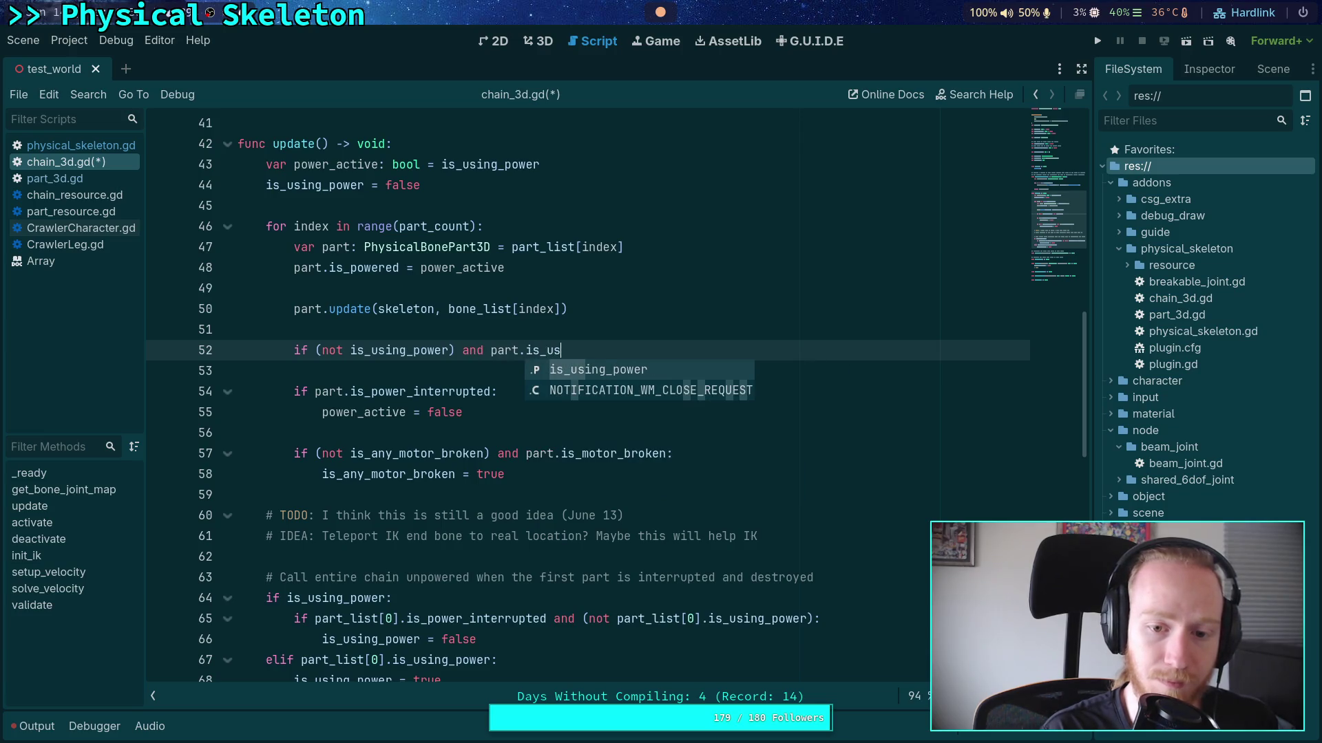
{"action": "key", "text": "Return"}
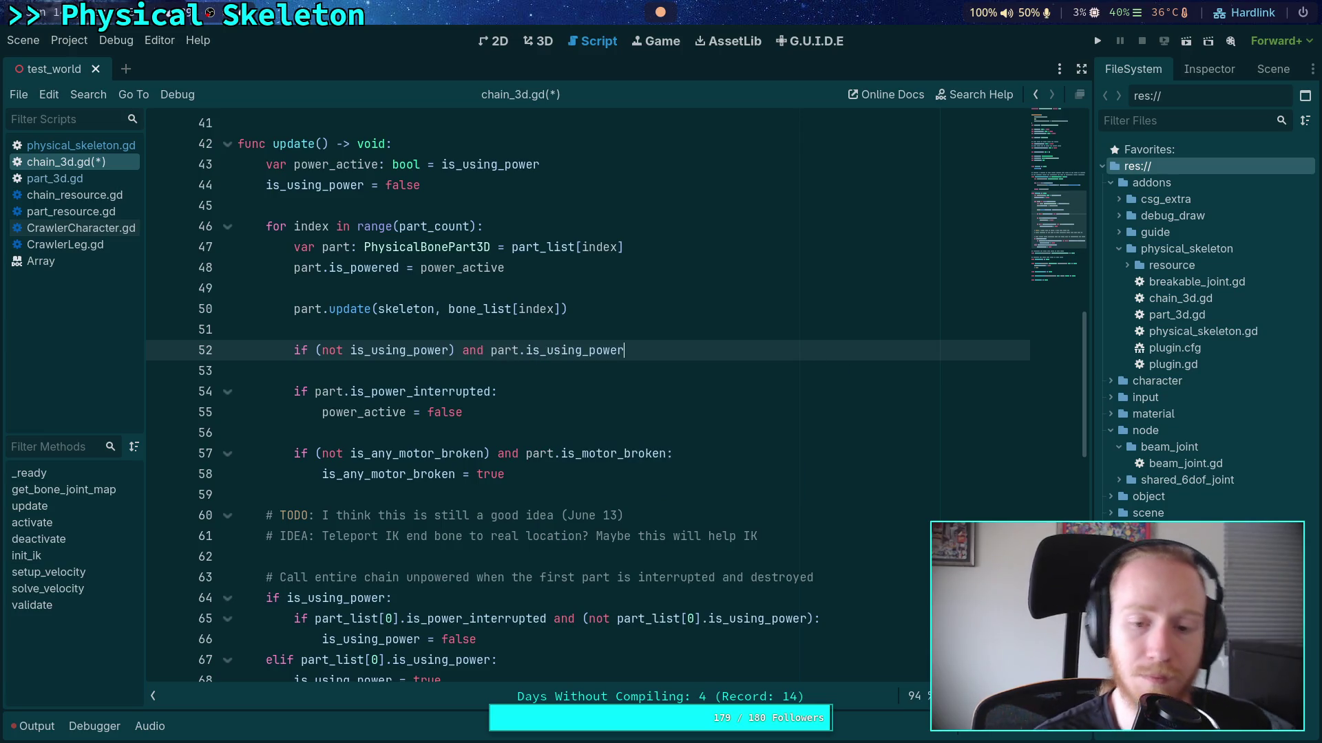
{"action": "left_click", "coordinate": [485, 351]}
{"action": "type", "text": "part.is_pow"}
{"action": "key", "text": "Return"}
{"action": "type", "text": "and part.is_"}
{"action": "left_click", "coordinate": [852, 342]}
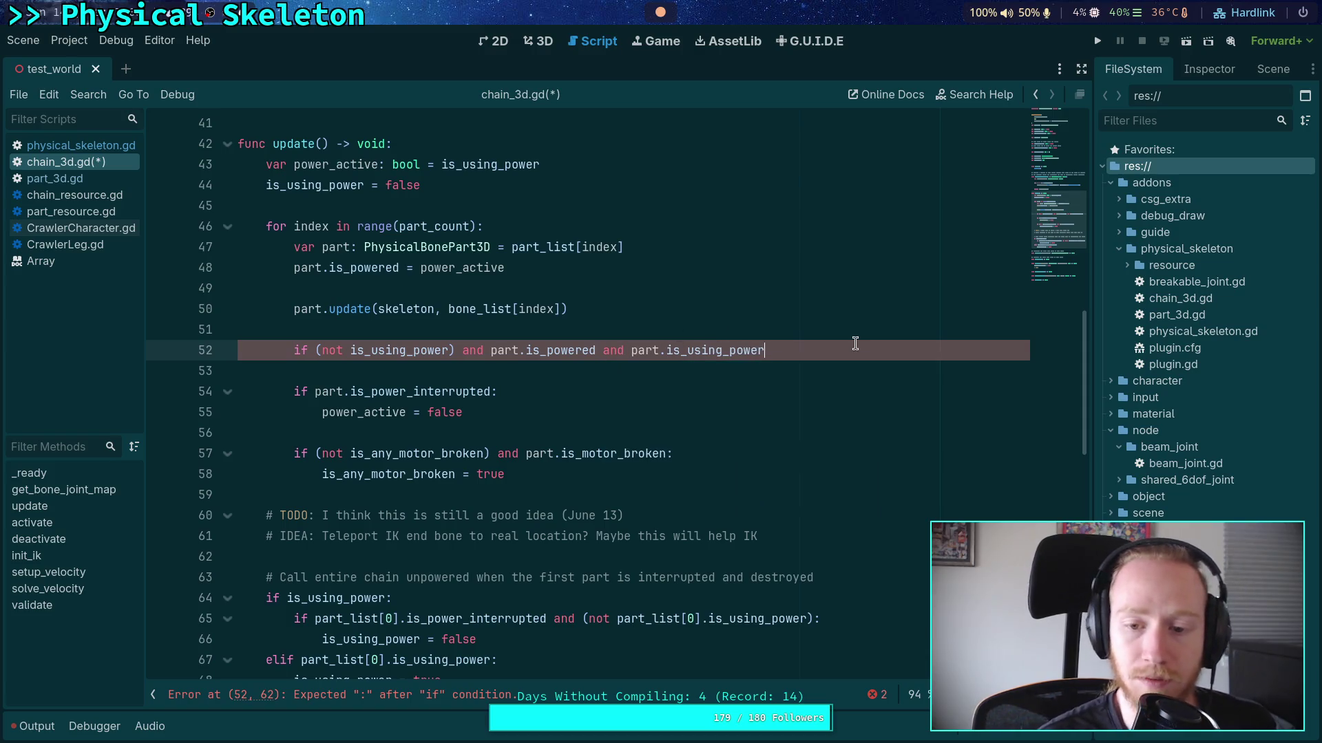
{"action": "type", "text": ":"}
Add the body 'is_using_power = true' under the new condition
{"action": "key", "text": "Return"}
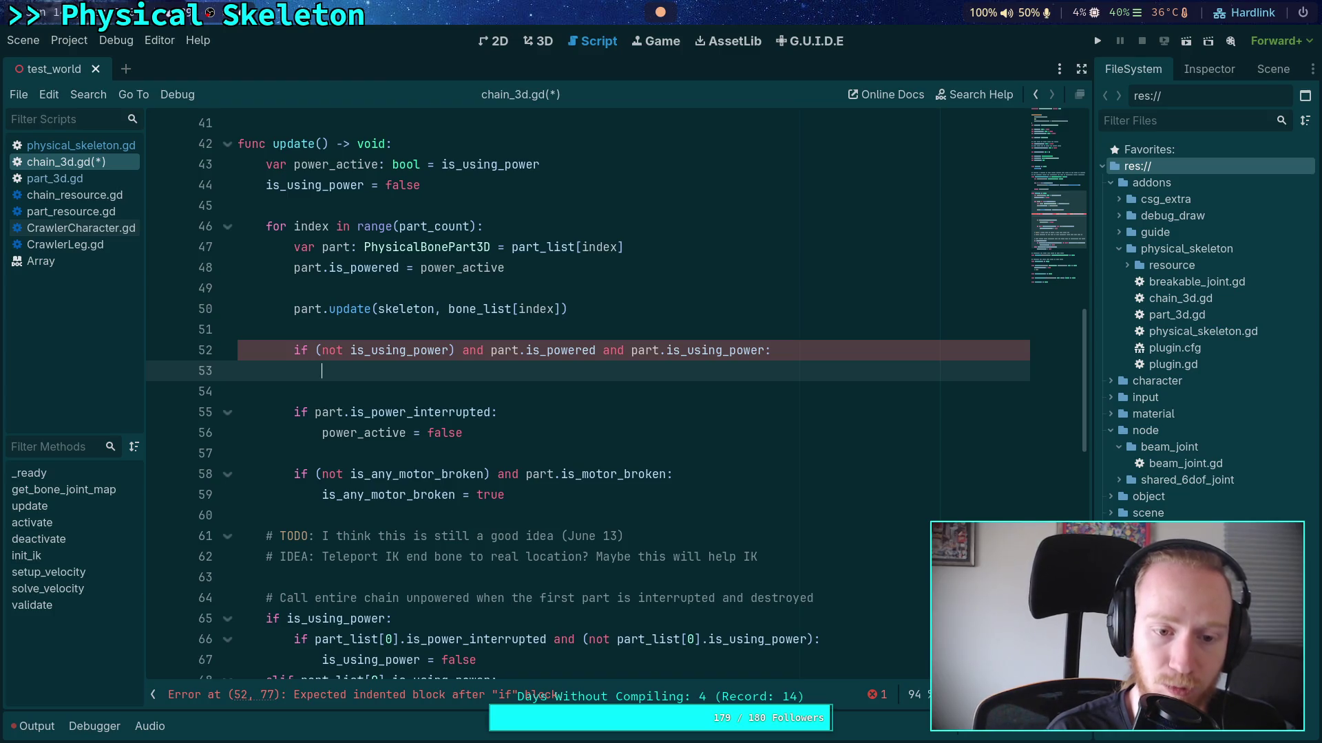
{"action": "type", "text": "is_us"}
{"action": "key", "text": "Return"}
{"action": "type", "text": "= true"}
{"action": "scroll", "coordinate": [808, 347], "scroll_direction": "down", "scroll_amount": 4}
{"action": "left_click_drag", "start_coordinate": [443, 454], "coordinate": [513, 330]}
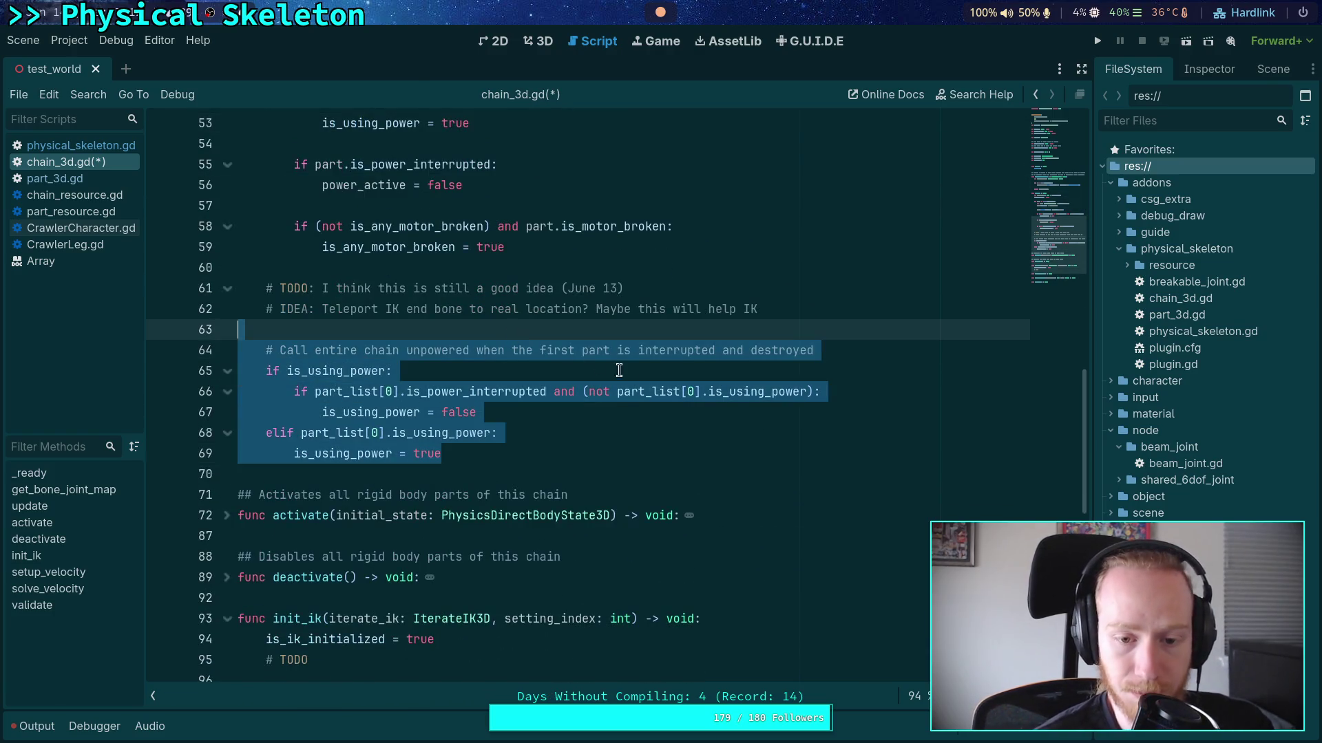
Delete the old whole-chain unpower block on lines 63–69 after the loop
{"action": "left_click", "coordinate": [725, 431]}
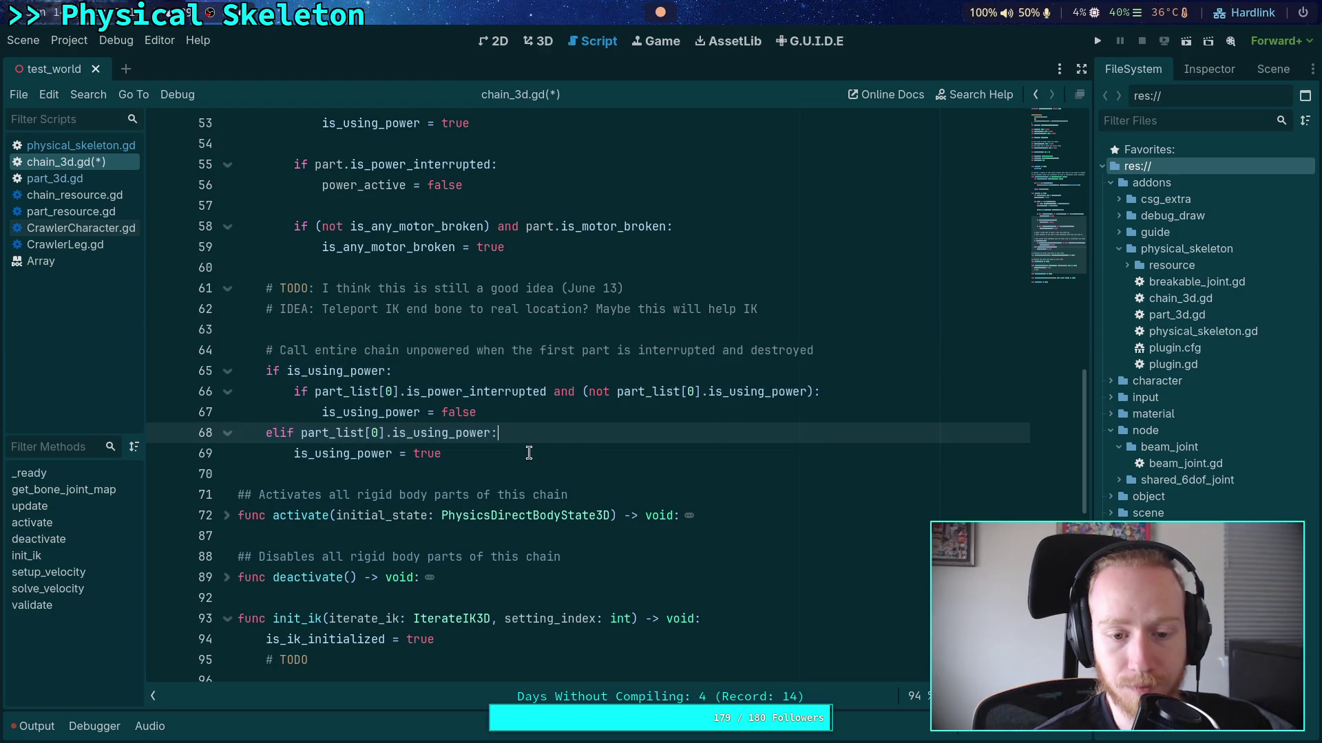
{"action": "left_click_drag", "start_coordinate": [531, 452], "coordinate": [599, 336]}
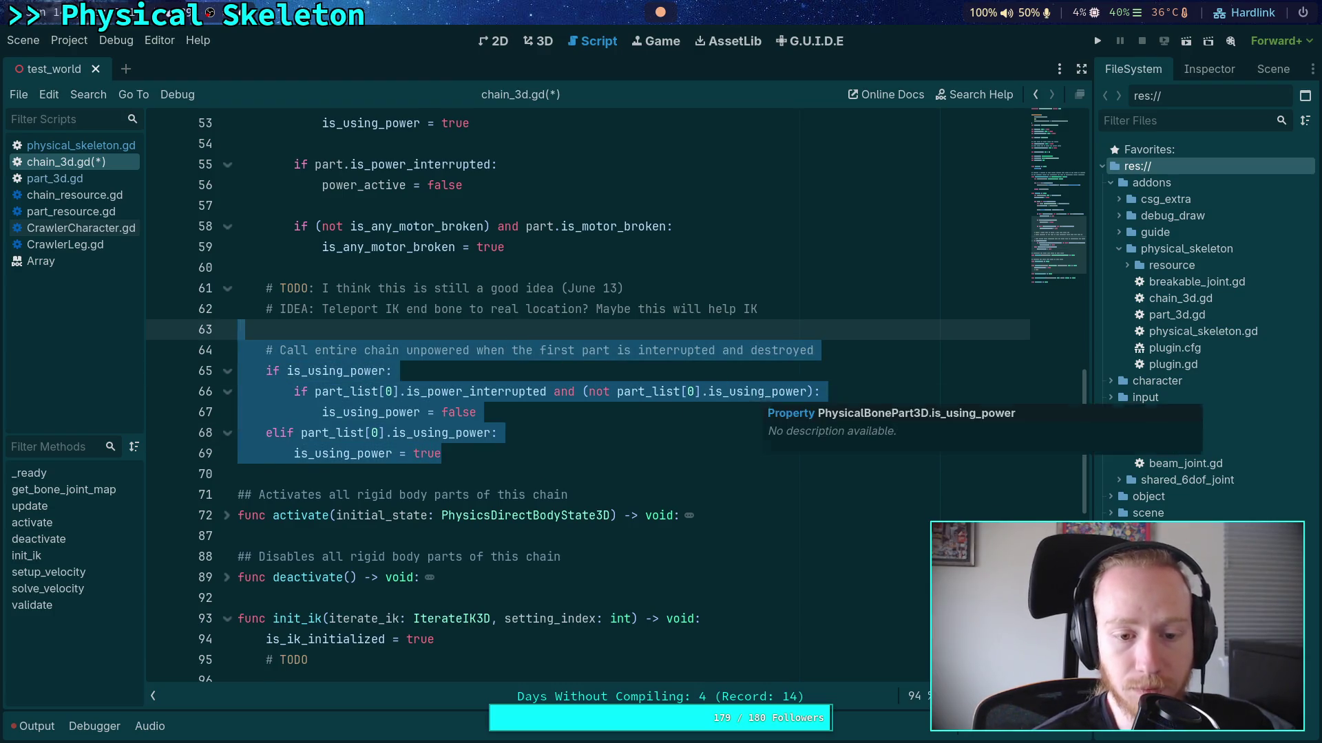
{"action": "key", "text": "BackSpace"}
{"action": "key", "text": "BackSpace"}
{"action": "left_click", "coordinate": [627, 445]}
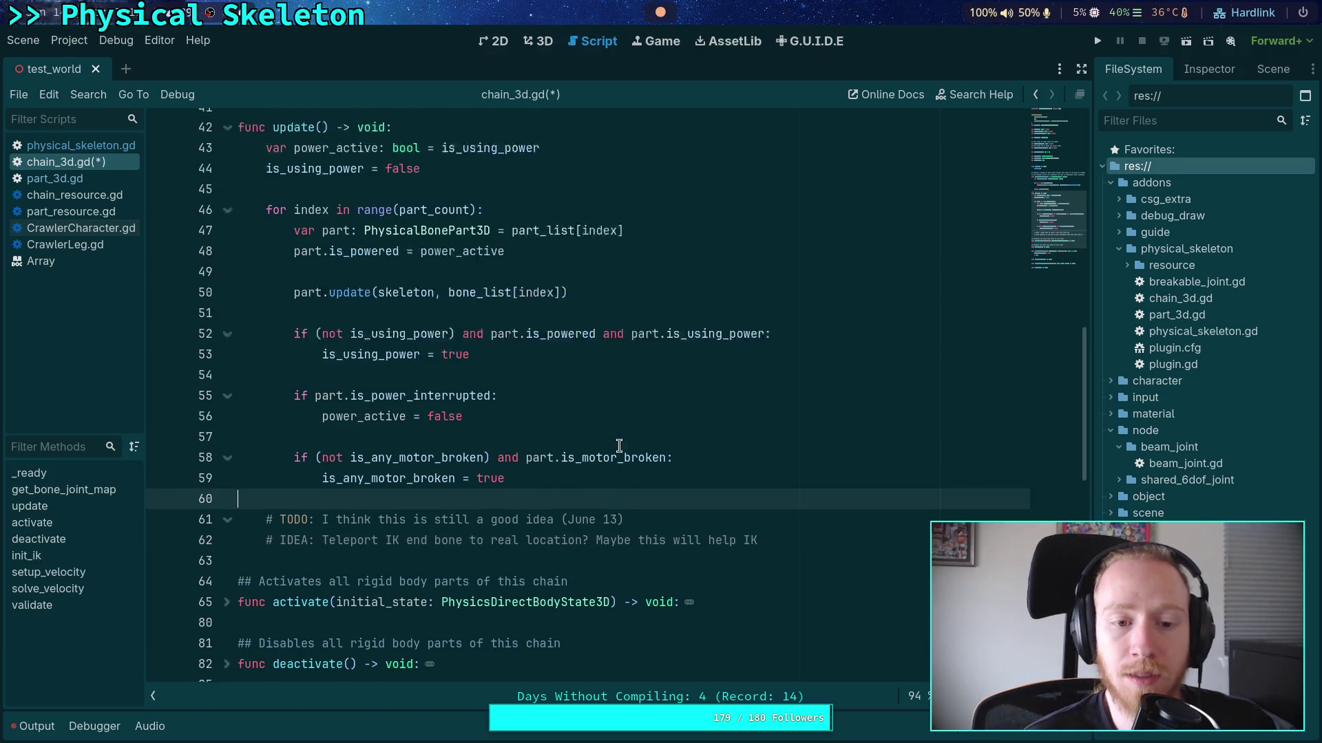
{"action": "scroll", "coordinate": [696, 442], "scroll_direction": "up", "scroll_amount": 2}
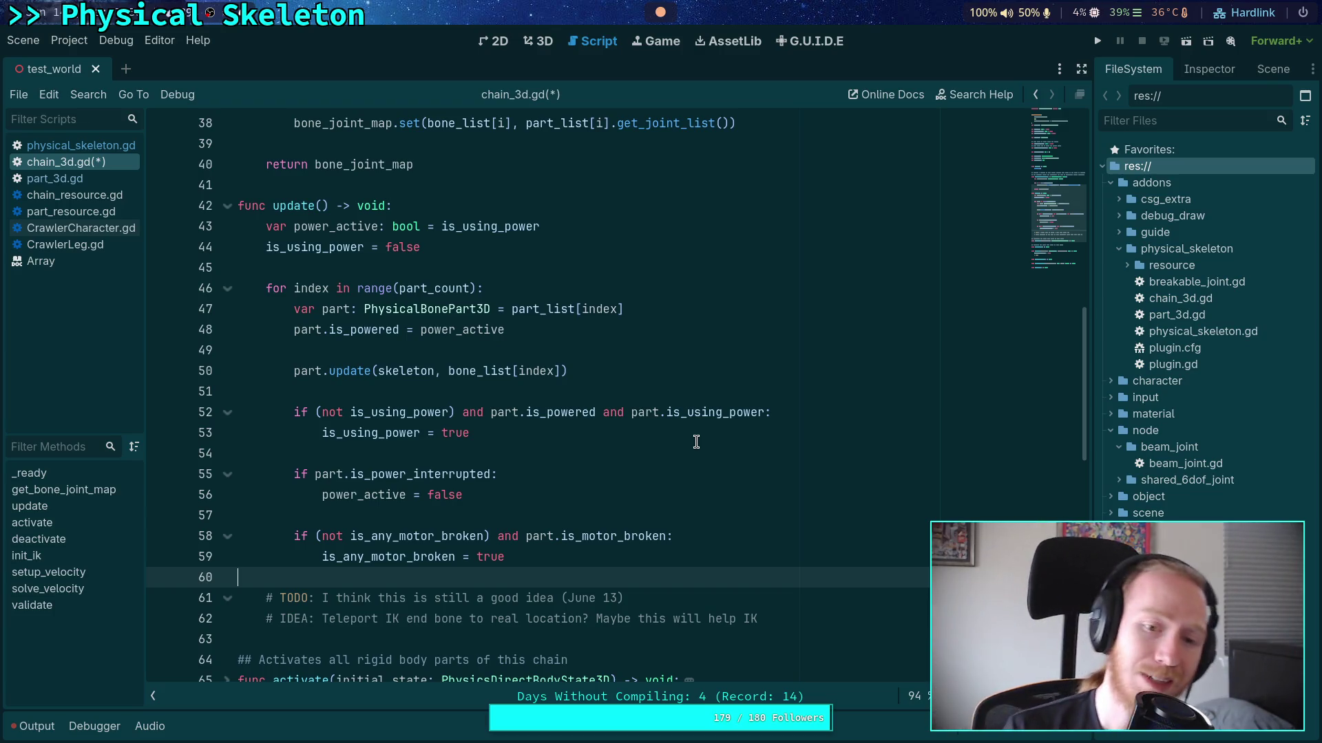
{"action": "double_click", "coordinate": [502, 219]}
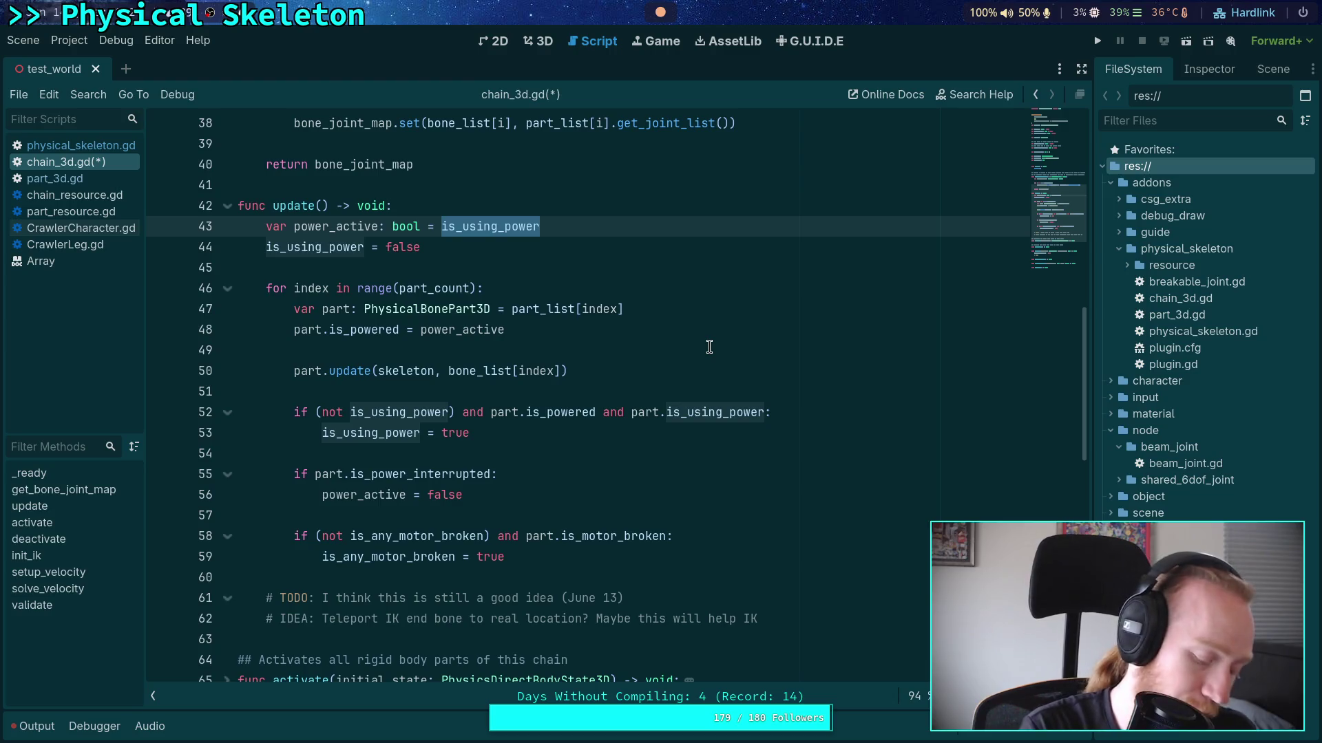
Replace is_using_power with true as power_active's initial value on line 43
{"action": "type", "text": "hcue"}
{"action": "key", "text": "BackSpace"}
{"action": "key", "text": "BackSpace"}
{"action": "key", "text": "BackSpace"}
{"action": "type", "text": "true"}
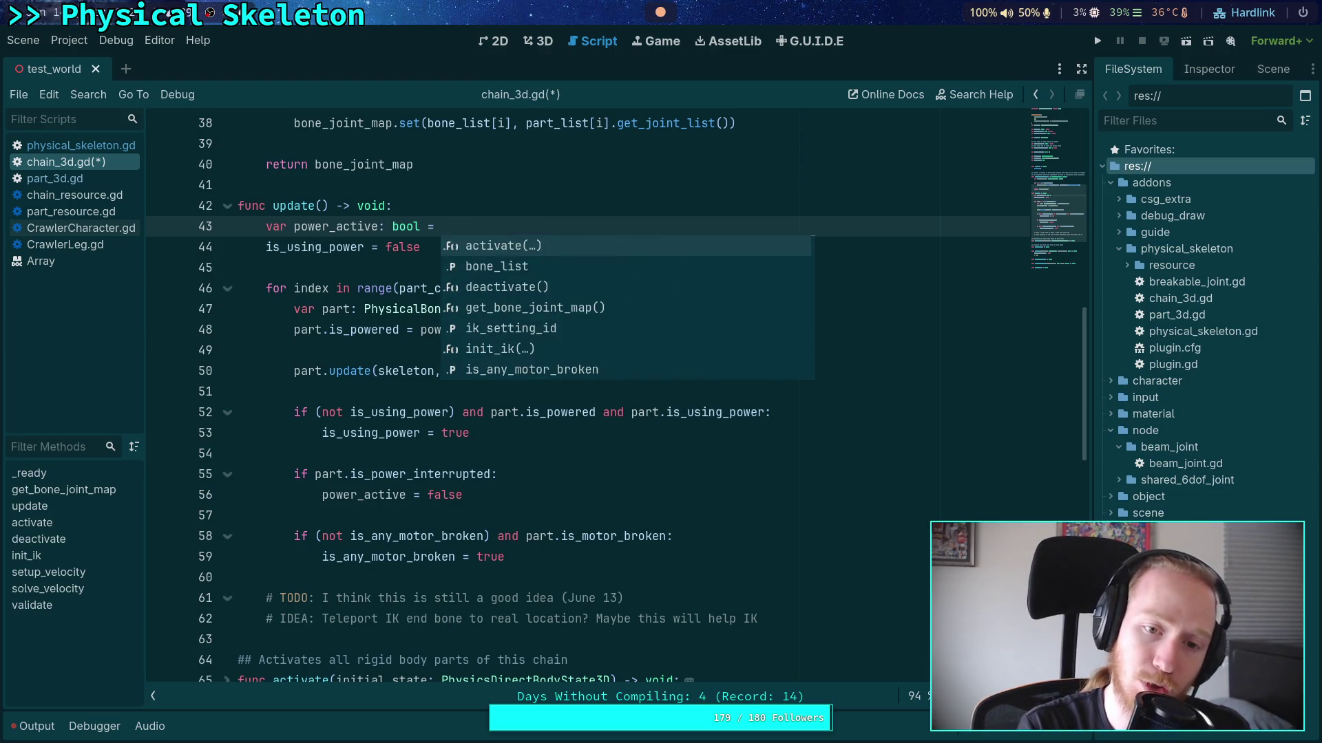
{"action": "key", "text": "Escape"}
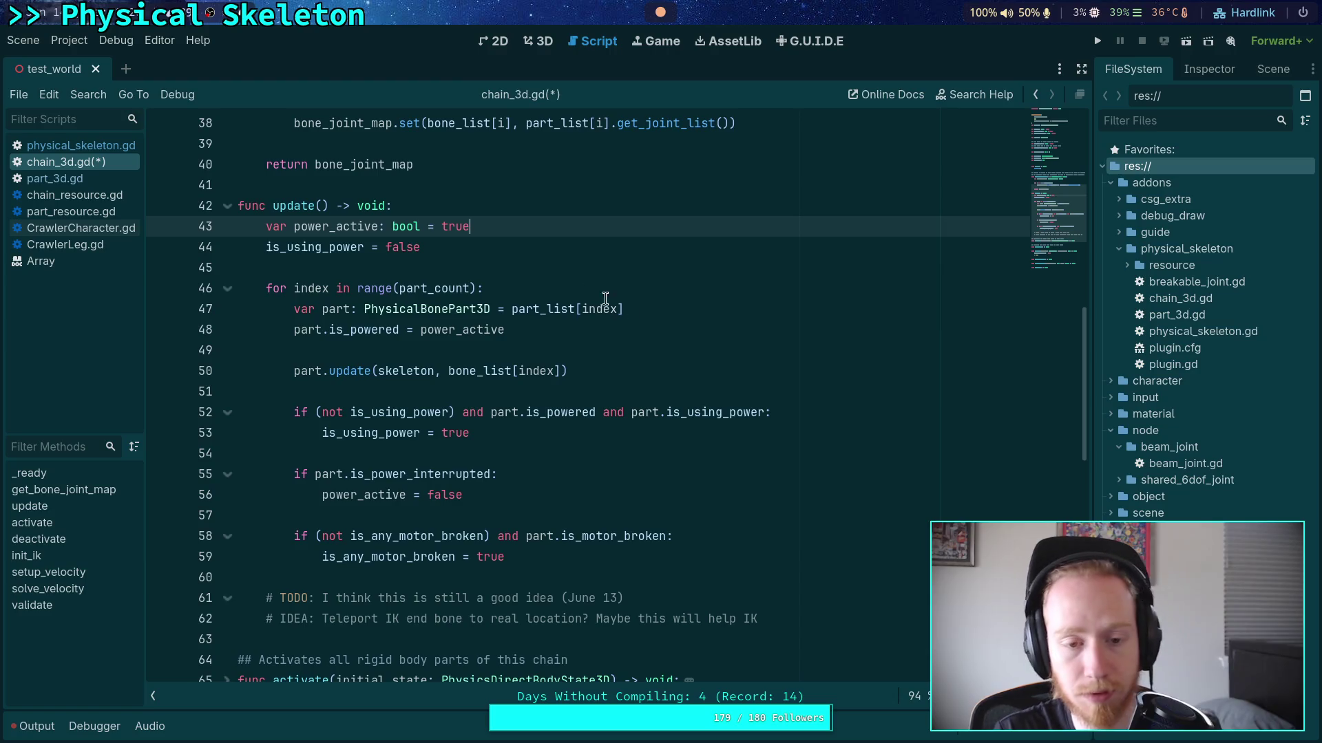
{"action": "left_click", "coordinate": [564, 282]}
{"action": "left_click", "coordinate": [578, 261]}
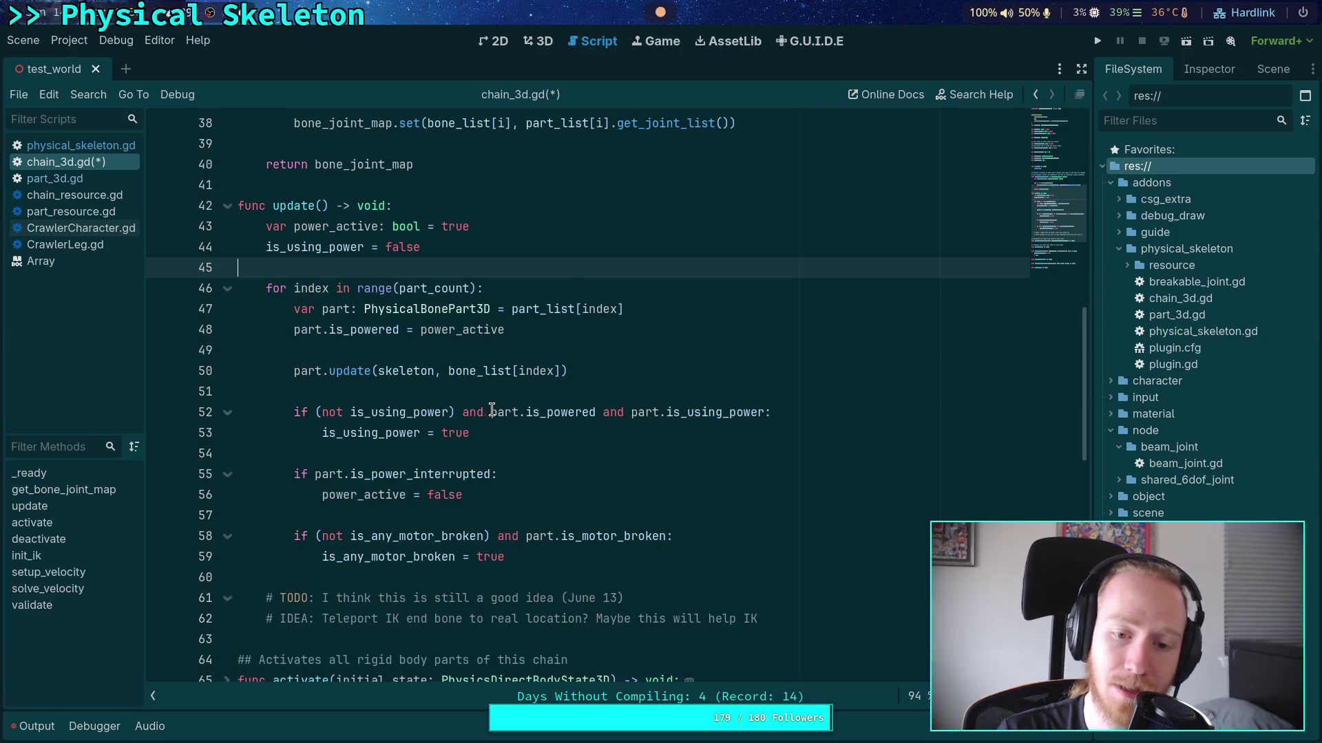
Highlight parts of the new part.is_powered / is_using_power condition on line 52
{"action": "left_click_drag", "start_coordinate": [491, 412], "coordinate": [609, 412]}
{"action": "left_click_drag", "start_coordinate": [463, 412], "coordinate": [602, 415]}
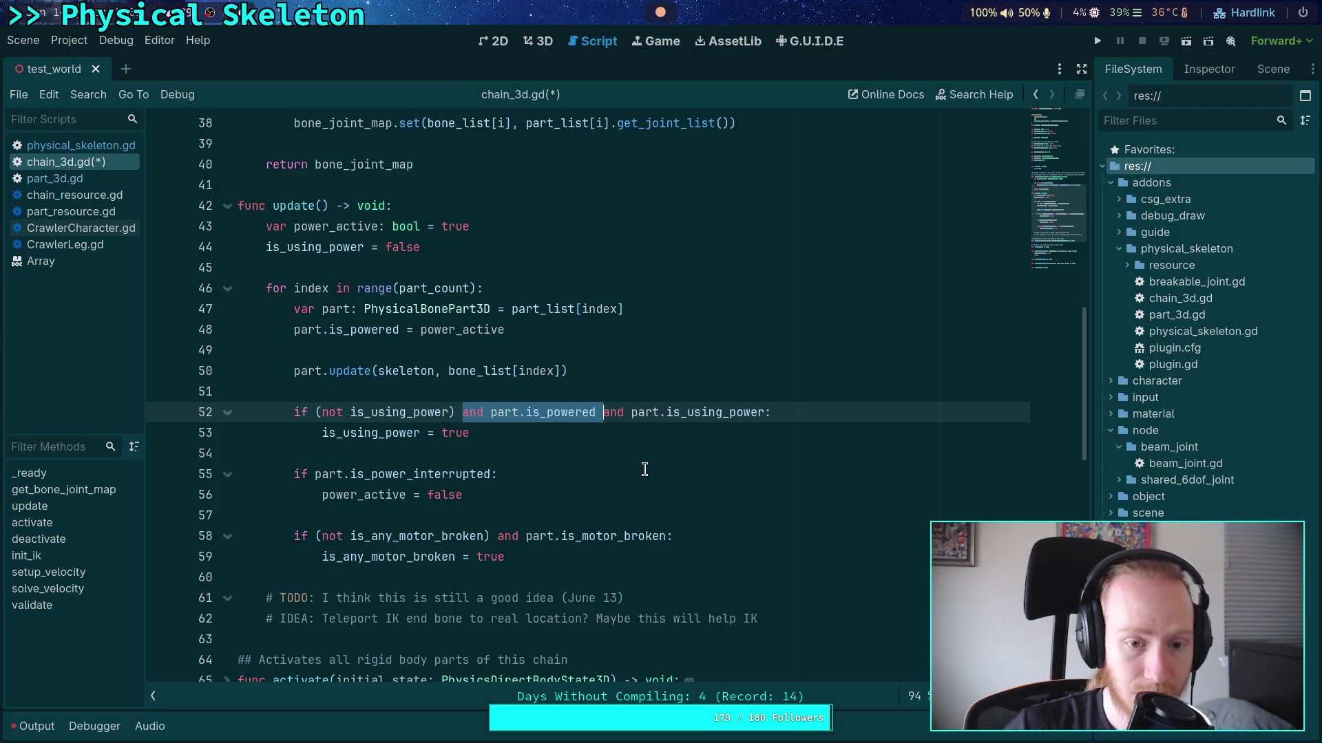
{"action": "left_click", "coordinate": [620, 456]}
{"action": "left_click_drag", "start_coordinate": [462, 412], "coordinate": [596, 411]}
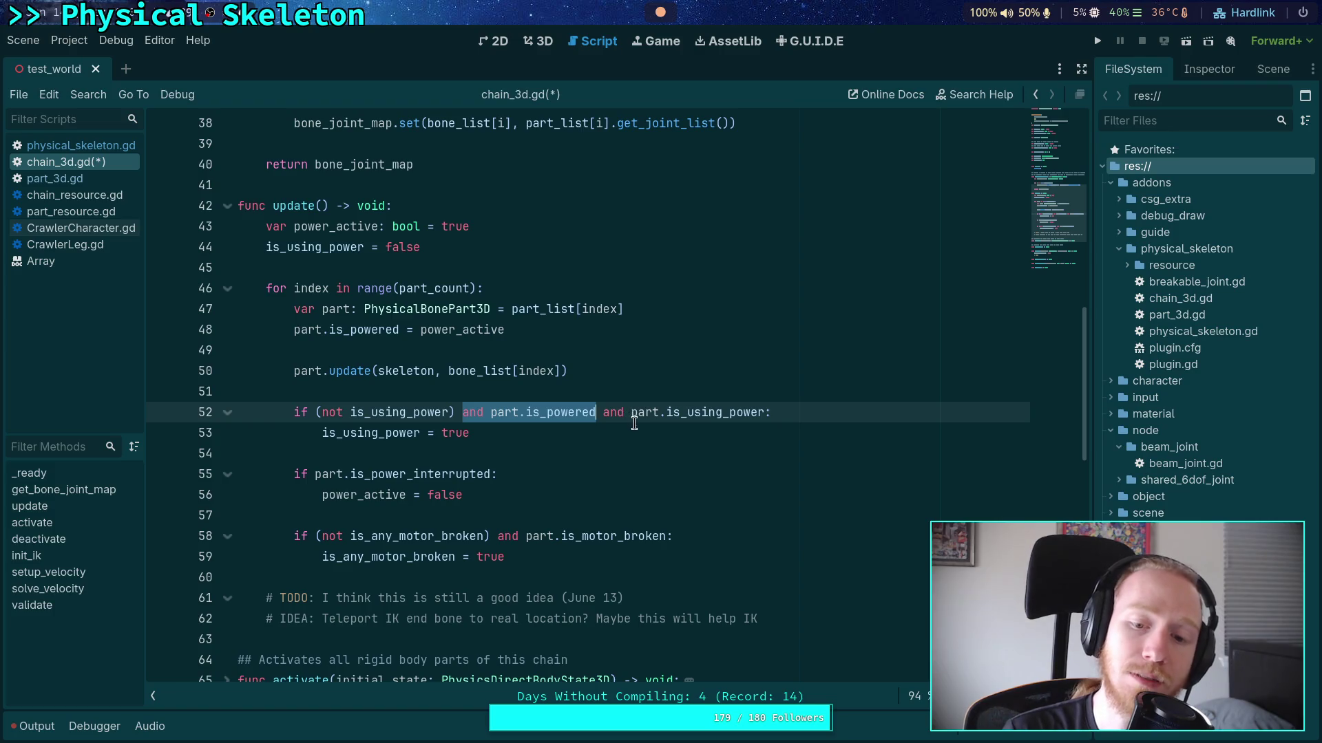
{"action": "double_click", "coordinate": [697, 415]}
{"action": "triple_click", "coordinate": [571, 411]}
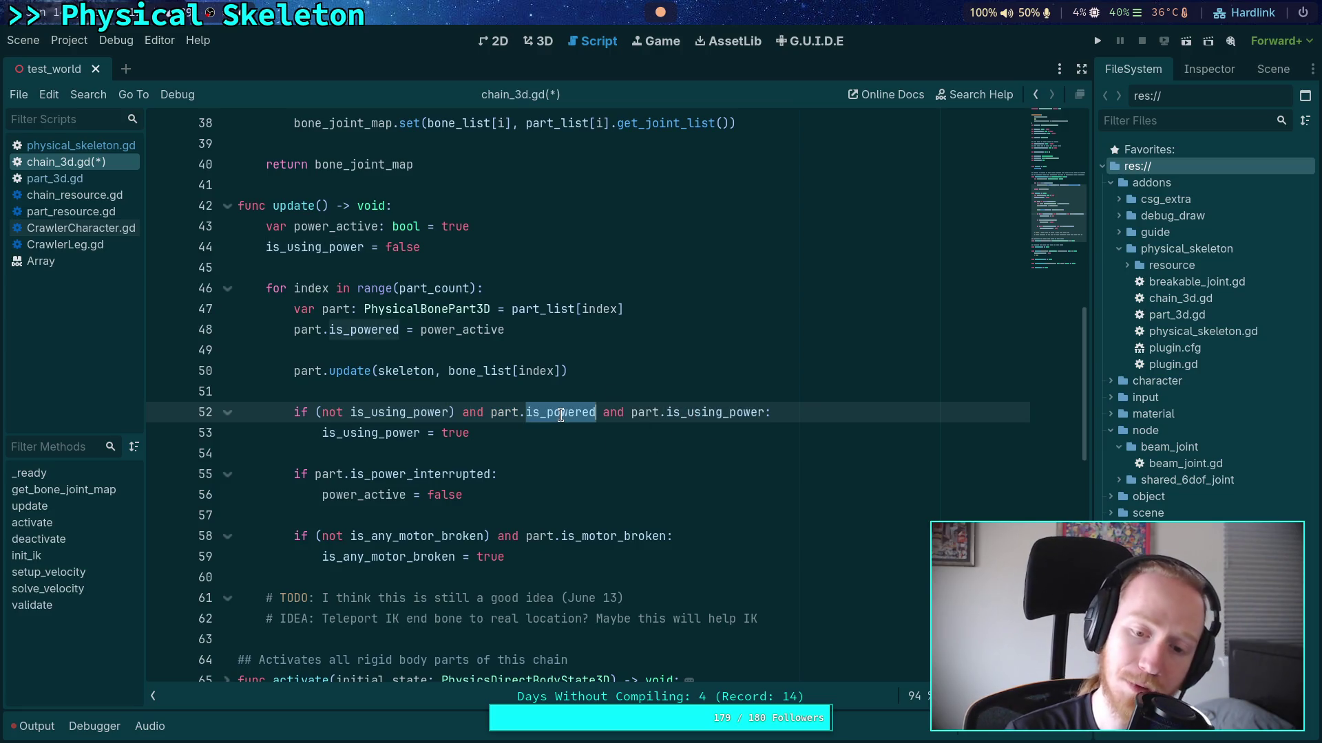
{"action": "left_click", "coordinate": [624, 506]}
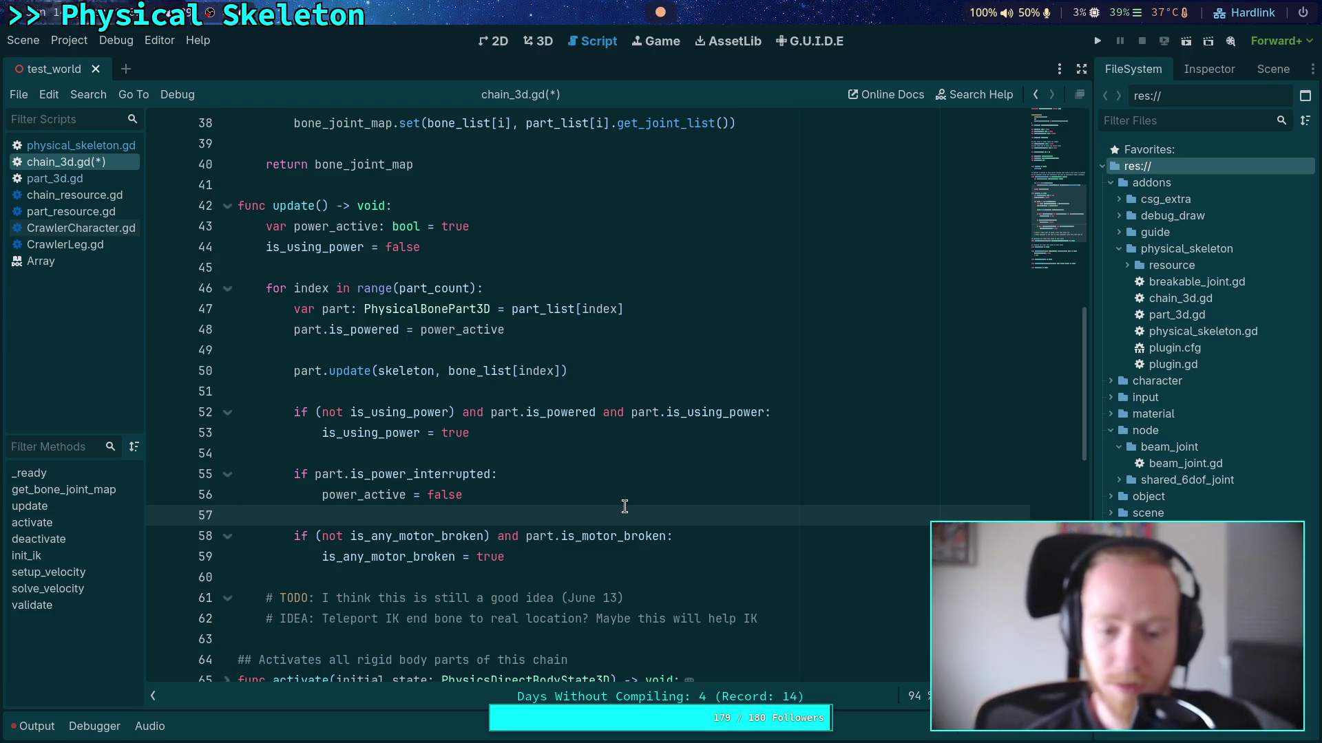
Save chain_3d.gd with Ctrl+S
{"action": "left_click", "coordinate": [623, 461]}
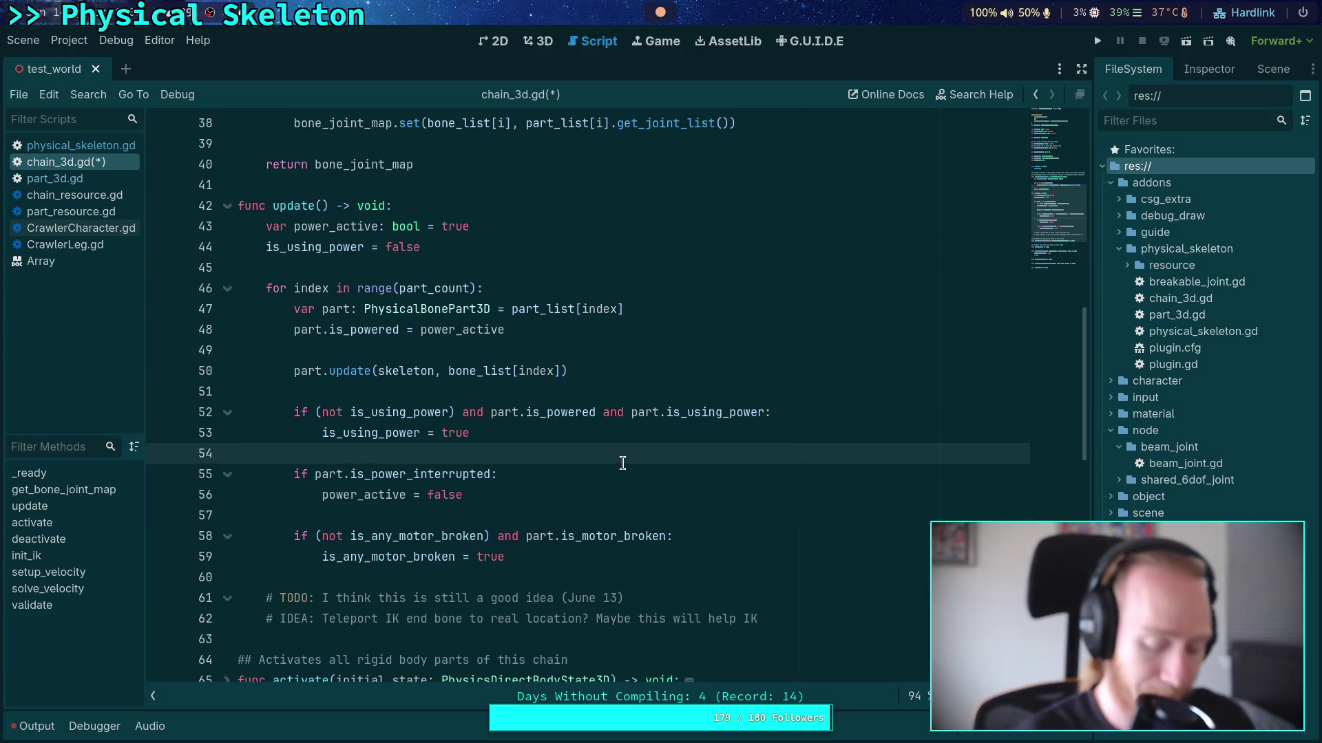
{"action": "key", "text": "ctrl+s"}
{"action": "scroll", "coordinate": [516, 441], "scroll_direction": "down", "scroll_amount": 5}
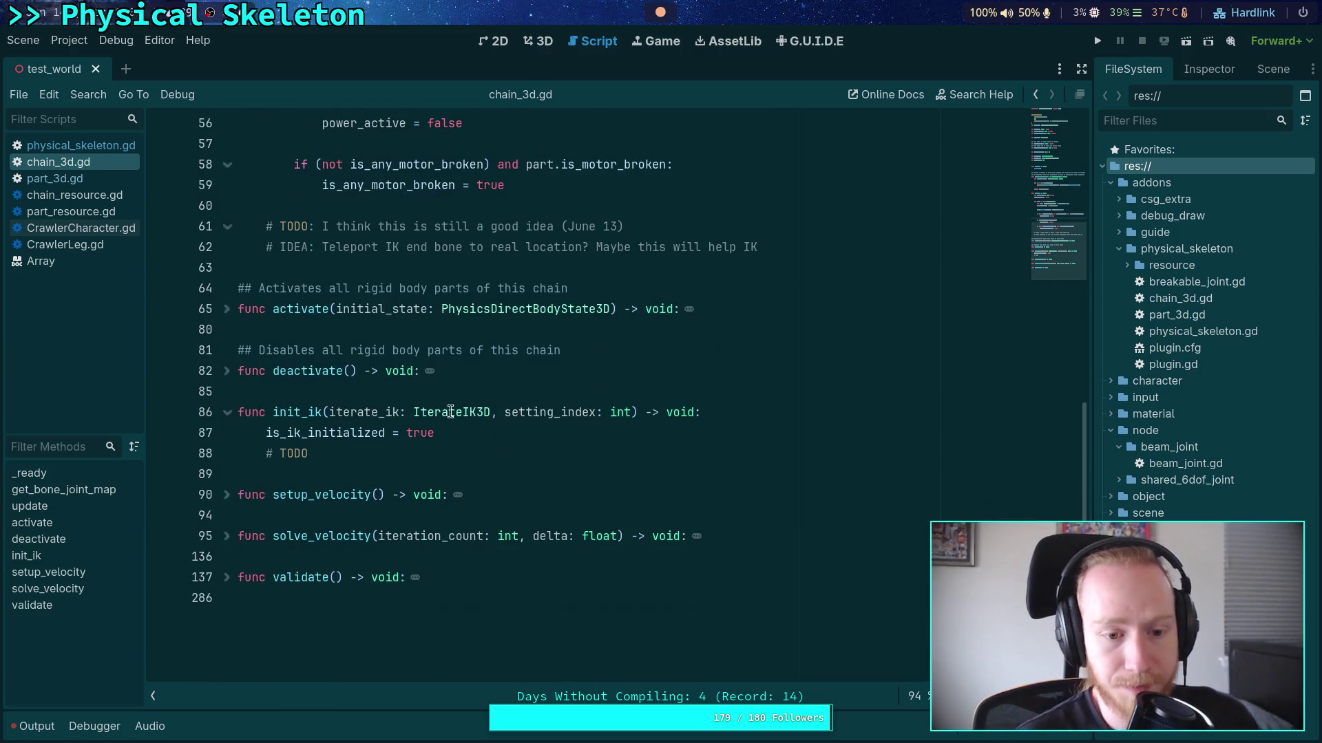
Open part_3d.gd and scroll down through the script
{"action": "left_click", "coordinate": [58, 178]}
{"action": "left_click", "coordinate": [484, 432]}
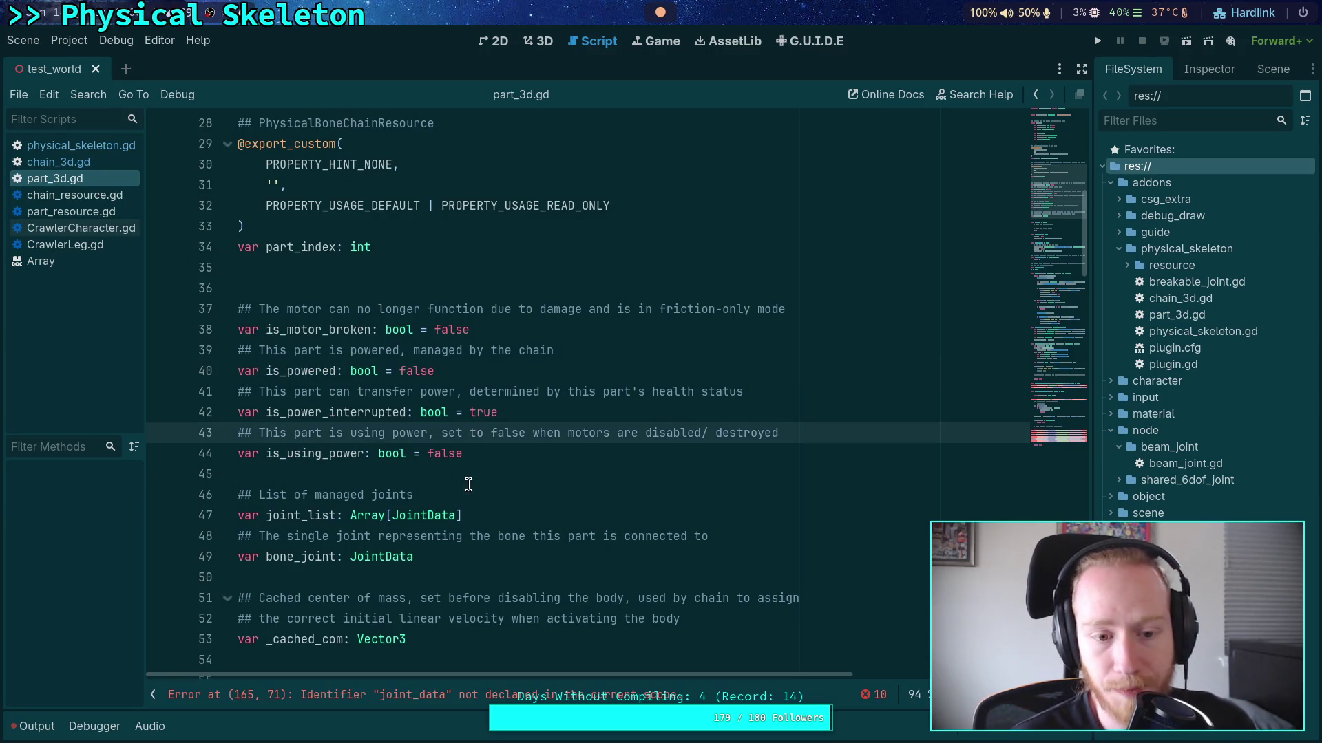
{"action": "left_click", "coordinate": [468, 482]}
{"action": "scroll", "coordinate": [471, 478], "scroll_direction": "down", "scroll_amount": 2}
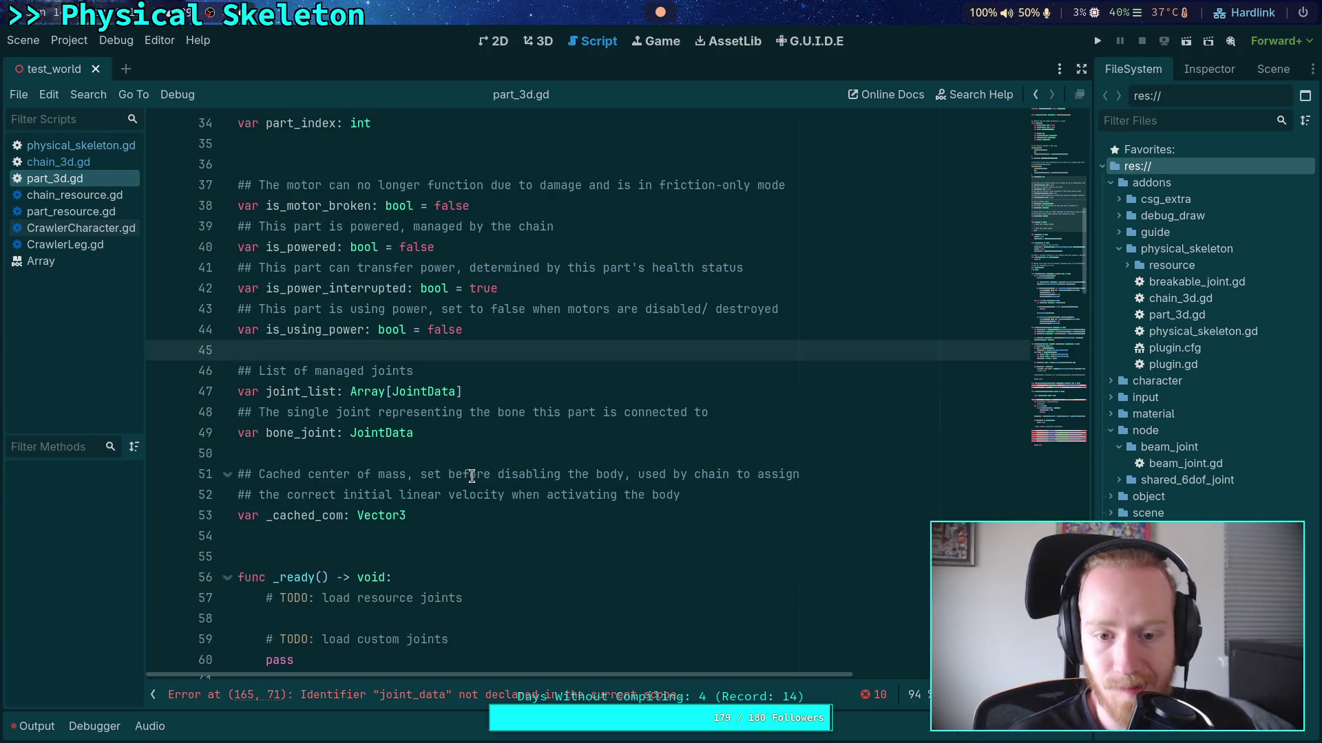
{"action": "scroll", "coordinate": [471, 476], "scroll_direction": "down", "scroll_amount": 7}
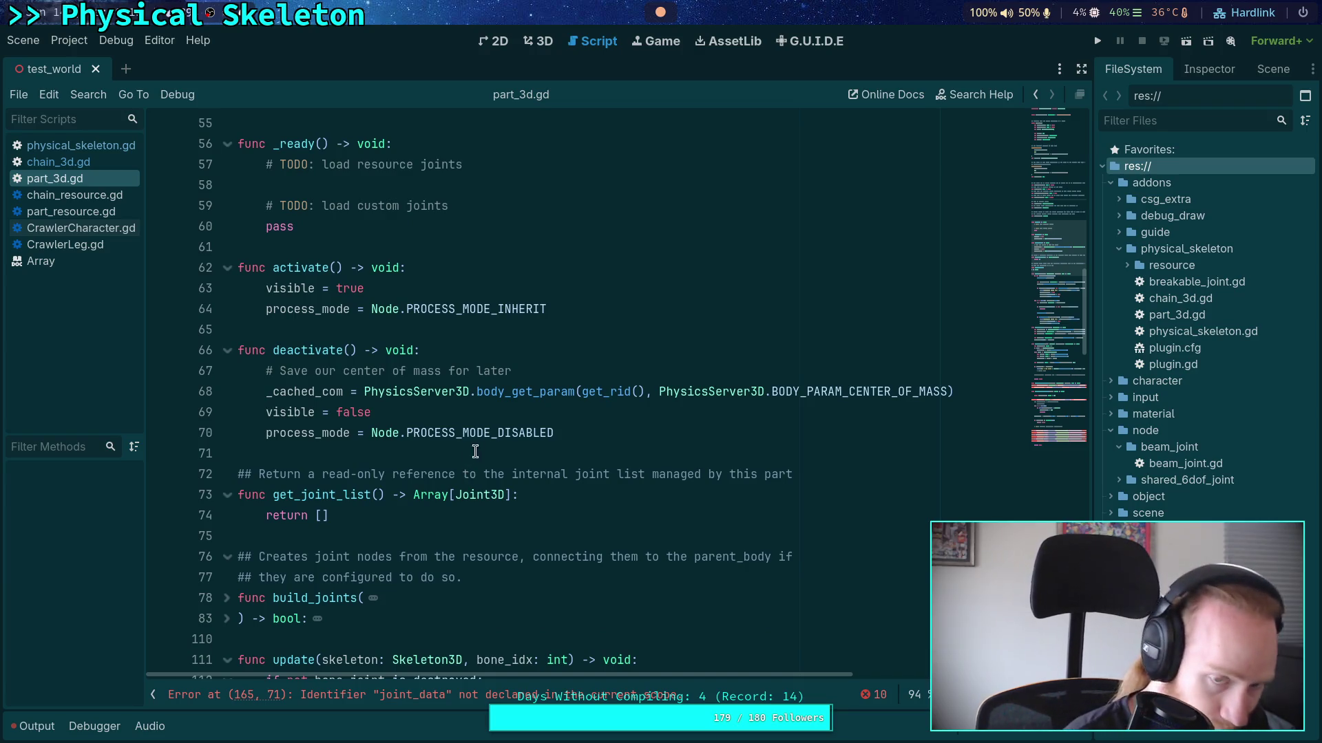
{"action": "scroll", "coordinate": [484, 406], "scroll_direction": "down", "scroll_amount": 4}
{"action": "scroll", "coordinate": [484, 406], "scroll_direction": "down", "scroll_amount": 18}
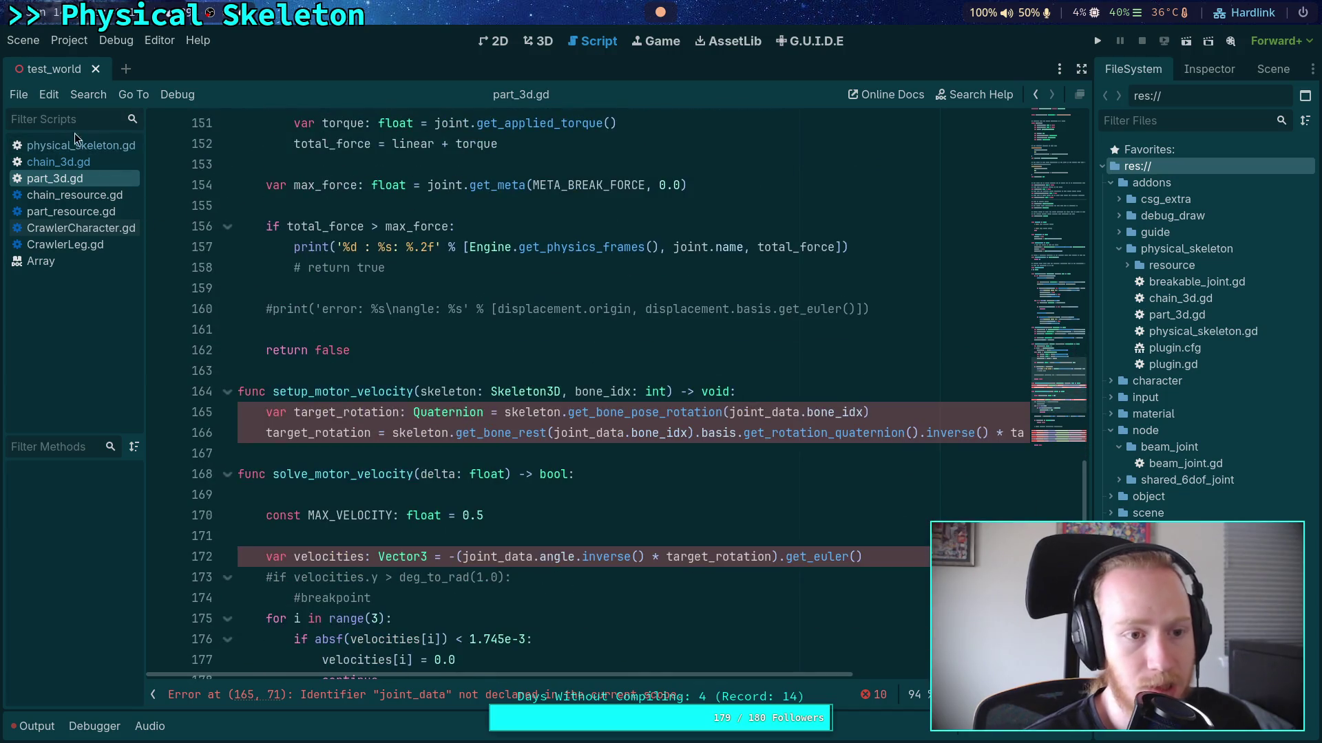
Cut the JointData setup lines 354–367 out of _make_joint_data_from_bone_target in physical_skeleton.gd
{"action": "left_click", "coordinate": [88, 148]}
{"action": "scroll", "coordinate": [632, 404], "scroll_direction": "down", "scroll_amount": 7}
{"action": "scroll", "coordinate": [632, 404], "scroll_direction": "down", "scroll_amount": 4}
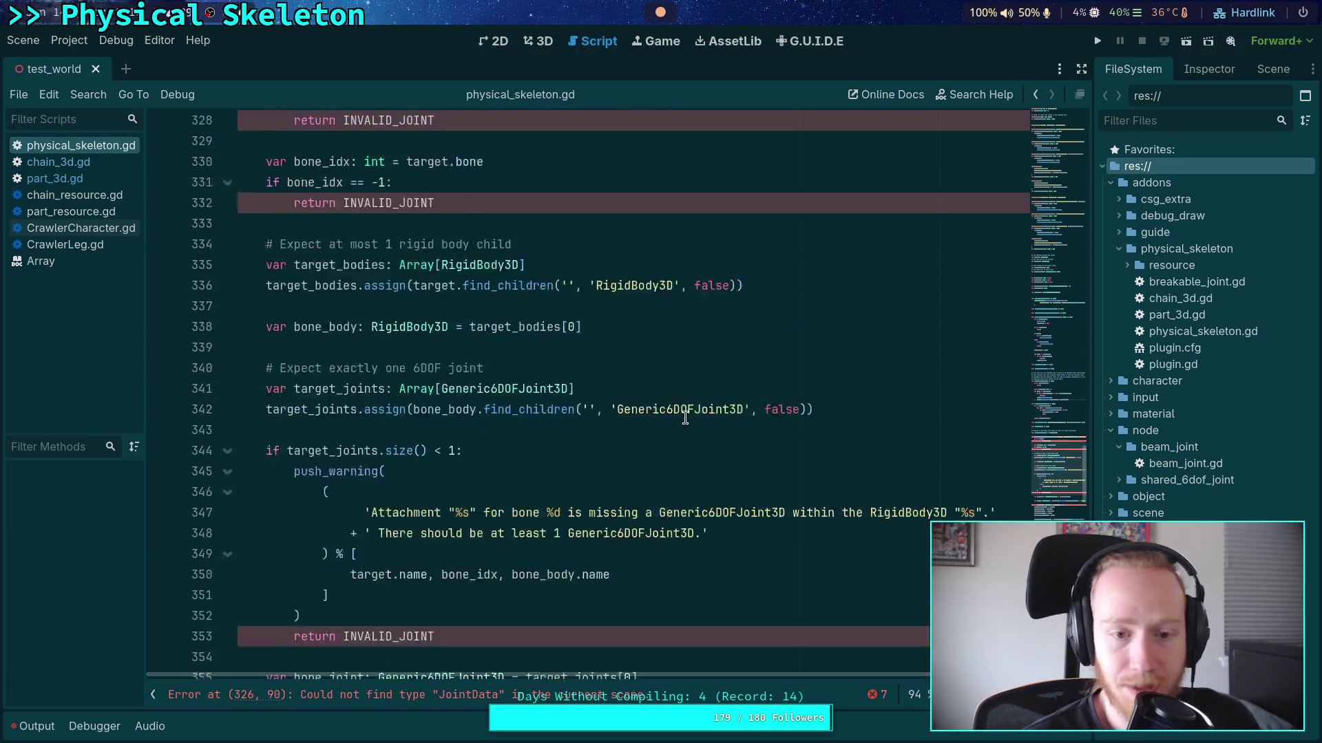
{"action": "scroll", "coordinate": [626, 420], "scroll_direction": "up", "scroll_amount": 3}
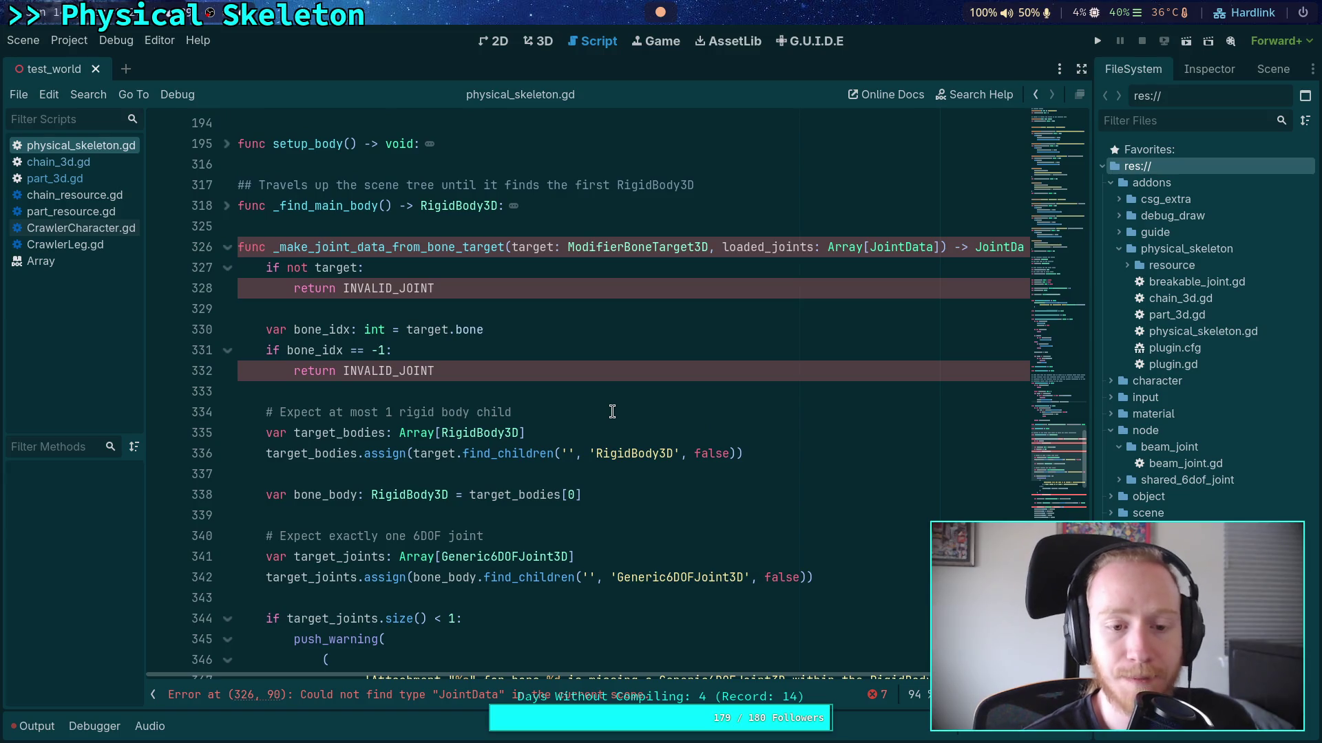
{"action": "scroll", "coordinate": [612, 411], "scroll_direction": "down", "scroll_amount": 4}
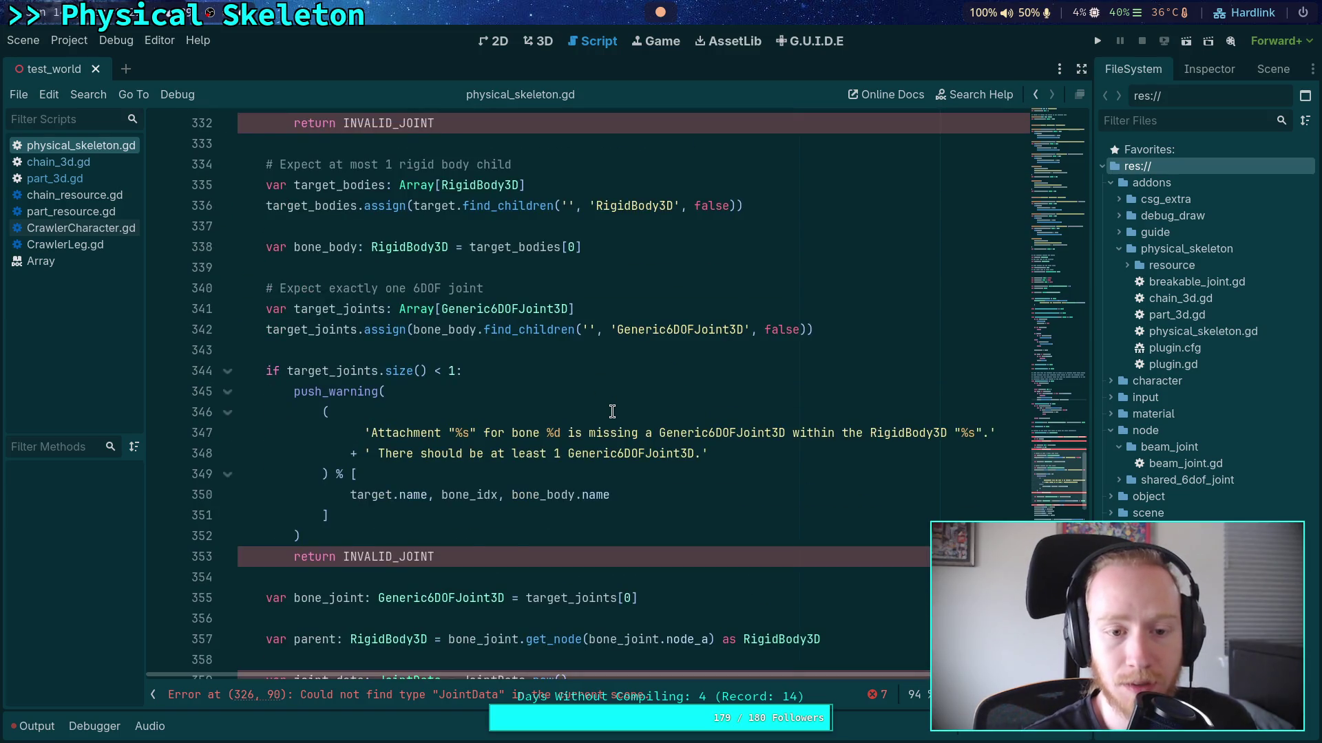
{"action": "scroll", "coordinate": [612, 411], "scroll_direction": "down", "scroll_amount": 3}
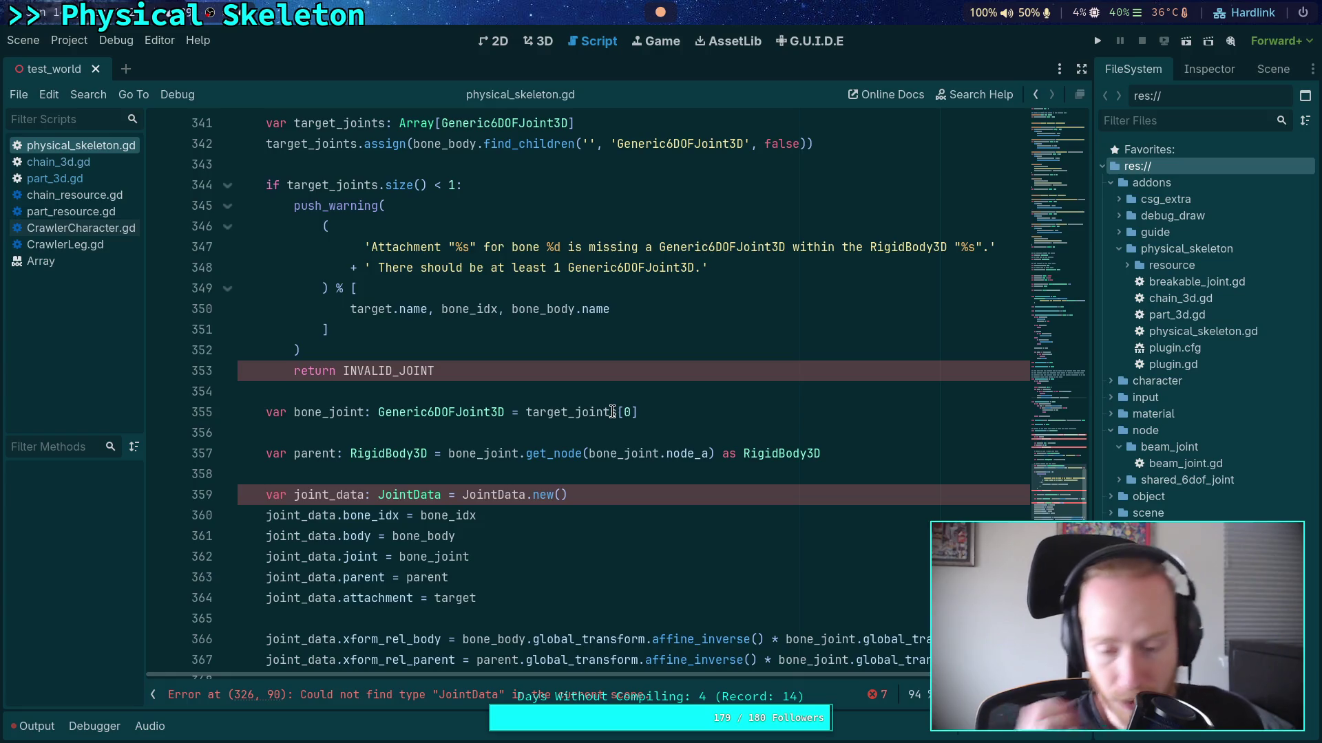
{"action": "scroll", "coordinate": [612, 411], "scroll_direction": "down", "scroll_amount": 3}
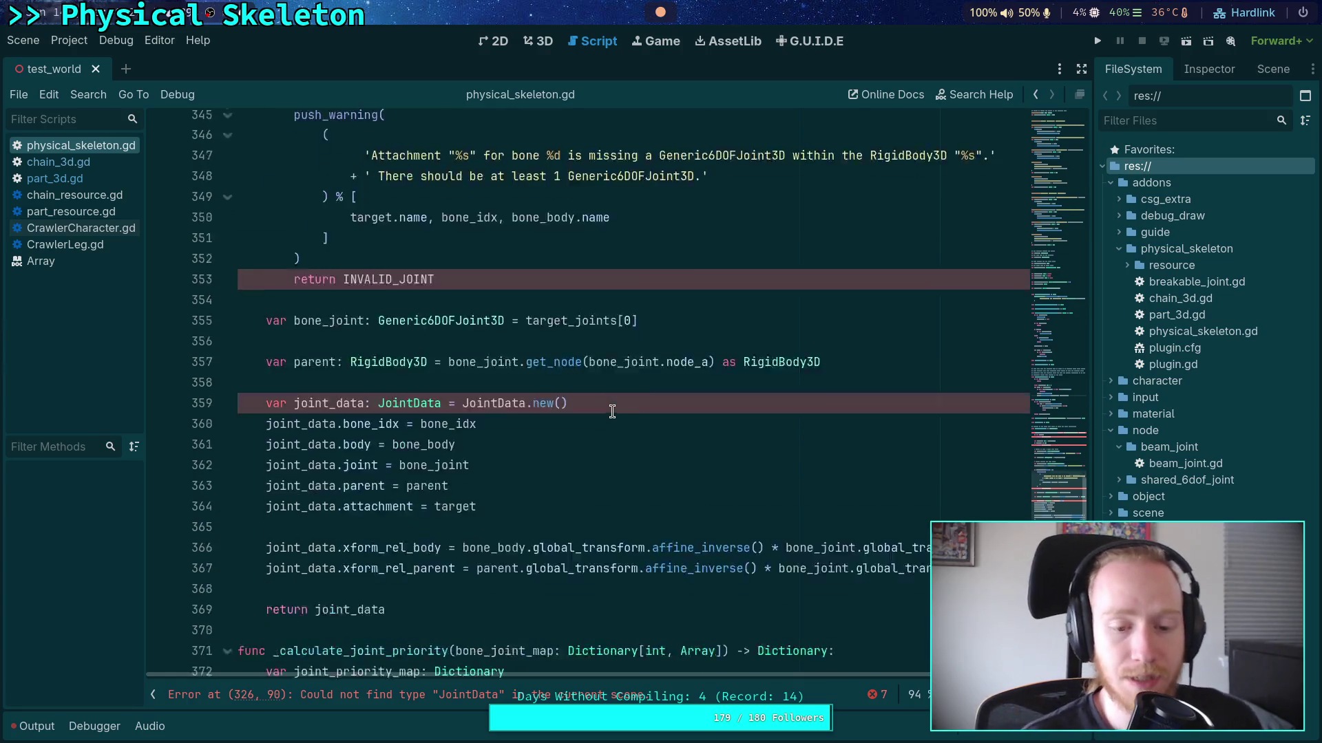
{"action": "mouse_move", "coordinate": [974, 475]}
{"action": "left_mouse_down"}
{"action": "mouse_move", "coordinate": [912, 478]}
{"action": "mouse_move", "coordinate": [227, 329]}
{"action": "mouse_move", "coordinate": [179, 246]}
{"action": "mouse_move", "coordinate": [180, 205]}
{"action": "left_mouse_up"}
{"action": "scroll", "coordinate": [388, 389], "scroll_direction": "up", "scroll_amount": 1}
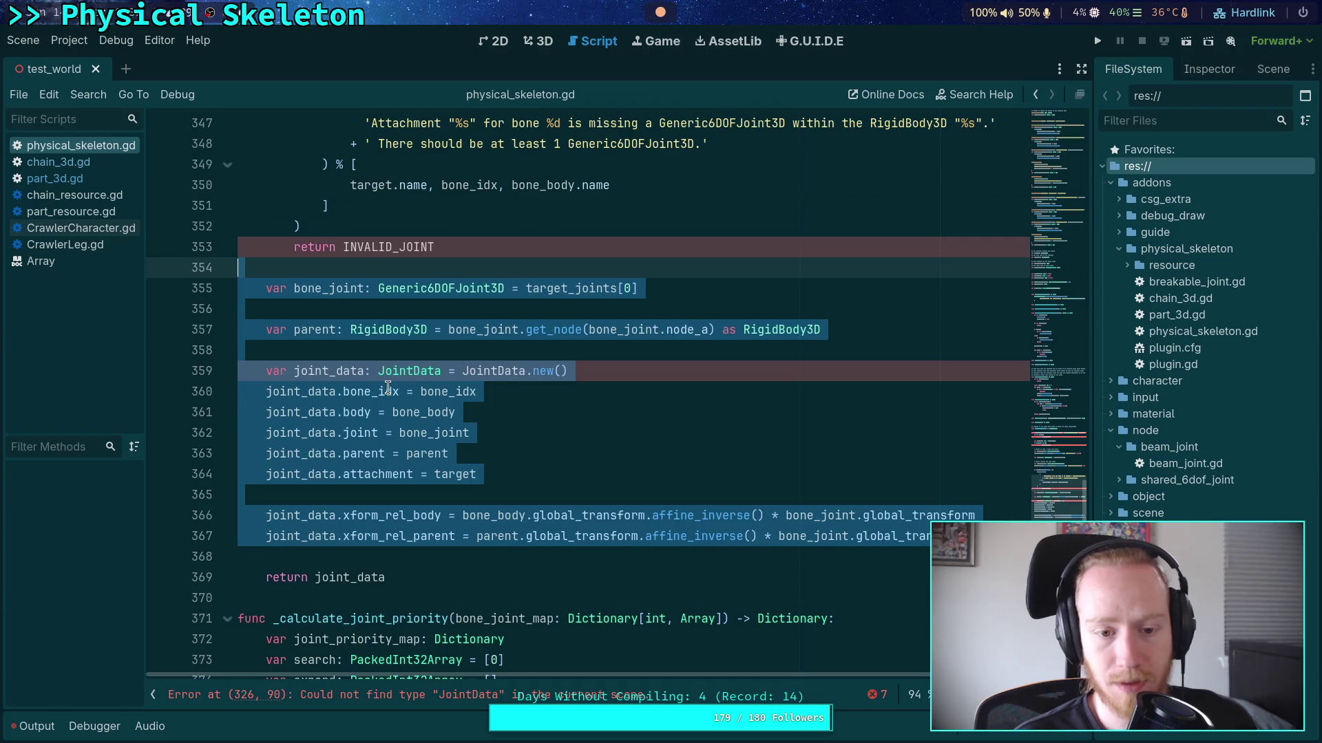
{"action": "right_click", "coordinate": [403, 440]}
{"action": "left_click", "coordinate": [428, 453]}
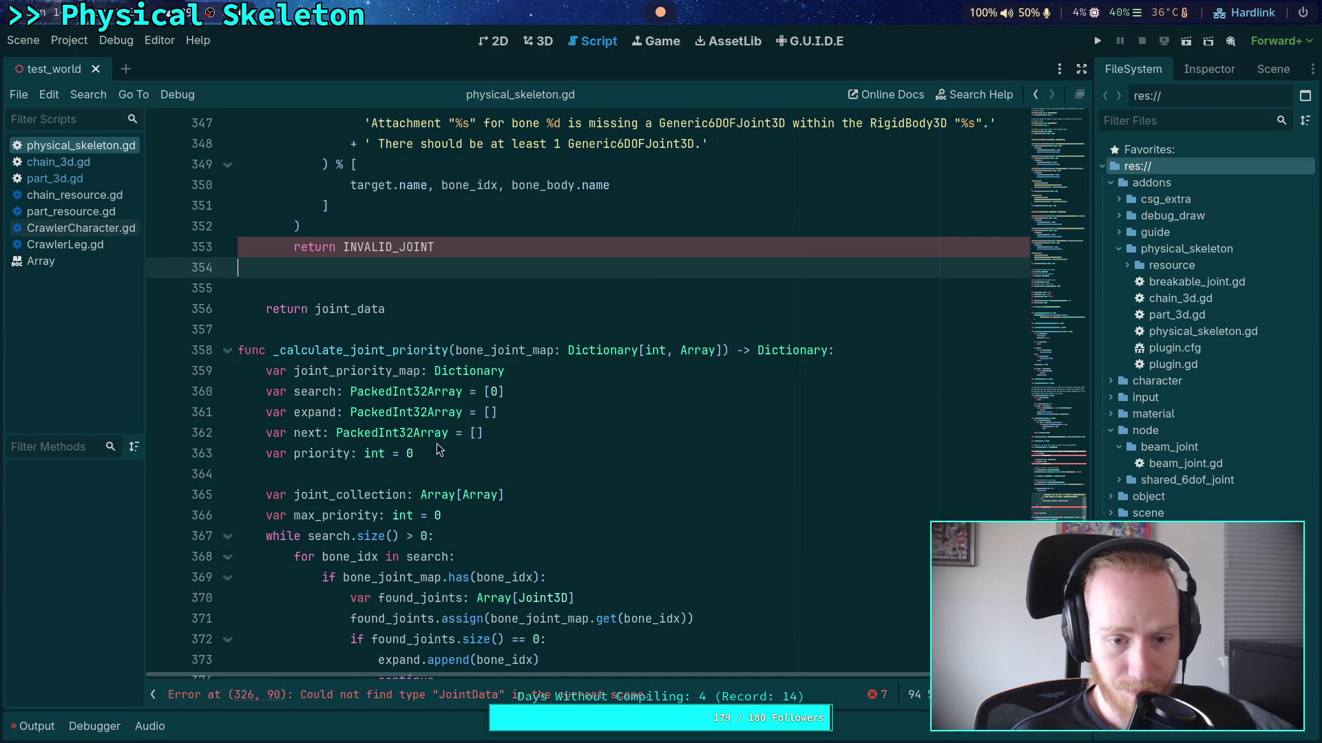
{"action": "left_click", "coordinate": [55, 178]}
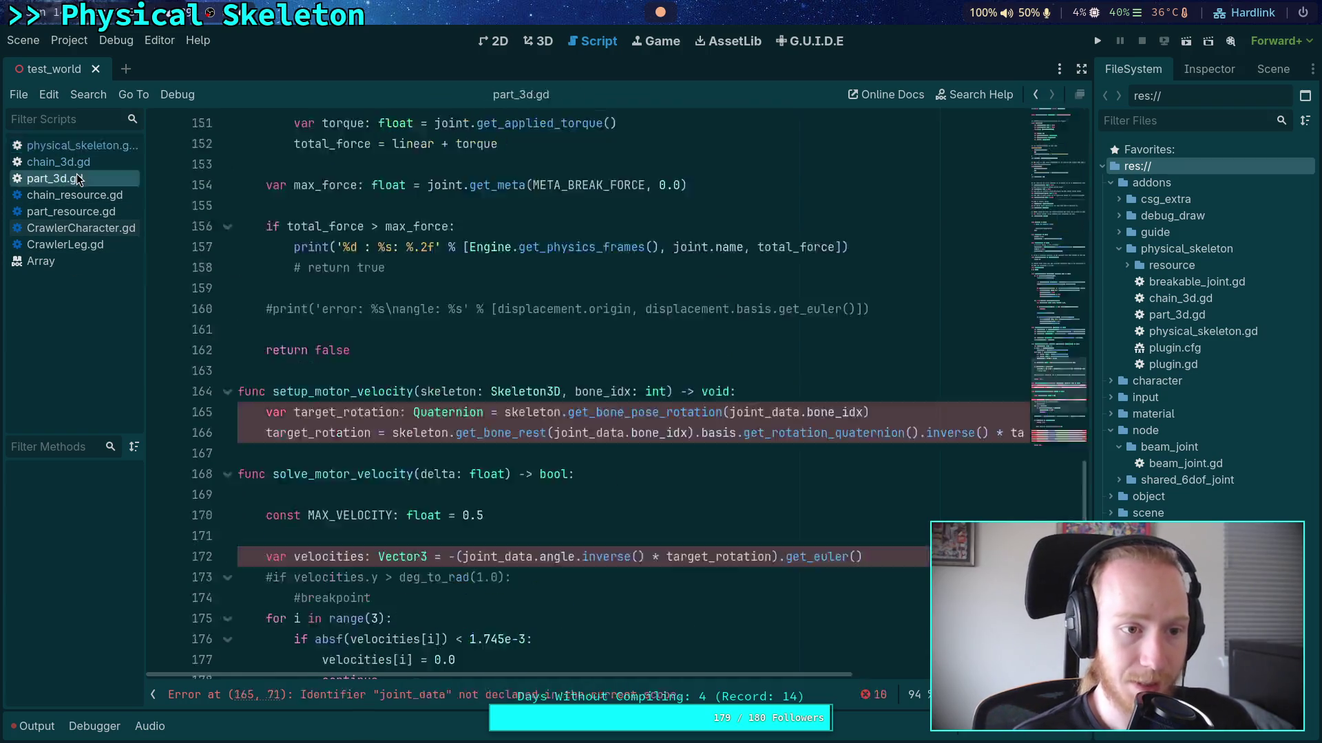
Expand and collapse build_joints in part_3d.gd to read its body
{"action": "scroll", "coordinate": [452, 435], "scroll_direction": "up", "scroll_amount": 15}
{"action": "scroll", "coordinate": [455, 409], "scroll_direction": "down", "scroll_amount": 7}
{"action": "scroll", "coordinate": [455, 409], "scroll_direction": "up", "scroll_amount": 15}
{"action": "left_click", "coordinate": [227, 248]}
{"action": "left_click", "coordinate": [227, 247]}
{"action": "scroll", "coordinate": [229, 252], "scroll_direction": "up", "scroll_amount": 1}
{"action": "left_click", "coordinate": [227, 311]}
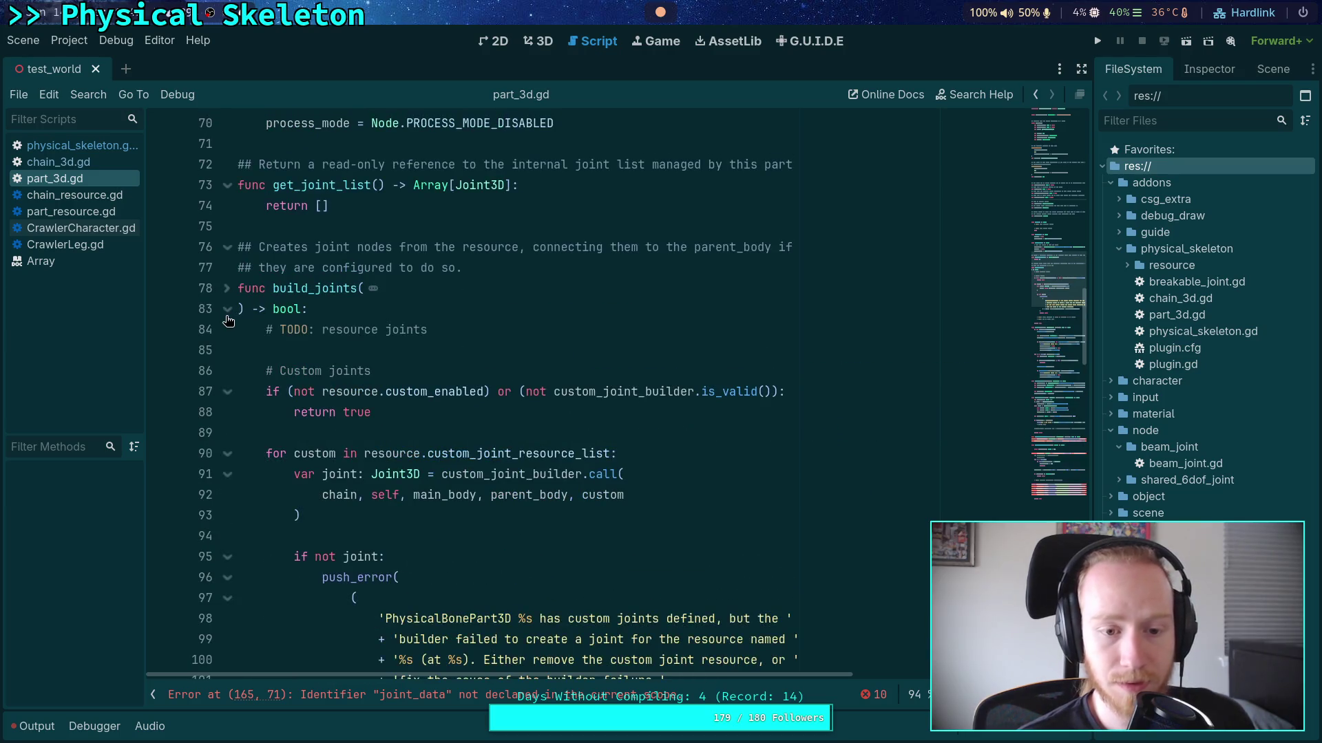
{"action": "scroll", "coordinate": [228, 320], "scroll_direction": "down", "scroll_amount": 7}
{"action": "scroll", "coordinate": [223, 328], "scroll_direction": "up", "scroll_amount": 9}
{"action": "left_click", "coordinate": [228, 432]}
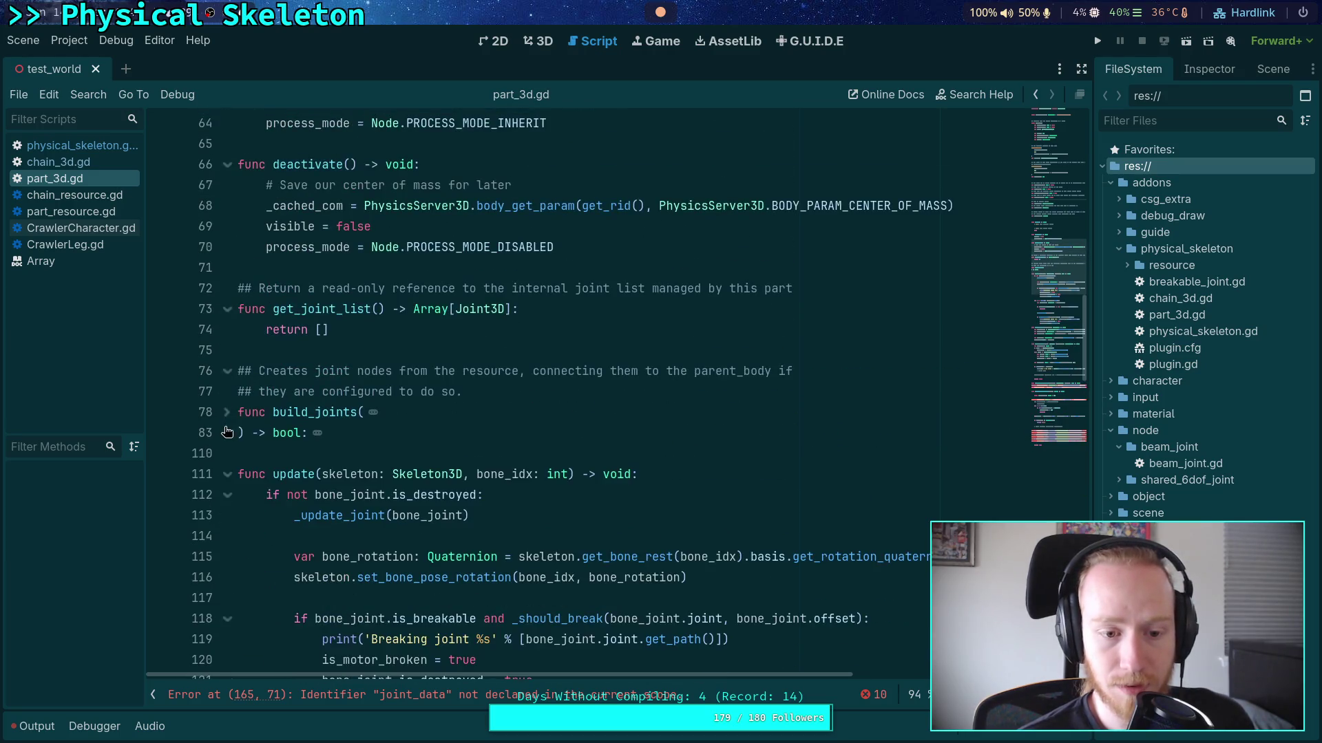
{"action": "scroll", "coordinate": [227, 432], "scroll_direction": "up", "scroll_amount": 5}
Paste the joint_data construction block on a new line under the resource-joints TODO in _ready
{"action": "left_click", "coordinate": [541, 288]}
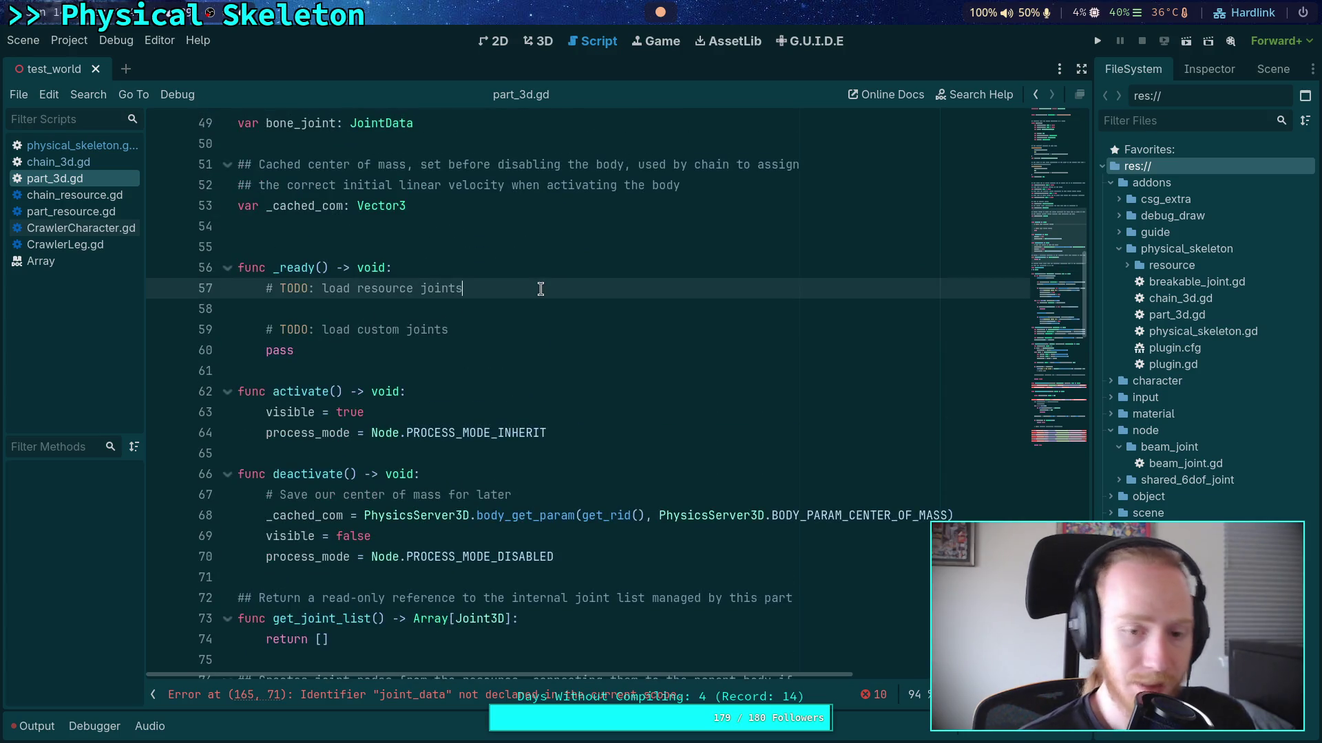
{"action": "key", "text": "Return"}
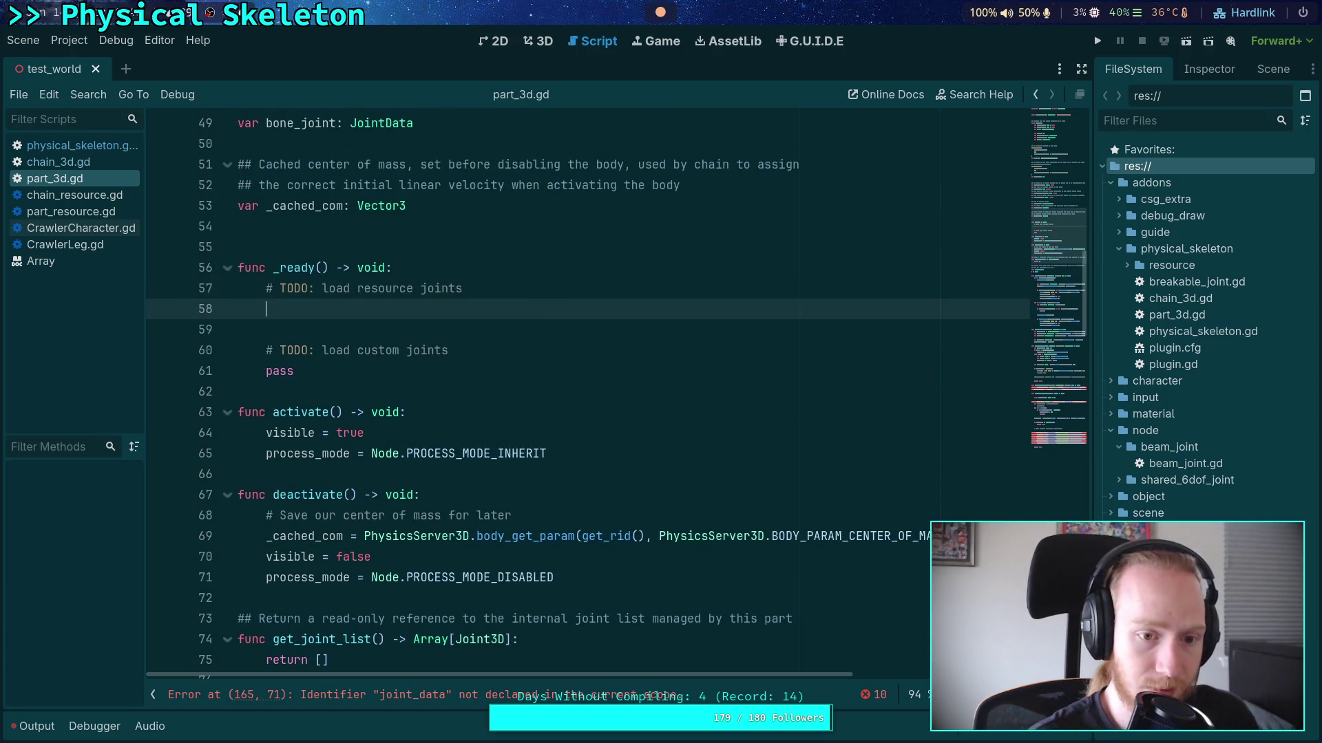
{"action": "key", "text": "ctrl+v"}
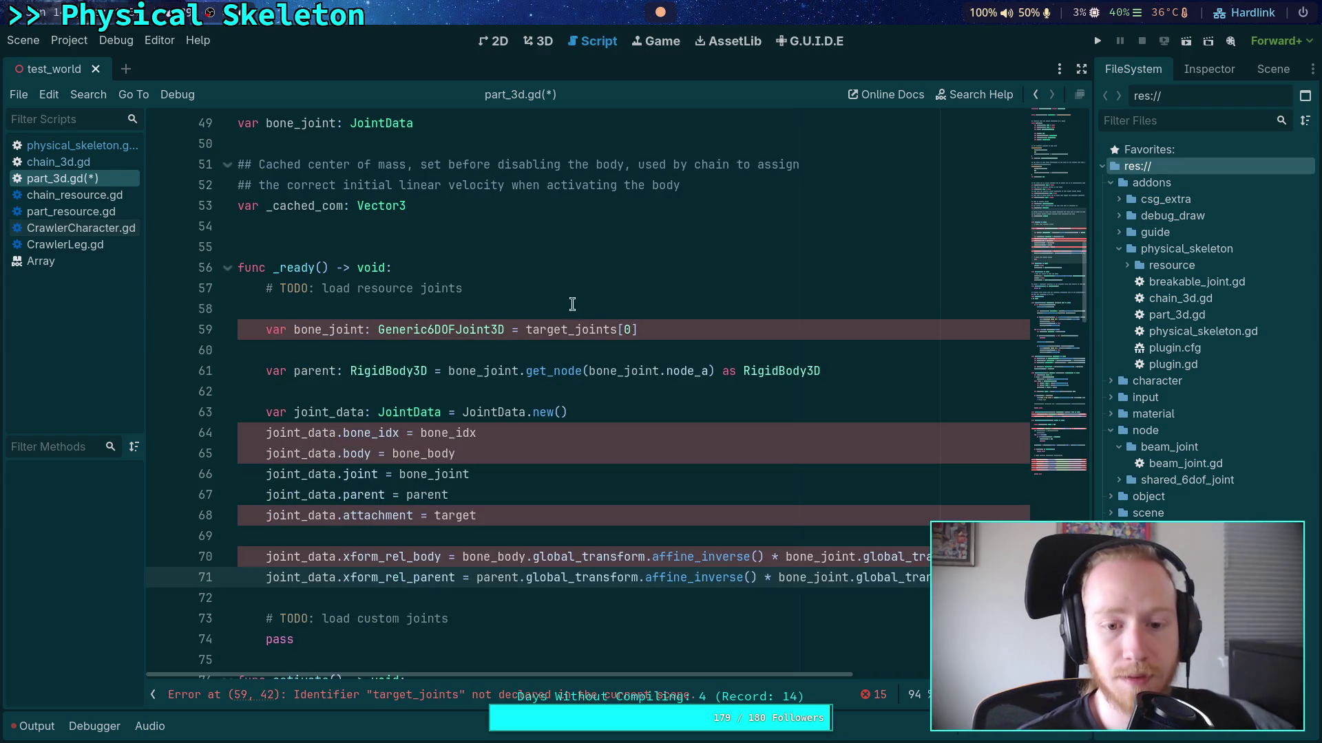
Delete the old _make_joint_data_from_bone_target function from physical_skeleton.gd, tidy the blank lines, and save
{"action": "left_click", "coordinate": [112, 146]}
{"action": "mouse_move", "coordinate": [418, 310]}
{"action": "left_mouse_down"}
{"action": "mouse_move", "coordinate": [314, 147]}
{"action": "mouse_move", "coordinate": [265, 433]}
{"action": "mouse_move", "coordinate": [248, 289]}
{"action": "mouse_move", "coordinate": [213, 304]}
{"action": "mouse_move", "coordinate": [206, 289]}
{"action": "mouse_move", "coordinate": [213, 301]}
{"action": "left_mouse_up"}
{"action": "key", "text": "Delete"}
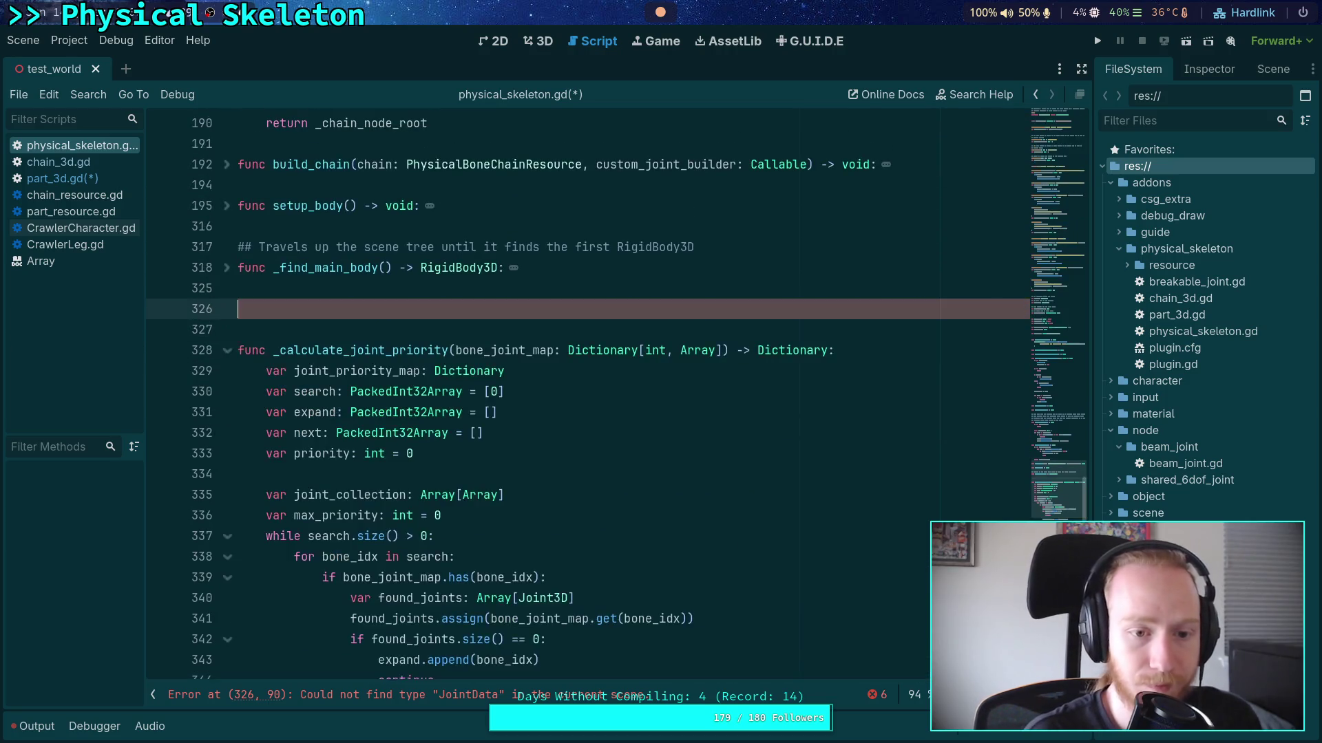
{"action": "key", "text": "BackSpace"}
{"action": "key", "text": "Down"}
{"action": "key", "text": "BackSpace"}
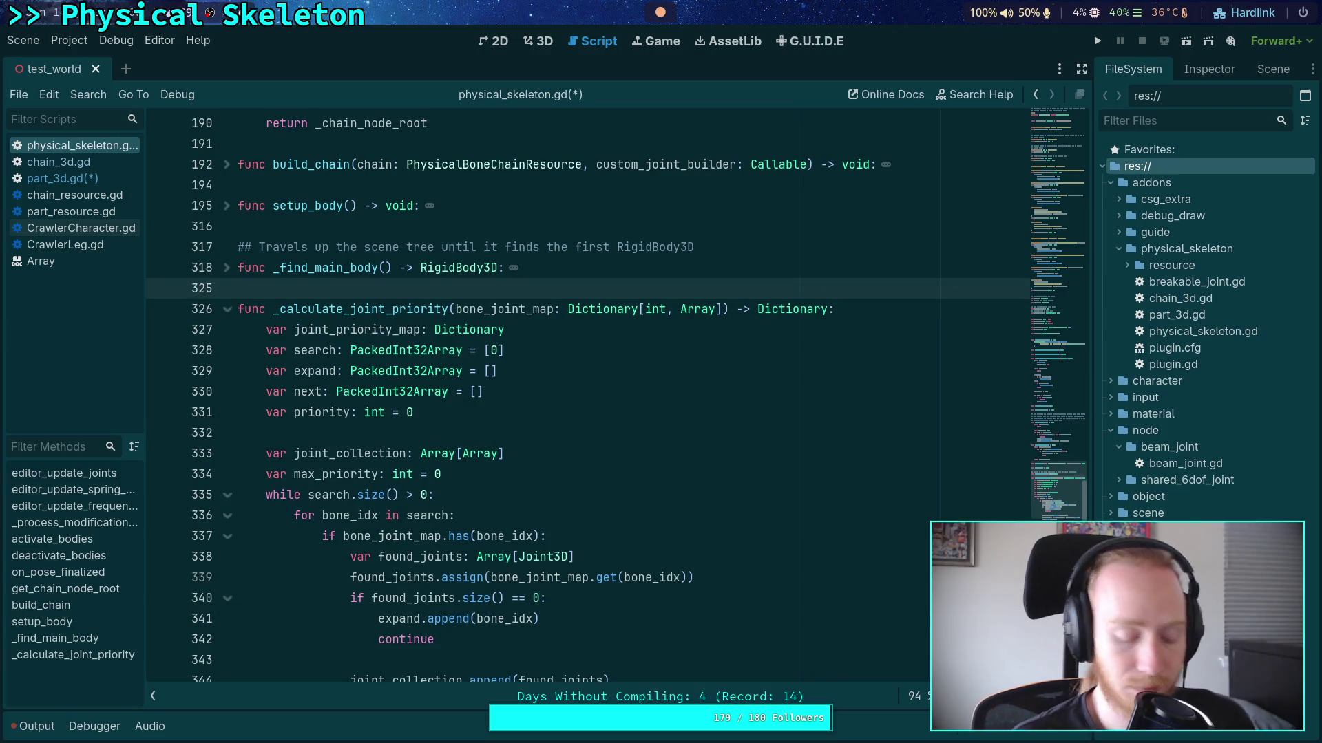
{"action": "key", "text": "ctrl+s"}
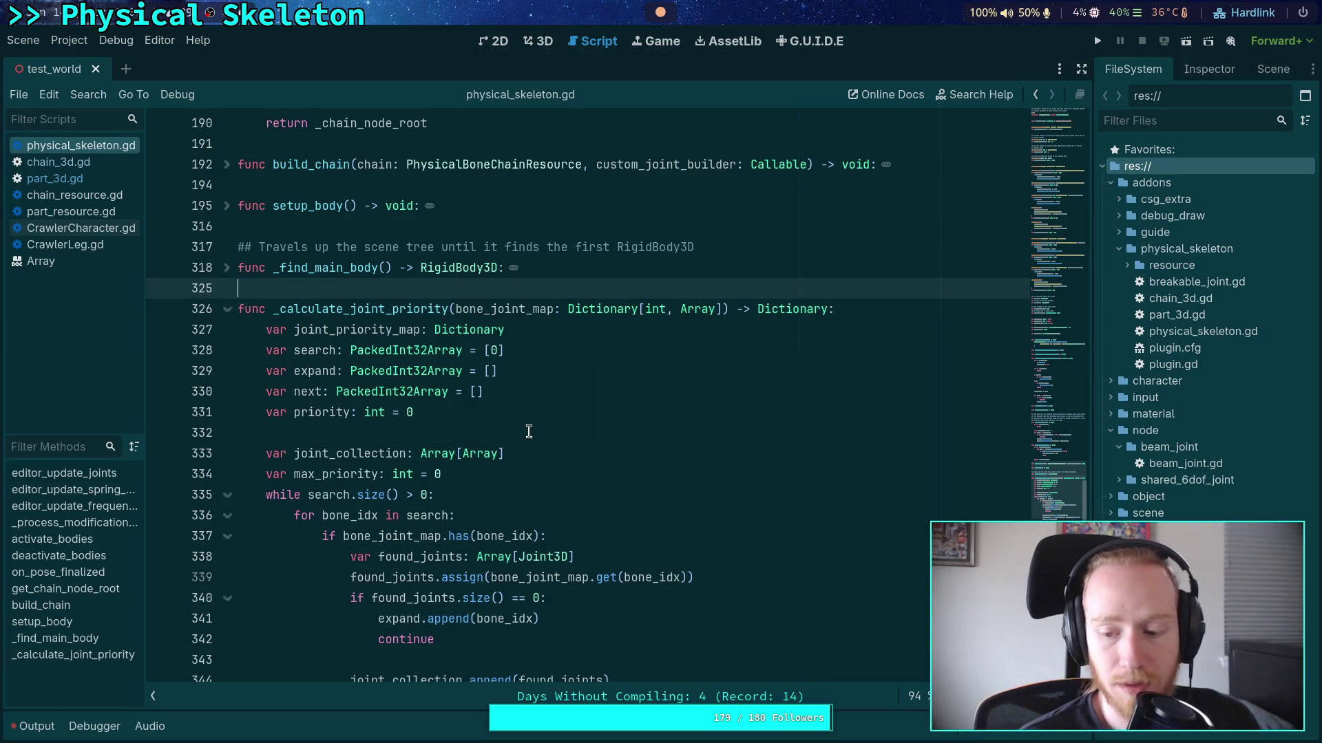
Review physical_skeleton.gd, collapsing _calculate_joint_priority, then look over part_3d.gd again
{"action": "left_click_drag", "start_coordinate": [1067, 234], "coordinate": [1043, 497]}
{"action": "left_click", "coordinate": [227, 378]}
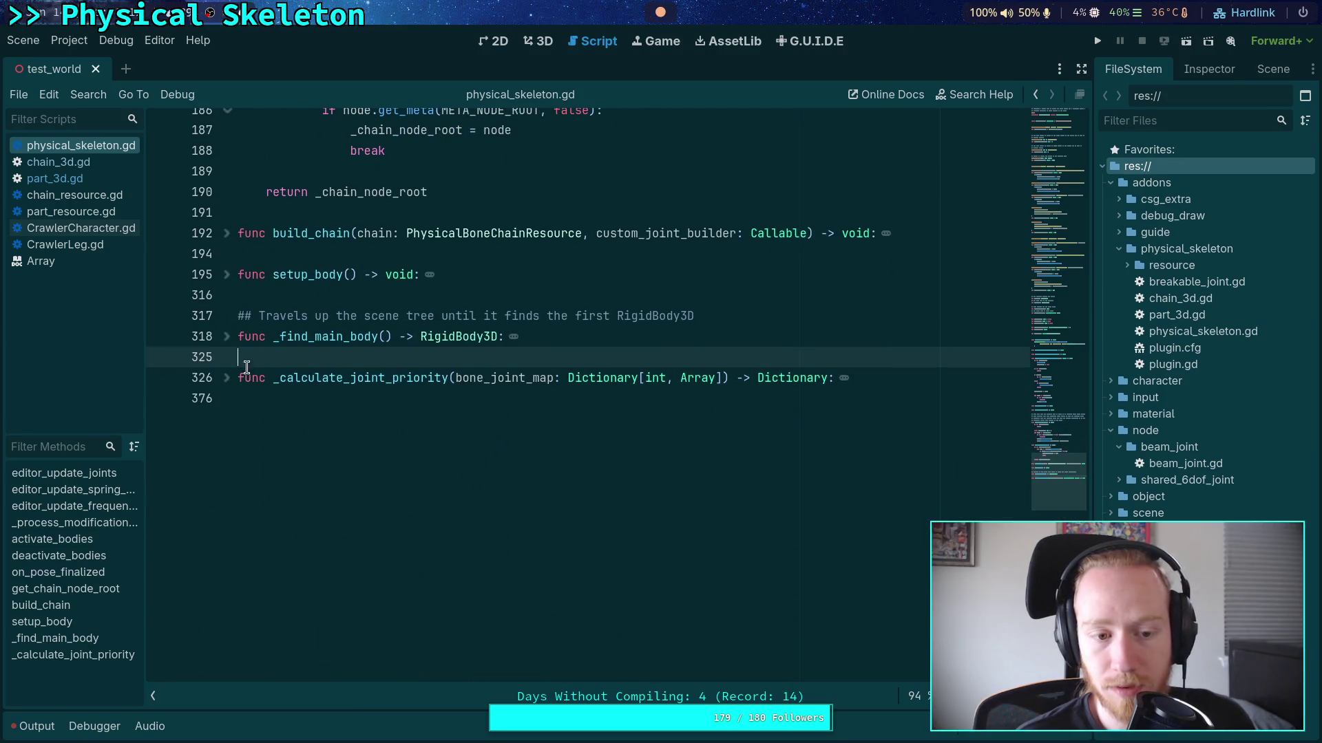
{"action": "left_click", "coordinate": [109, 169]}
{"action": "left_click", "coordinate": [94, 176]}
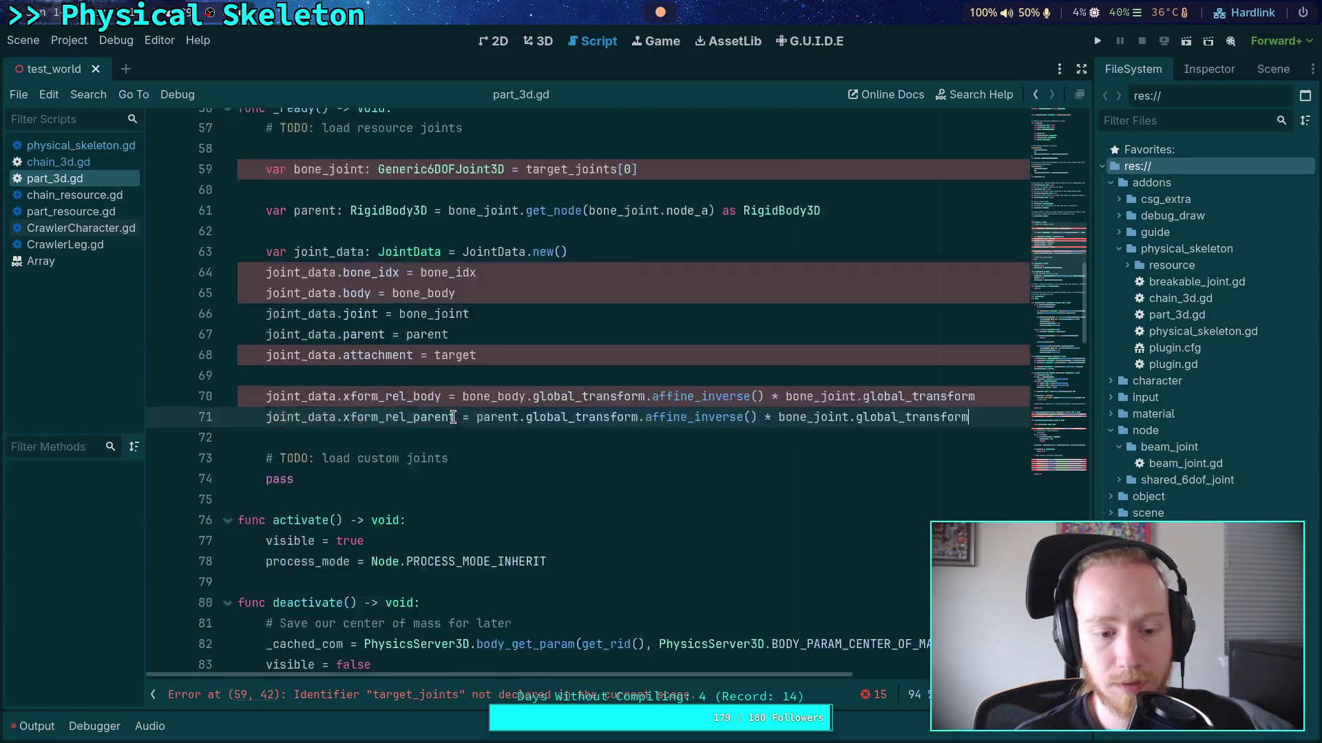
{"action": "scroll", "coordinate": [453, 417], "scroll_direction": "down", "scroll_amount": 20}
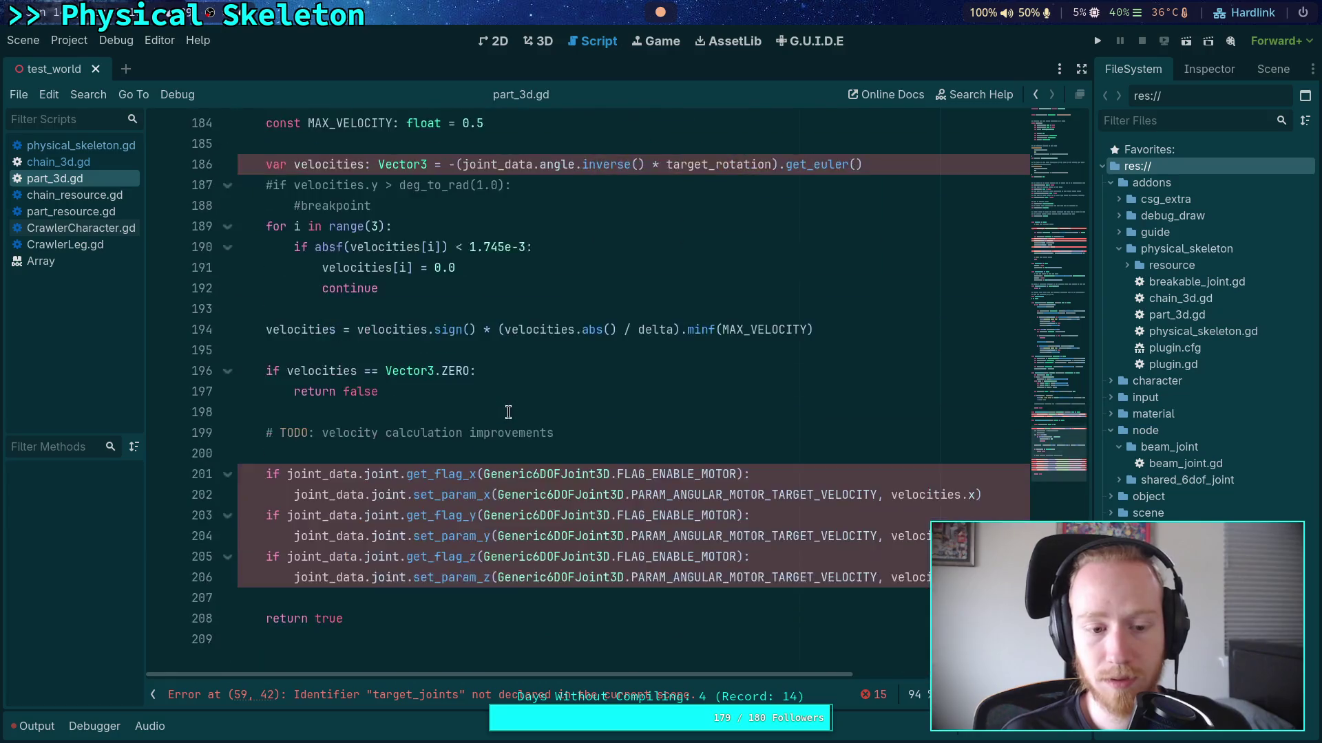
{"action": "scroll", "coordinate": [508, 412], "scroll_direction": "down", "scroll_amount": 6}
{"action": "scroll", "coordinate": [508, 411], "scroll_direction": "up", "scroll_amount": 20}
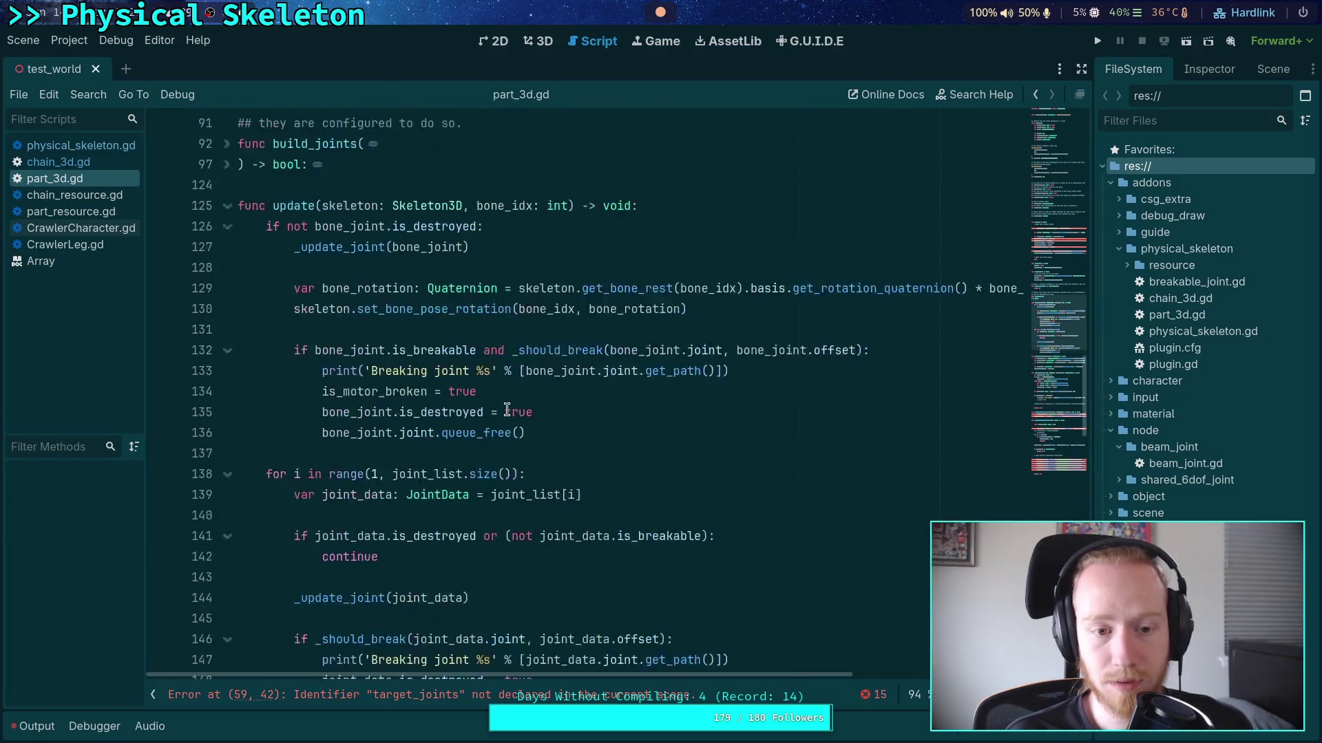
{"action": "scroll", "coordinate": [508, 411], "scroll_direction": "up", "scroll_amount": 13}
{"action": "left_click", "coordinate": [550, 477]}
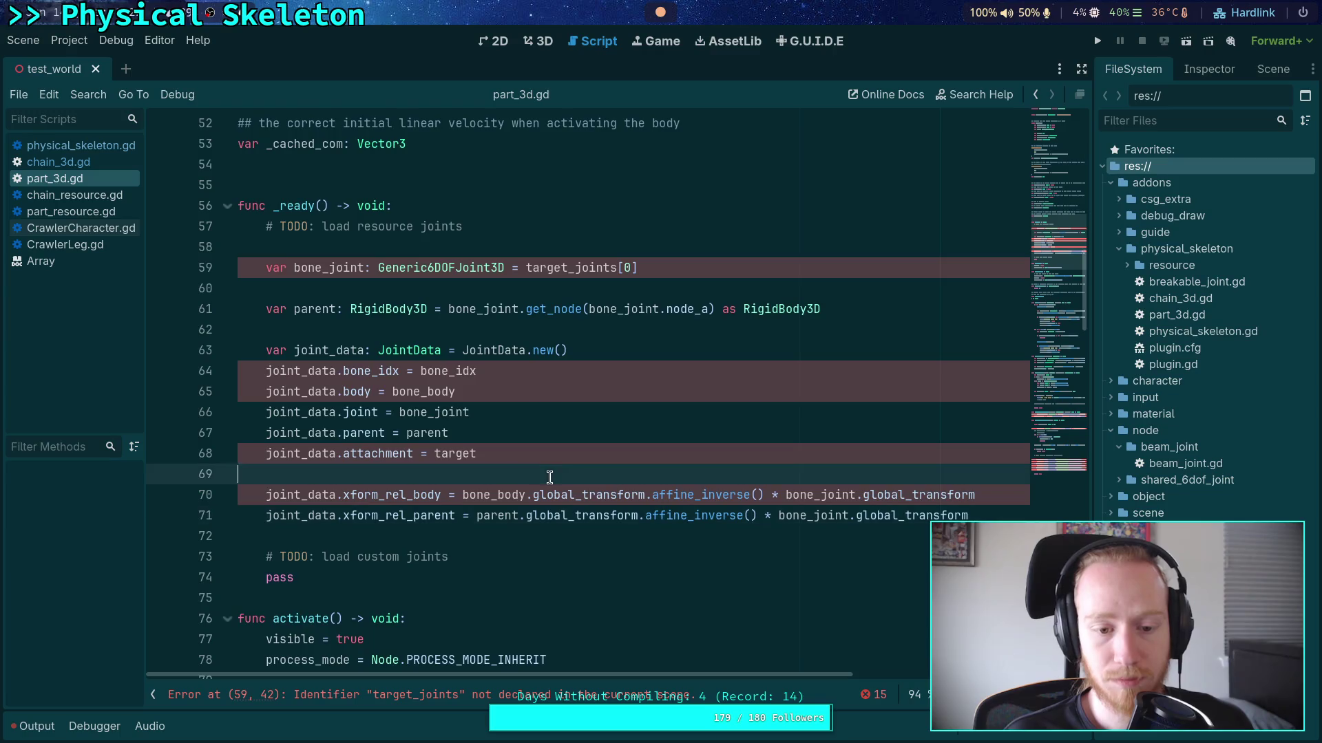
{"action": "scroll", "coordinate": [547, 475], "scroll_direction": "down", "scroll_amount": 2}
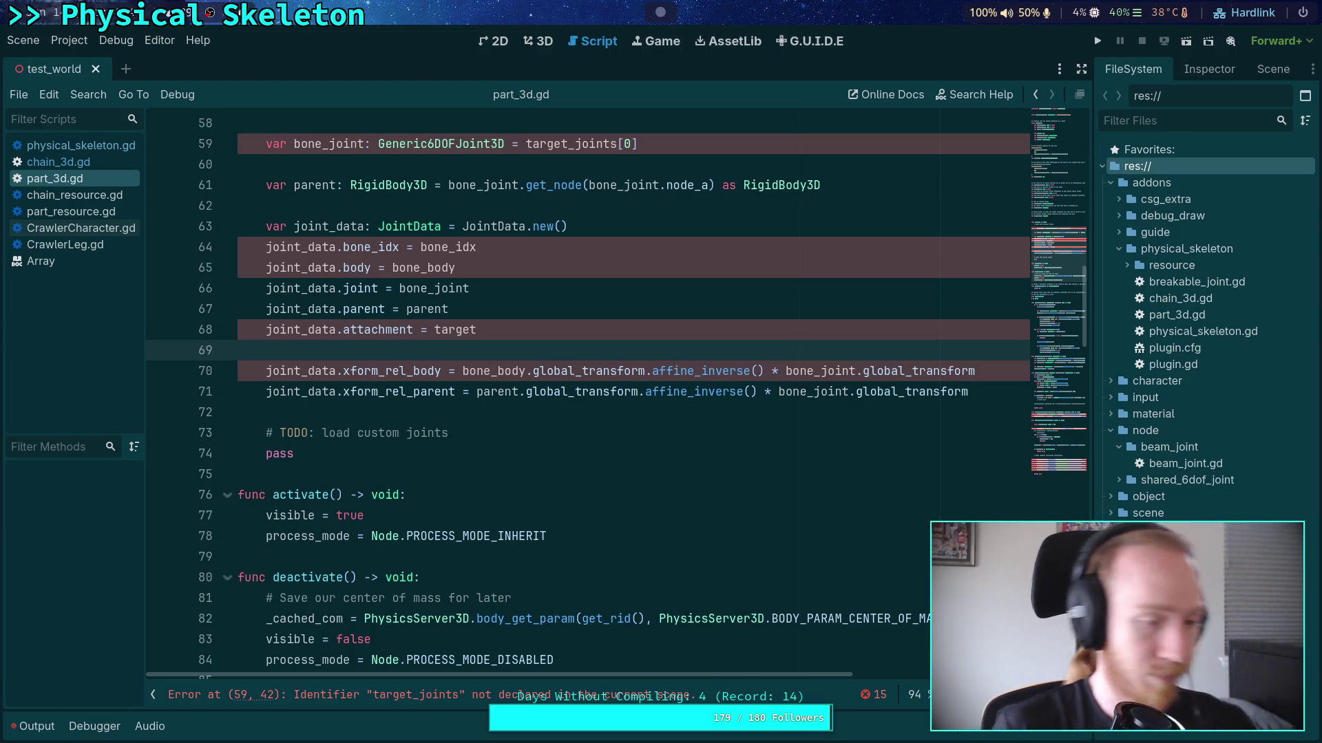
Close the test_world scene and return to editing _ready in part_3d.gd
{"action": "left_click", "coordinate": [639, 335]}
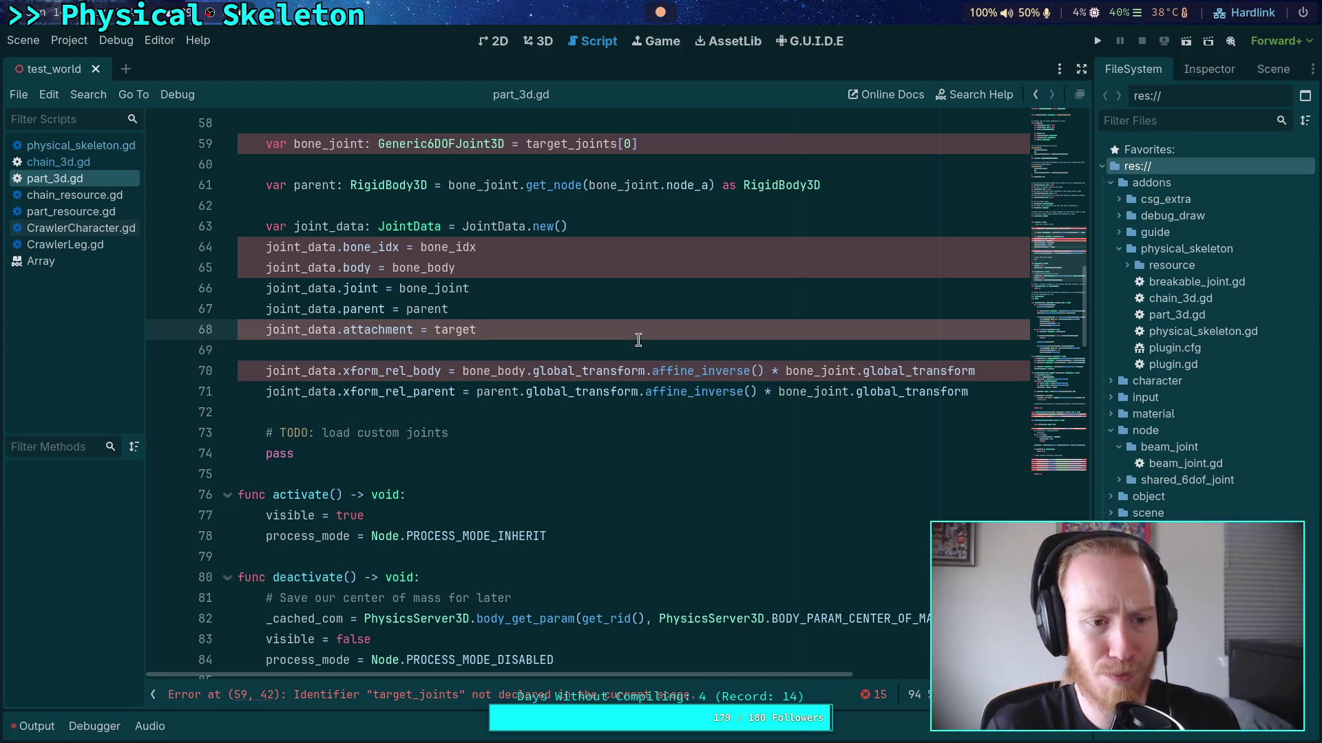
{"action": "scroll", "coordinate": [638, 339], "scroll_direction": "up", "scroll_amount": 4}
{"action": "scroll", "coordinate": [608, 377], "scroll_direction": "down", "scroll_amount": 2}
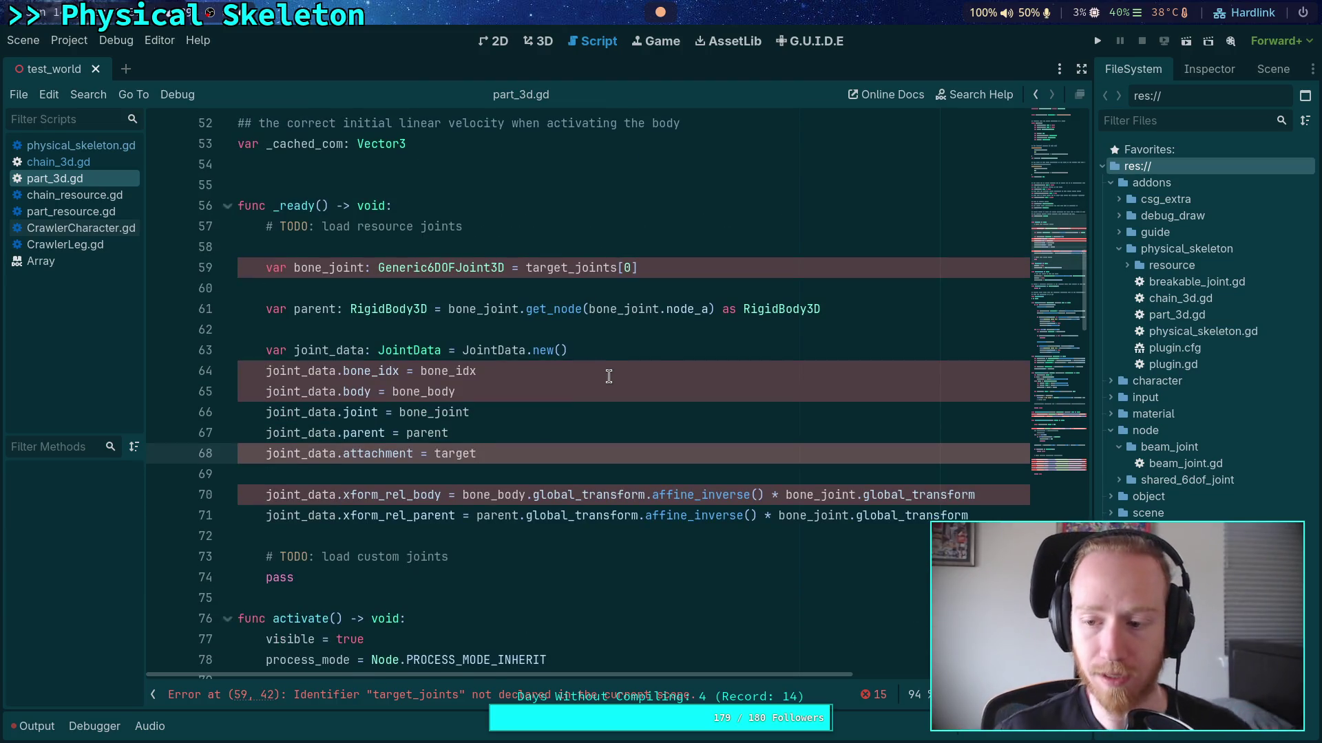
{"action": "left_click", "coordinate": [94, 70]}
{"action": "left_click", "coordinate": [537, 248]}
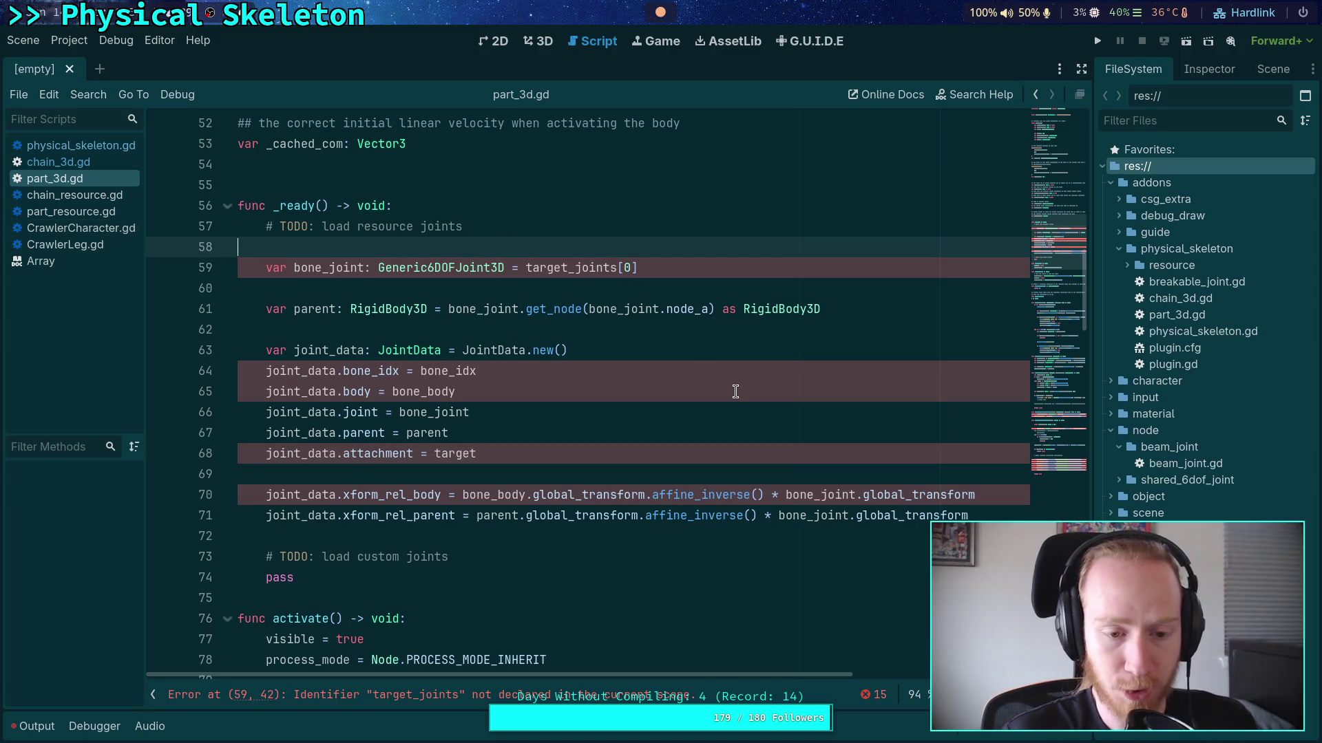
Insert an extra blank line on line 3 below the class_name declaration
{"action": "scroll", "coordinate": [732, 386], "scroll_direction": "up", "scroll_amount": 15}
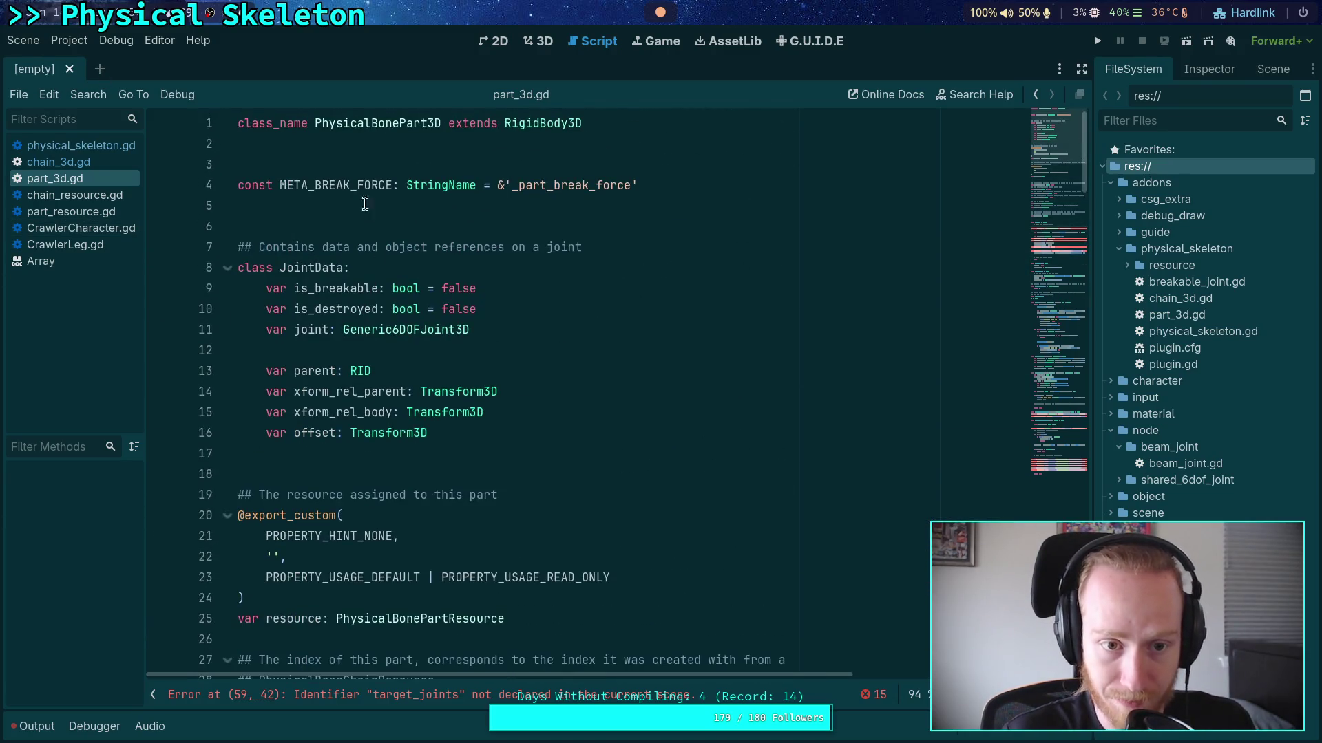
{"action": "left_click", "coordinate": [691, 185]}
{"action": "left_click", "coordinate": [393, 164]}
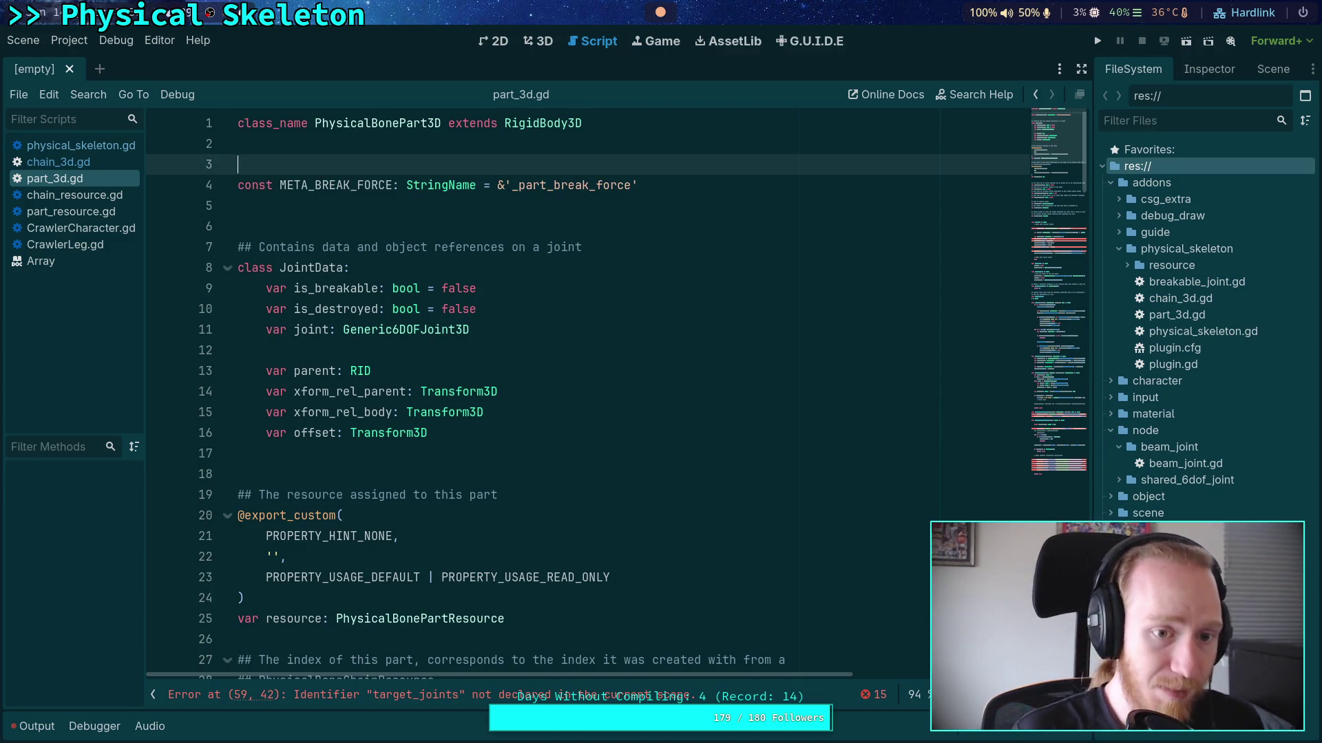
{"action": "key", "text": "Return"}
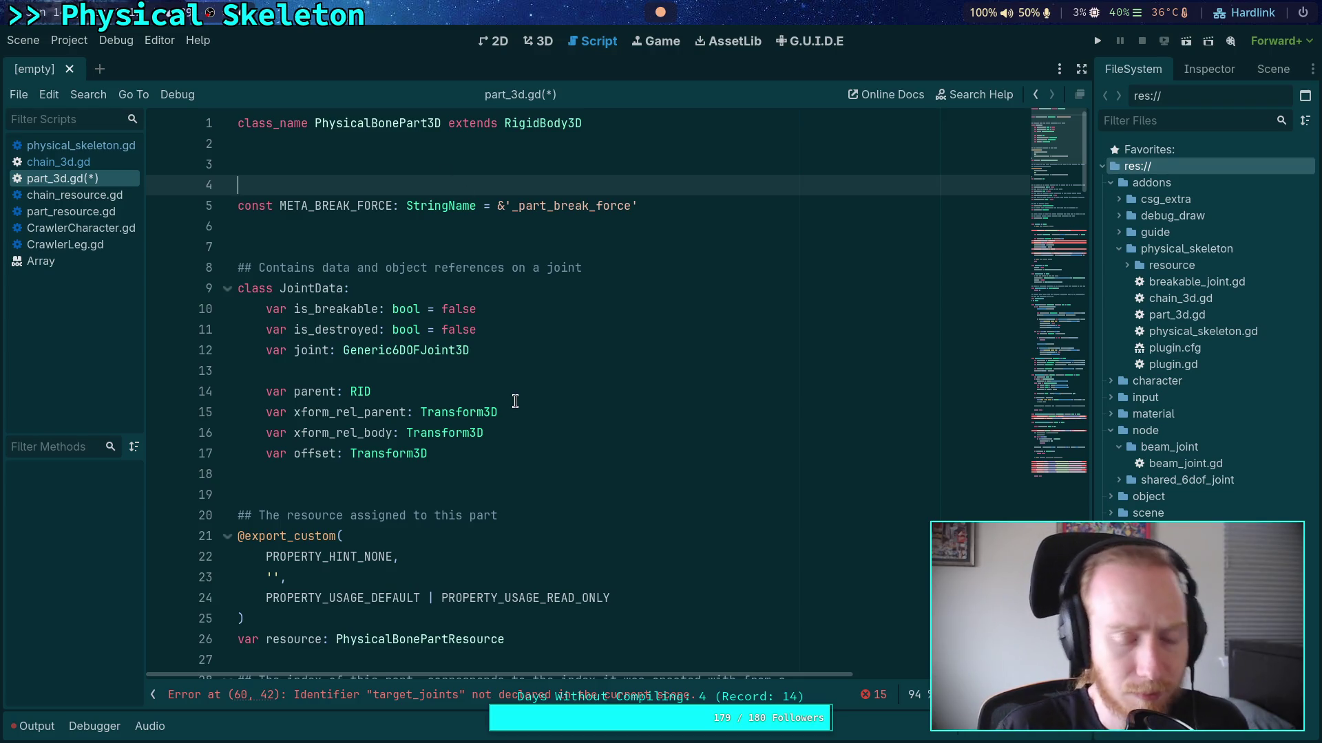
Place the cursor on empty line 70 in _ready, then switch to an empty desktop workspace
{"action": "scroll", "coordinate": [510, 398], "scroll_direction": "down", "scroll_amount": 3}
{"action": "left_click", "coordinate": [444, 302]}
{"action": "left_click", "coordinate": [468, 291]}
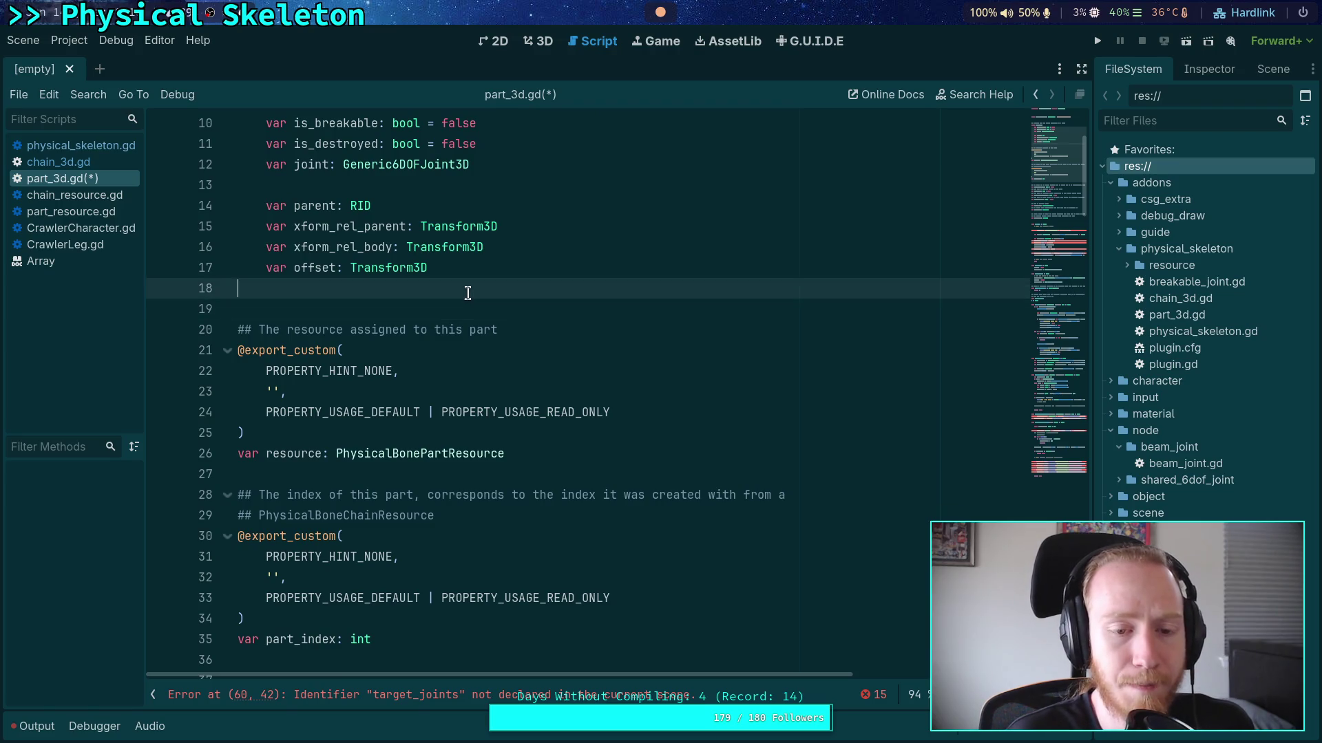
{"action": "left_click", "coordinate": [448, 307]}
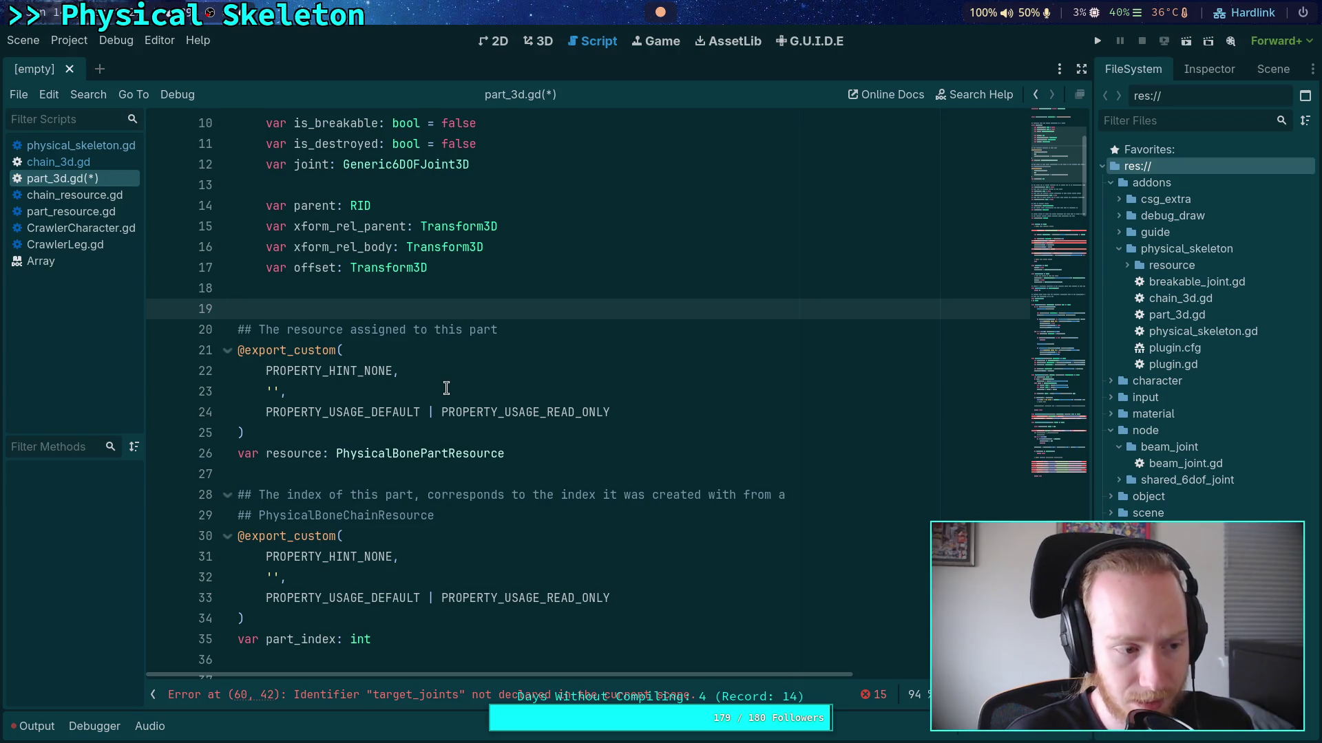
{"action": "scroll", "coordinate": [447, 389], "scroll_direction": "down", "scroll_amount": 15}
{"action": "scroll", "coordinate": [446, 388], "scroll_direction": "down", "scroll_amount": 1}
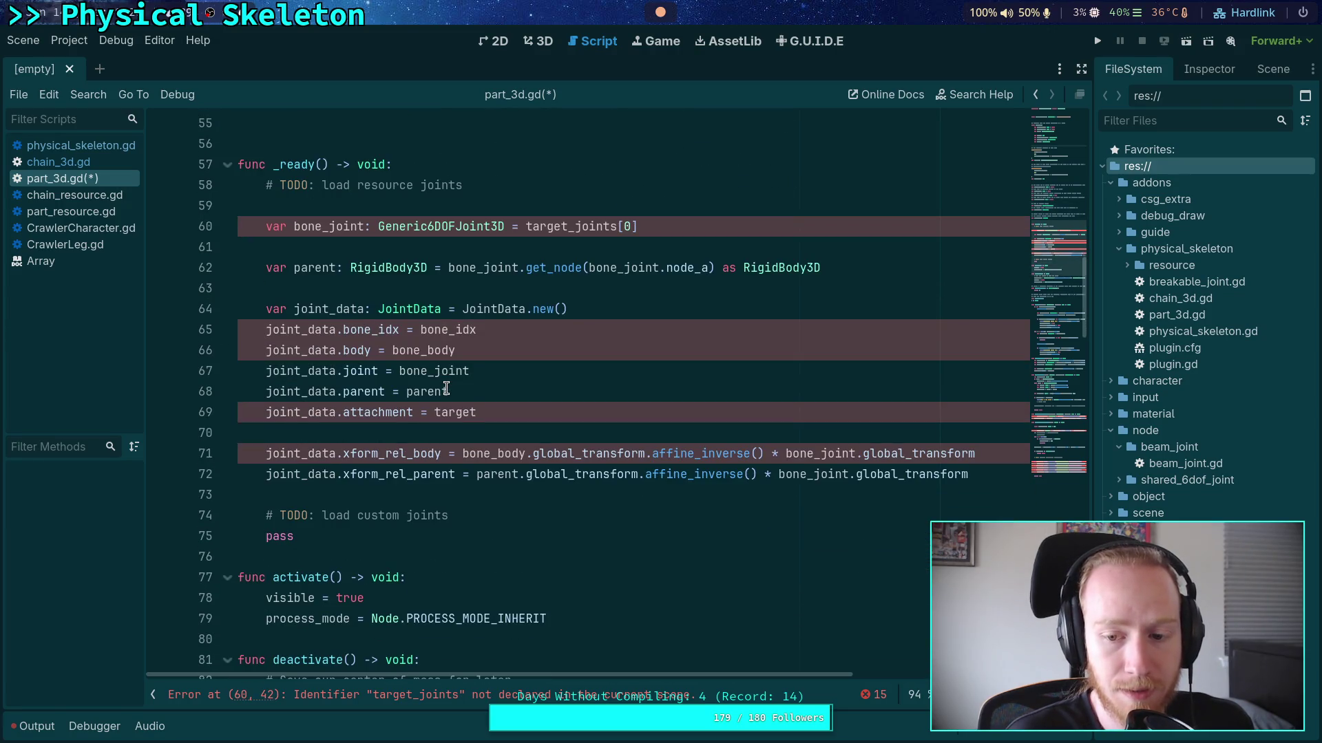
{"action": "scroll", "coordinate": [446, 388], "scroll_direction": "down", "scroll_amount": 5}
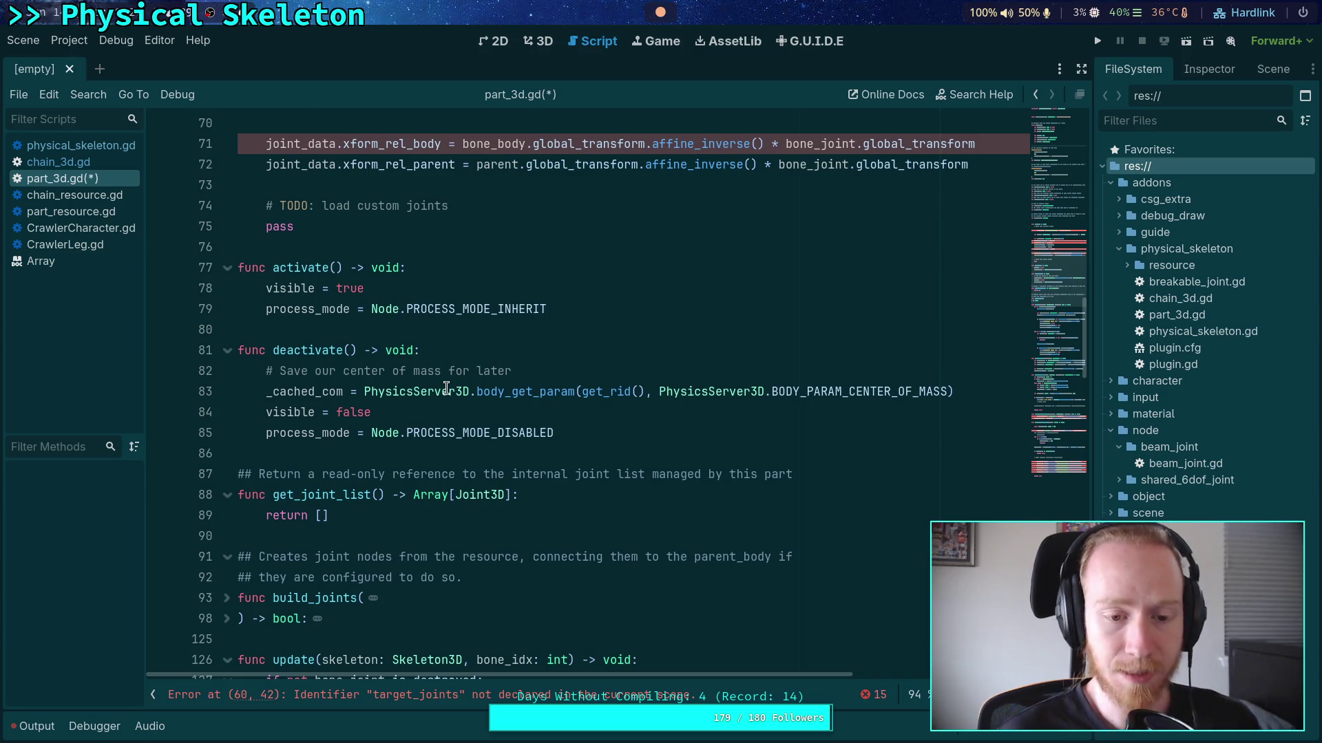
{"action": "scroll", "coordinate": [446, 389], "scroll_direction": "up", "scroll_amount": 4}
{"action": "left_click", "coordinate": [447, 376]}
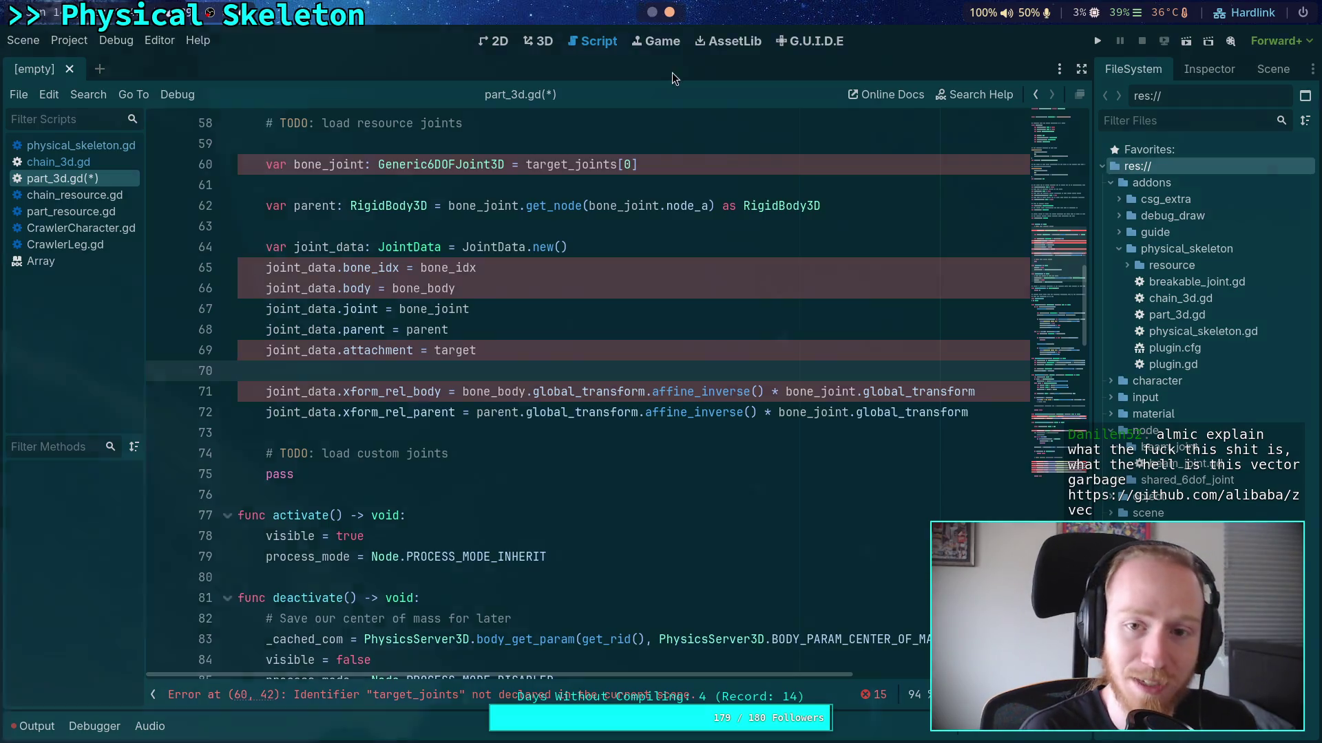
{"action": "key", "text": "super+2"}
Launch Firefox on the empty desktop with Super+B and open a new tab
{"action": "key", "text": "super+r"}
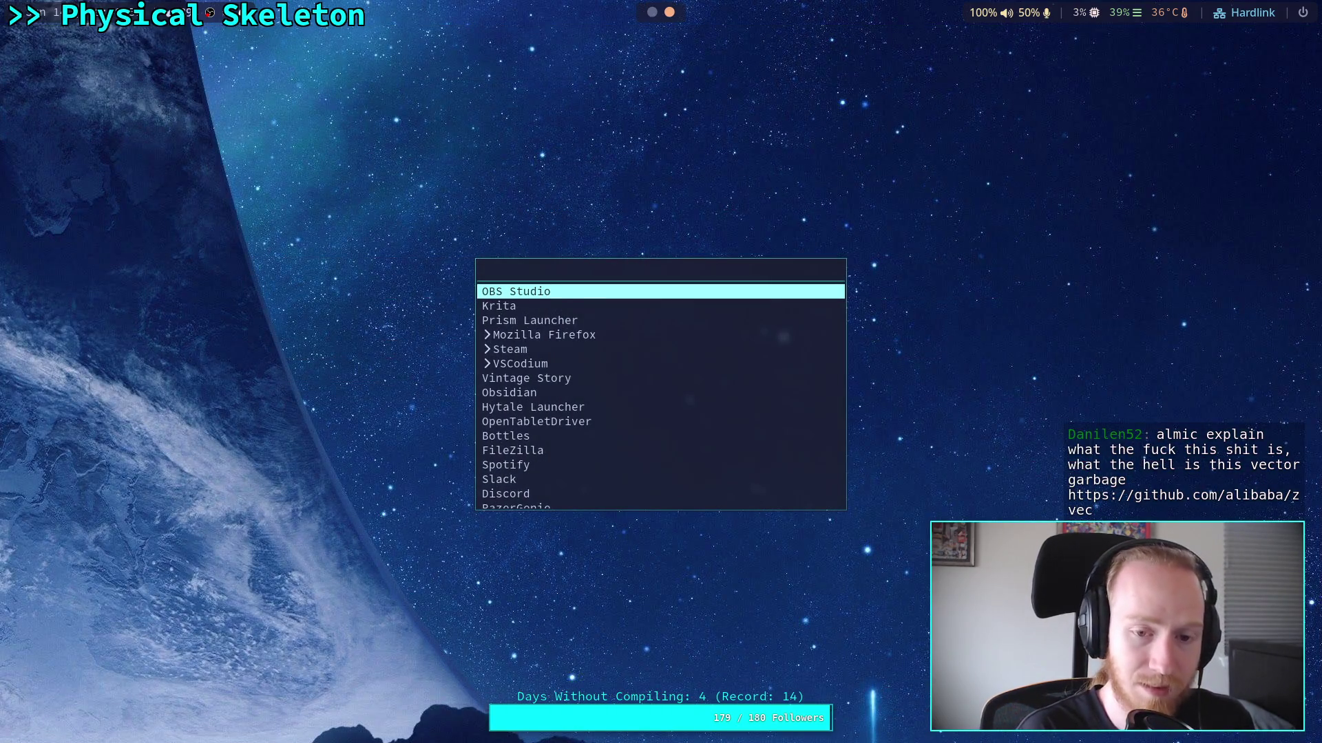
{"action": "left_click", "coordinate": [673, 74]}
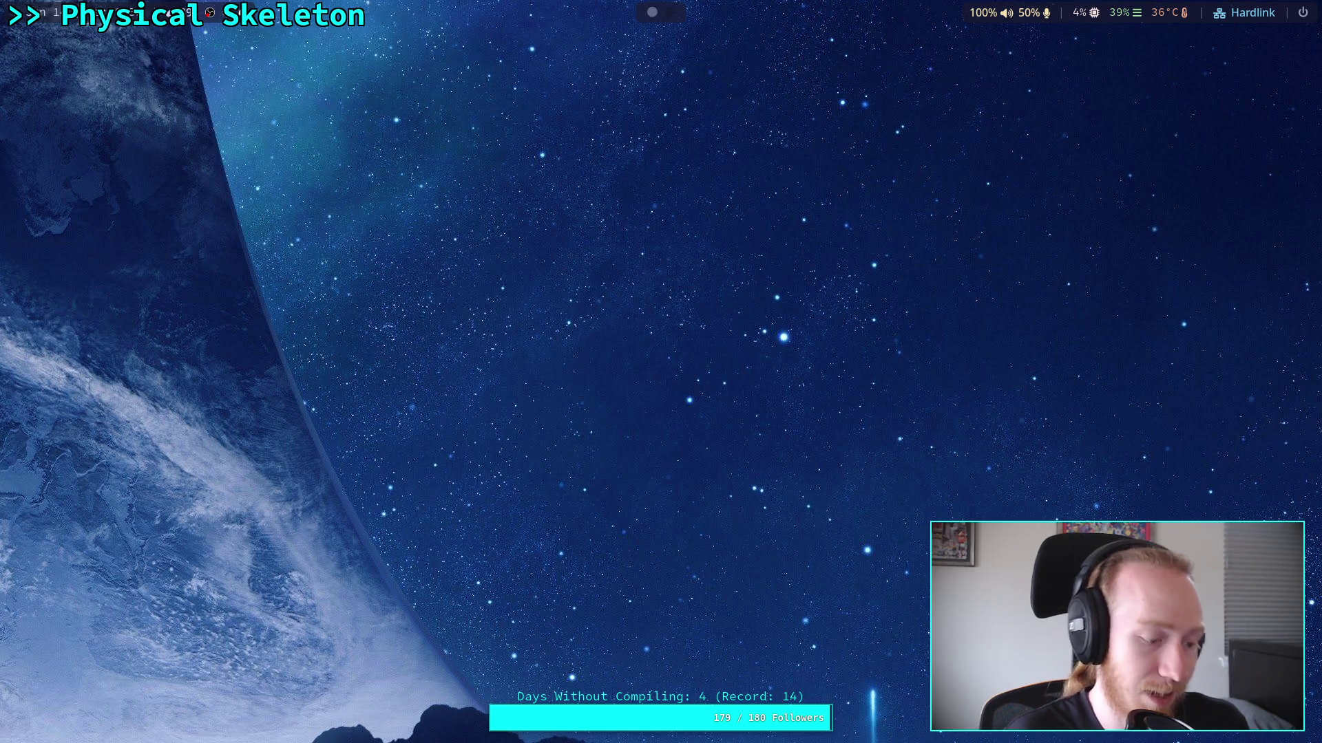
{"action": "key", "text": "super+b"}
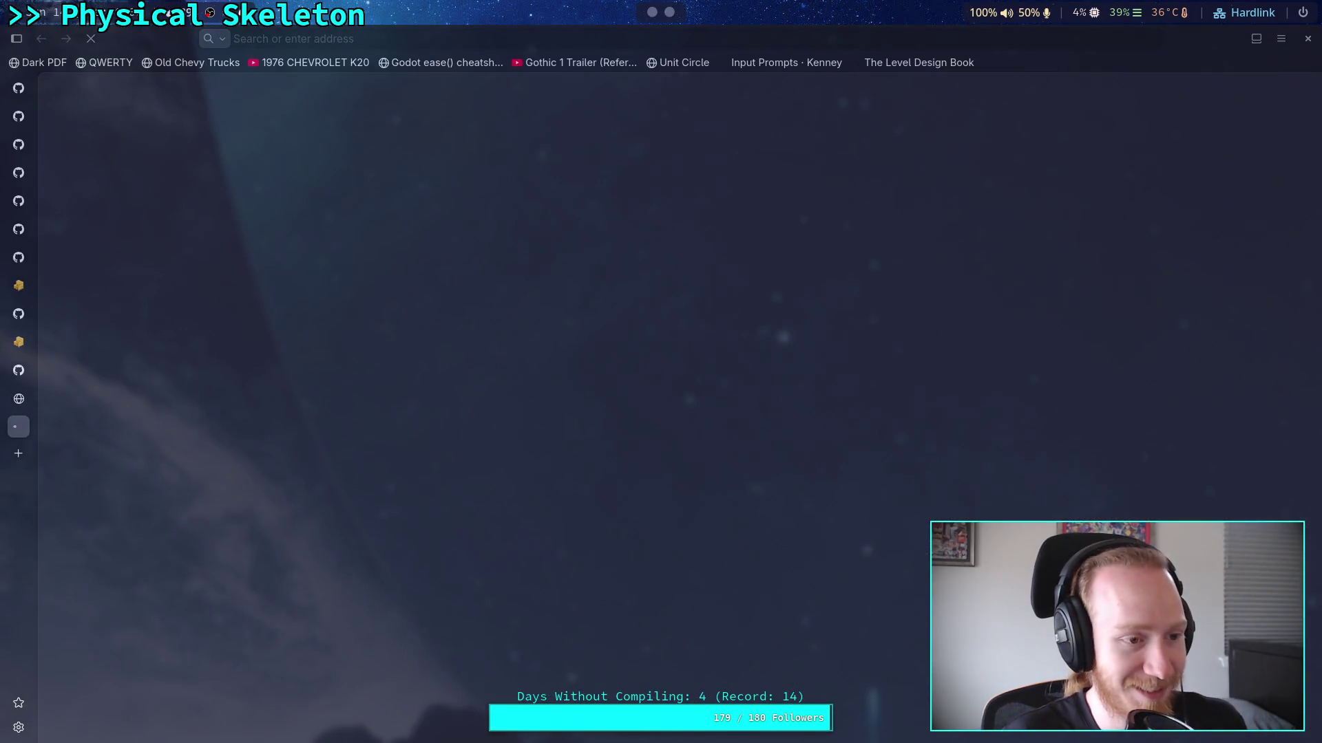
{"action": "left_click", "coordinate": [24, 456]}
Load github.com/alibaba/zvec and scroll past the repository file list
{"action": "type", "text": "github.com/alibaba/zvec"}
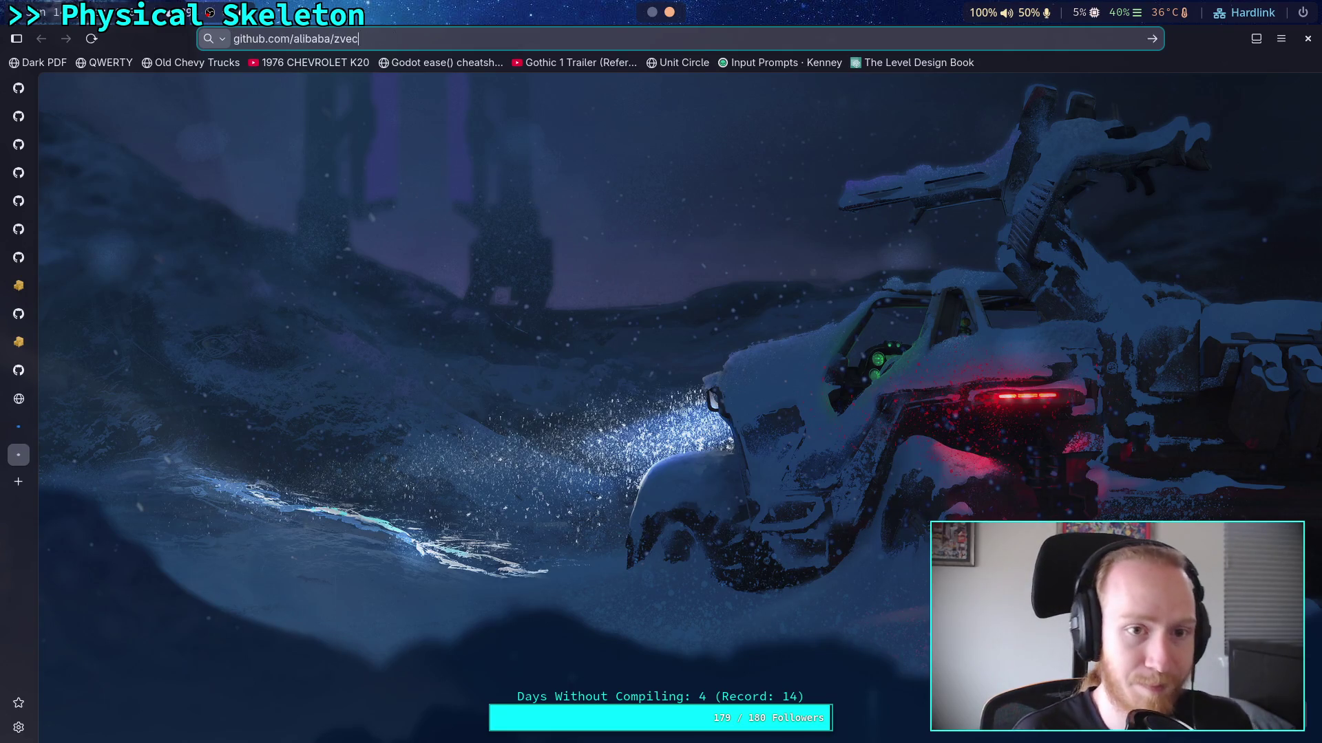
{"action": "key", "text": "Return"}
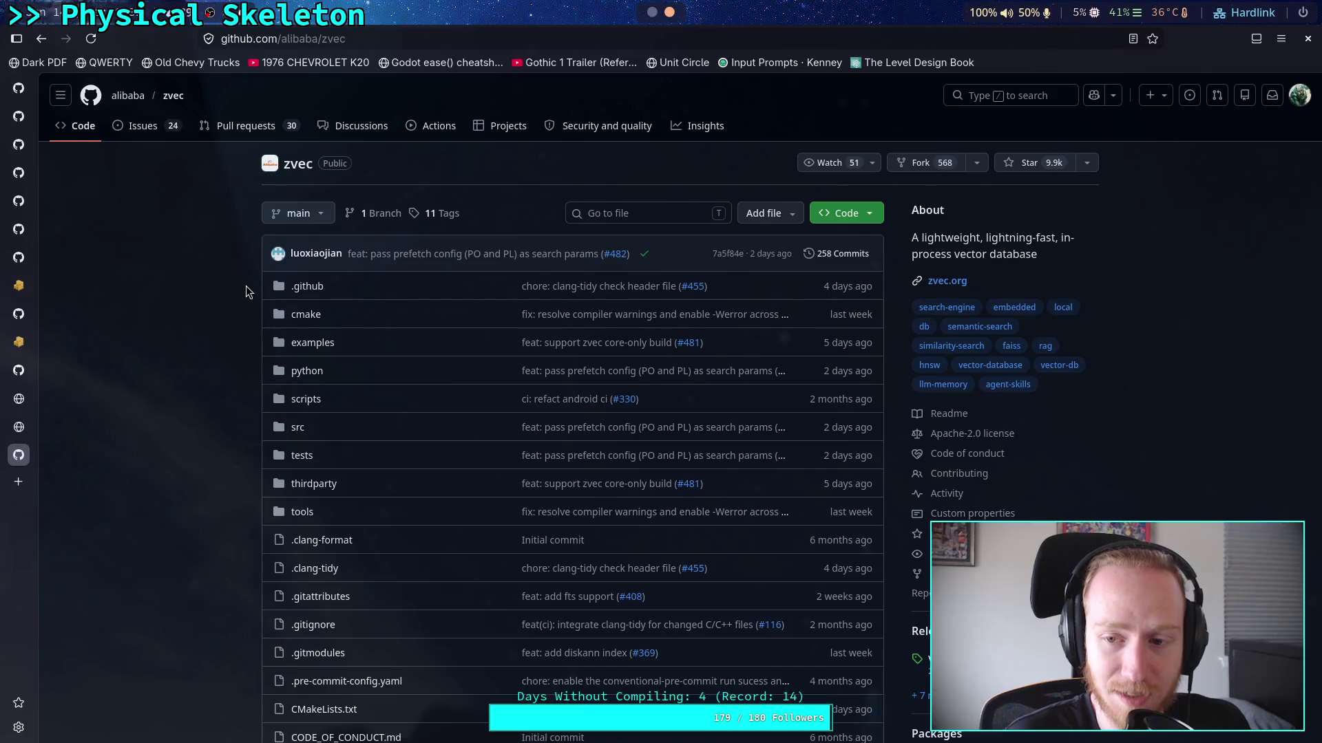
{"action": "scroll", "coordinate": [245, 286], "scroll_direction": "down", "scroll_amount": 5}
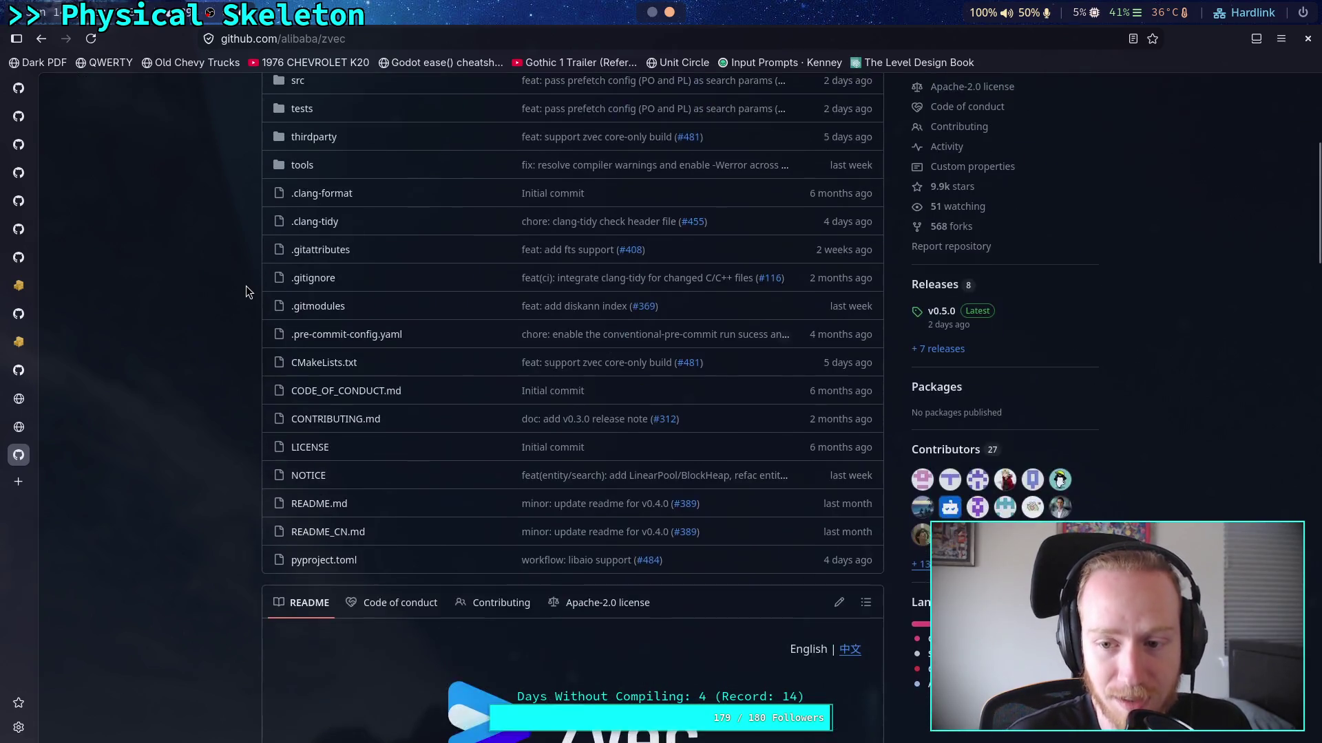
{"action": "scroll", "coordinate": [246, 287], "scroll_direction": "down", "scroll_amount": 5}
{"action": "scroll", "coordinate": [245, 286], "scroll_direction": "down", "scroll_amount": 2}
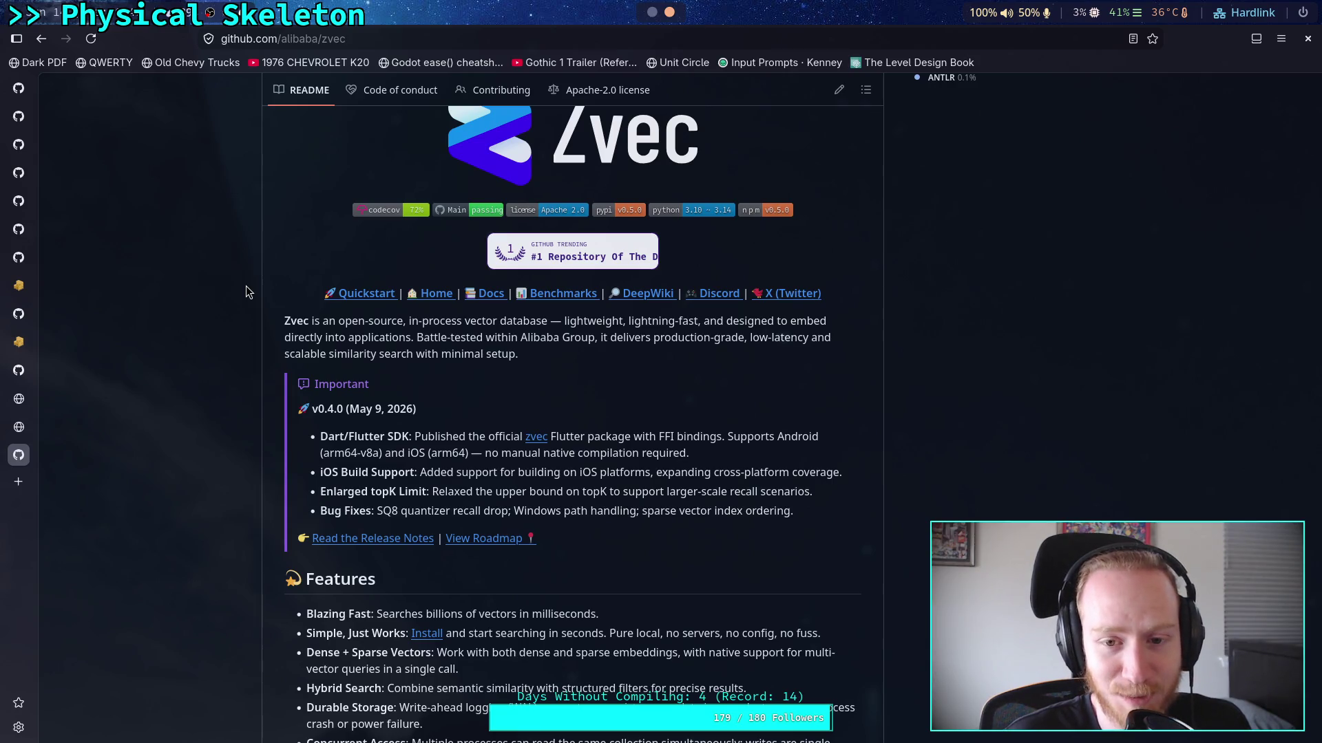
Read the Zvec README down to Installation and select the 'pip install zvec' command
{"action": "scroll", "coordinate": [246, 286], "scroll_direction": "up", "scroll_amount": 8}
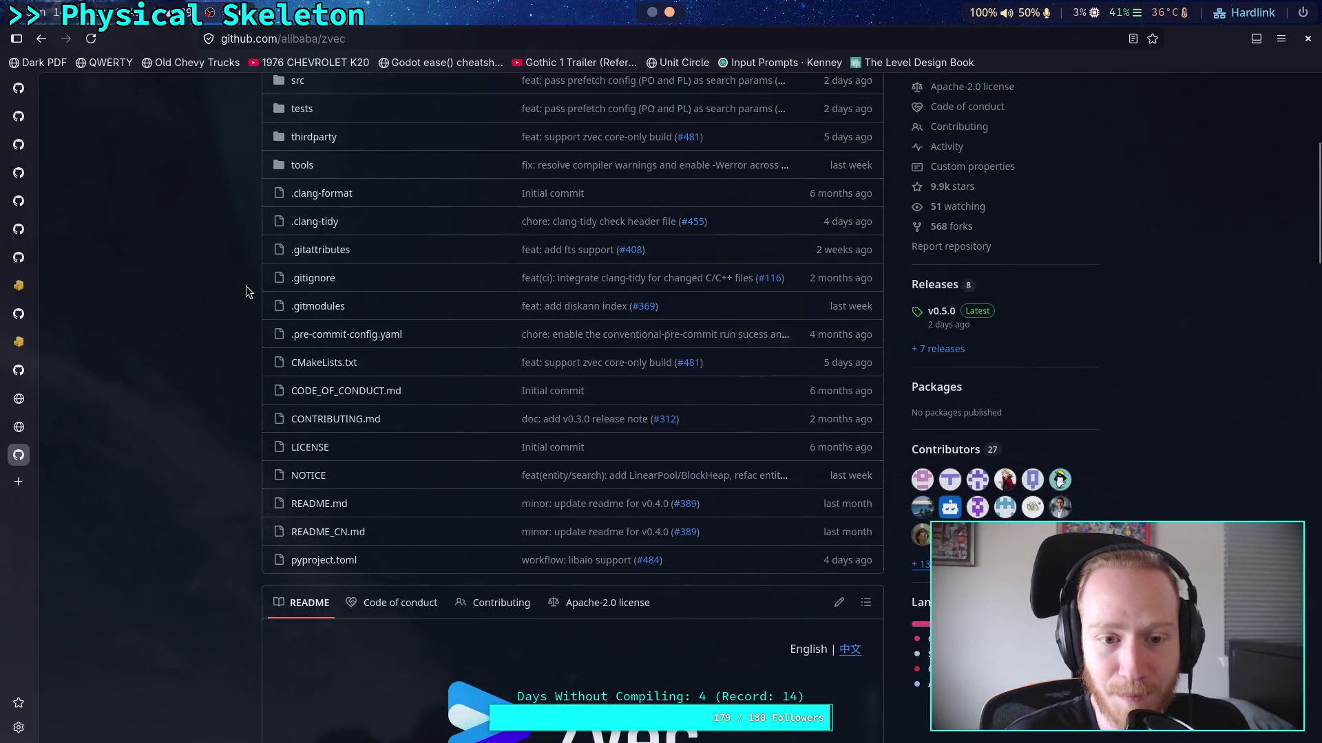
{"action": "scroll", "coordinate": [246, 287], "scroll_direction": "down", "scroll_amount": 2}
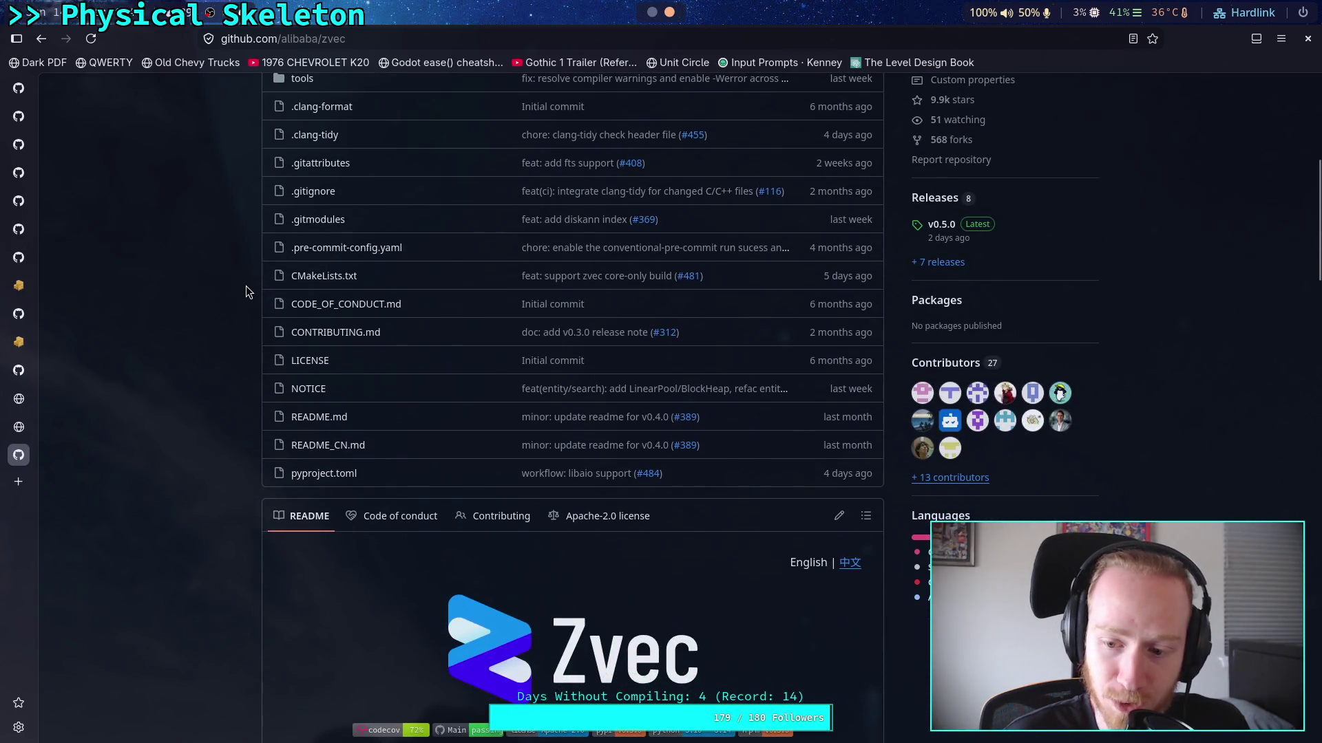
{"action": "scroll", "coordinate": [245, 287], "scroll_direction": "down", "scroll_amount": 10}
{"action": "scroll", "coordinate": [246, 287], "scroll_direction": "down", "scroll_amount": 2}
{"action": "scroll", "coordinate": [246, 287], "scroll_direction": "down", "scroll_amount": 3}
{"action": "scroll", "coordinate": [246, 287], "scroll_direction": "up", "scroll_amount": 5}
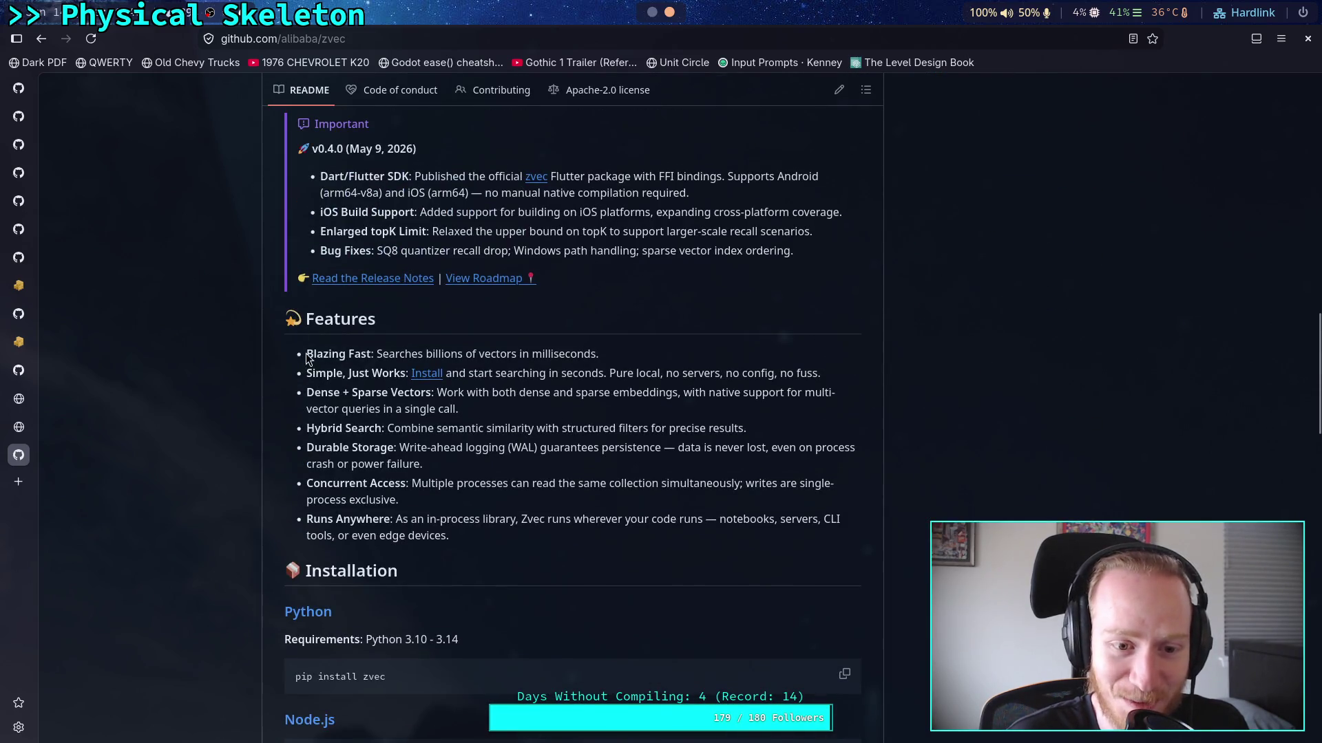
{"action": "scroll", "coordinate": [234, 347], "scroll_direction": "down", "scroll_amount": 5}
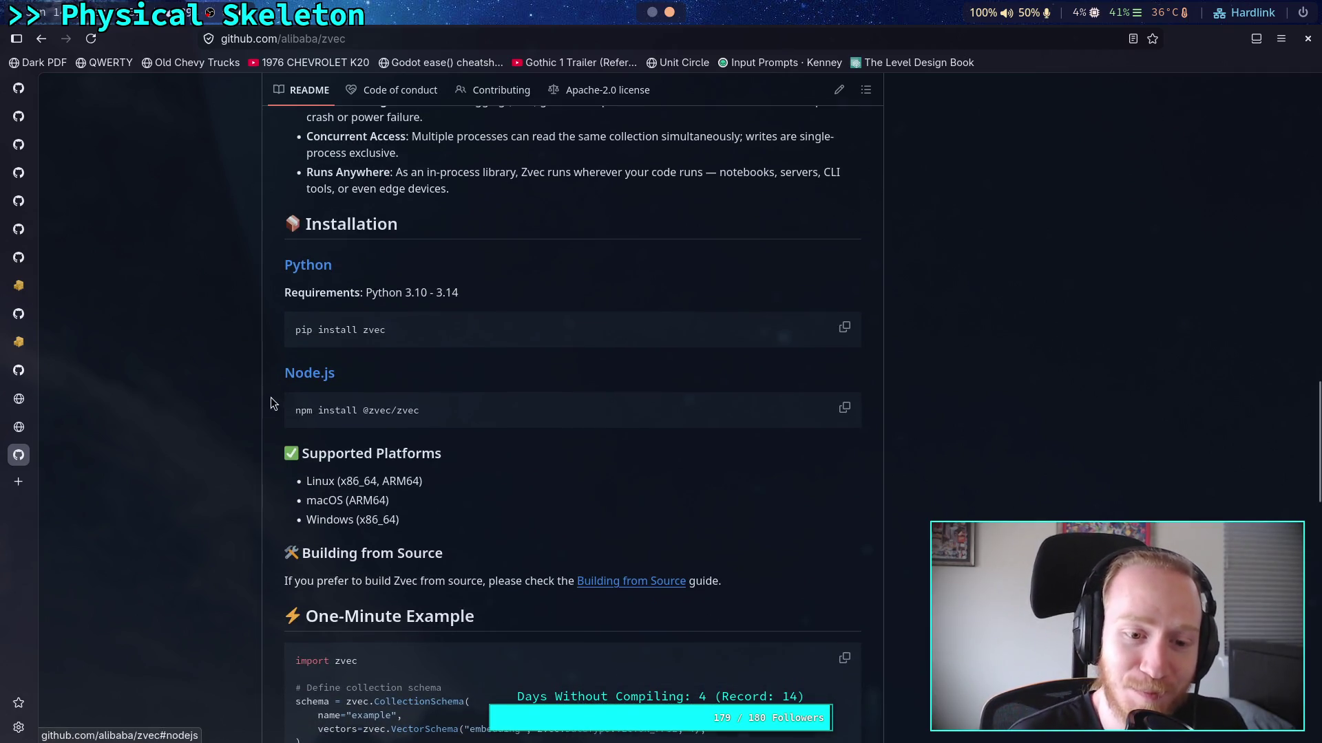
{"action": "left_click_drag", "start_coordinate": [293, 331], "coordinate": [423, 336]}
{"action": "left_click", "coordinate": [457, 410]}
{"action": "left_click_drag", "start_coordinate": [276, 419], "coordinate": [427, 412]}
{"action": "left_click_drag", "start_coordinate": [387, 331], "coordinate": [313, 331]}
{"action": "scroll", "coordinate": [914, 451], "scroll_direction": "up", "scroll_amount": 10}
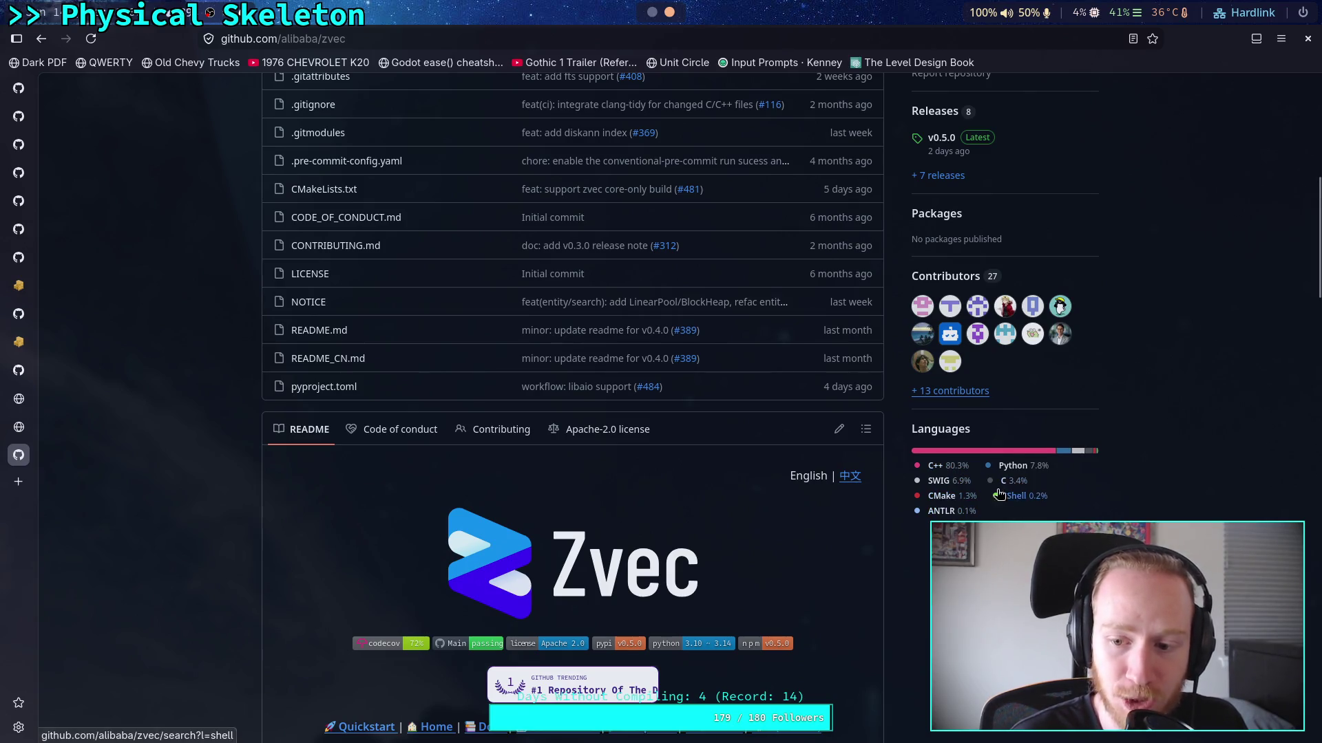
{"action": "scroll", "coordinate": [798, 569], "scroll_direction": "down", "scroll_amount": 15}
{"action": "scroll", "coordinate": [446, 493], "scroll_direction": "up", "scroll_amount": 3}
{"action": "left_click_drag", "start_coordinate": [420, 497], "coordinate": [380, 502]}
{"action": "triple_click", "coordinate": [433, 506]}
{"action": "left_click", "coordinate": [433, 506]}
{"action": "left_click_drag", "start_coordinate": [292, 516], "coordinate": [299, 502]}
{"action": "left_click_drag", "start_coordinate": [428, 497], "coordinate": [285, 499]}
{"action": "left_click", "coordinate": [394, 501]}
{"action": "left_click_drag", "start_coordinate": [394, 501], "coordinate": [276, 497]}
{"action": "left_click", "coordinate": [276, 498]}
{"action": "scroll", "coordinate": [437, 507], "scroll_direction": "down", "scroll_amount": 5}
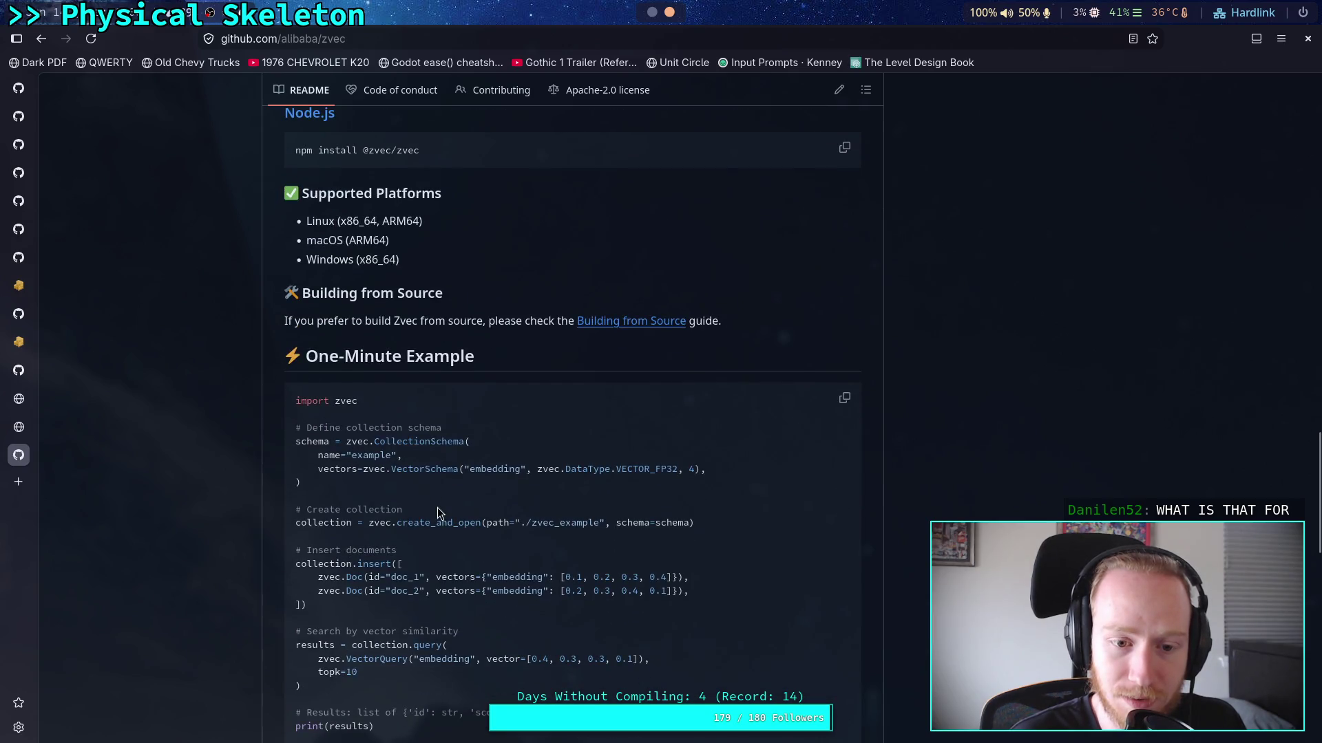
{"action": "scroll", "coordinate": [438, 512], "scroll_direction": "down", "scroll_amount": 3}
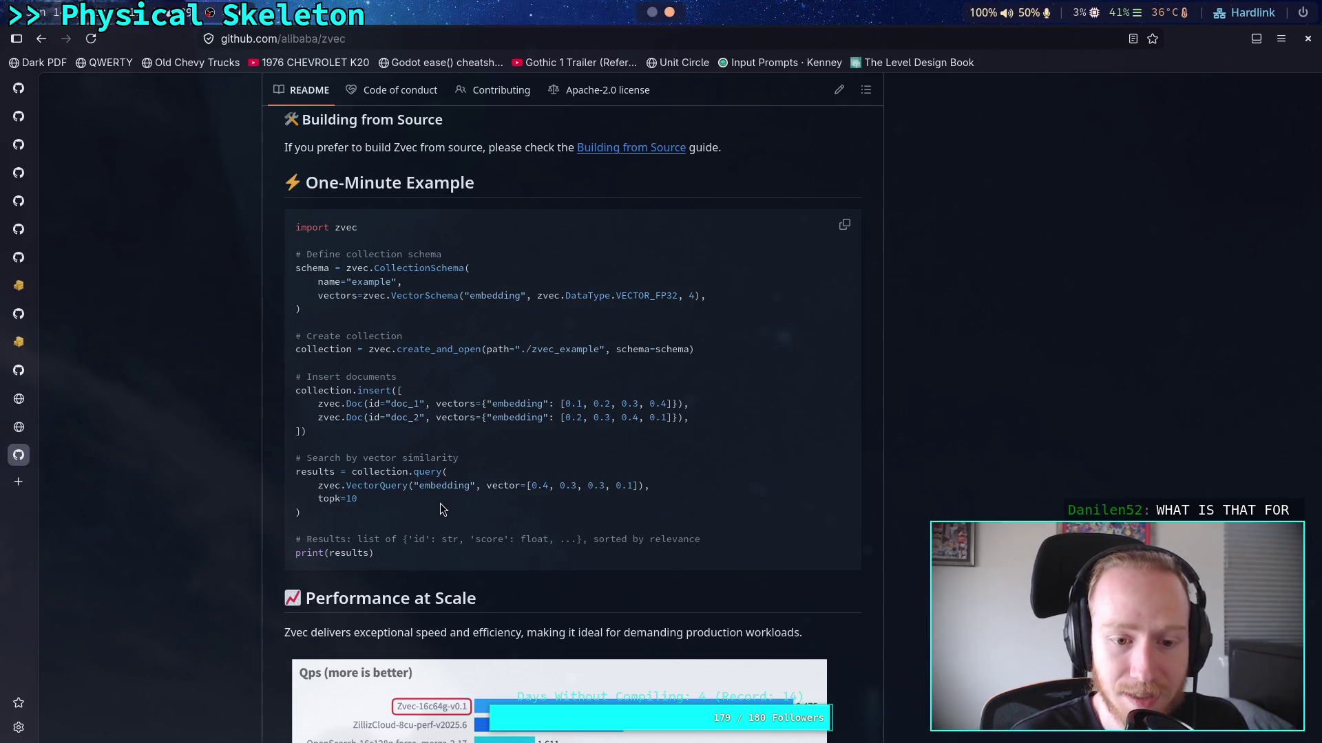
{"action": "scroll", "coordinate": [441, 509], "scroll_direction": "down", "scroll_amount": 5}
{"action": "scroll", "coordinate": [440, 509], "scroll_direction": "up", "scroll_amount": 5}
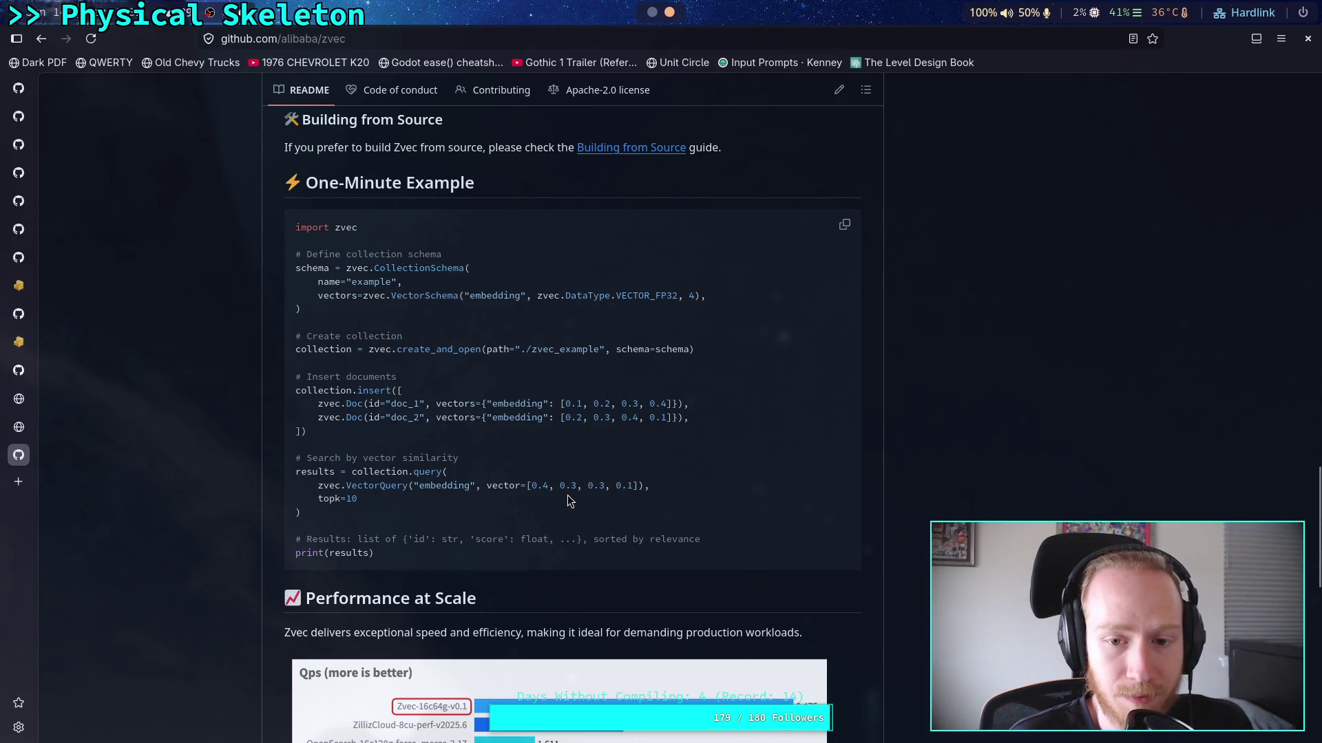
{"action": "scroll", "coordinate": [567, 501], "scroll_direction": "down", "scroll_amount": 10}
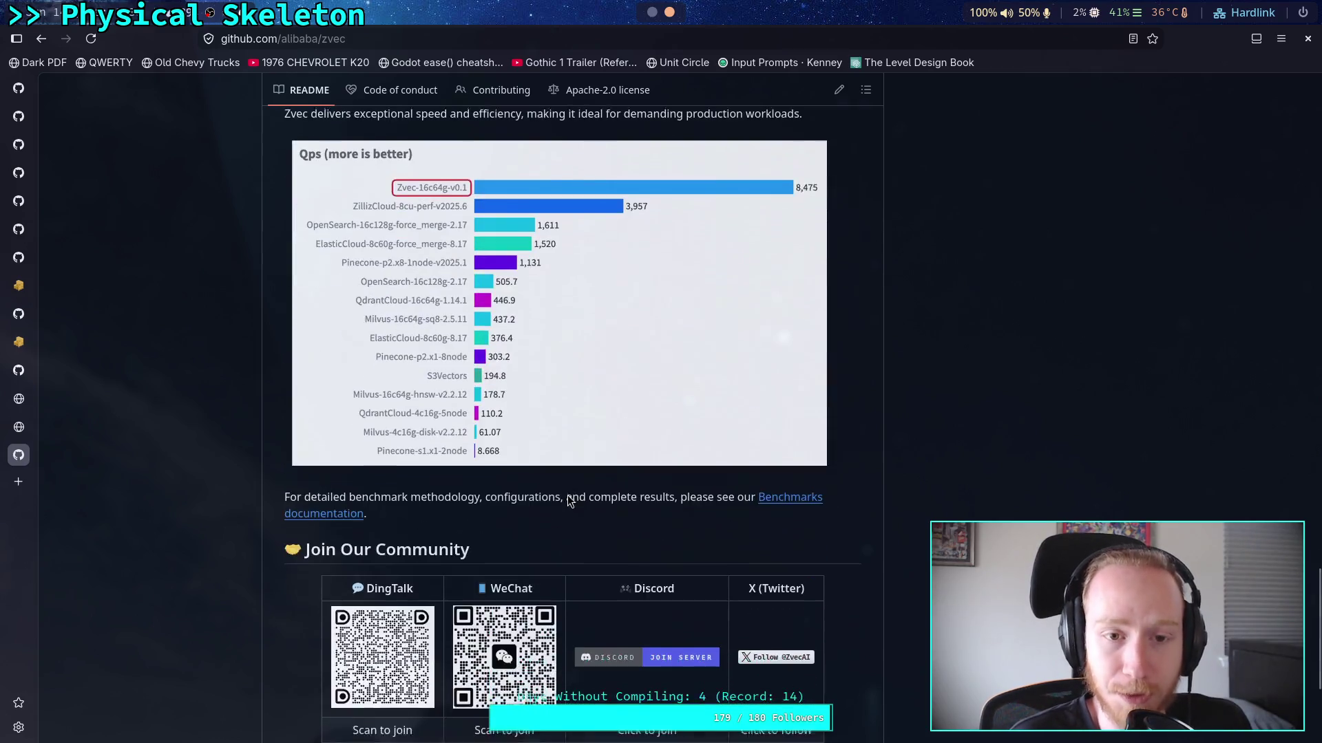
{"action": "scroll", "coordinate": [567, 501], "scroll_direction": "up", "scroll_amount": 12}
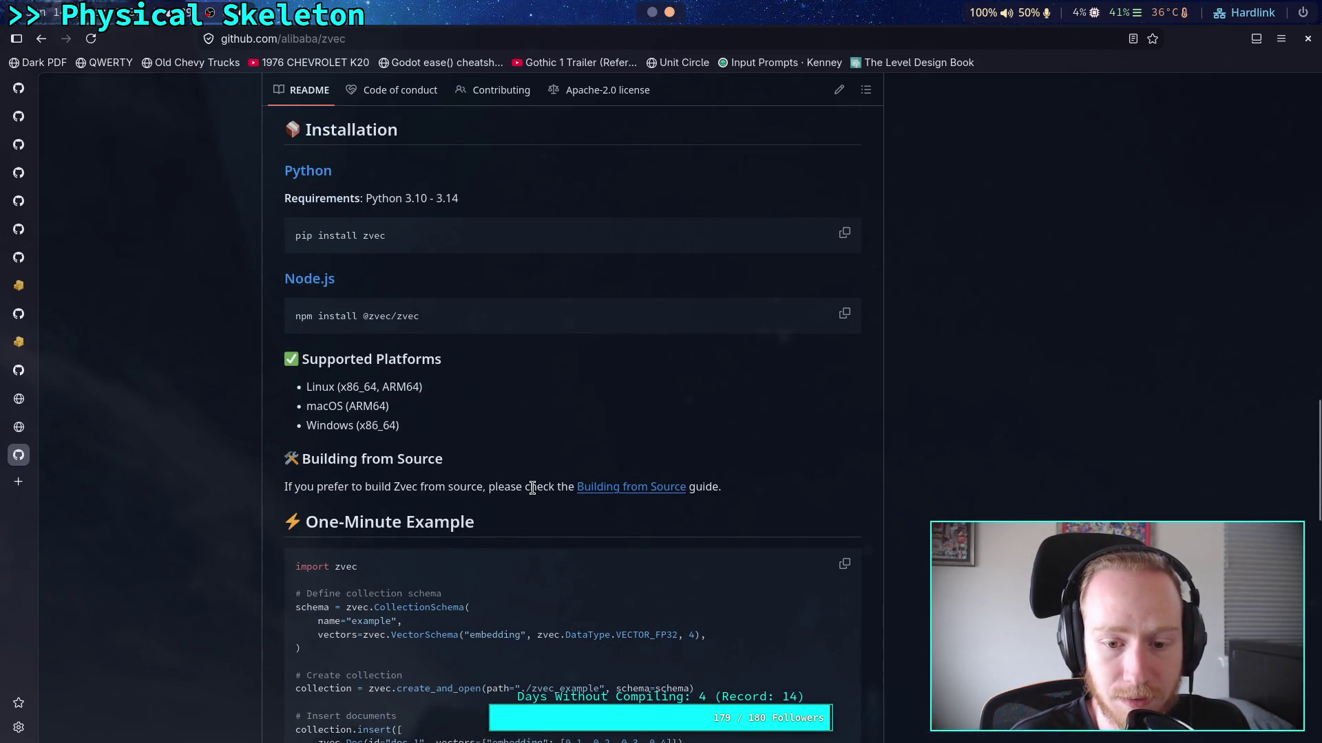
{"action": "scroll", "coordinate": [541, 492], "scroll_direction": "up", "scroll_amount": 5}
{"action": "scroll", "coordinate": [533, 494], "scroll_direction": "up", "scroll_amount": 3}
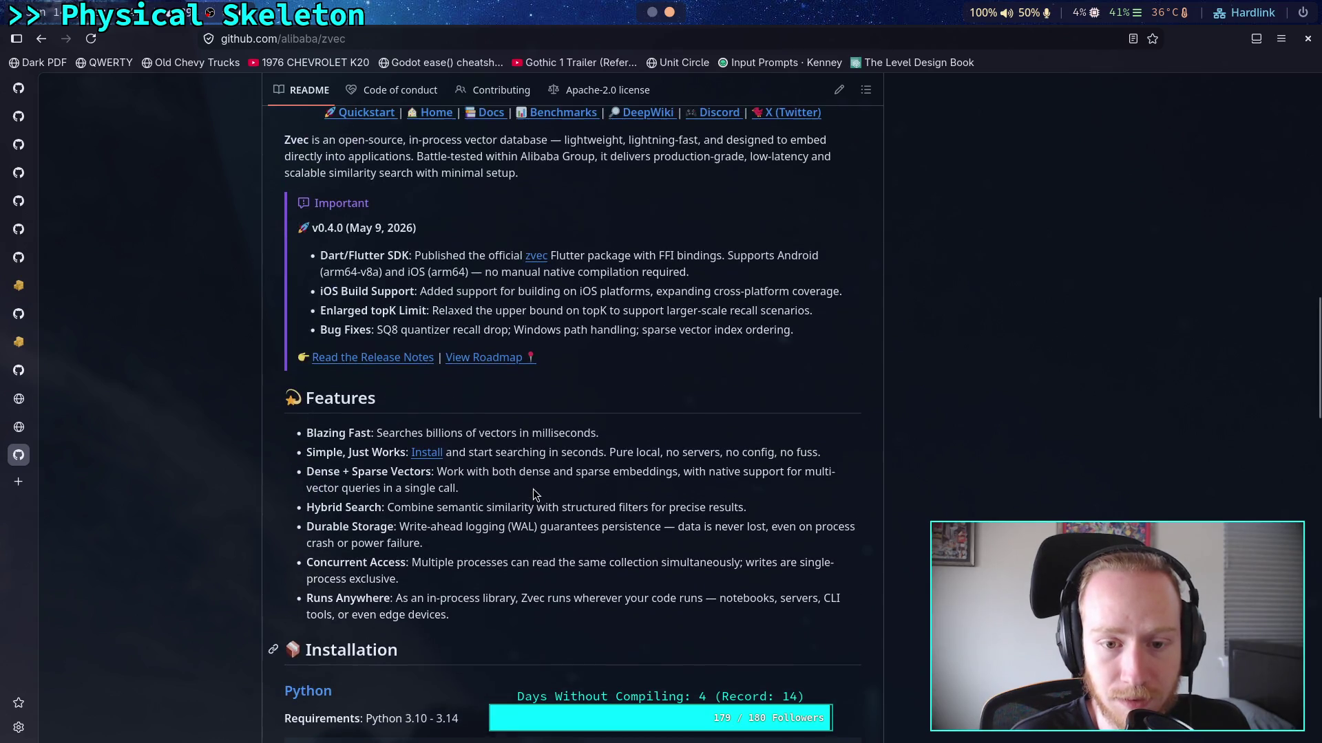
{"action": "left_click_drag", "start_coordinate": [377, 433], "coordinate": [596, 437]}
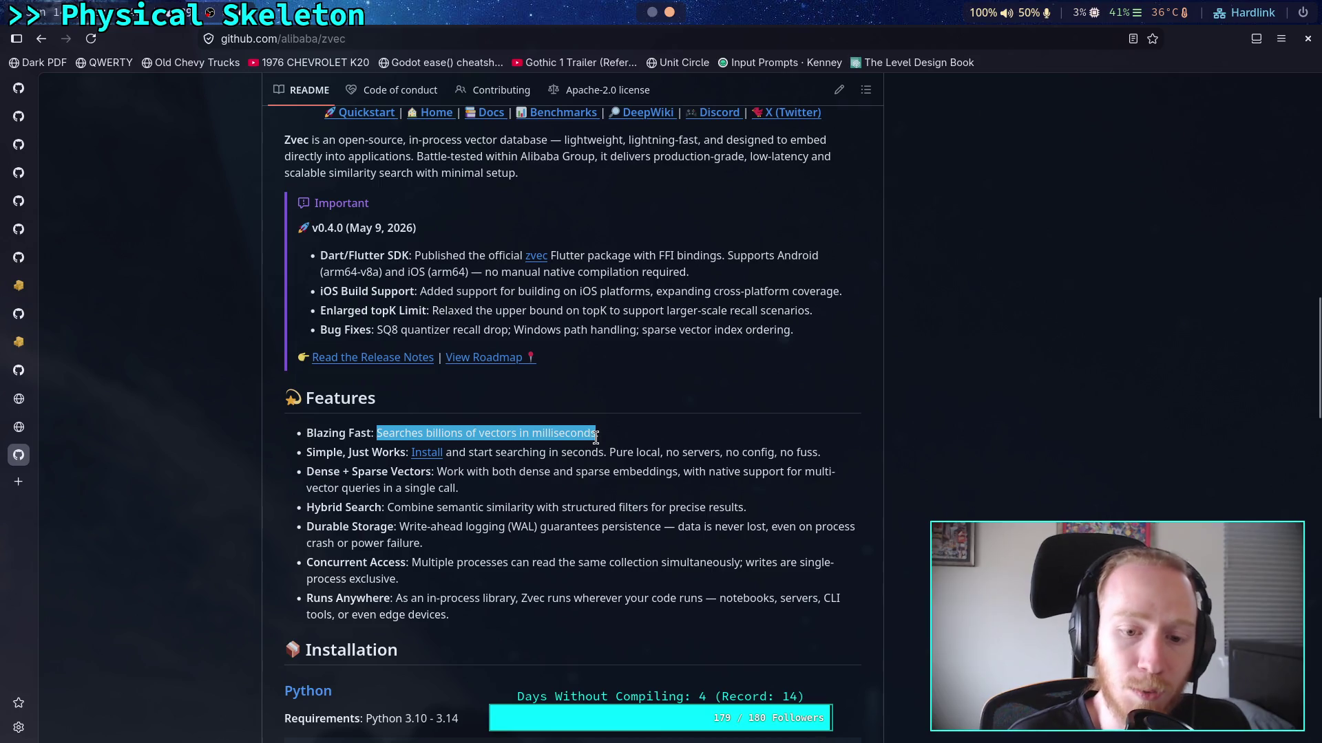
{"action": "left_click_drag", "start_coordinate": [601, 487], "coordinate": [597, 472]}
{"action": "left_click", "coordinate": [603, 486]}
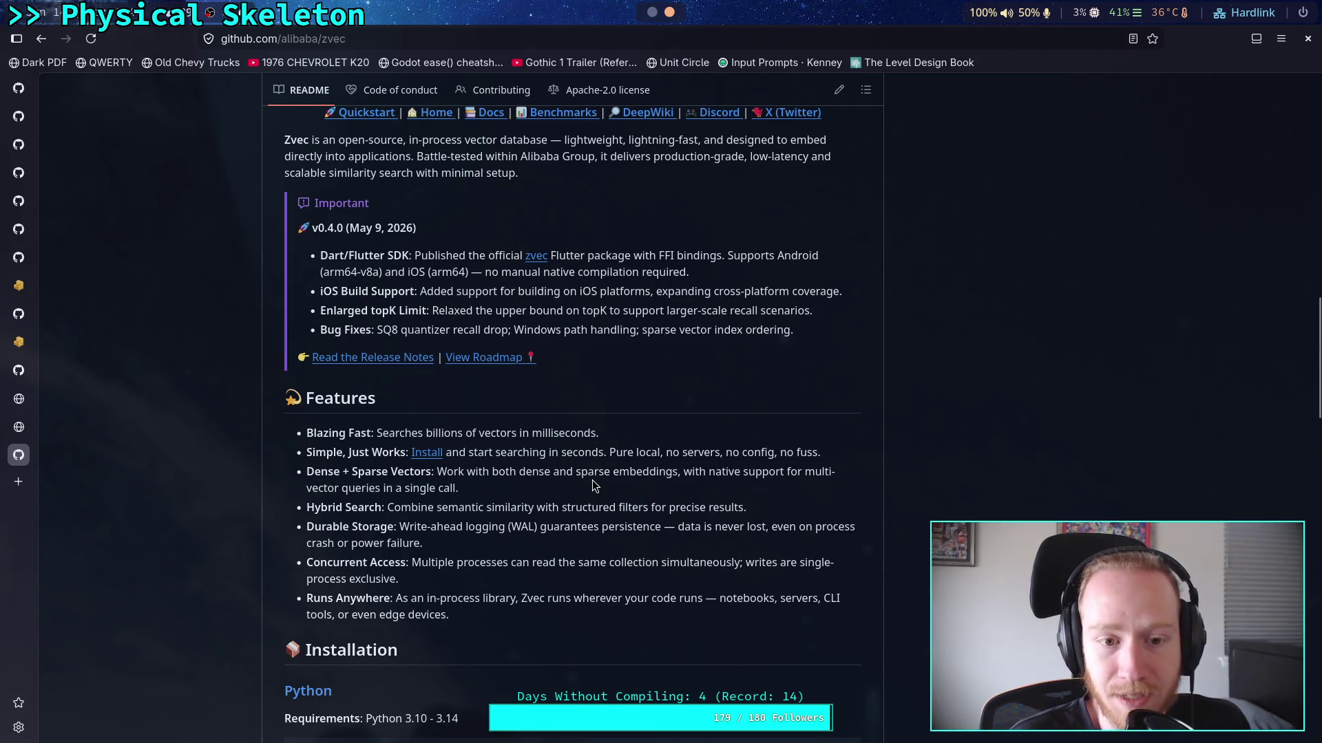
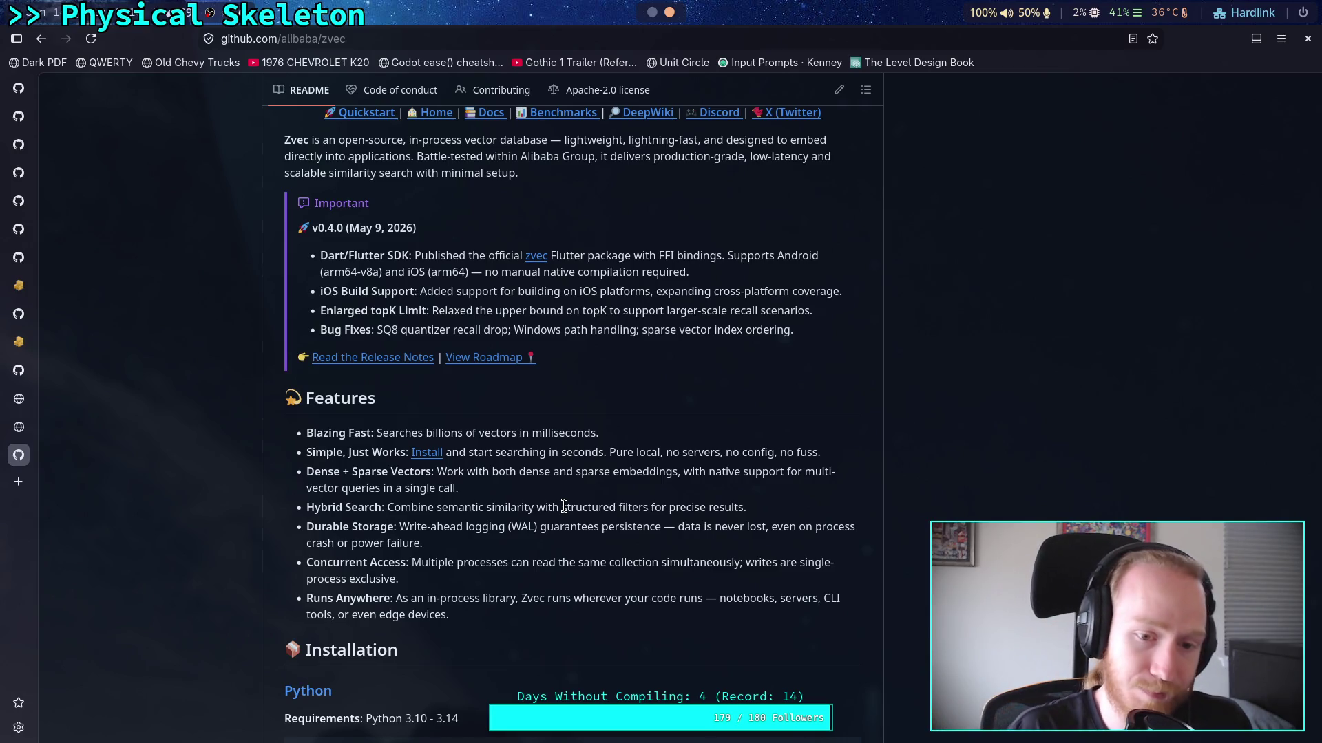
Browse the zvec repository's src/core/algorithm folder
{"action": "scroll", "coordinate": [564, 506], "scroll_direction": "up", "scroll_amount": 4}
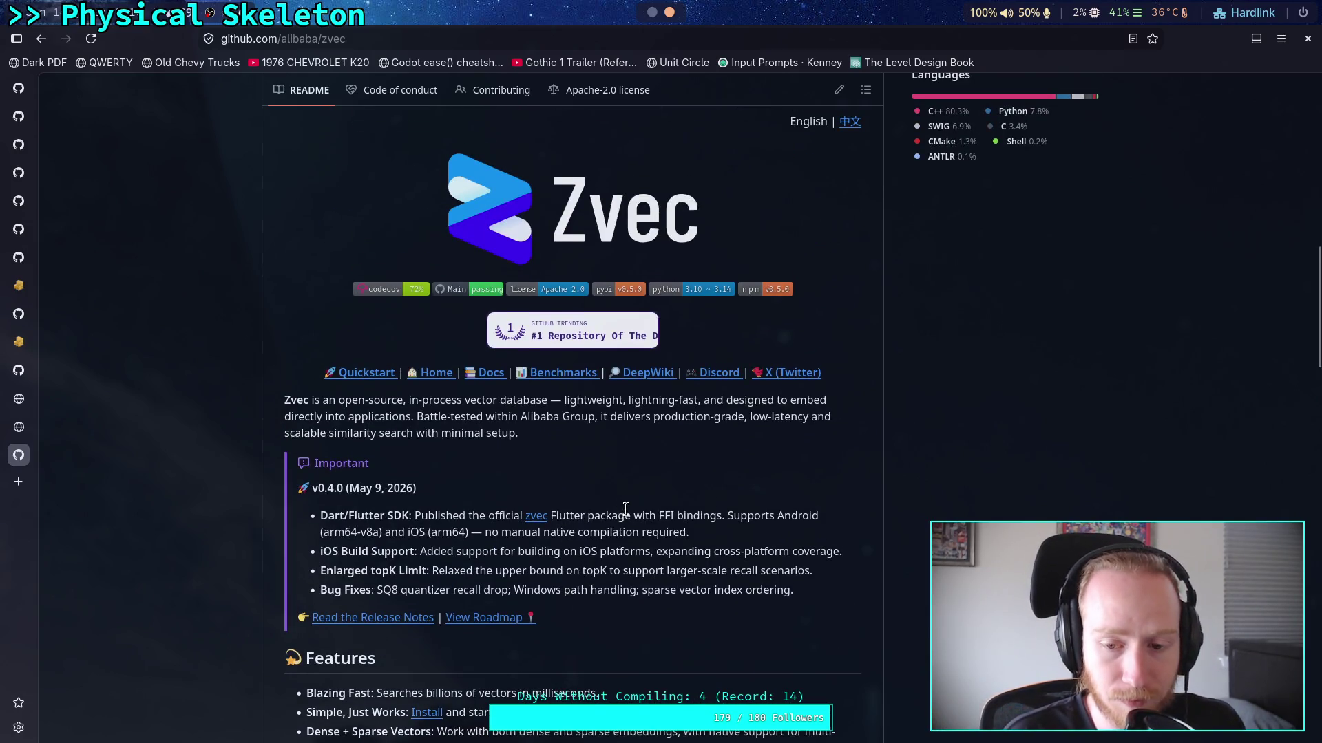
{"action": "scroll", "coordinate": [683, 508], "scroll_direction": "down", "scroll_amount": 4}
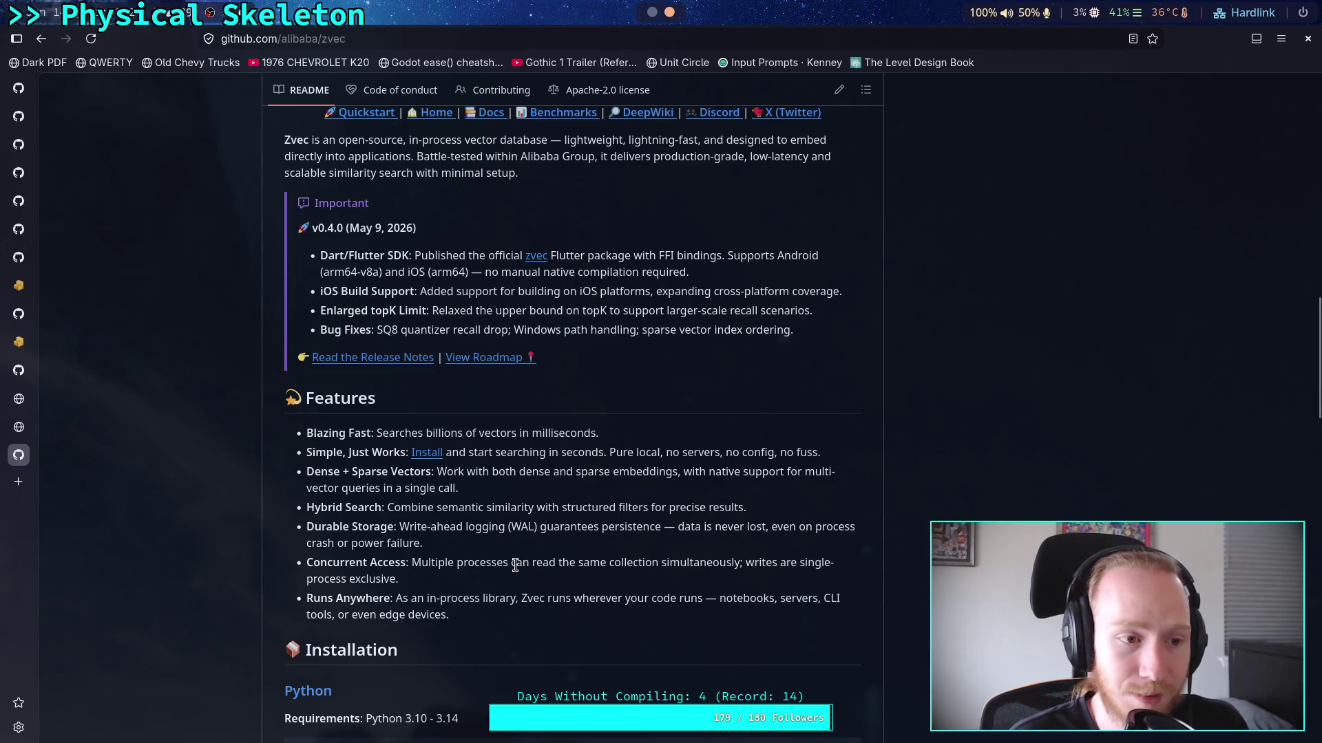
{"action": "scroll", "coordinate": [544, 558], "scroll_direction": "up", "scroll_amount": 3}
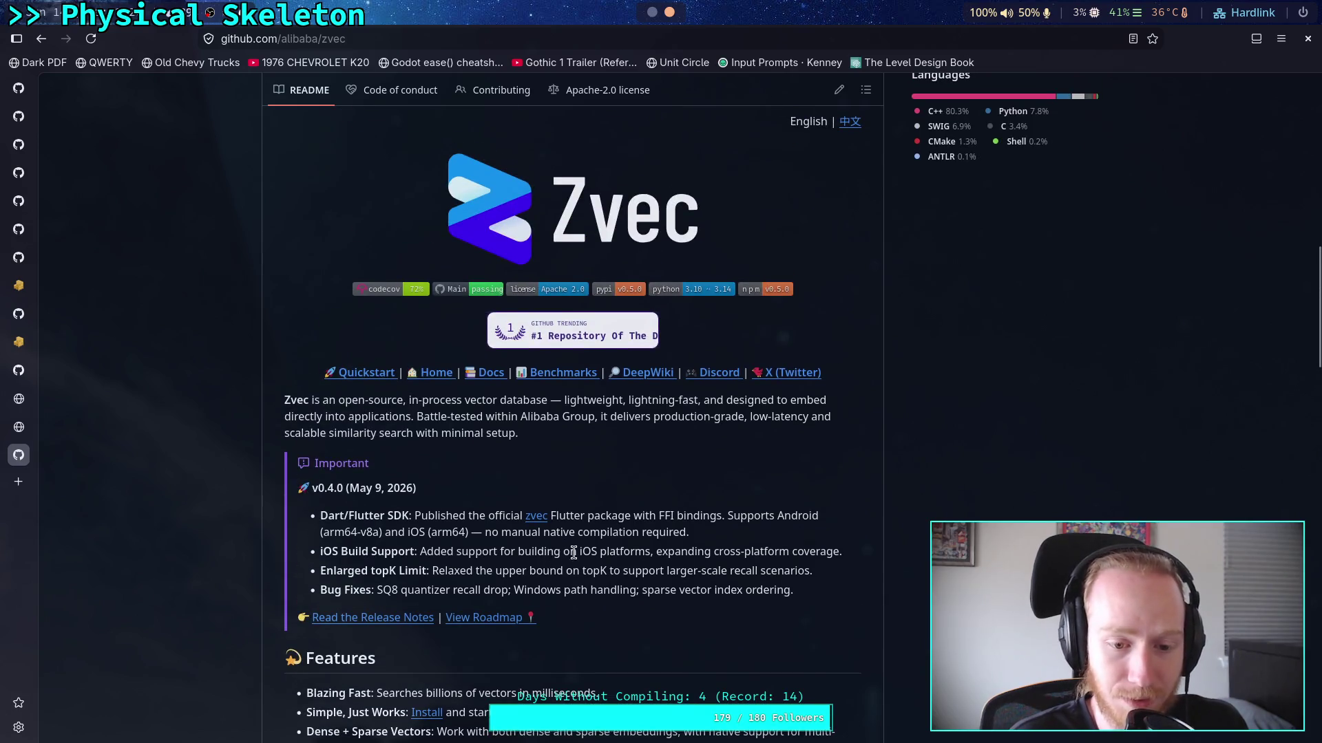
{"action": "scroll", "coordinate": [574, 553], "scroll_direction": "up", "scroll_amount": 2}
{"action": "scroll", "coordinate": [688, 585], "scroll_direction": "up", "scroll_amount": 3}
{"action": "scroll", "coordinate": [503, 618], "scroll_direction": "up", "scroll_amount": 1}
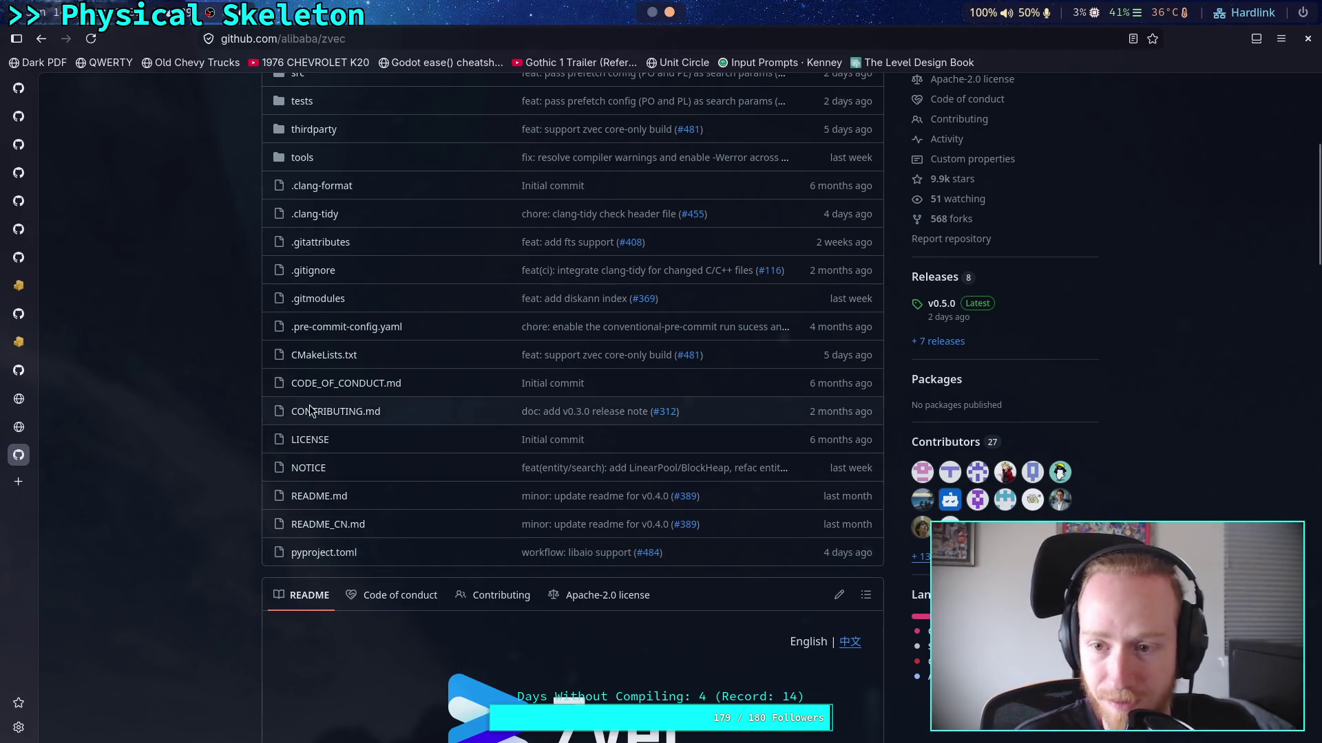
{"action": "scroll", "coordinate": [331, 441], "scroll_direction": "up", "scroll_amount": 3}
{"action": "left_click", "coordinate": [298, 333]}
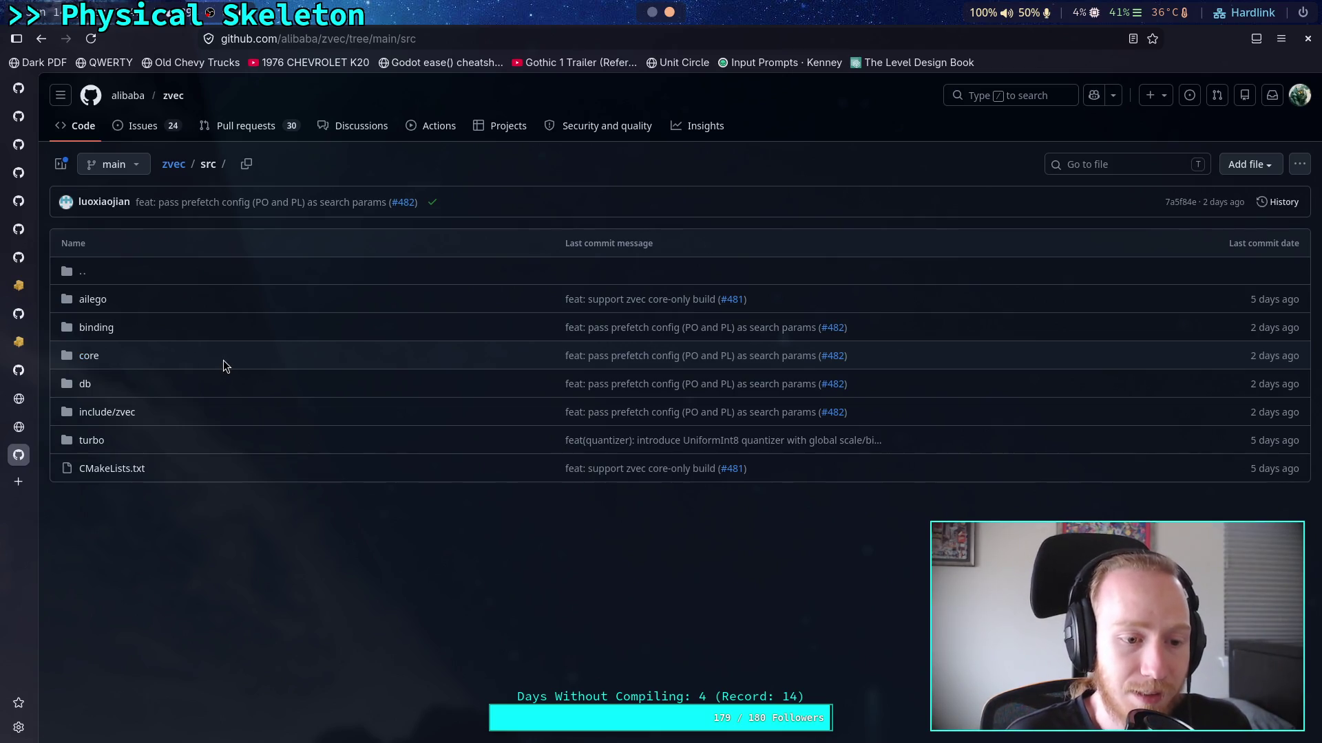
{"action": "left_click", "coordinate": [93, 359]}
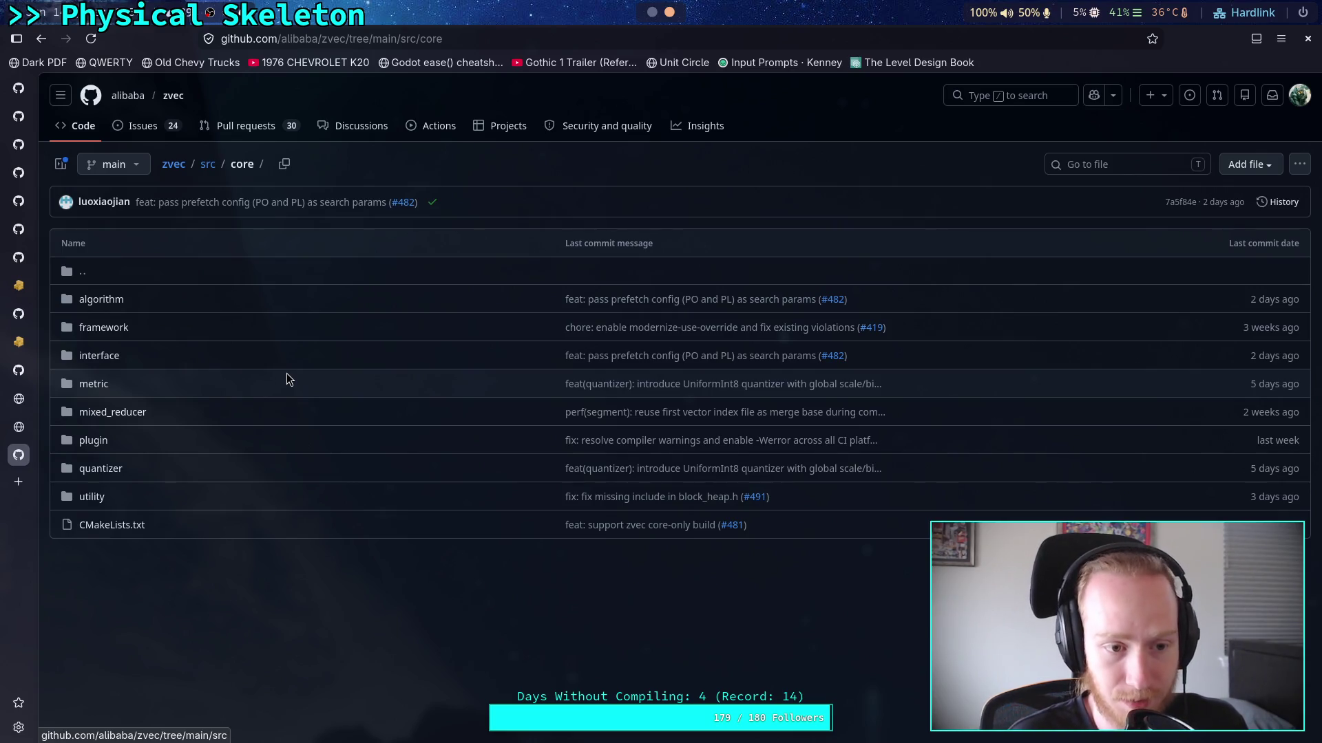
{"action": "left_click", "coordinate": [97, 298]}
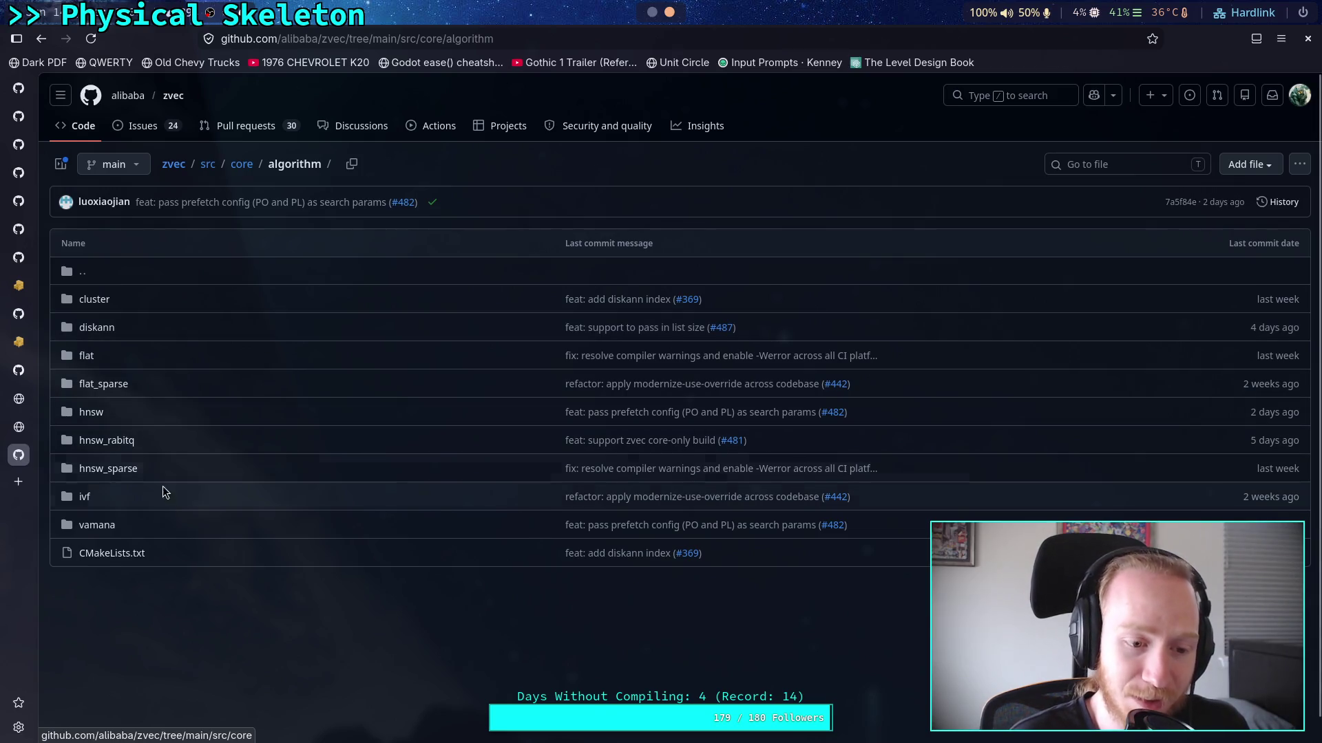
Go back to src and open src/db/collection.cc
{"action": "left_click", "coordinate": [208, 166]}
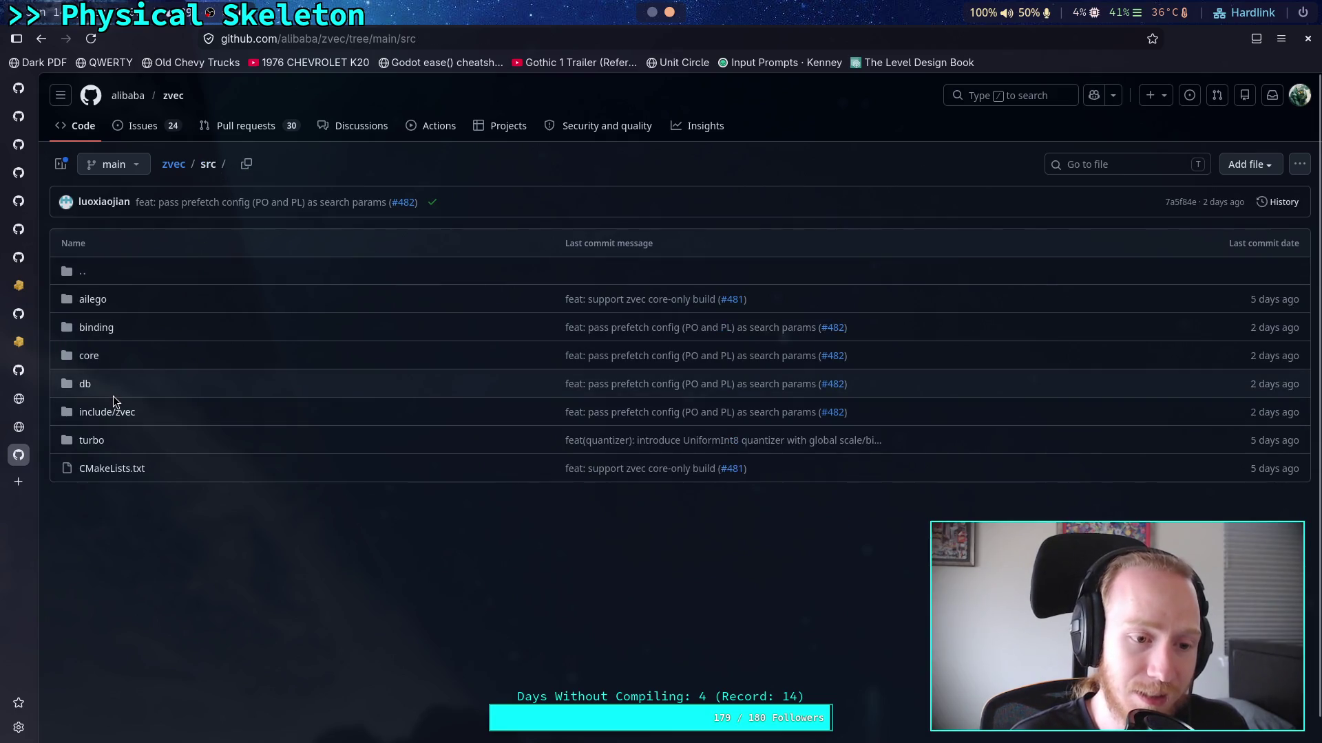
{"action": "left_click", "coordinate": [84, 385]}
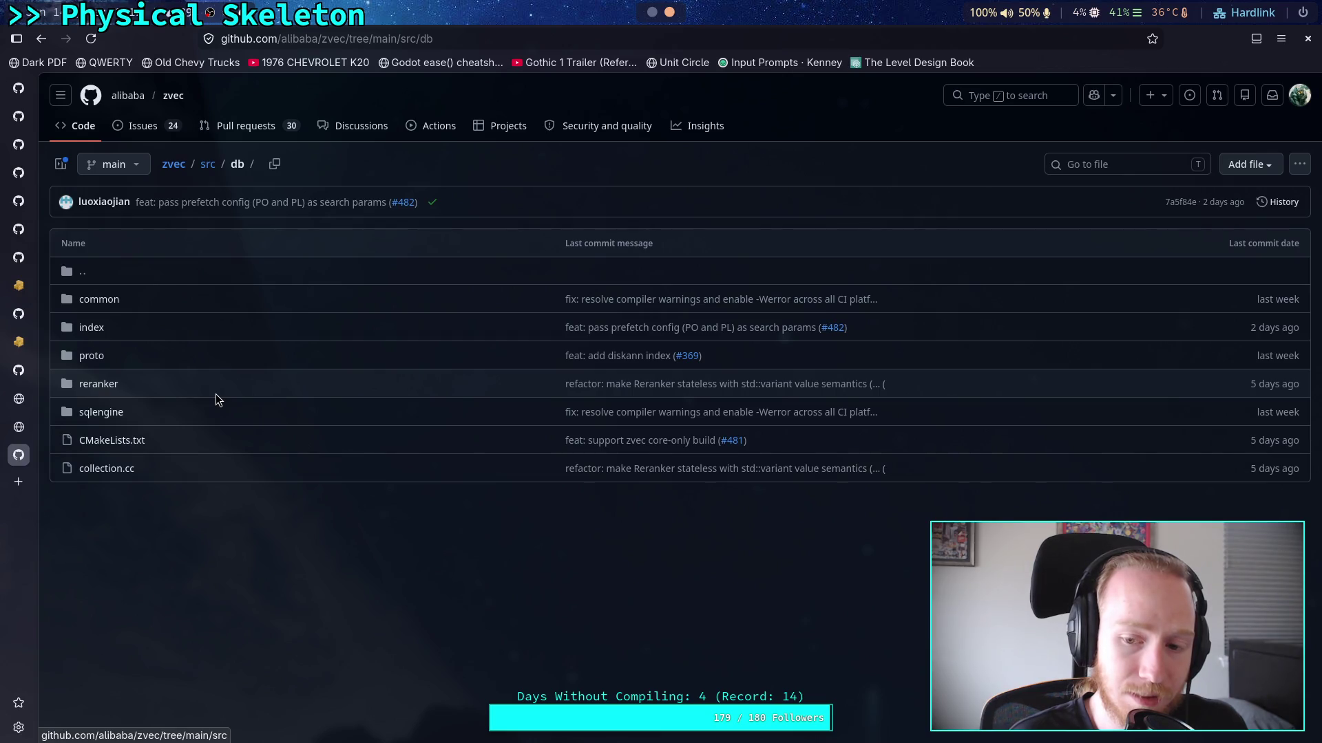
{"action": "left_click", "coordinate": [104, 469]}
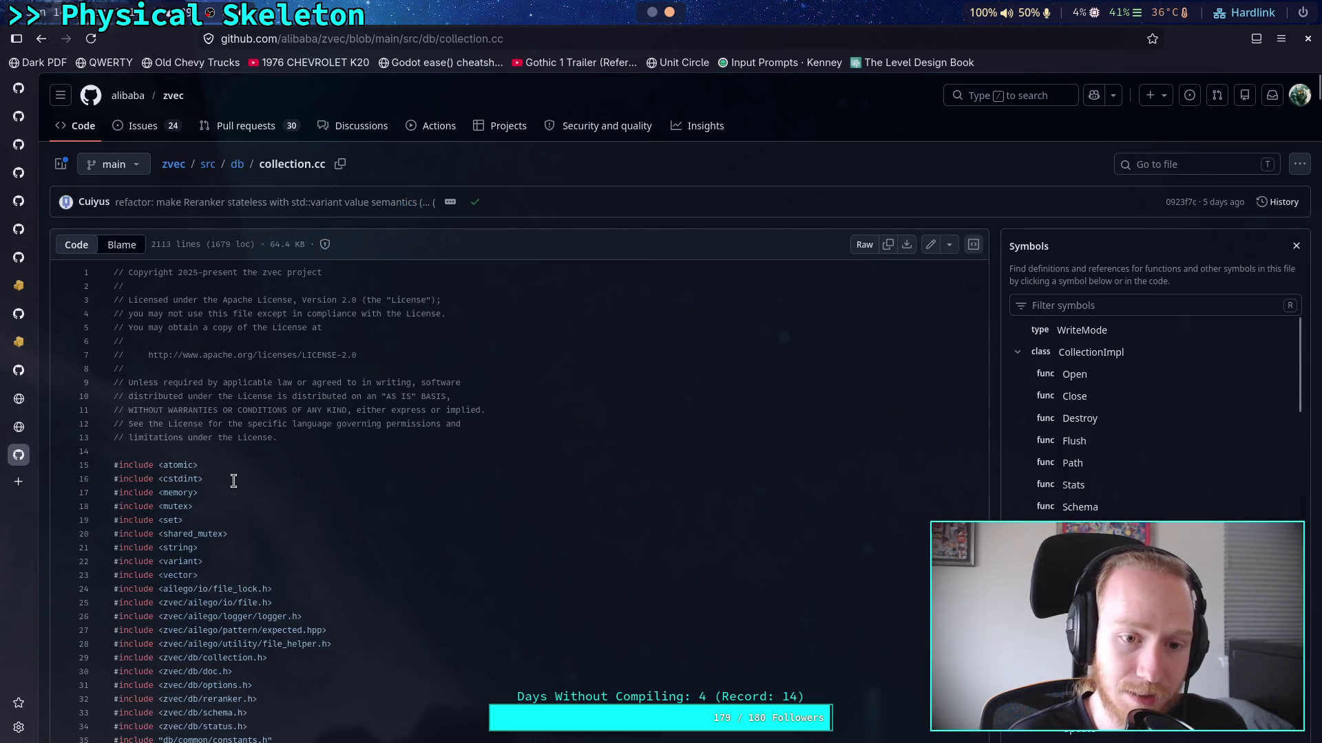
Skim collection.cc, then go back up through db to the src folder
{"action": "scroll", "coordinate": [271, 491], "scroll_direction": "down", "scroll_amount": 10}
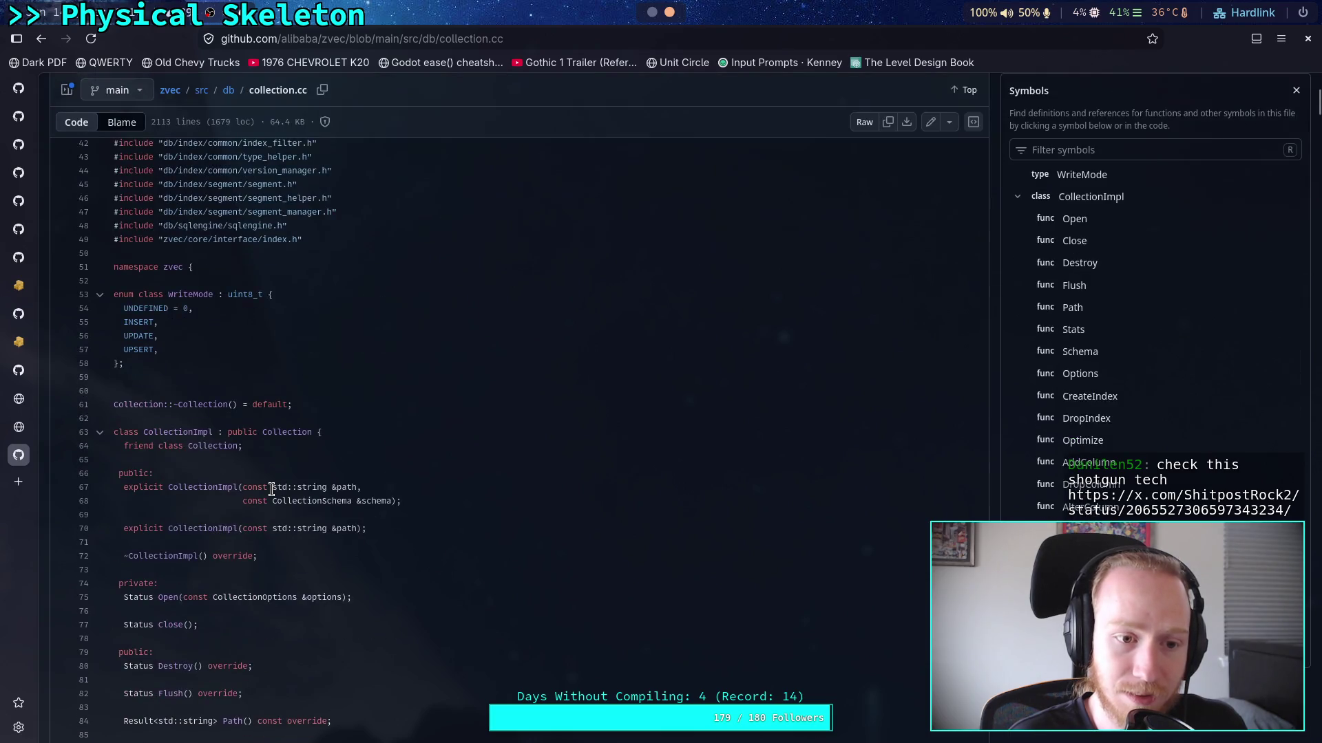
{"action": "scroll", "coordinate": [271, 489], "scroll_direction": "down", "scroll_amount": 20}
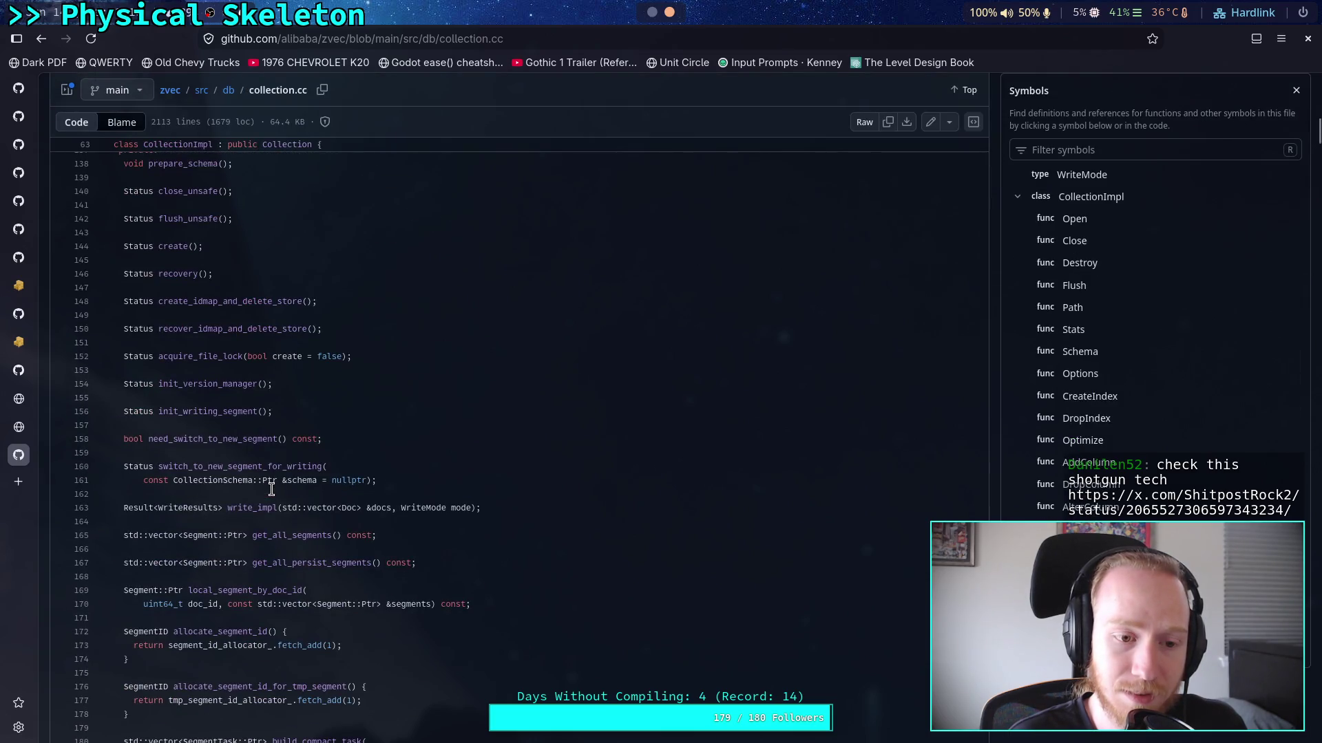
{"action": "scroll", "coordinate": [271, 490], "scroll_direction": "up", "scroll_amount": 8}
{"action": "scroll", "coordinate": [271, 490], "scroll_direction": "up", "scroll_amount": 20}
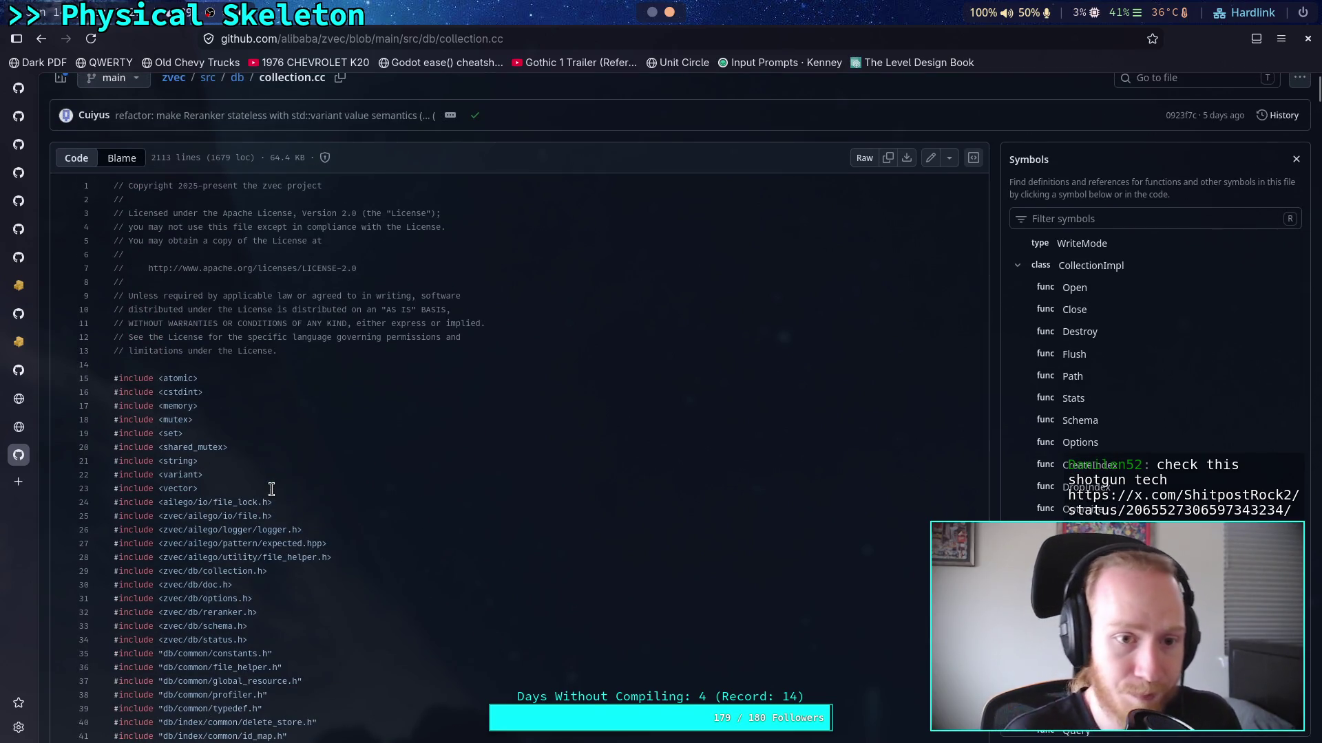
{"action": "scroll", "coordinate": [272, 482], "scroll_direction": "up", "scroll_amount": 2}
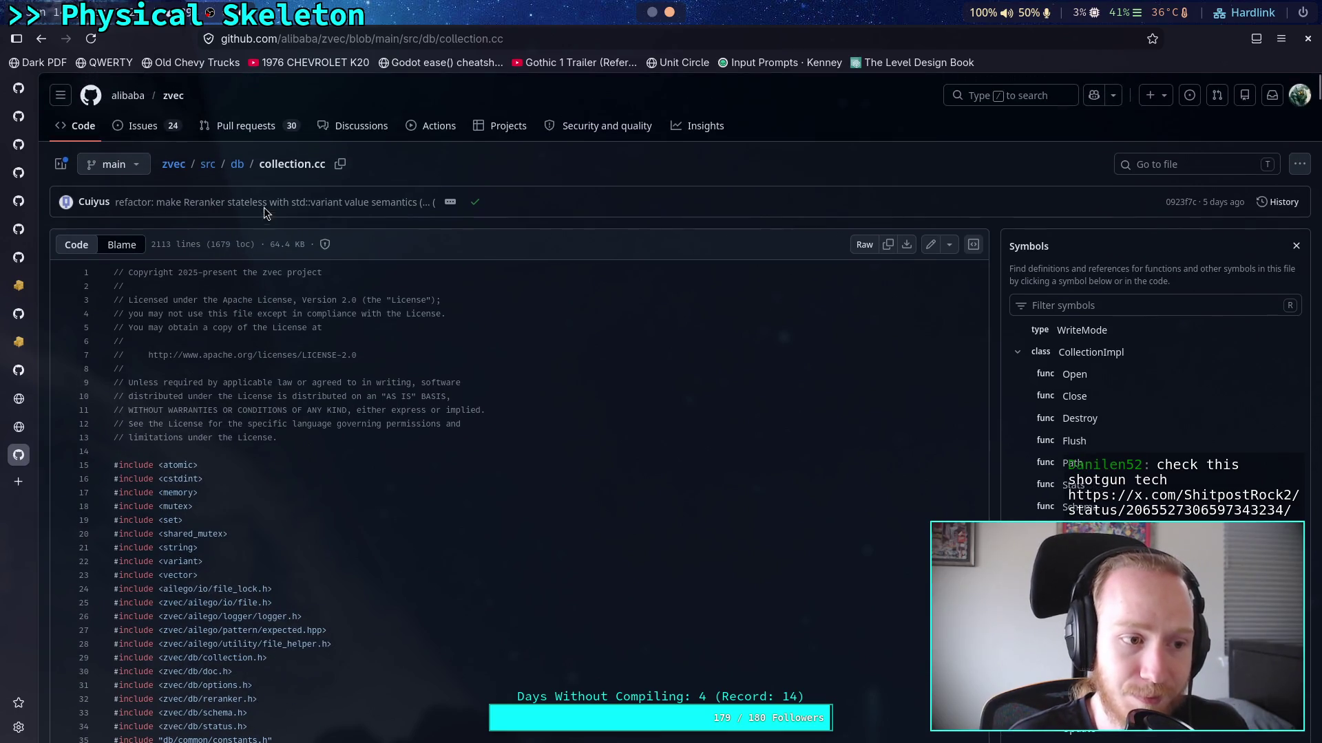
{"action": "left_click", "coordinate": [237, 165]}
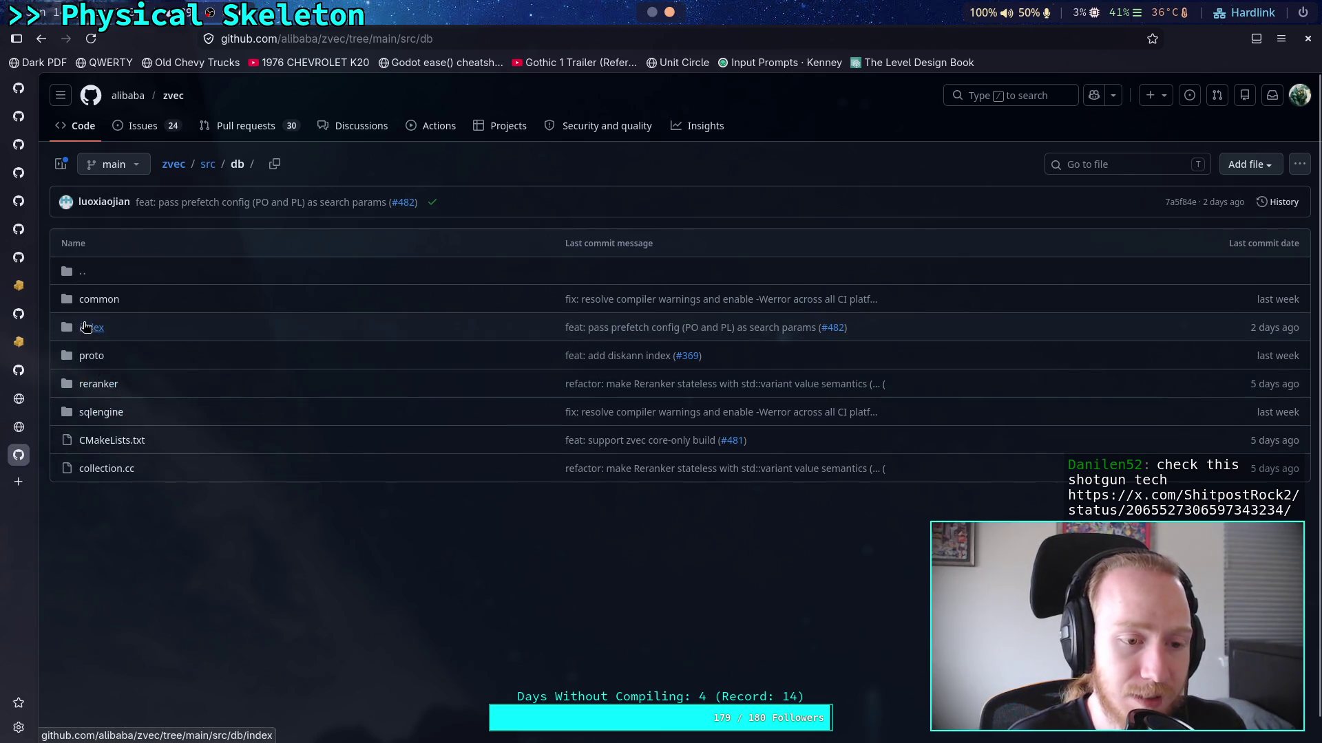
{"action": "left_click", "coordinate": [208, 164]}
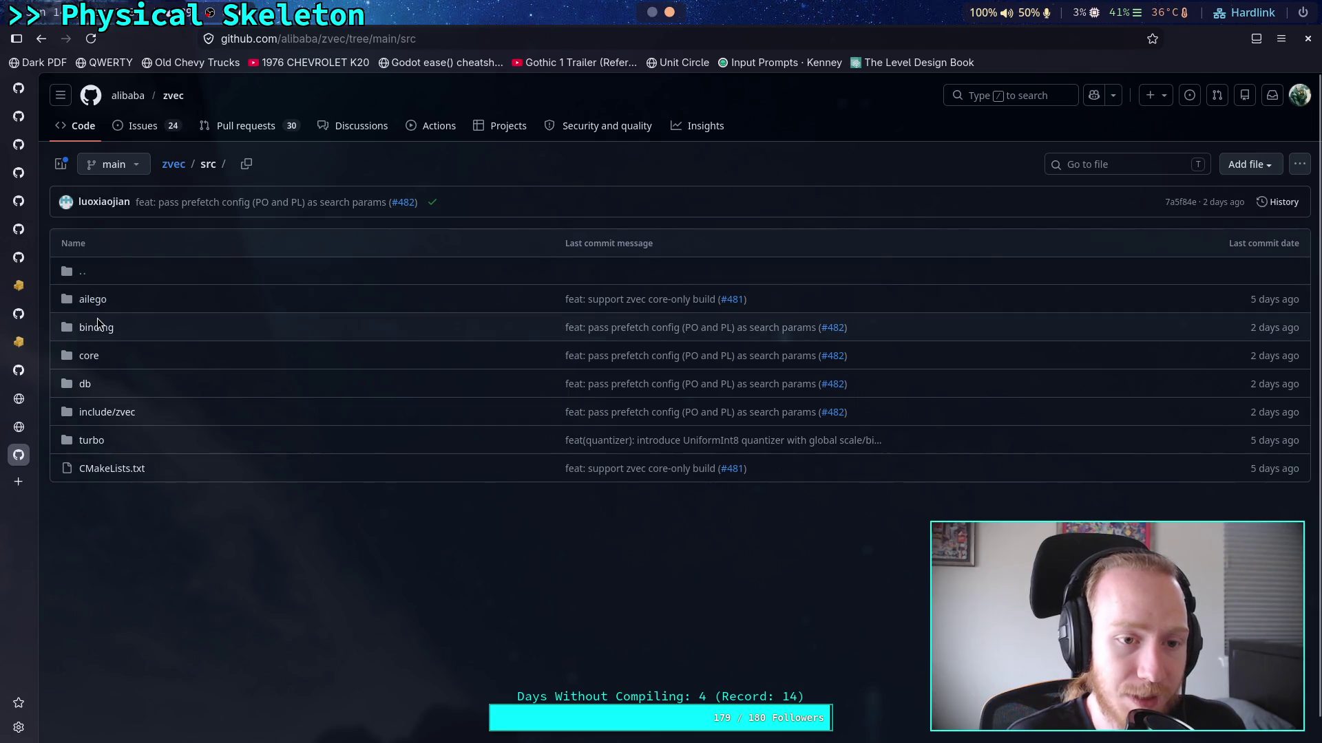
Browse the src/core algorithm and utility folders
{"action": "left_click", "coordinate": [89, 355]}
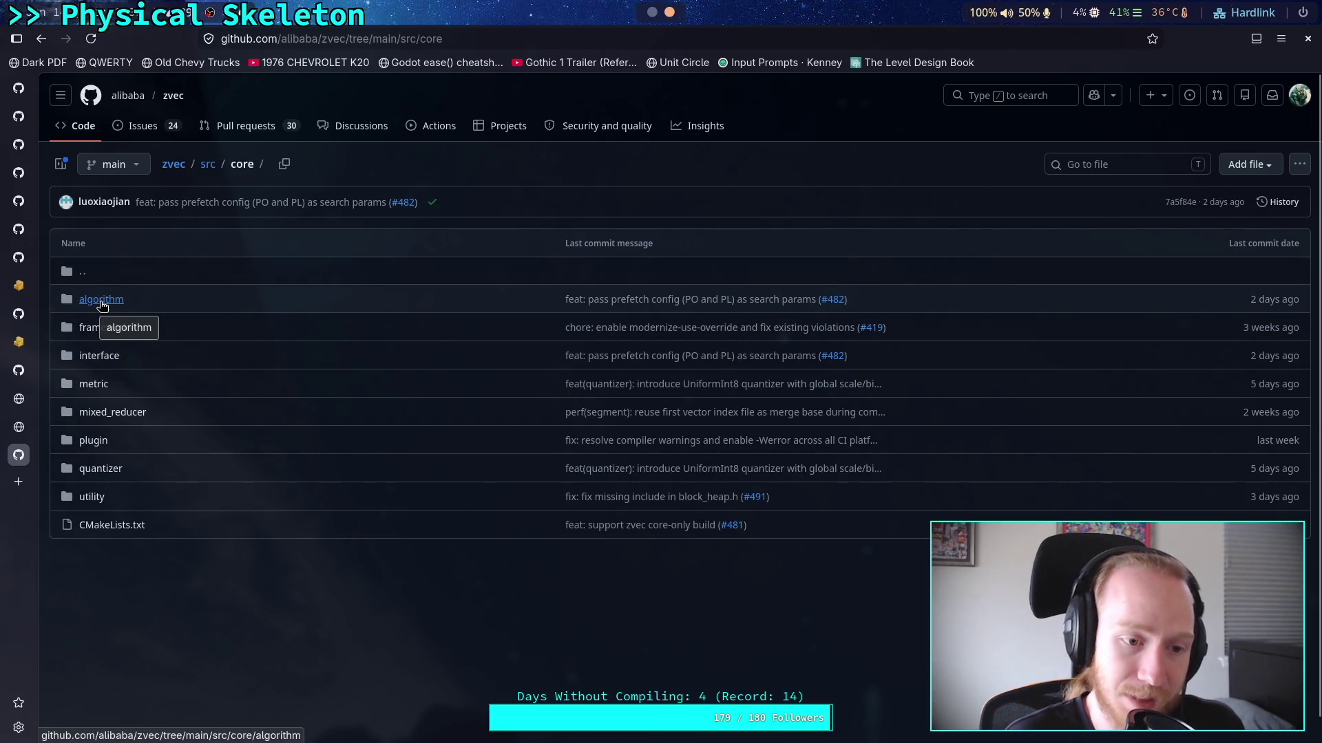
{"action": "left_click", "coordinate": [101, 301]}
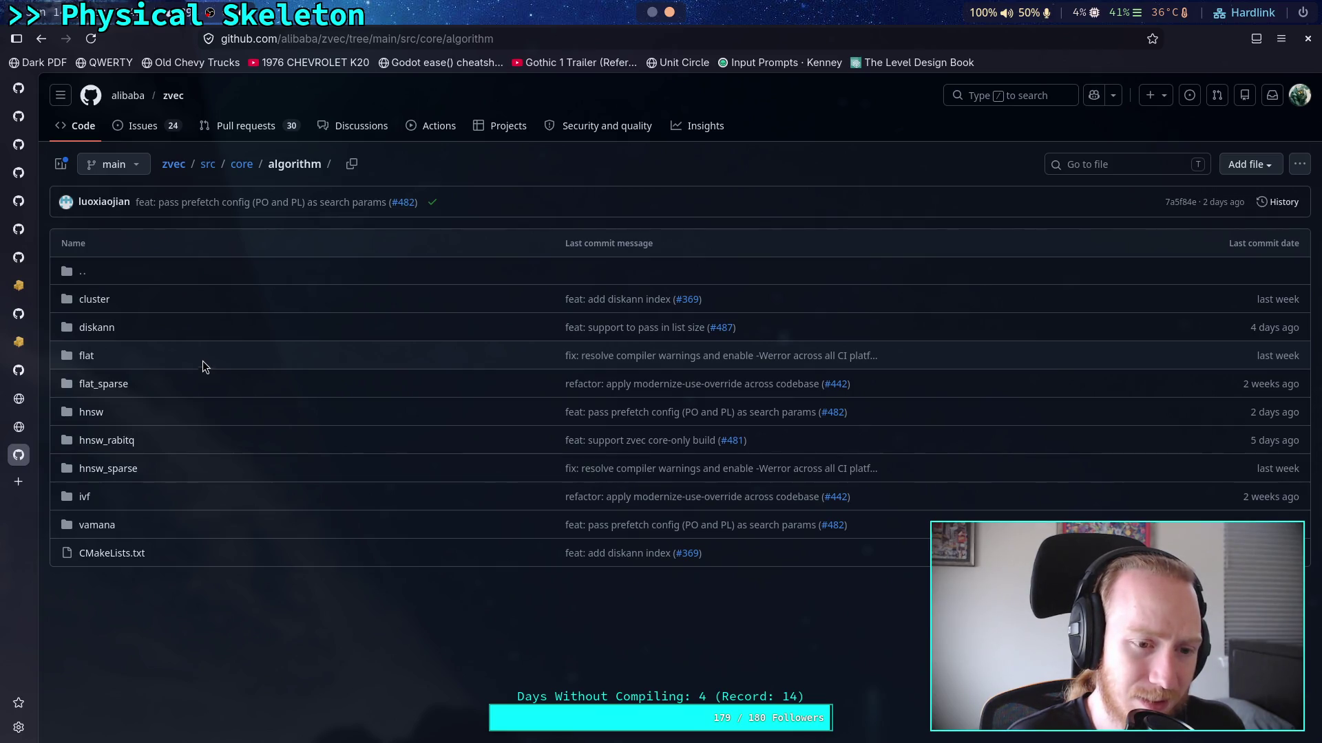
{"action": "left_click", "coordinate": [242, 166]}
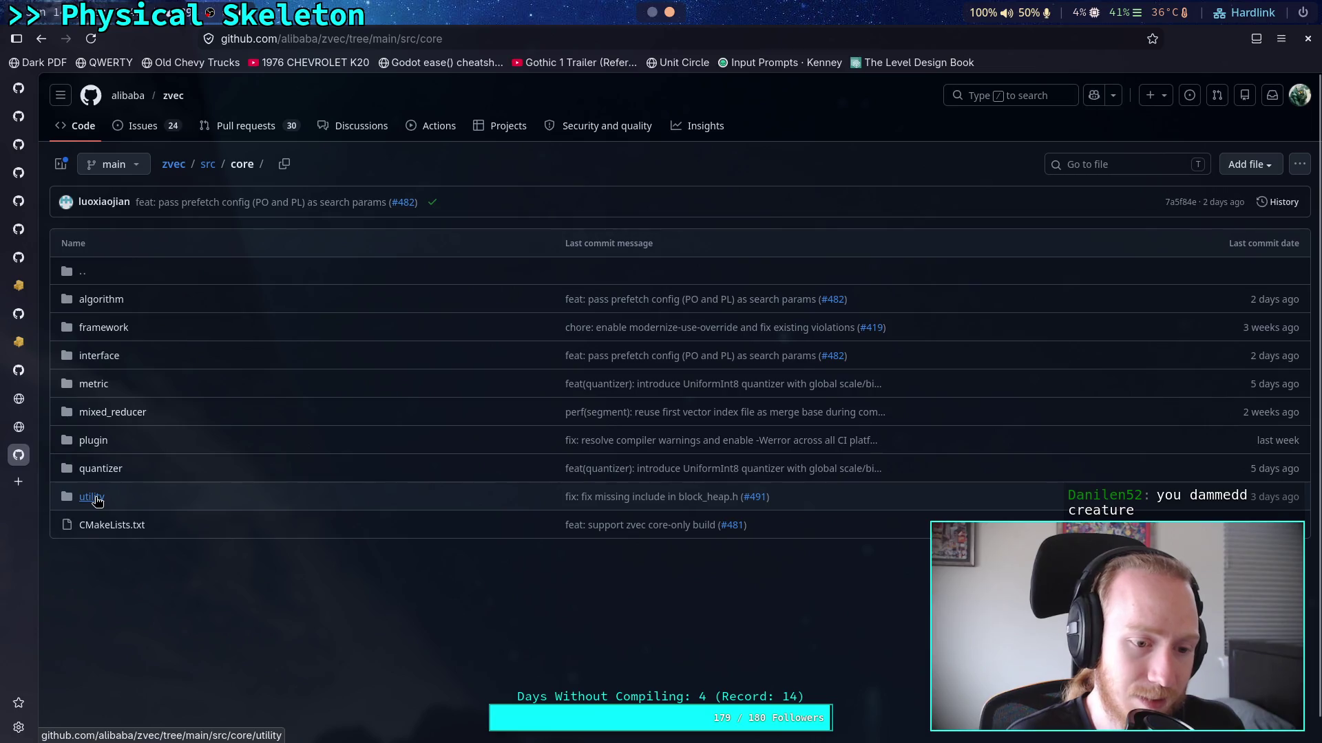
{"action": "left_click", "coordinate": [93, 496]}
{"action": "scroll", "coordinate": [209, 447], "scroll_direction": "down", "scroll_amount": 1}
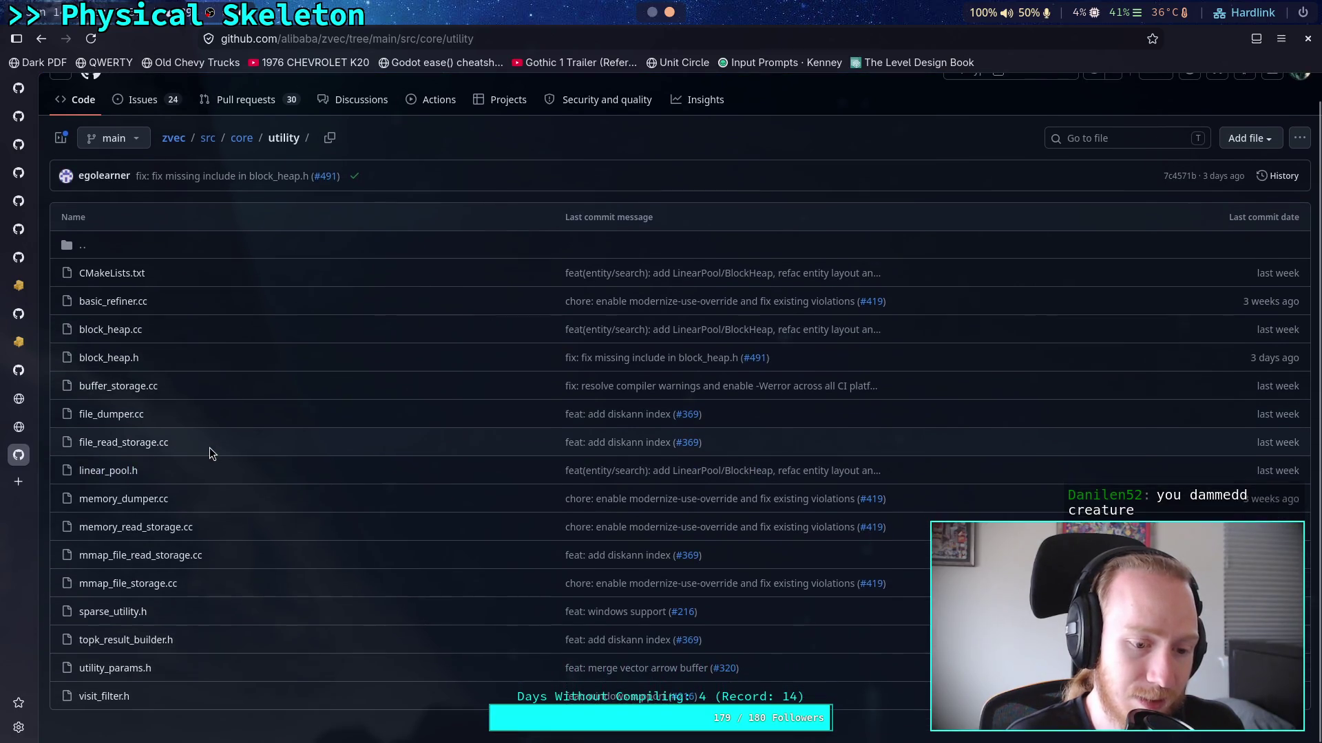
{"action": "scroll", "coordinate": [210, 447], "scroll_direction": "up", "scroll_amount": 1}
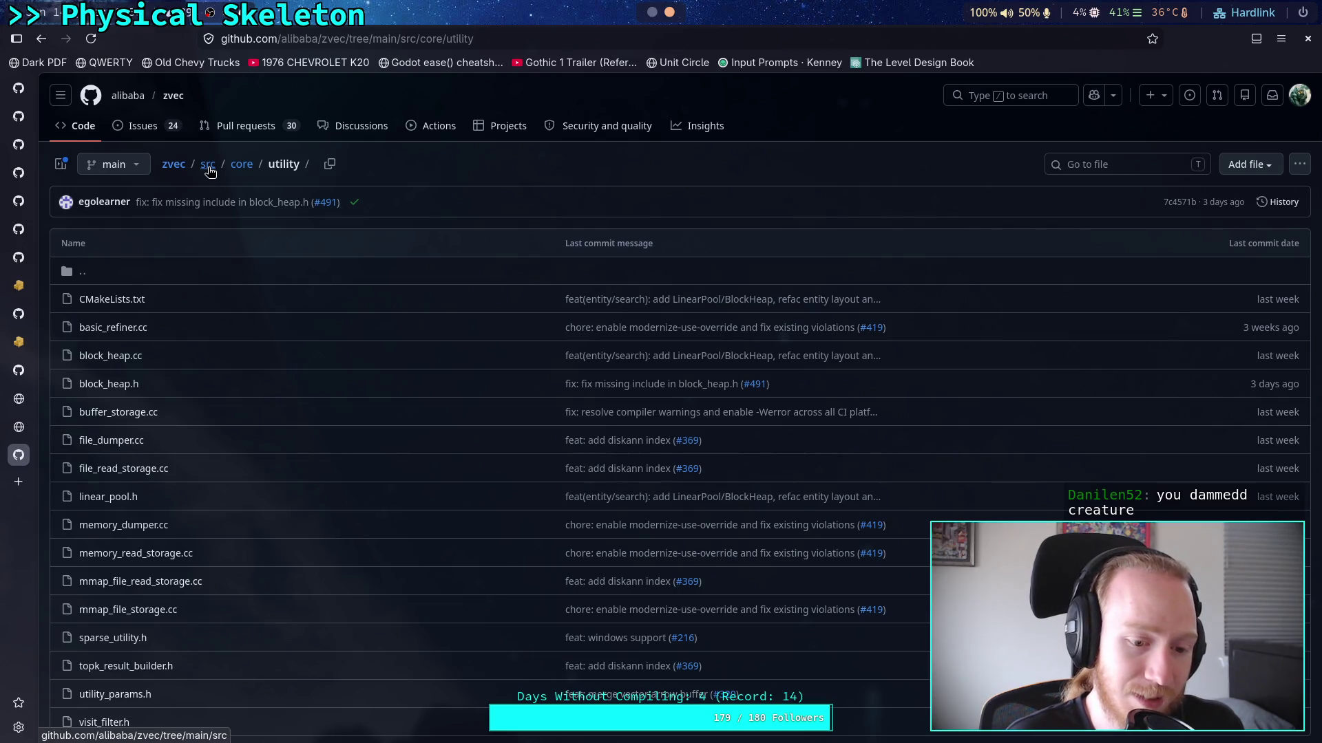
Visit the repository root, look at src/db/common, then open src/core
{"action": "left_click", "coordinate": [209, 168]}
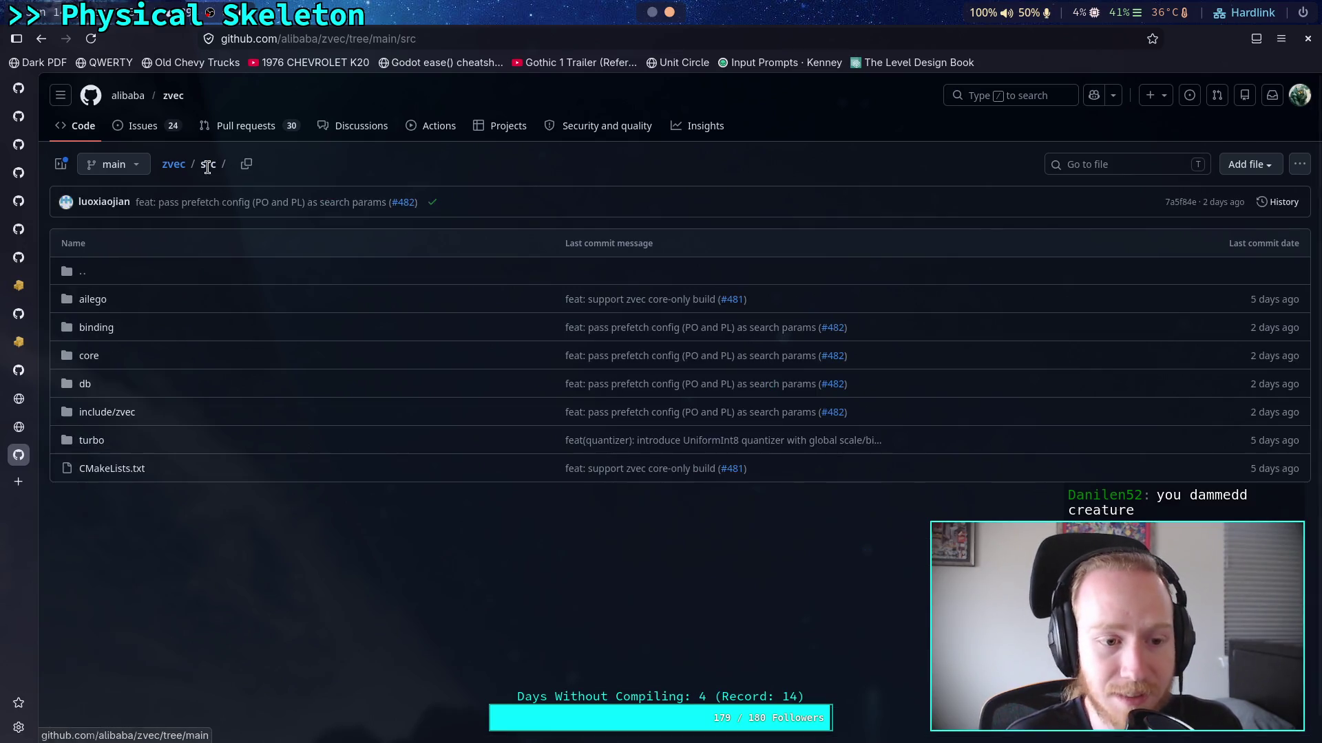
{"action": "left_click", "coordinate": [178, 171]}
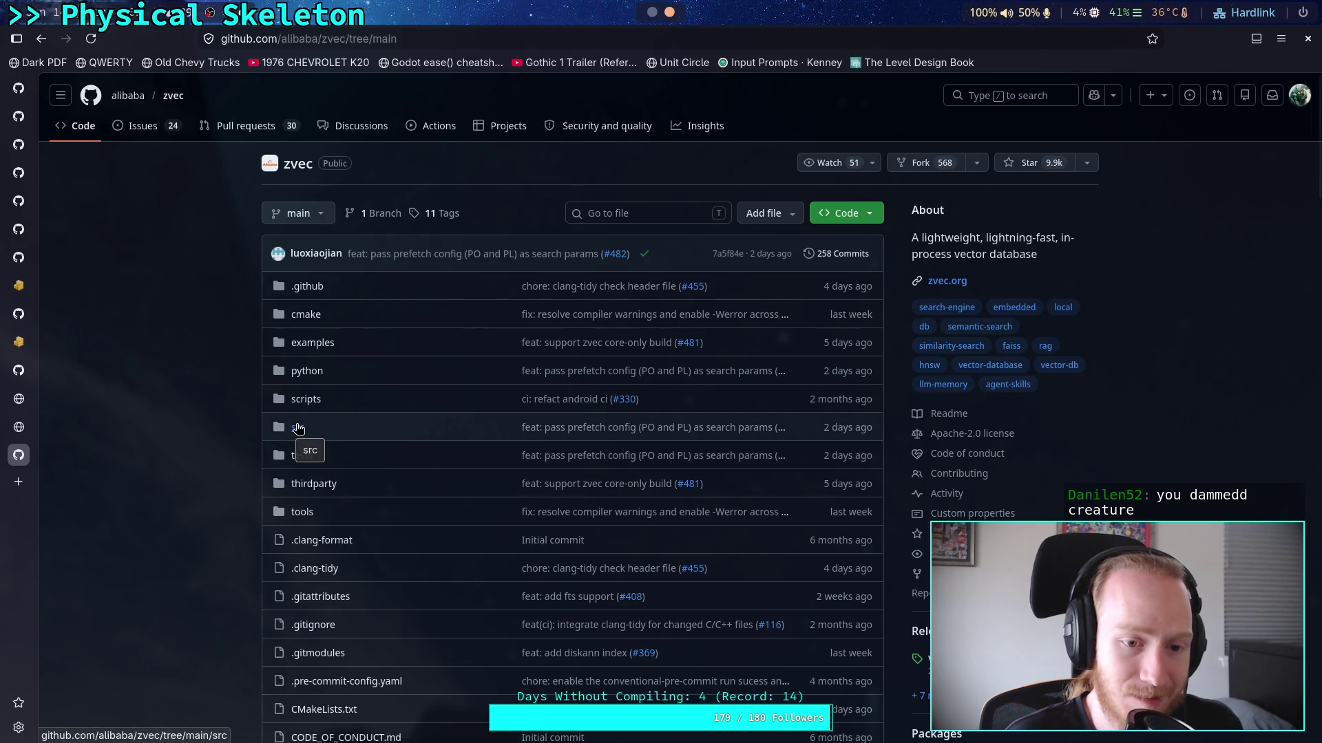
{"action": "left_click", "coordinate": [297, 428]}
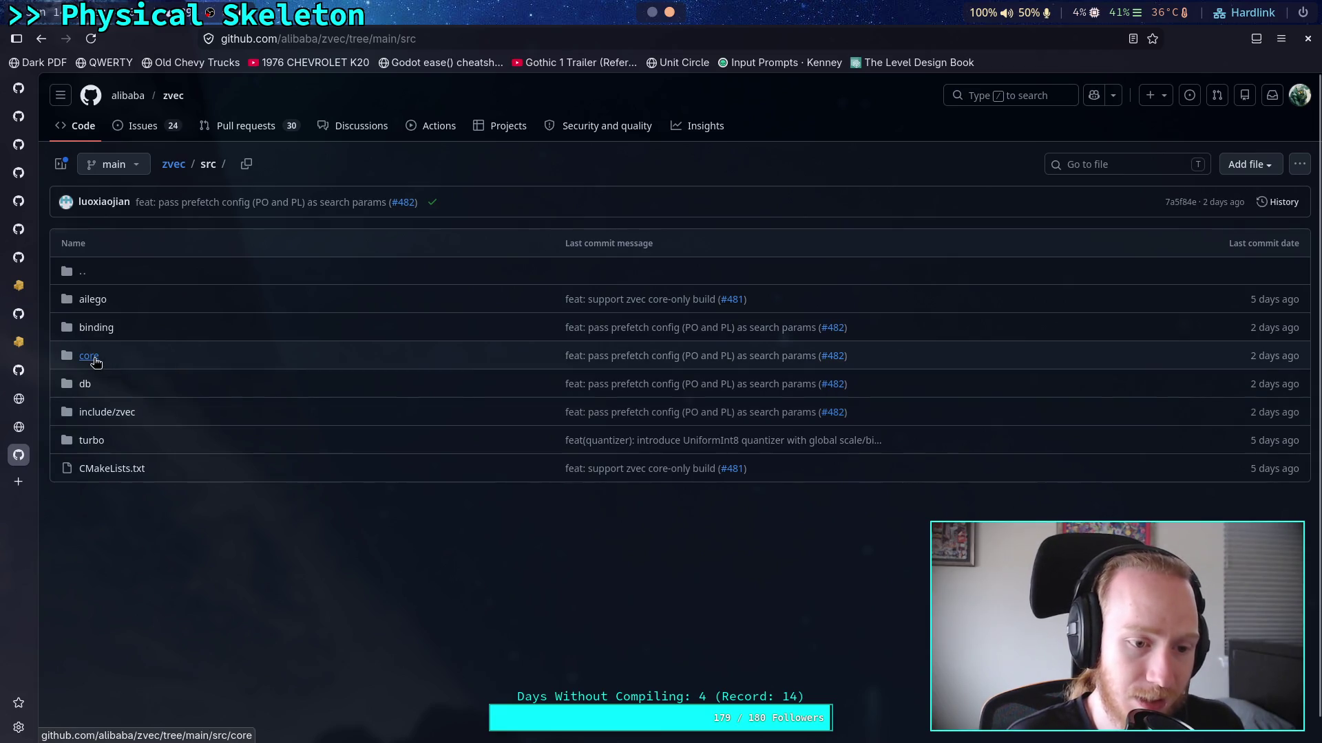
{"action": "left_click", "coordinate": [89, 383]}
{"action": "left_click", "coordinate": [98, 299]}
{"action": "scroll", "coordinate": [229, 332], "scroll_direction": "down", "scroll_amount": 3}
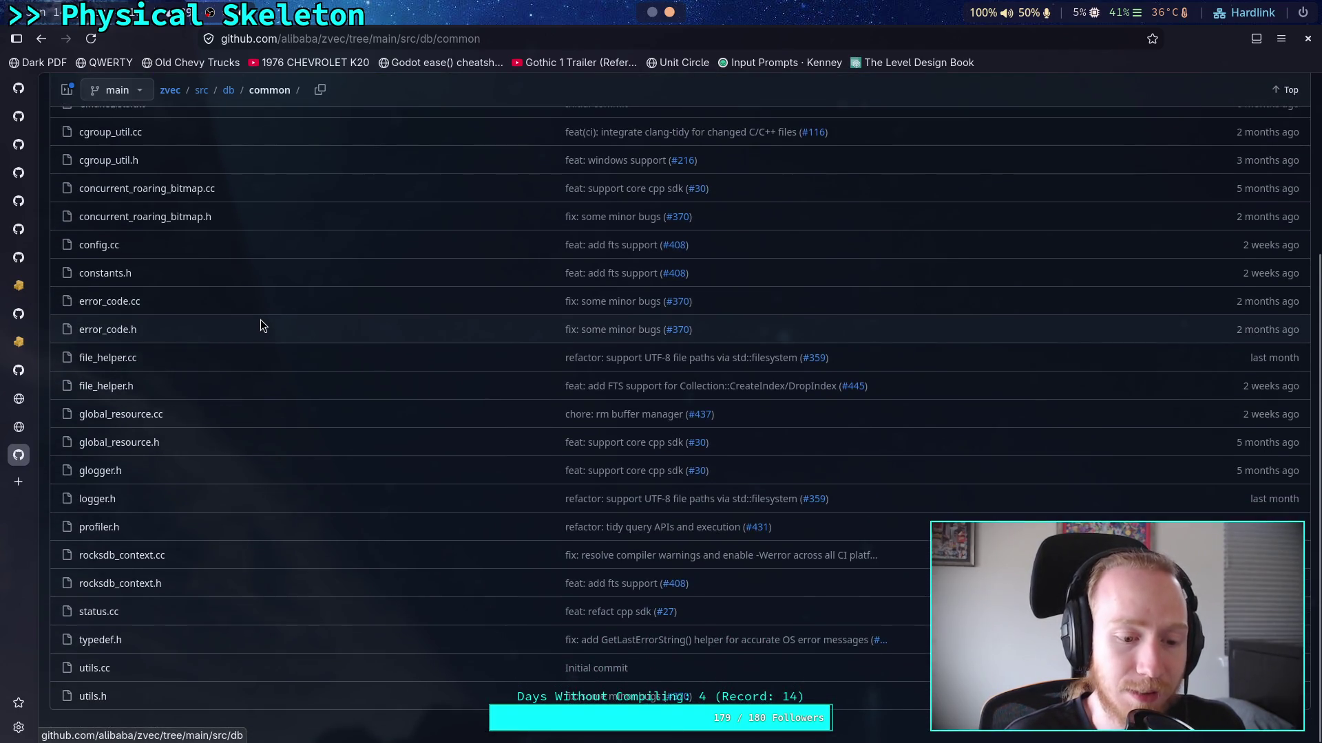
{"action": "scroll", "coordinate": [261, 318], "scroll_direction": "up", "scroll_amount": 3}
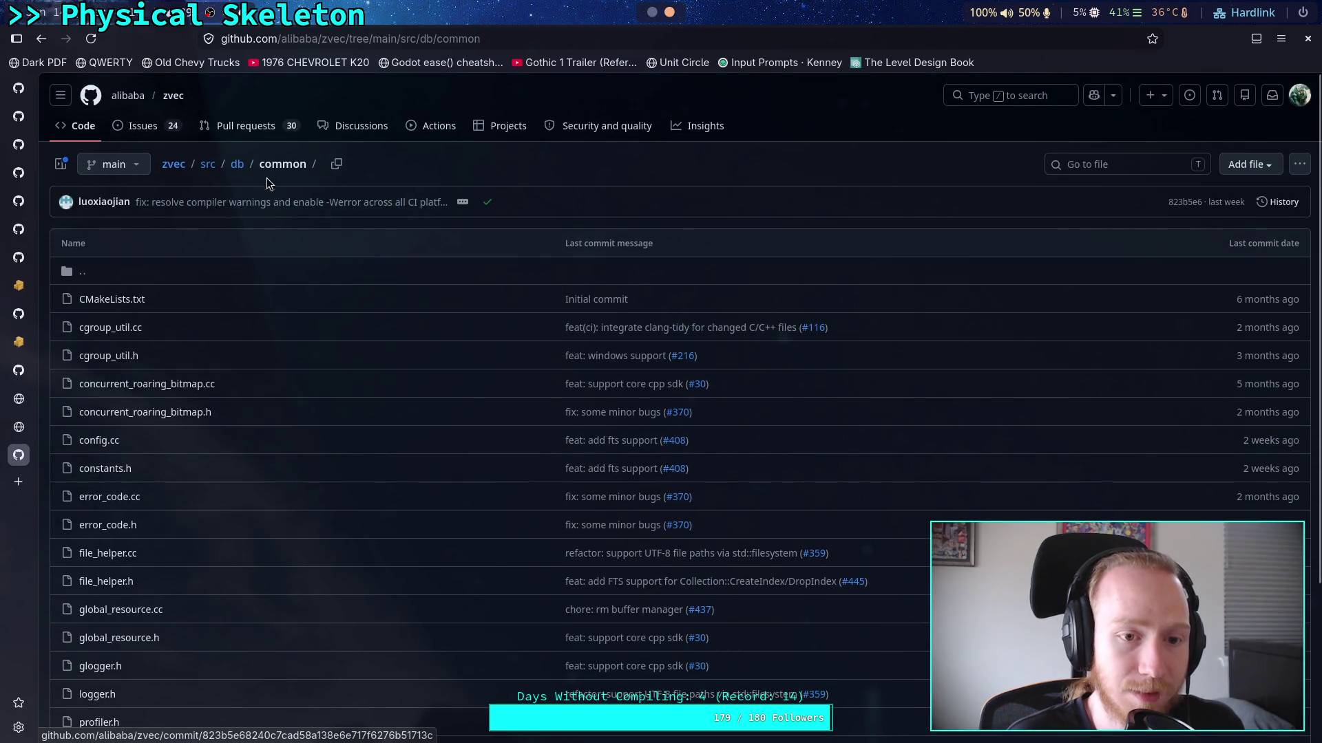
{"action": "left_click", "coordinate": [238, 165]}
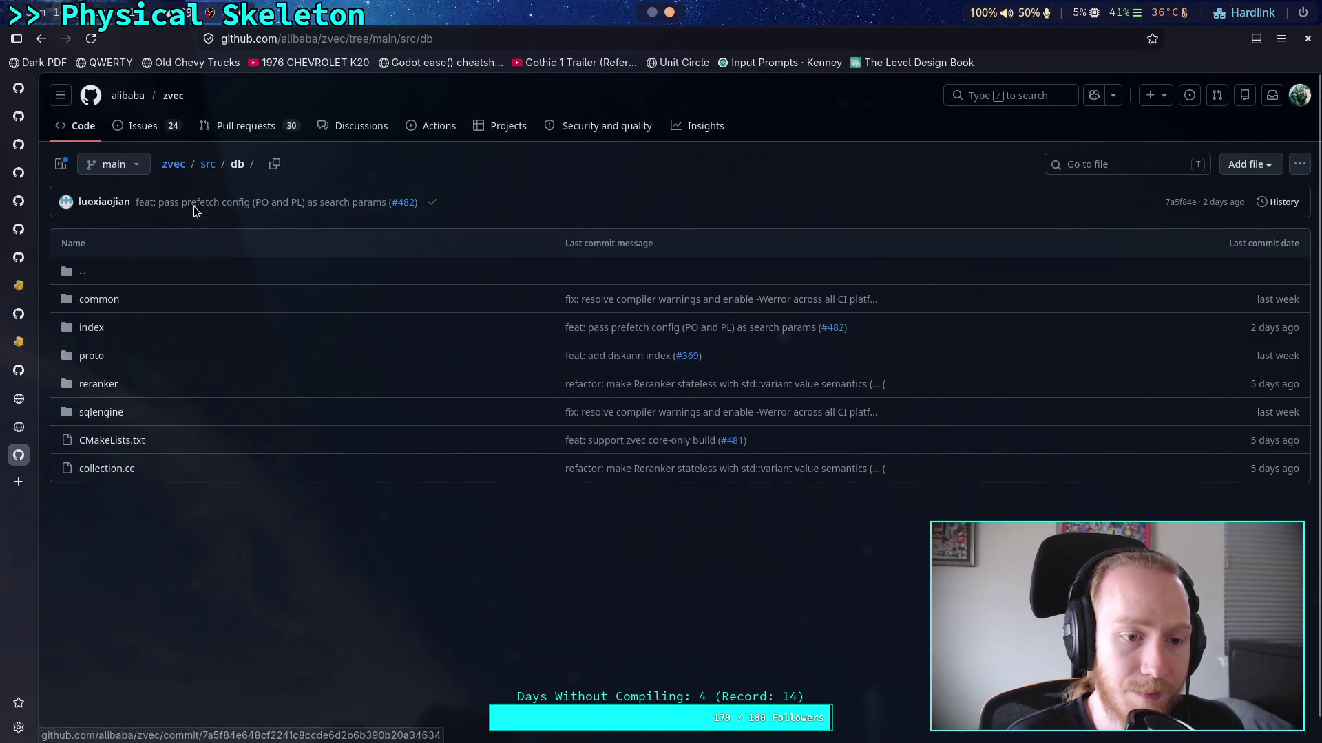
{"action": "left_click", "coordinate": [208, 165]}
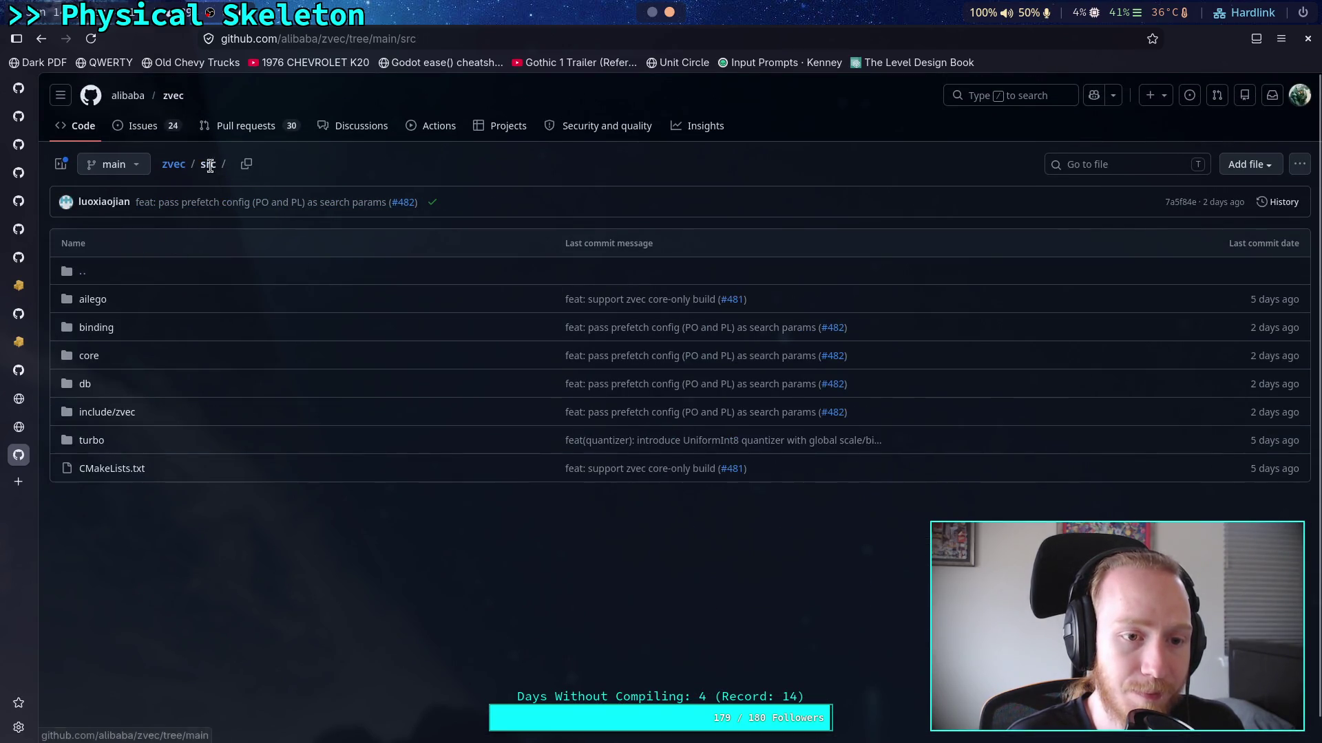
{"action": "left_click", "coordinate": [110, 353]}
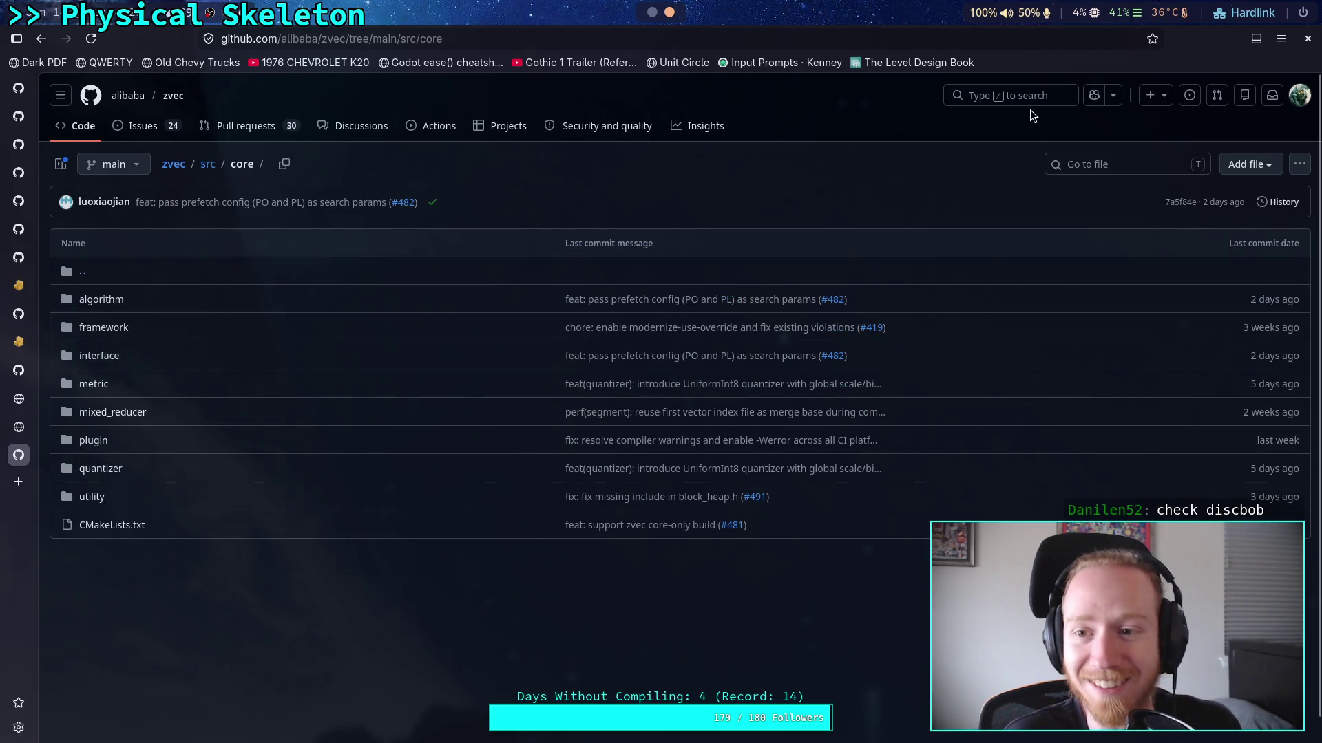
View the NOTICE file via Go to file, return to src/core, and filter for 'vector'
{"action": "left_click", "coordinate": [1033, 100]}
{"action": "left_click", "coordinate": [847, 274]}
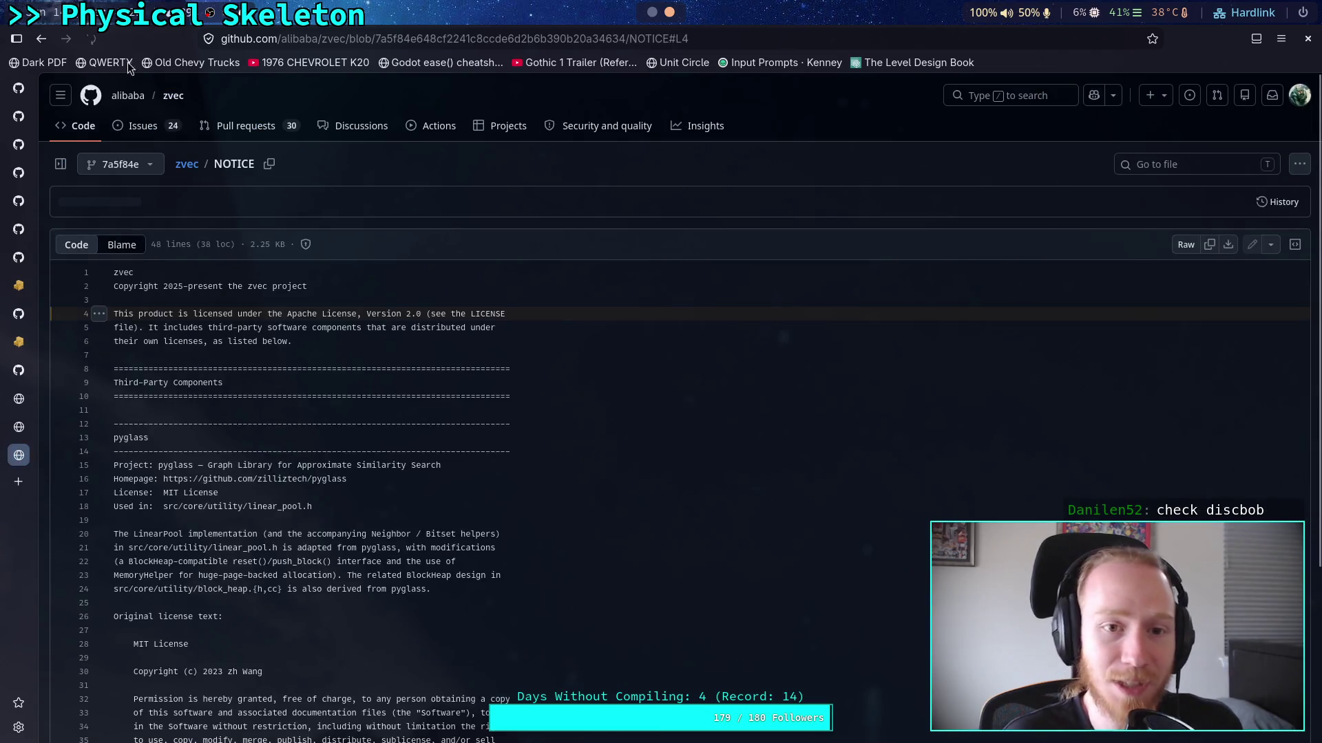
{"action": "left_click", "coordinate": [42, 41]}
{"action": "left_click", "coordinate": [1096, 169]}
{"action": "type", "text": "vector"}
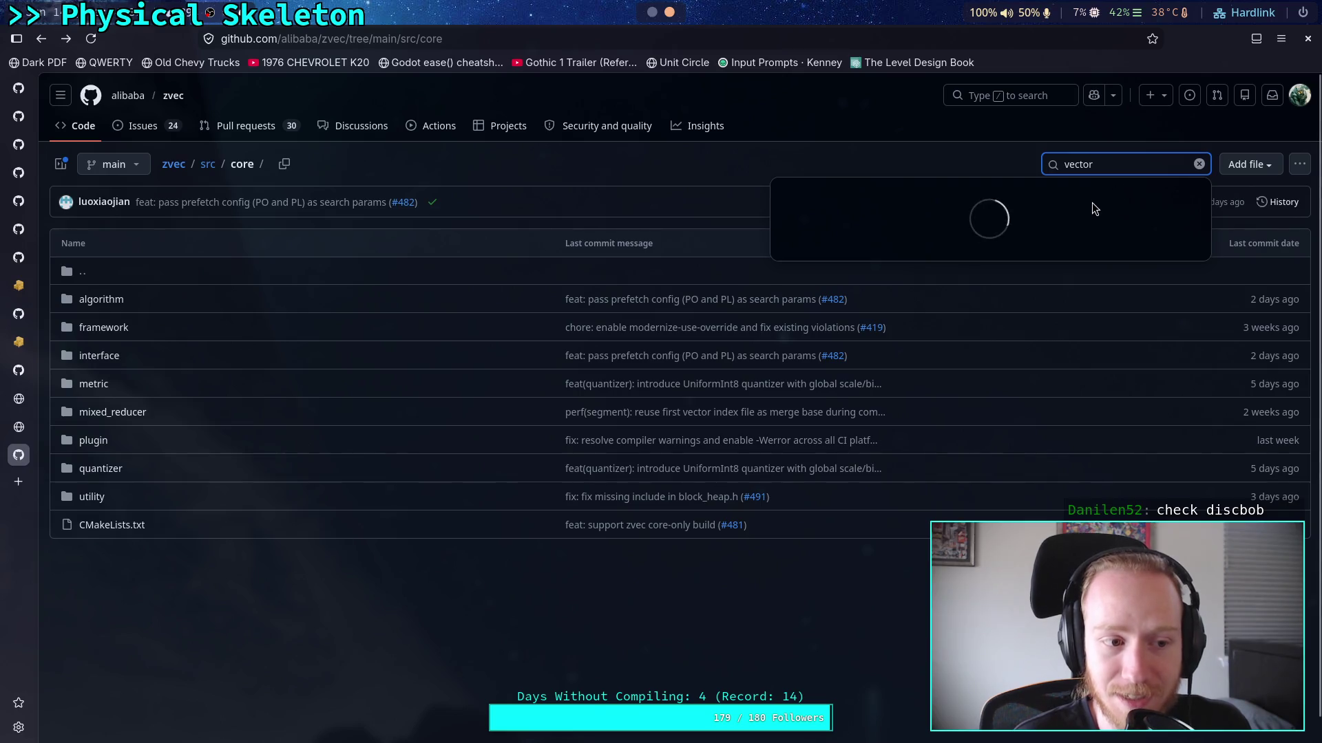
Dismiss the stalled 'vector' file search and open the src/core/framework folder
{"action": "key", "text": "Escape"}
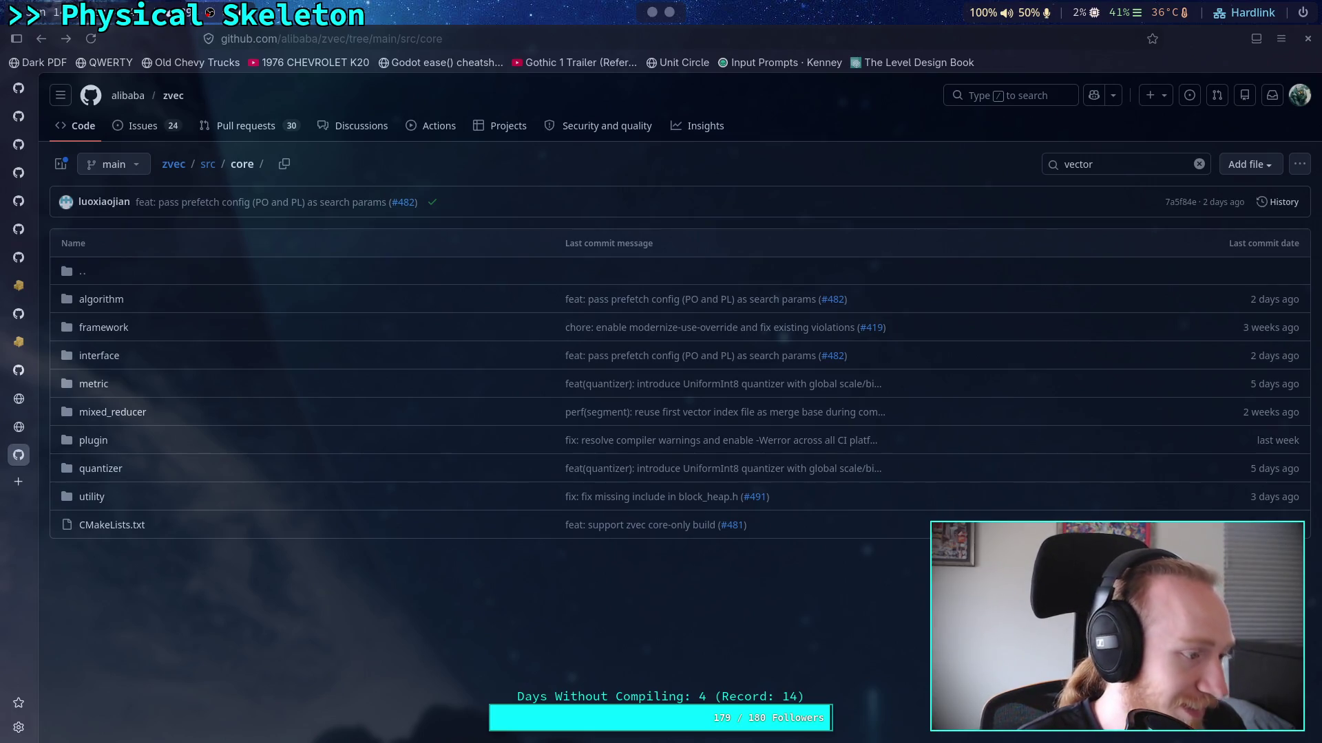
{"action": "key", "text": "t"}
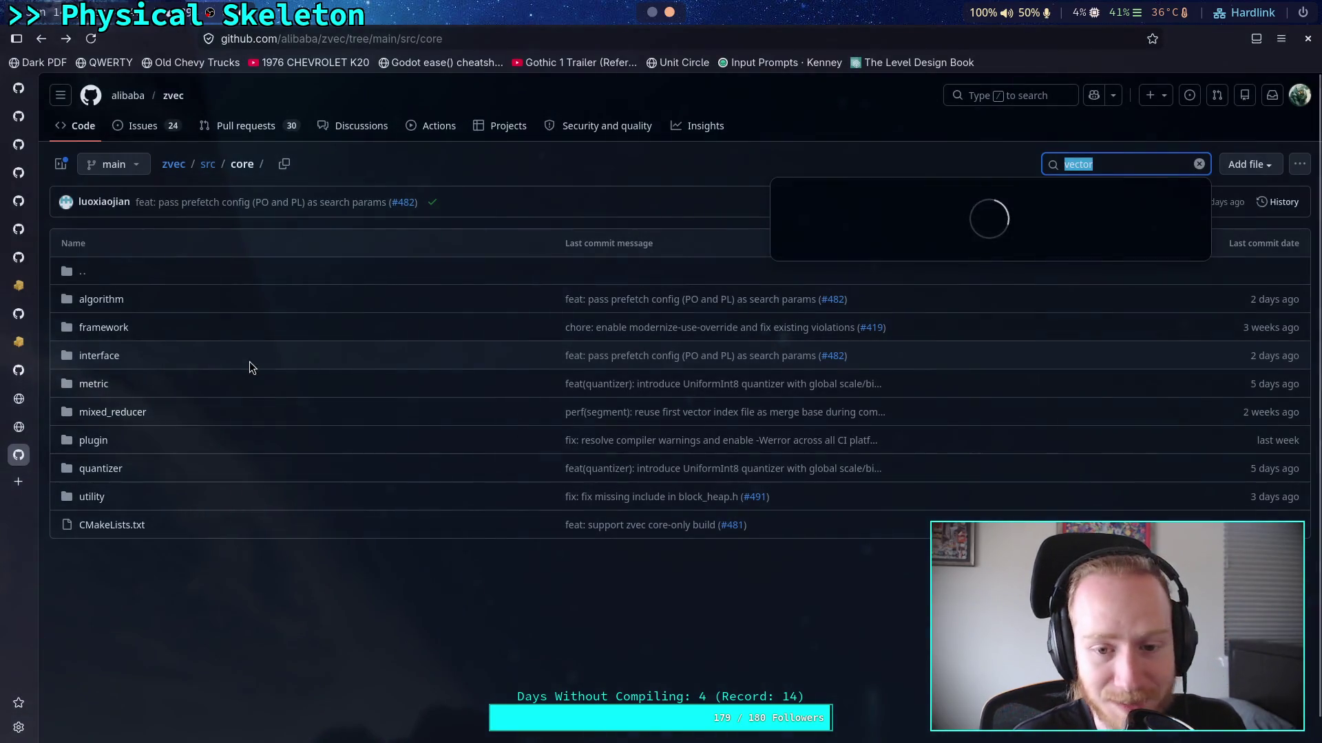
{"action": "left_click", "coordinate": [1108, 165]}
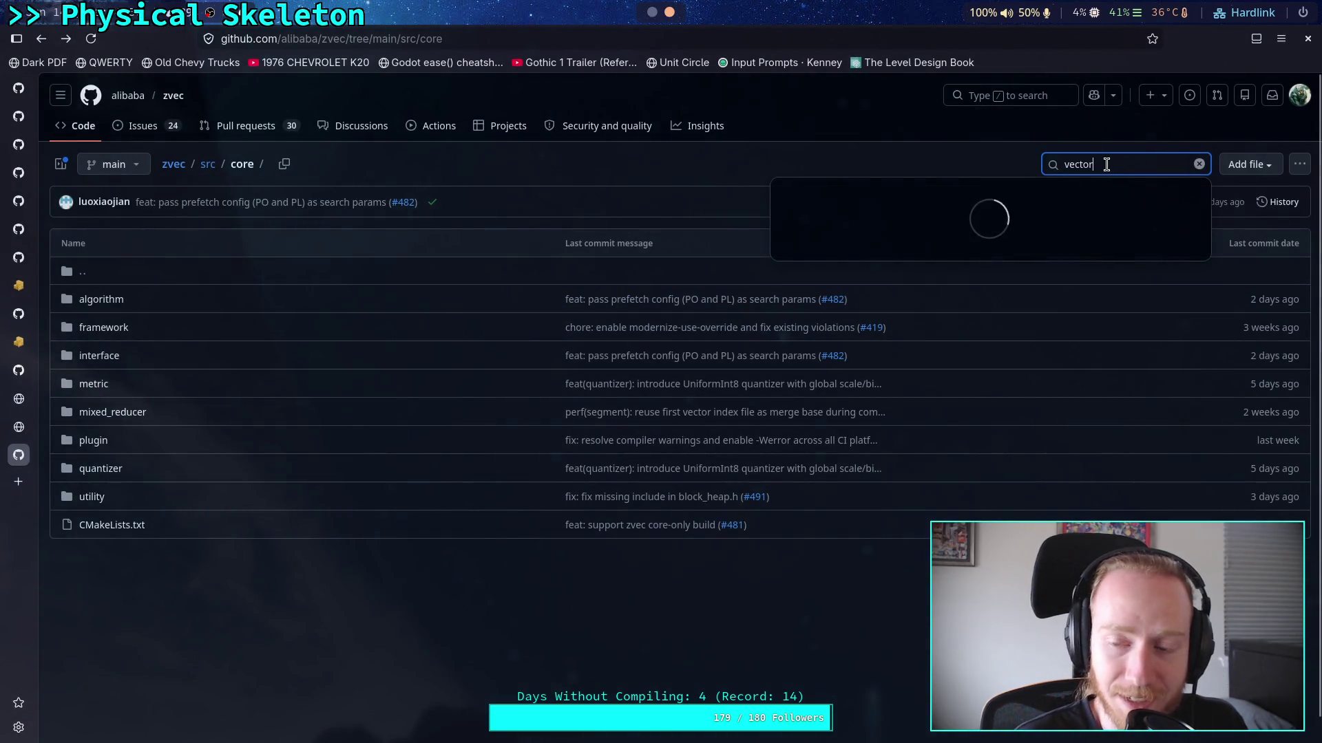
{"action": "left_click_drag", "start_coordinate": [1097, 166], "coordinate": [1012, 168]}
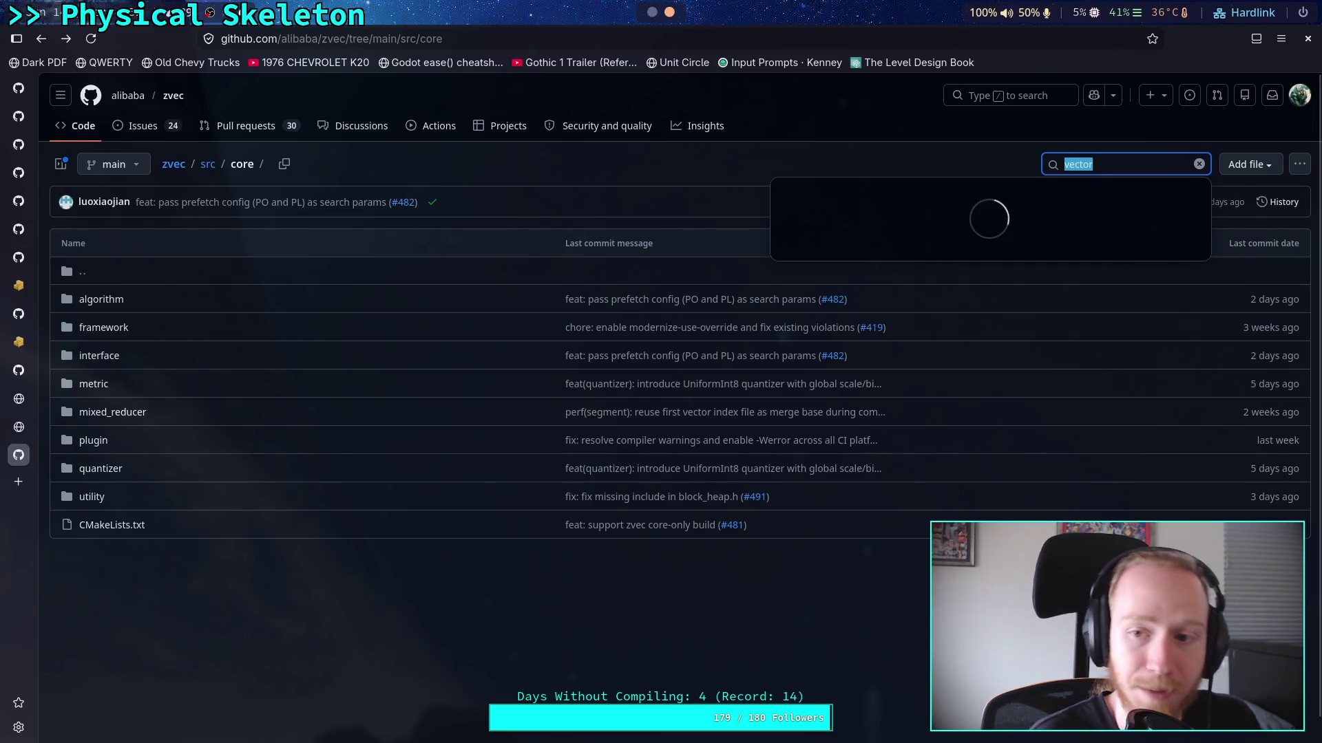
{"action": "left_click", "coordinate": [709, 189]}
{"action": "double_click", "coordinate": [1110, 164]}
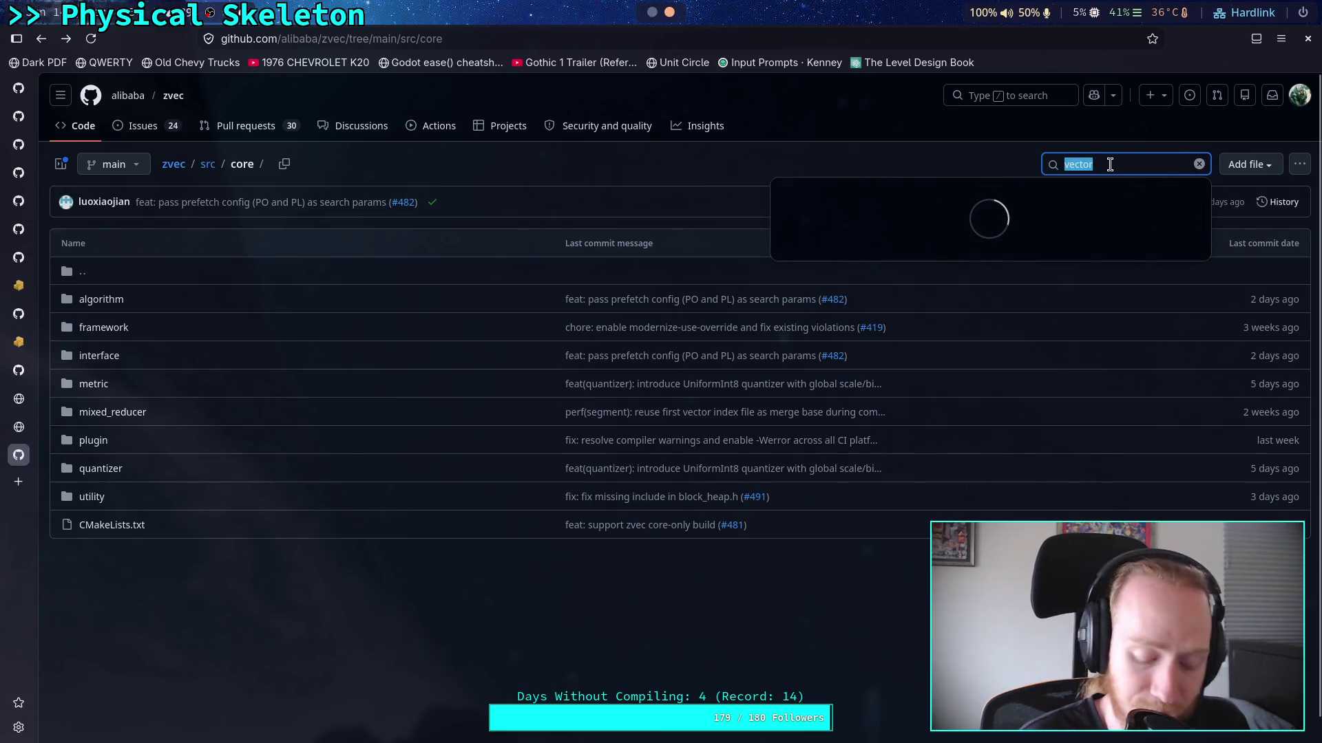
{"action": "left_click", "coordinate": [674, 170]}
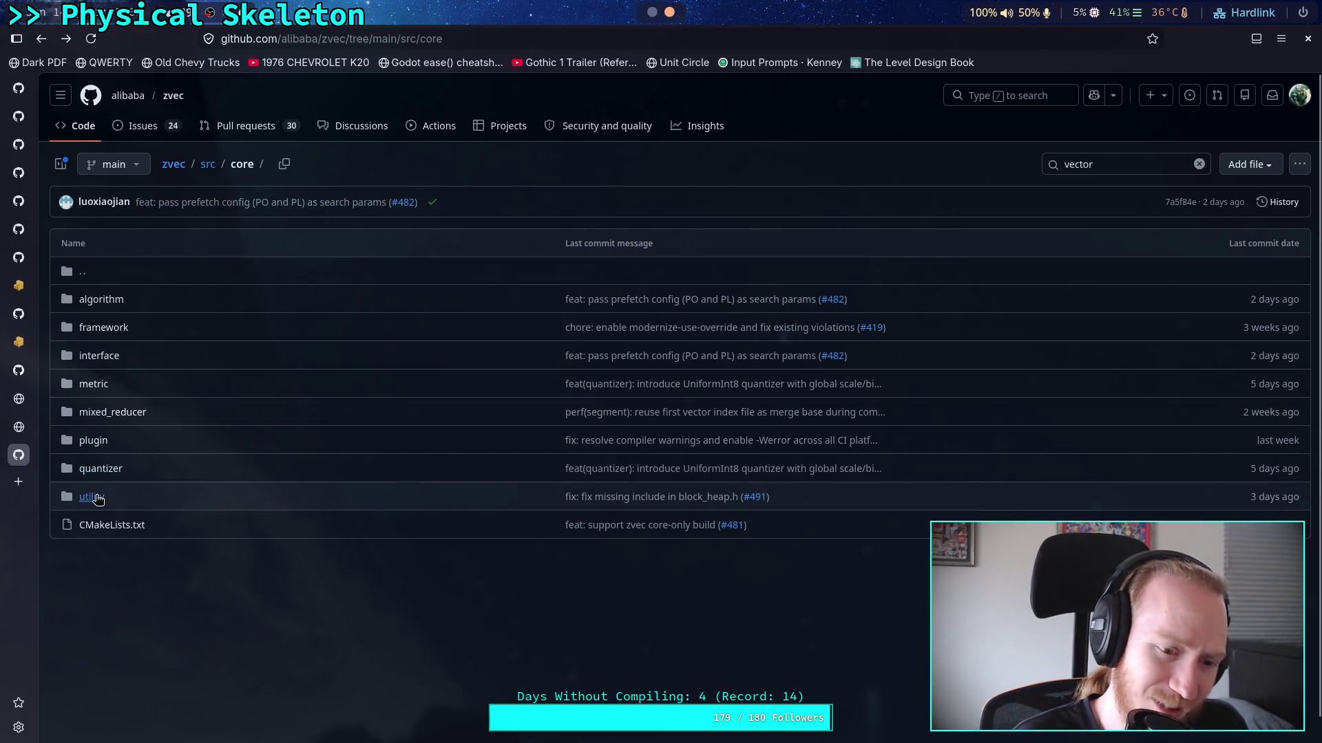
{"action": "left_click", "coordinate": [105, 328]}
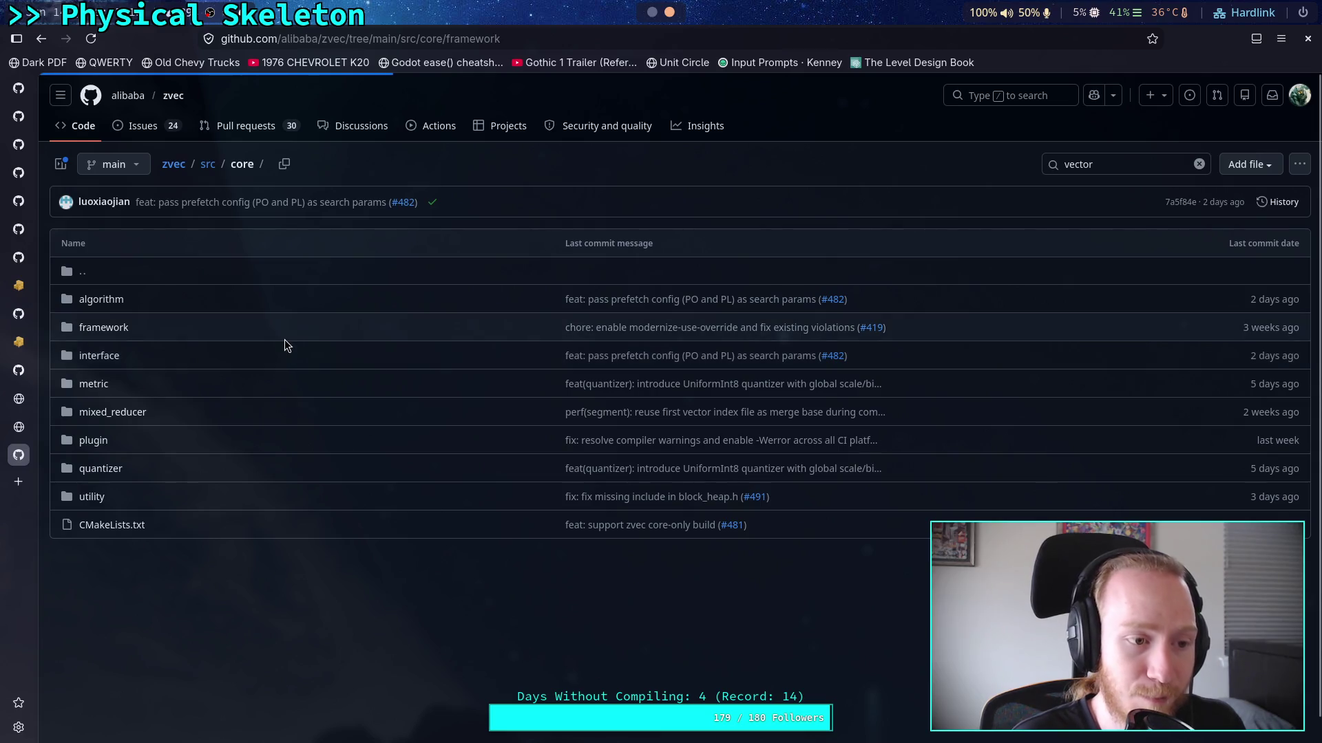
{"action": "key", "text": "ctrl+t"}
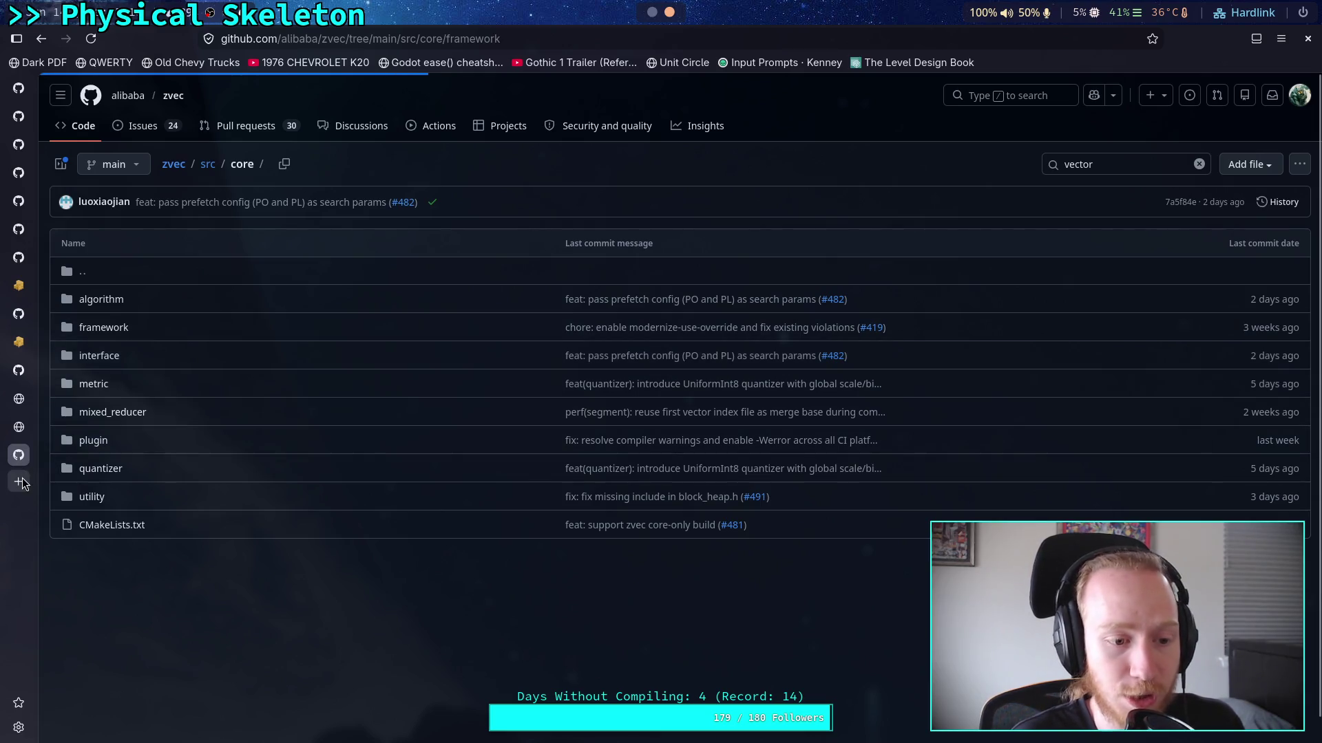
Search the web for 'down detector' and open downdetector.com
{"action": "type", "text": "down d"}
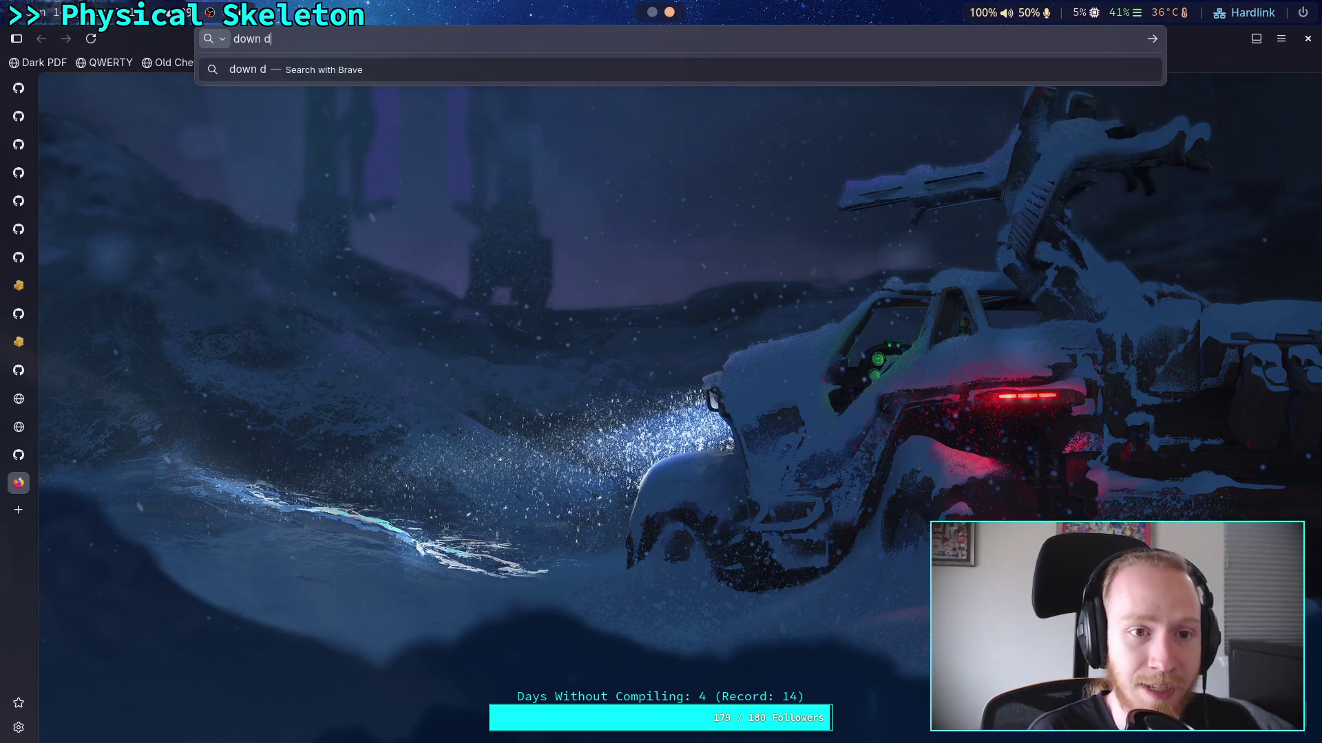
{"action": "type", "text": "etector"}
{"action": "key", "text": "Return"}
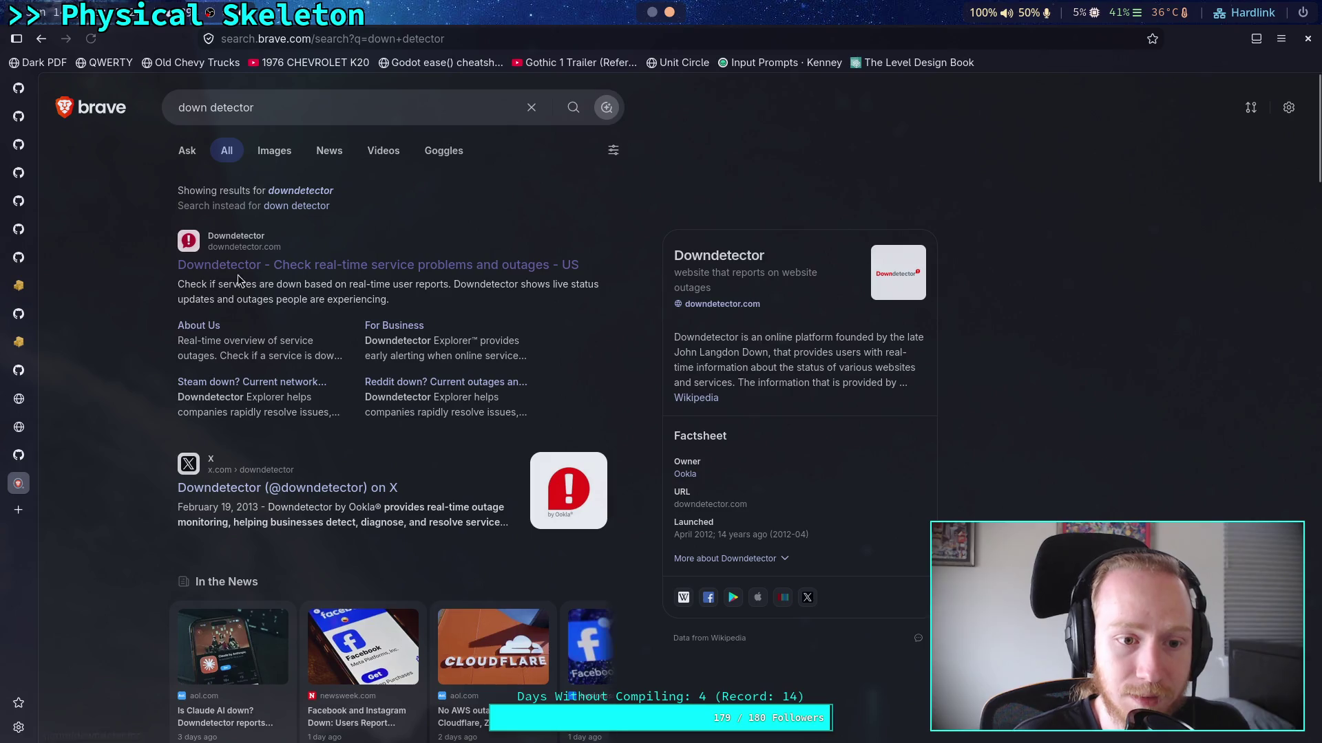
{"action": "left_click", "coordinate": [385, 265]}
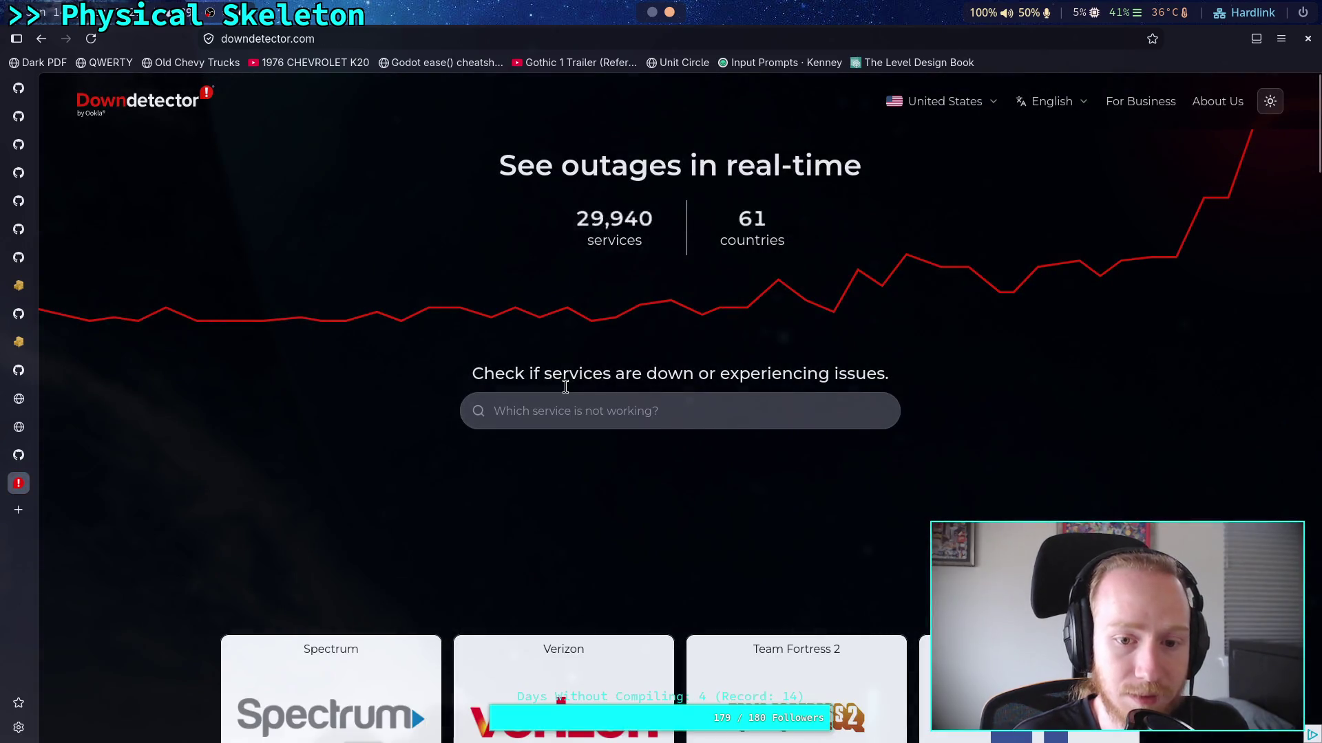
Check Downdetector for github outages, then return to the GitHub tab
{"action": "left_click", "coordinate": [565, 411]}
{"action": "type", "text": "h"}
{"action": "key", "text": "BackSpace"}
{"action": "type", "text": "github"}
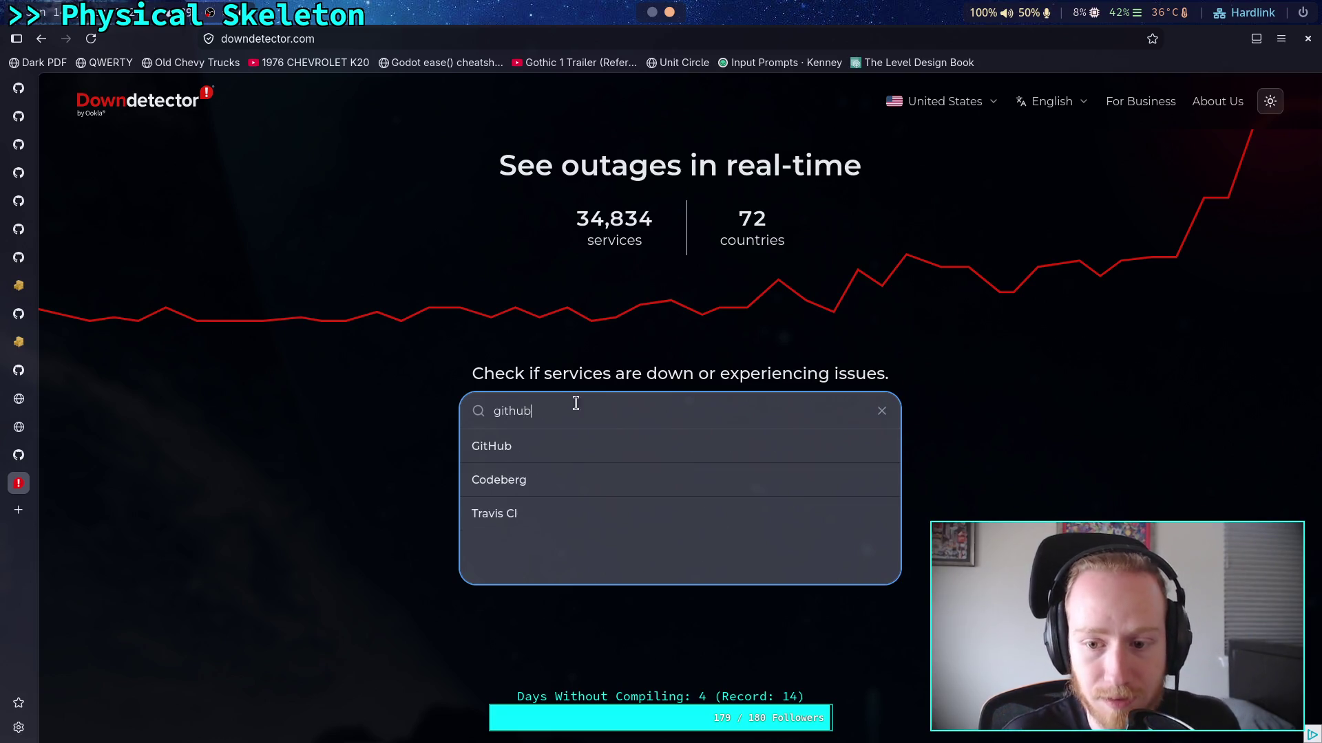
{"action": "key", "text": "BackSpace"}
{"action": "key", "text": "Return"}
{"action": "scroll", "coordinate": [263, 399], "scroll_direction": "down", "scroll_amount": 3}
{"action": "scroll", "coordinate": [263, 399], "scroll_direction": "down", "scroll_amount": 1}
{"action": "scroll", "coordinate": [523, 387], "scroll_direction": "up", "scroll_amount": 1}
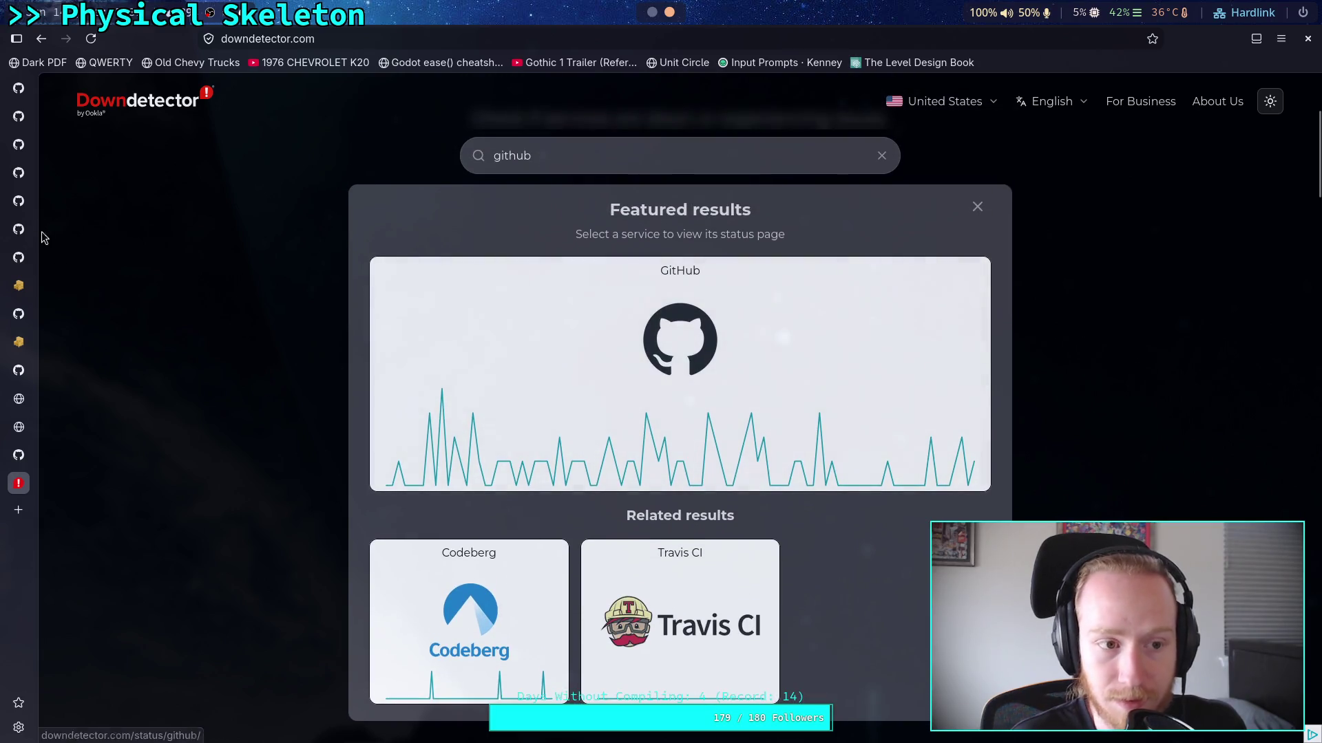
{"action": "left_click", "coordinate": [20, 460]}
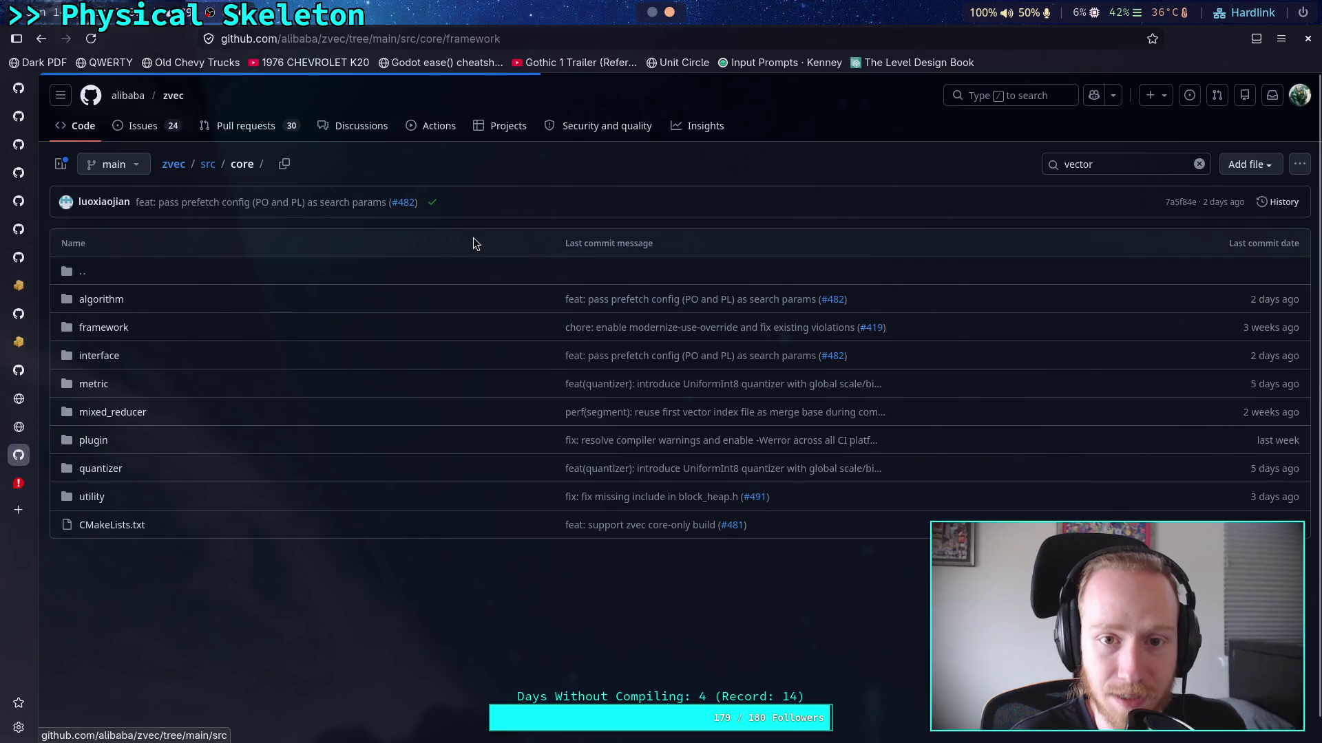
Reload the src/core/framework page and open index_mapping.cc
{"action": "left_click", "coordinate": [312, 40]}
{"action": "key", "text": "Return"}
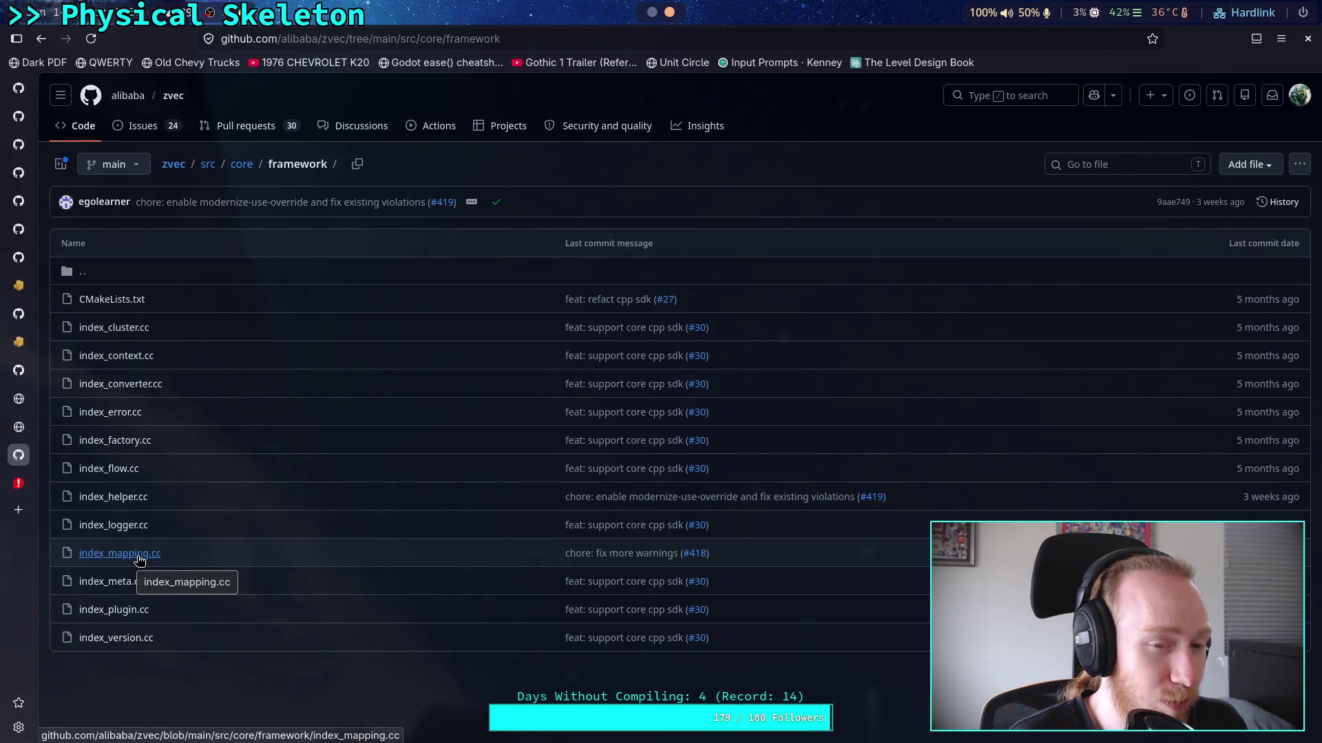
{"action": "left_click", "coordinate": [137, 555]}
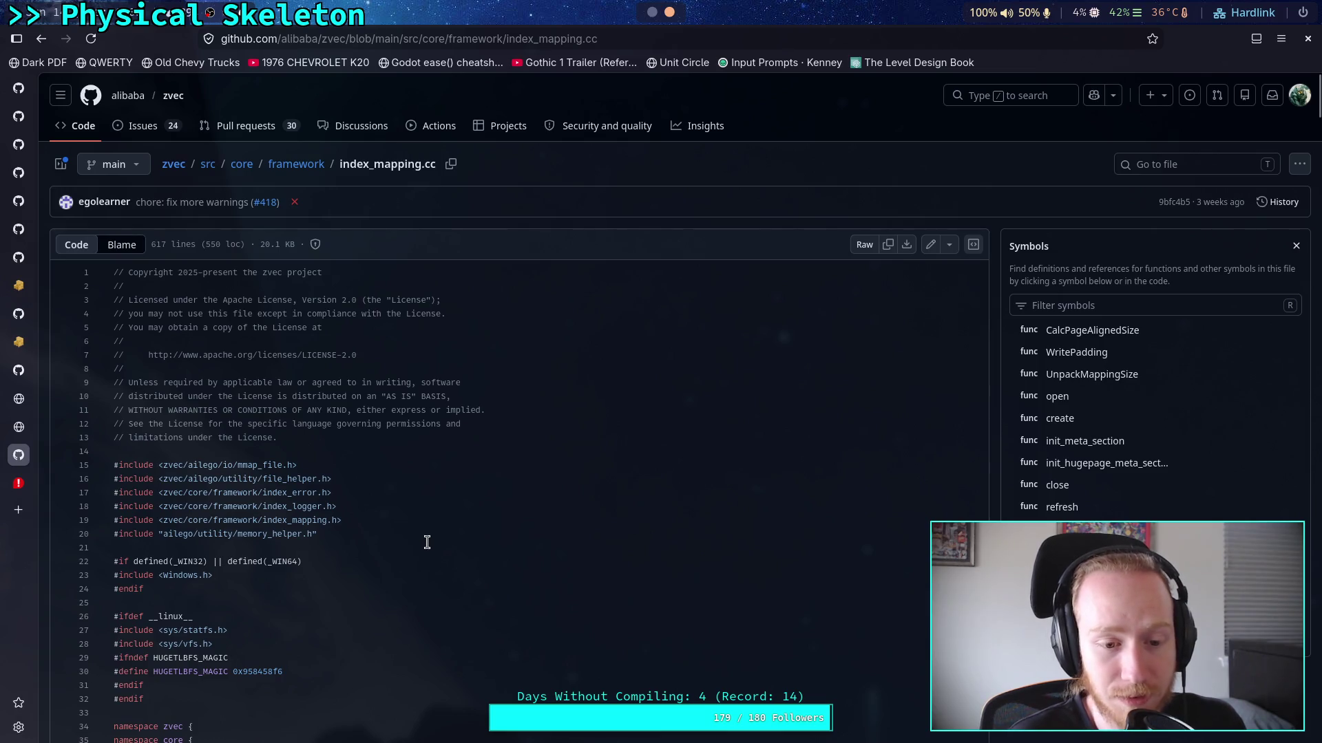
{"action": "scroll", "coordinate": [427, 542], "scroll_direction": "down", "scroll_amount": 4}
{"action": "scroll", "coordinate": [427, 542], "scroll_direction": "down", "scroll_amount": 2}
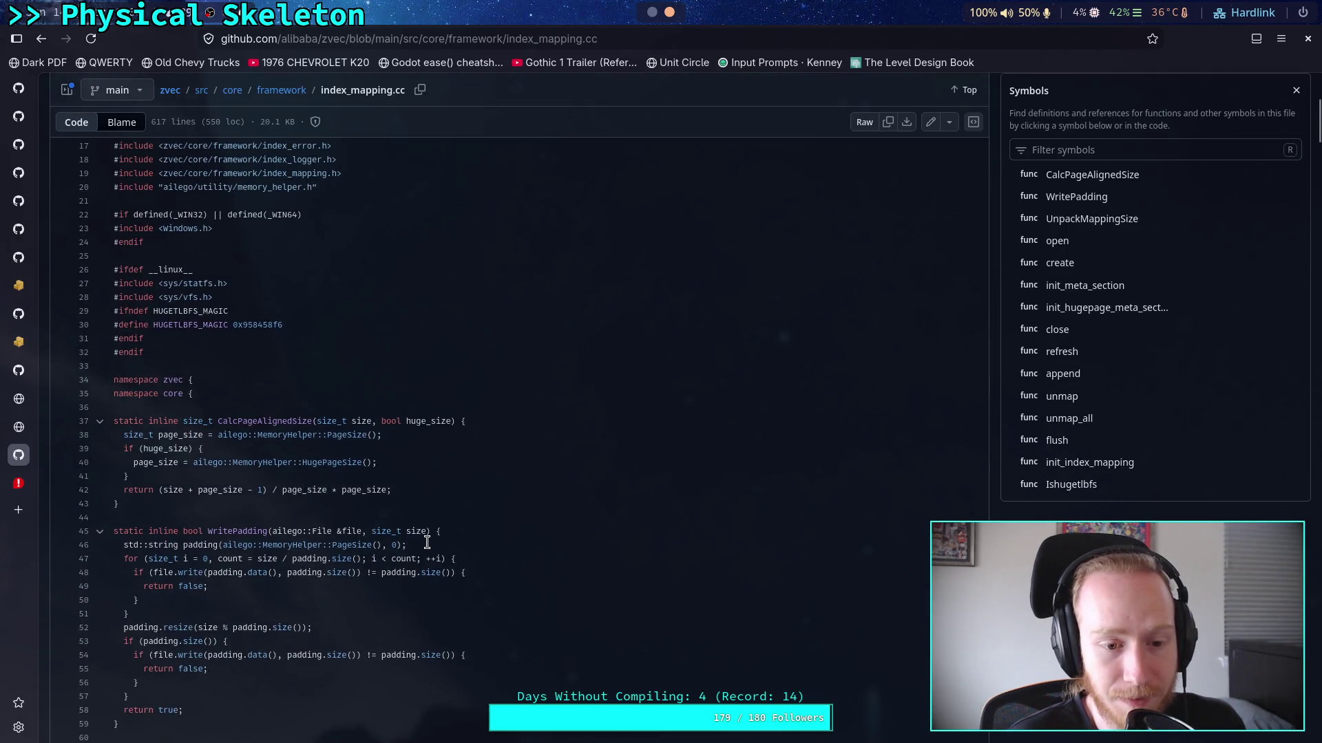
{"action": "scroll", "coordinate": [427, 543], "scroll_direction": "down", "scroll_amount": 15}
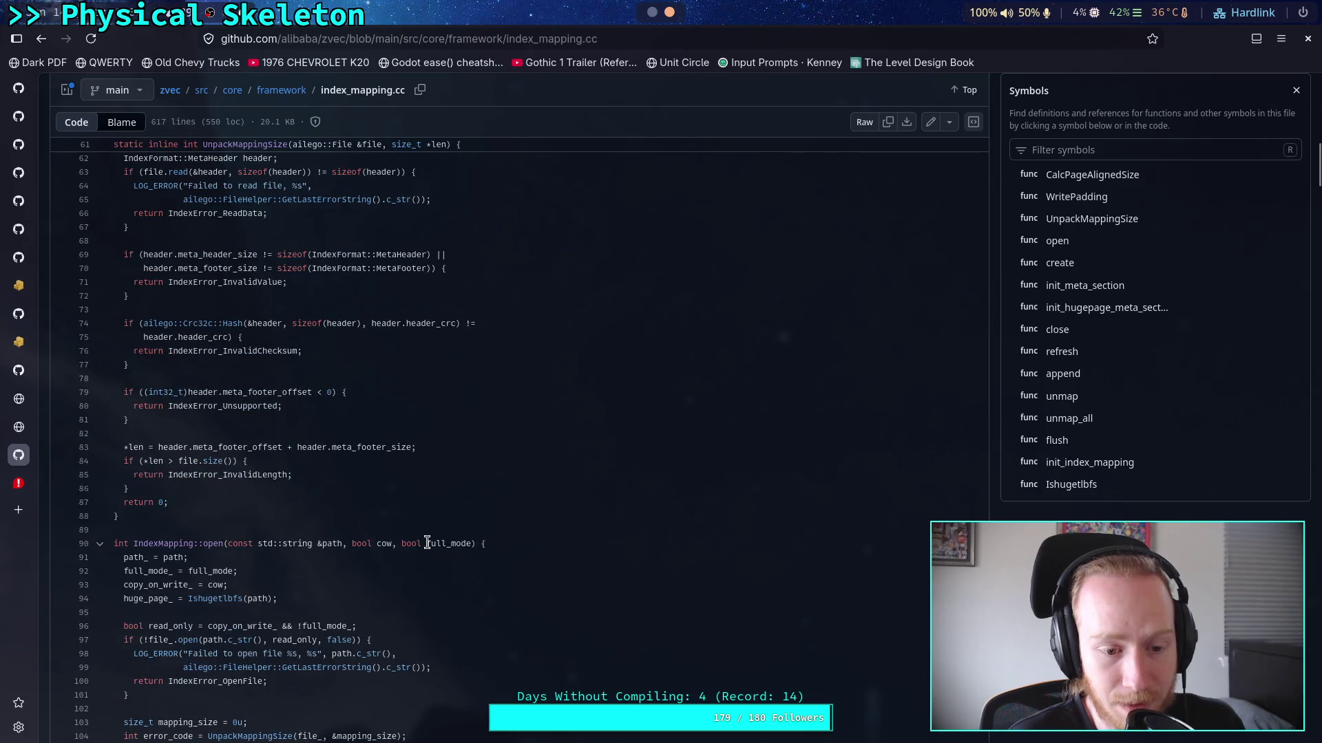
{"action": "scroll", "coordinate": [427, 543], "scroll_direction": "down", "scroll_amount": 2}
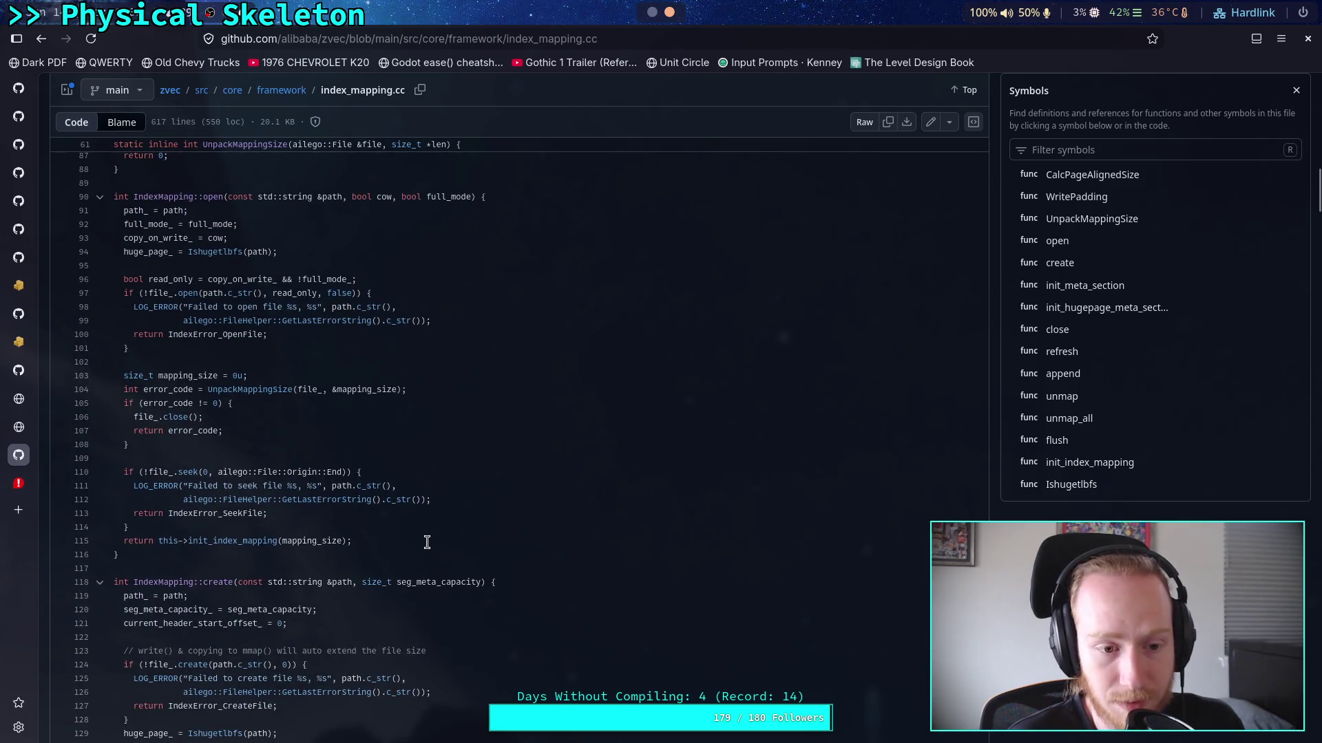
{"action": "scroll", "coordinate": [426, 543], "scroll_direction": "down", "scroll_amount": 2}
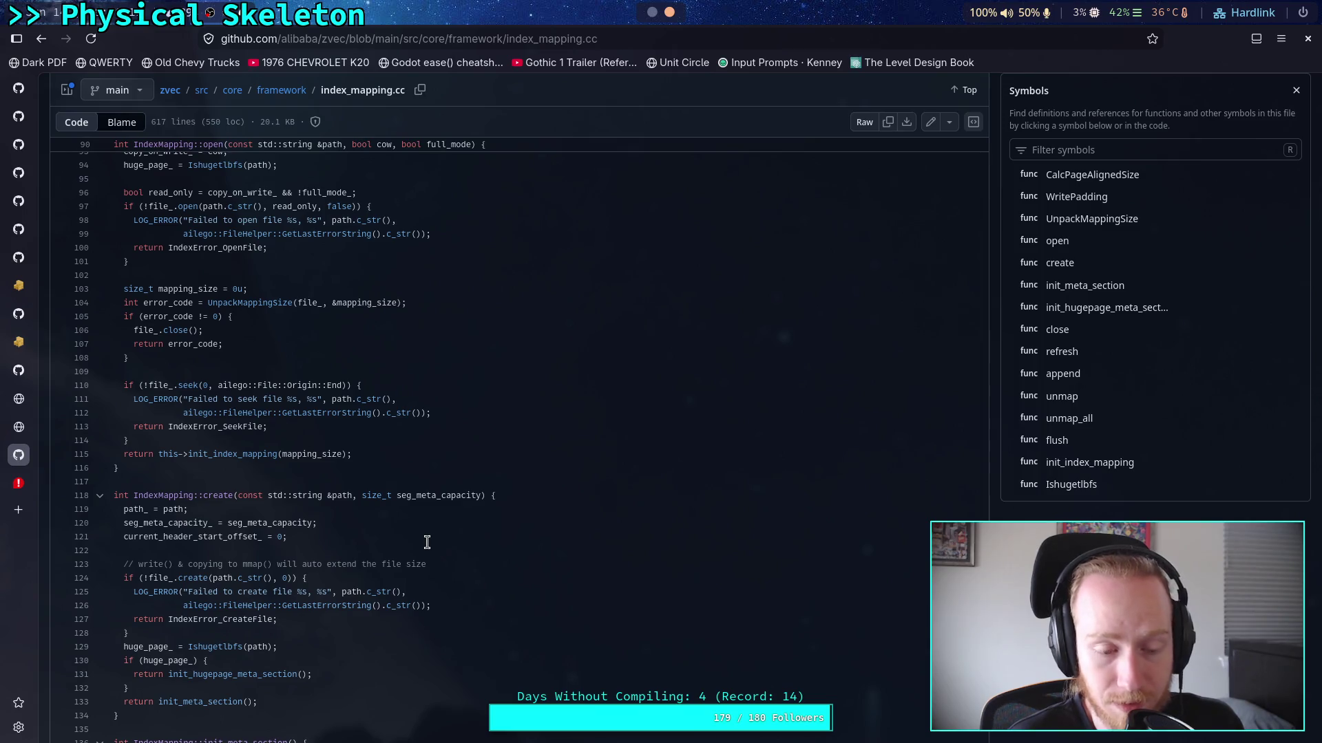
{"action": "scroll", "coordinate": [427, 543], "scroll_direction": "down", "scroll_amount": 6}
{"action": "scroll", "coordinate": [427, 542], "scroll_direction": "down", "scroll_amount": 20}
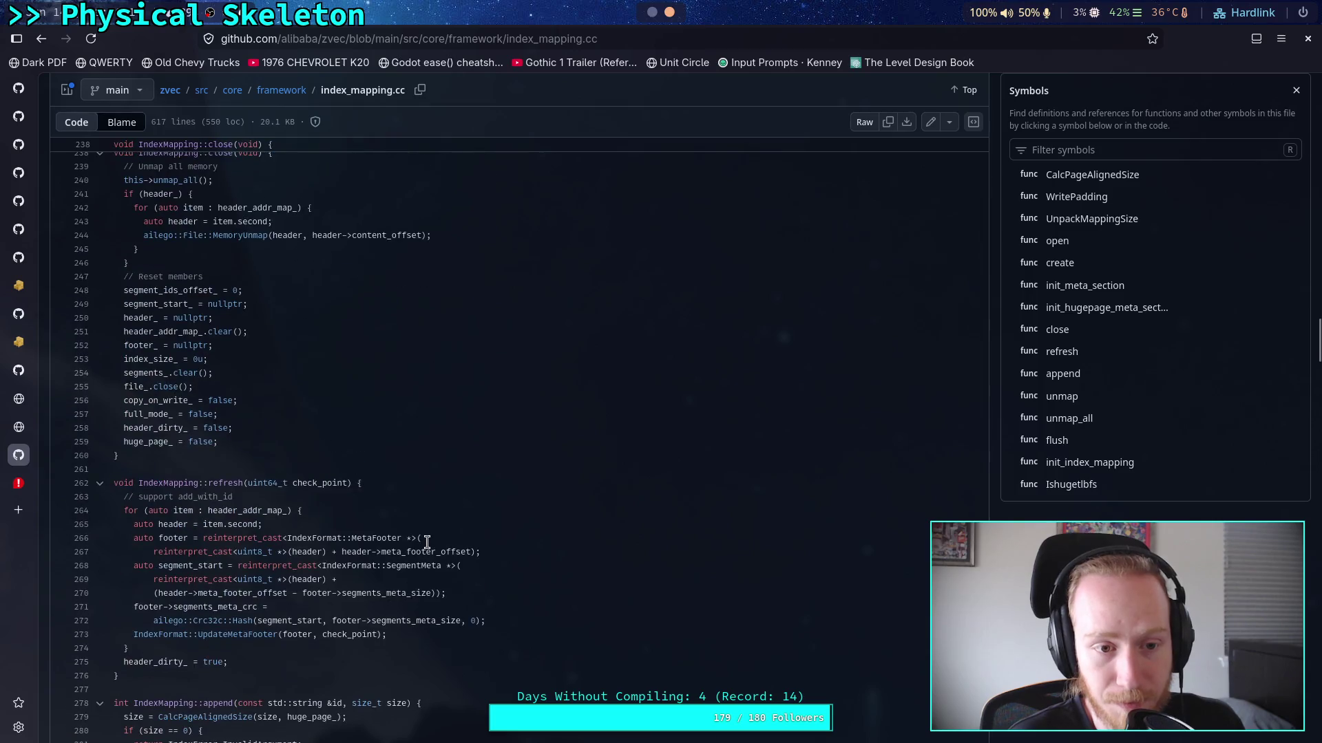
{"action": "scroll", "coordinate": [427, 542], "scroll_direction": "down", "scroll_amount": 12}
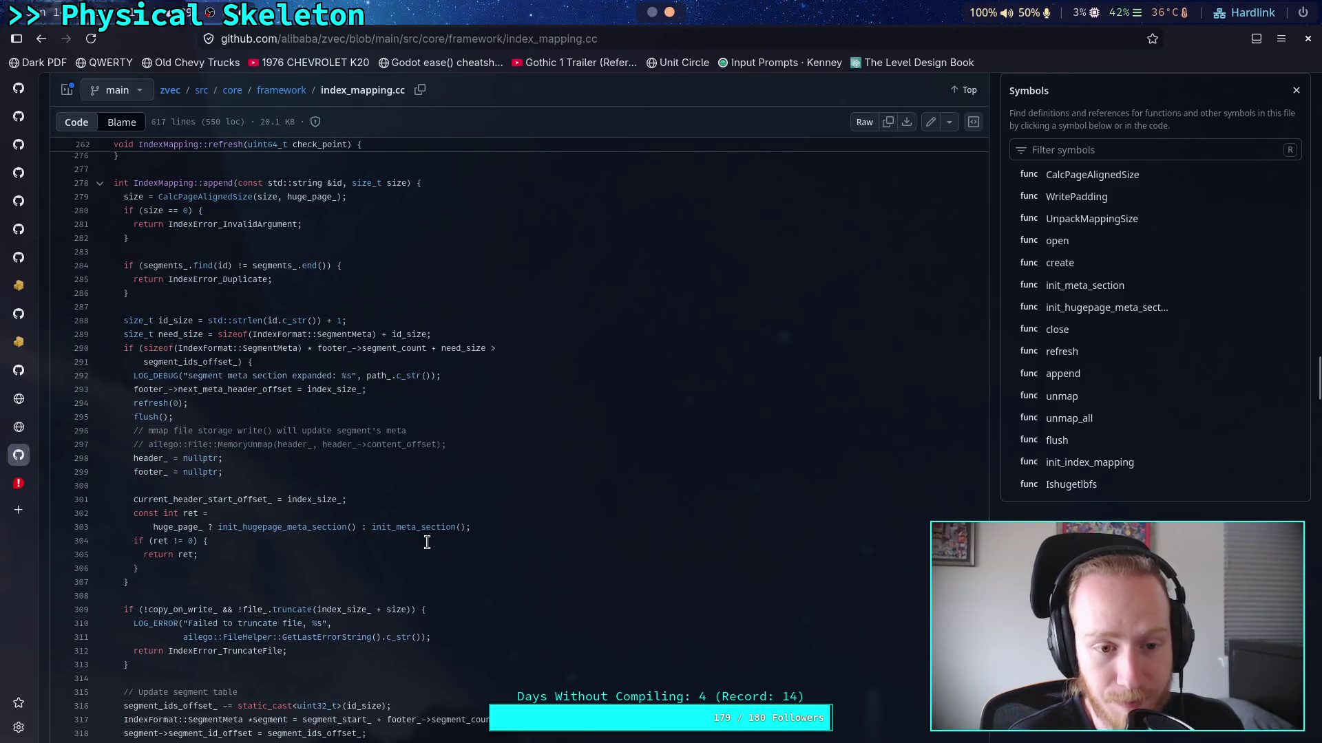
{"action": "scroll", "coordinate": [427, 542], "scroll_direction": "down", "scroll_amount": 20}
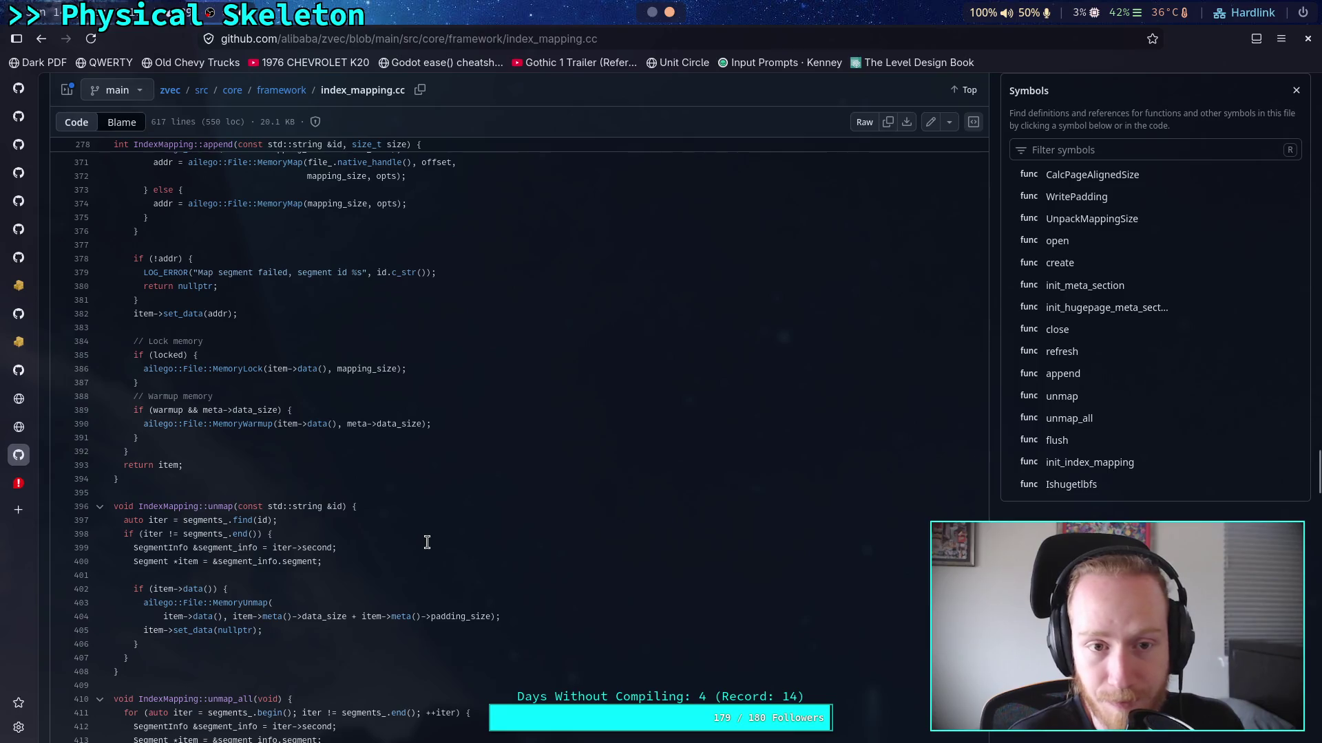
{"action": "scroll", "coordinate": [427, 542], "scroll_direction": "down", "scroll_amount": 12}
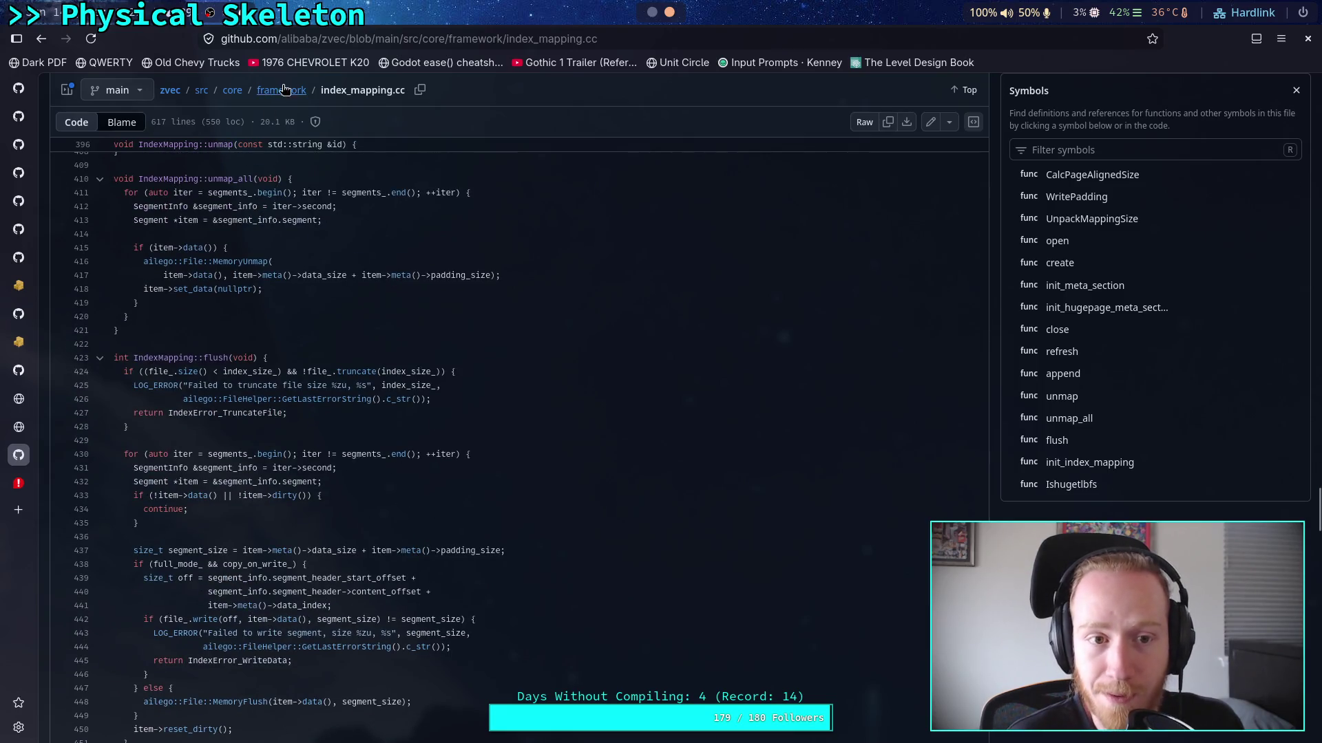
{"action": "scroll", "coordinate": [531, 584], "scroll_direction": "up", "scroll_amount": 20}
{"action": "scroll", "coordinate": [531, 584], "scroll_direction": "up", "scroll_amount": 20}
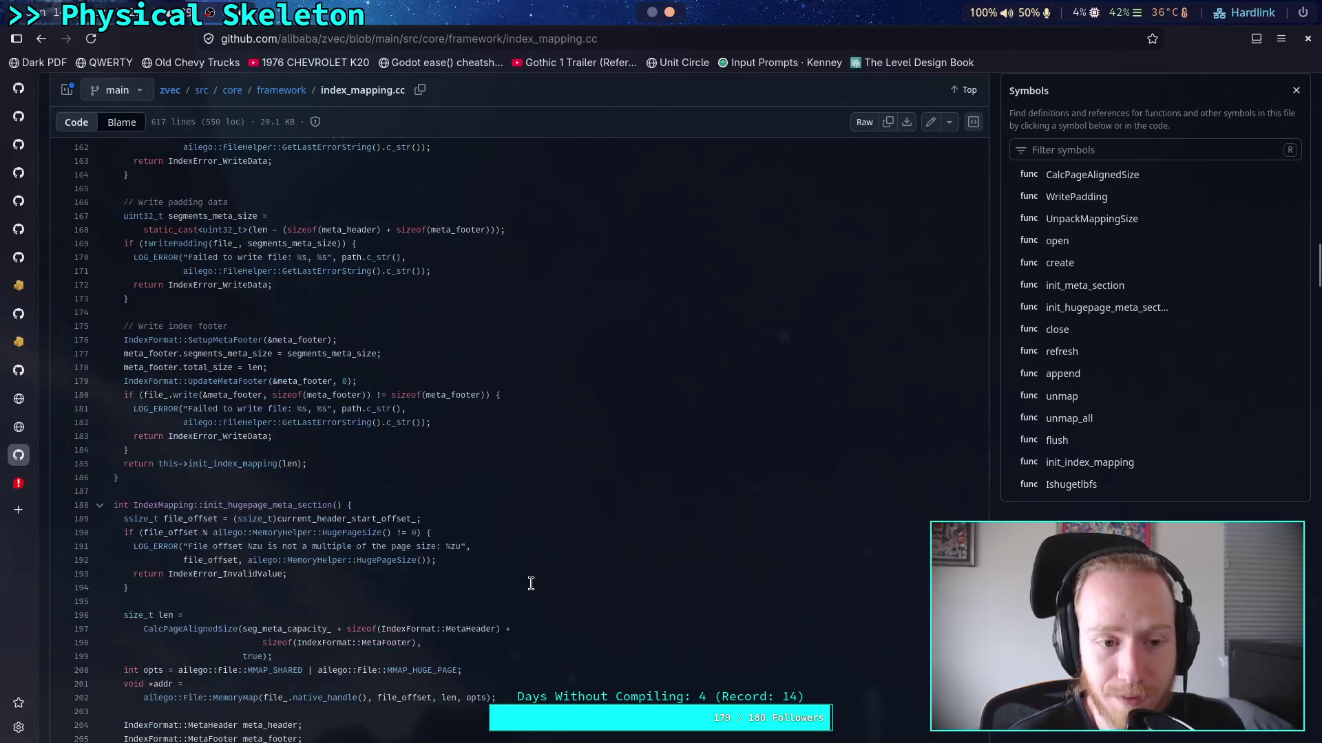
{"action": "scroll", "coordinate": [531, 584], "scroll_direction": "up", "scroll_amount": 10}
{"action": "left_click", "coordinate": [298, 167]}
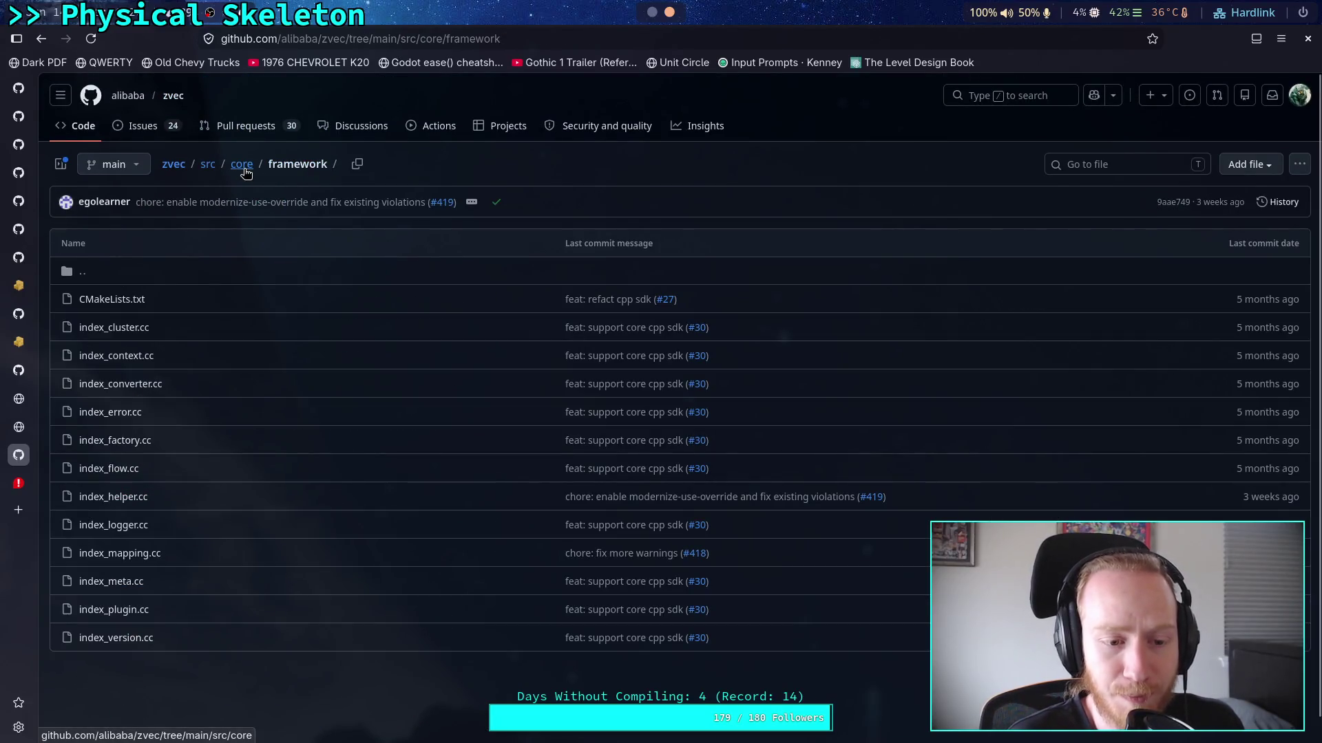
Navigate from src/core up to the zvec root and into examples/c
{"action": "left_click", "coordinate": [242, 166]}
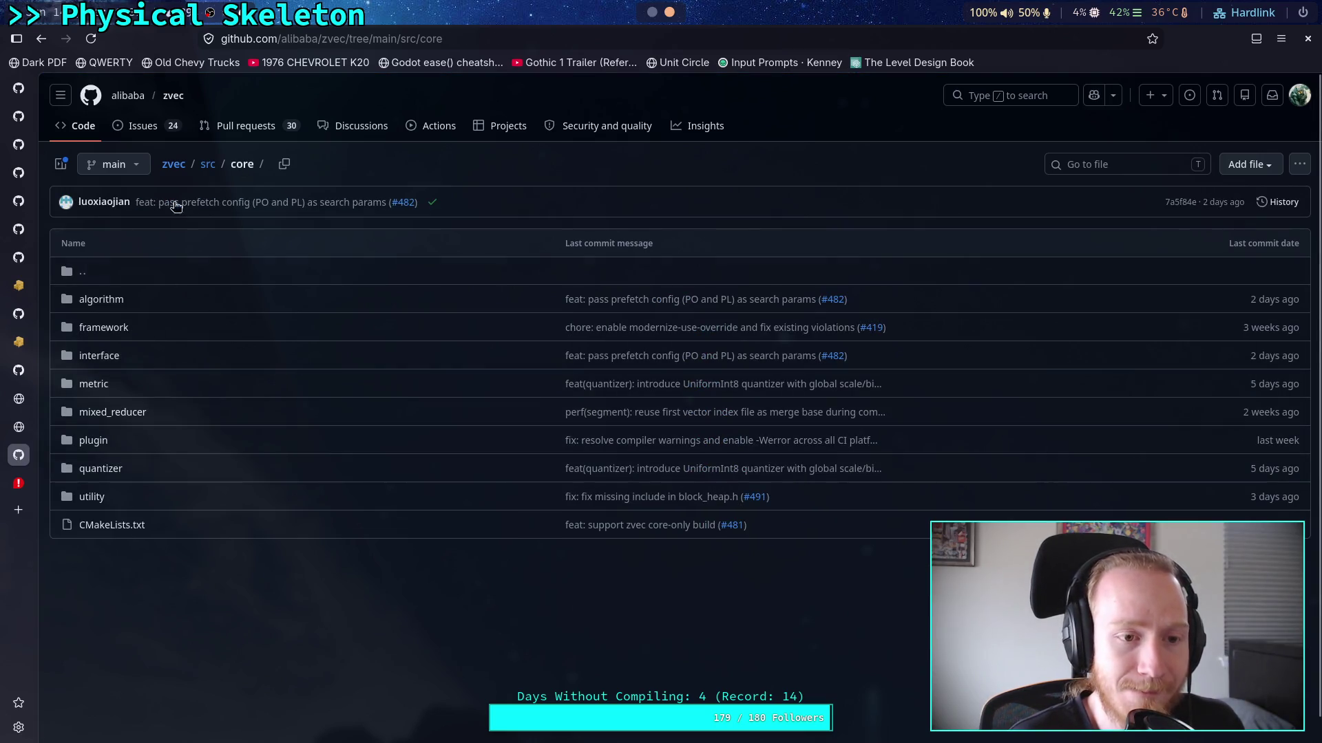
{"action": "left_click", "coordinate": [174, 164]}
{"action": "left_click", "coordinate": [313, 343]}
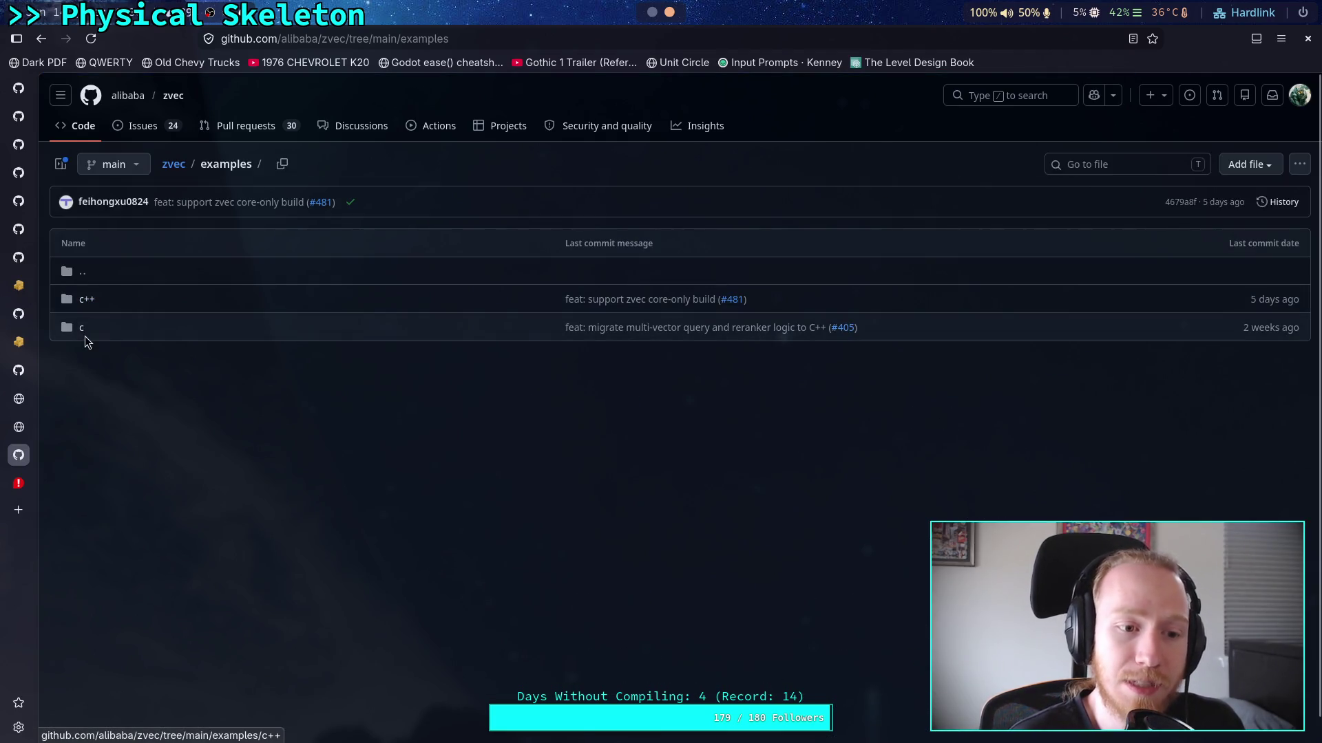
{"action": "left_click", "coordinate": [81, 329]}
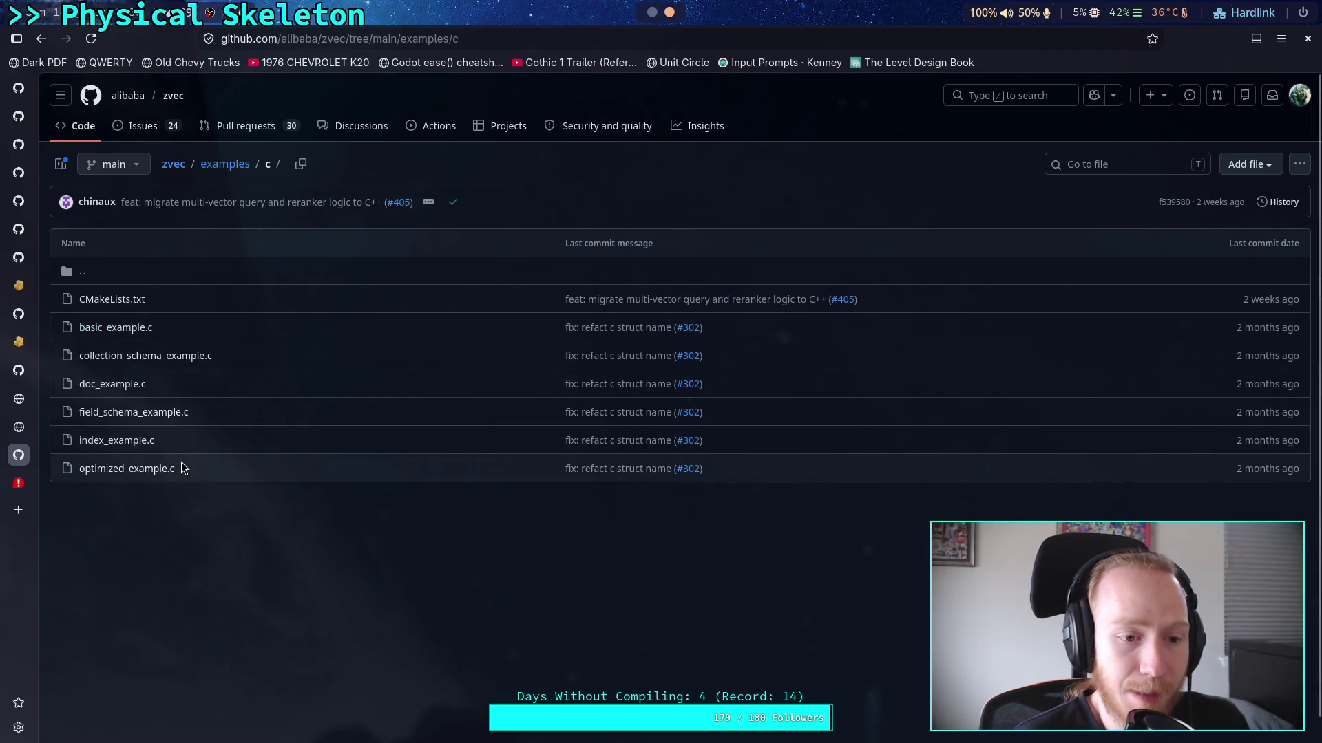
Open basic_example.c, scroll to line 94, and select the FP32 embedding field type
{"action": "left_click", "coordinate": [103, 327]}
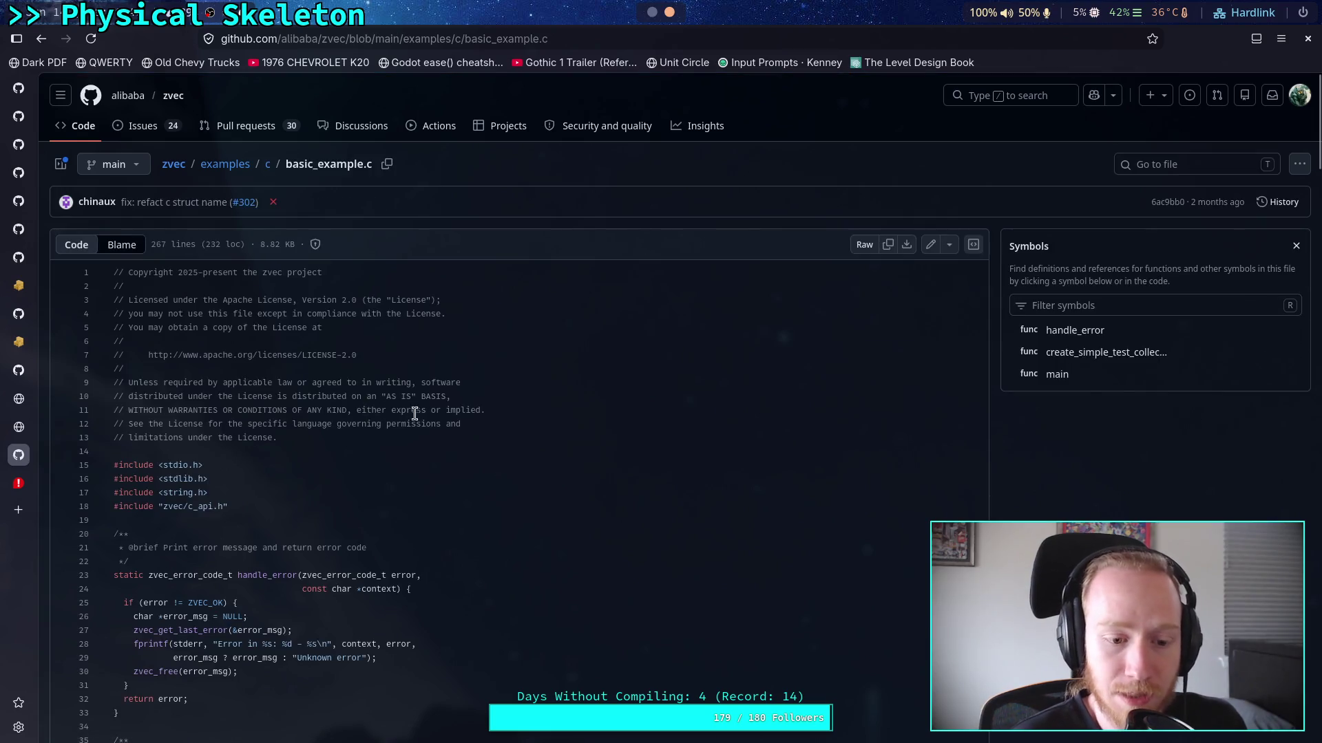
{"action": "scroll", "coordinate": [420, 413], "scroll_direction": "down", "scroll_amount": 3}
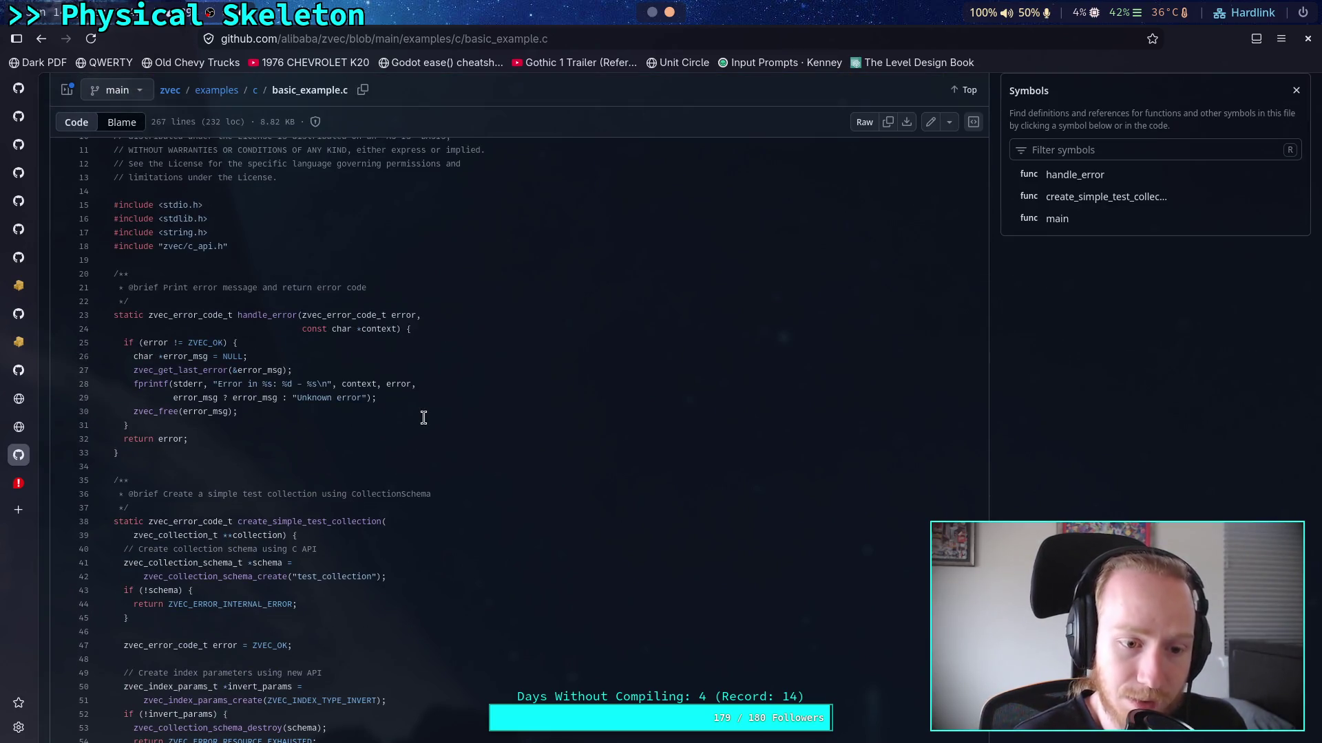
{"action": "scroll", "coordinate": [424, 418], "scroll_direction": "down", "scroll_amount": 5}
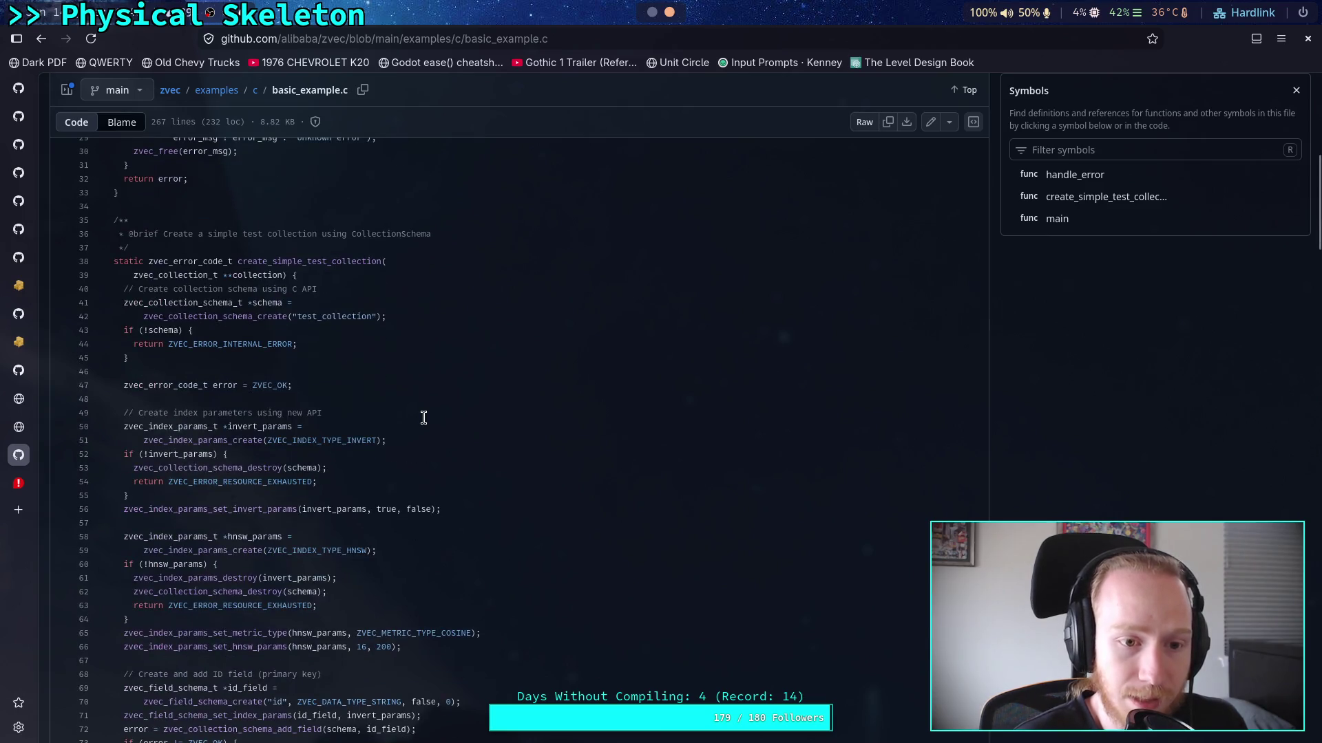
{"action": "scroll", "coordinate": [424, 418], "scroll_direction": "down", "scroll_amount": 2}
{"action": "scroll", "coordinate": [420, 419], "scroll_direction": "down", "scroll_amount": 2}
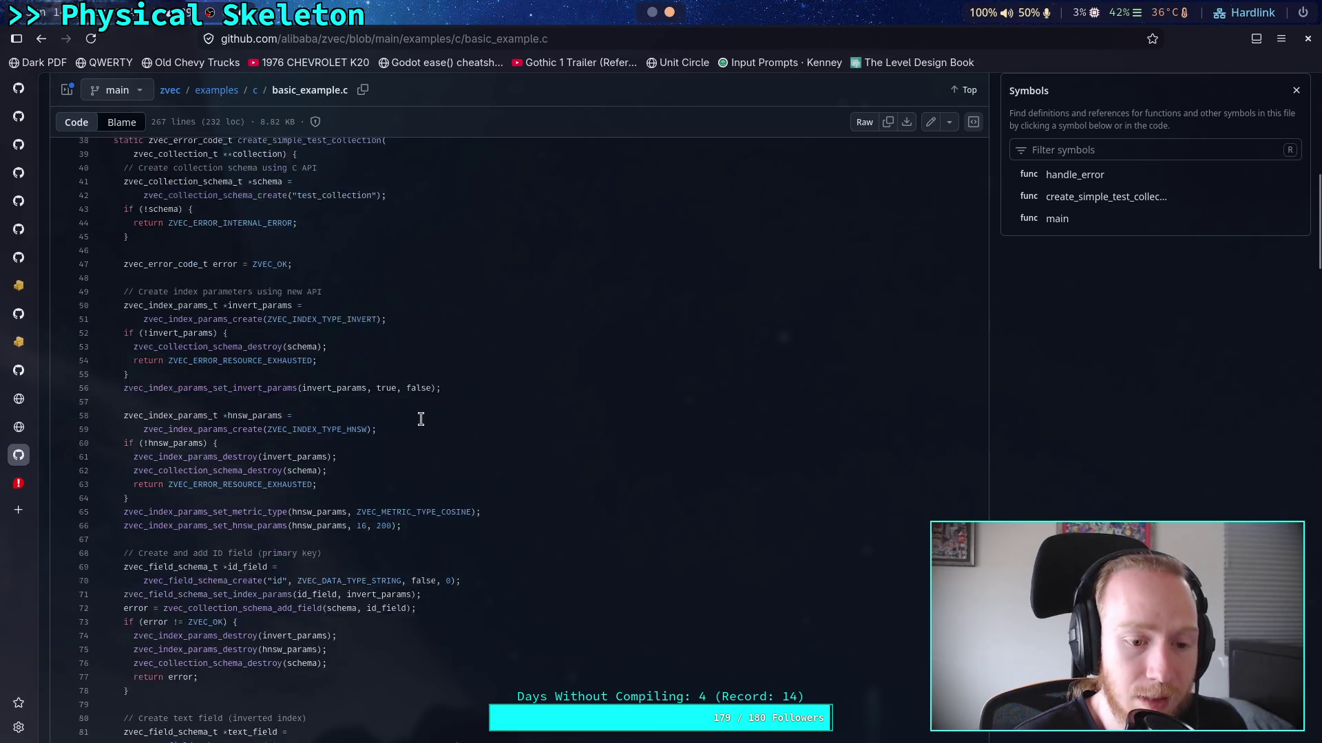
{"action": "scroll", "coordinate": [421, 419], "scroll_direction": "down", "scroll_amount": 2}
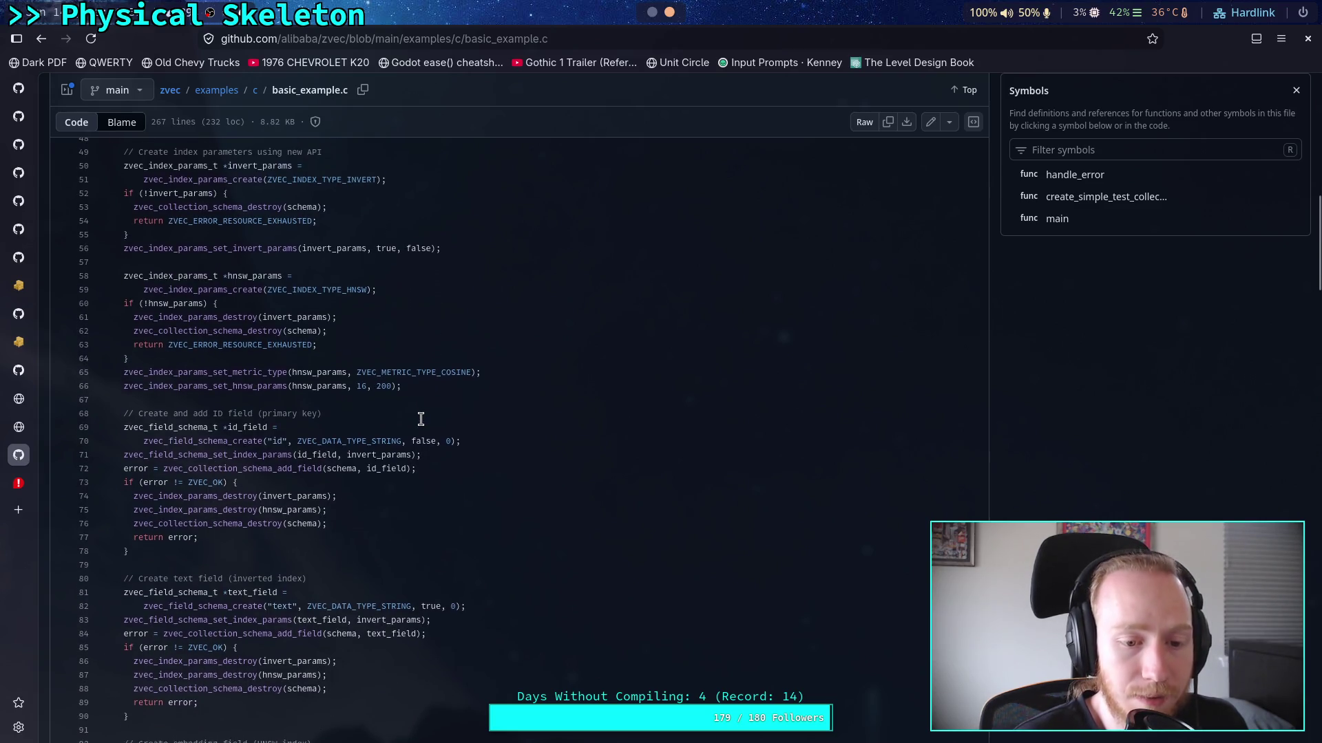
{"action": "scroll", "coordinate": [421, 419], "scroll_direction": "down", "scroll_amount": 2}
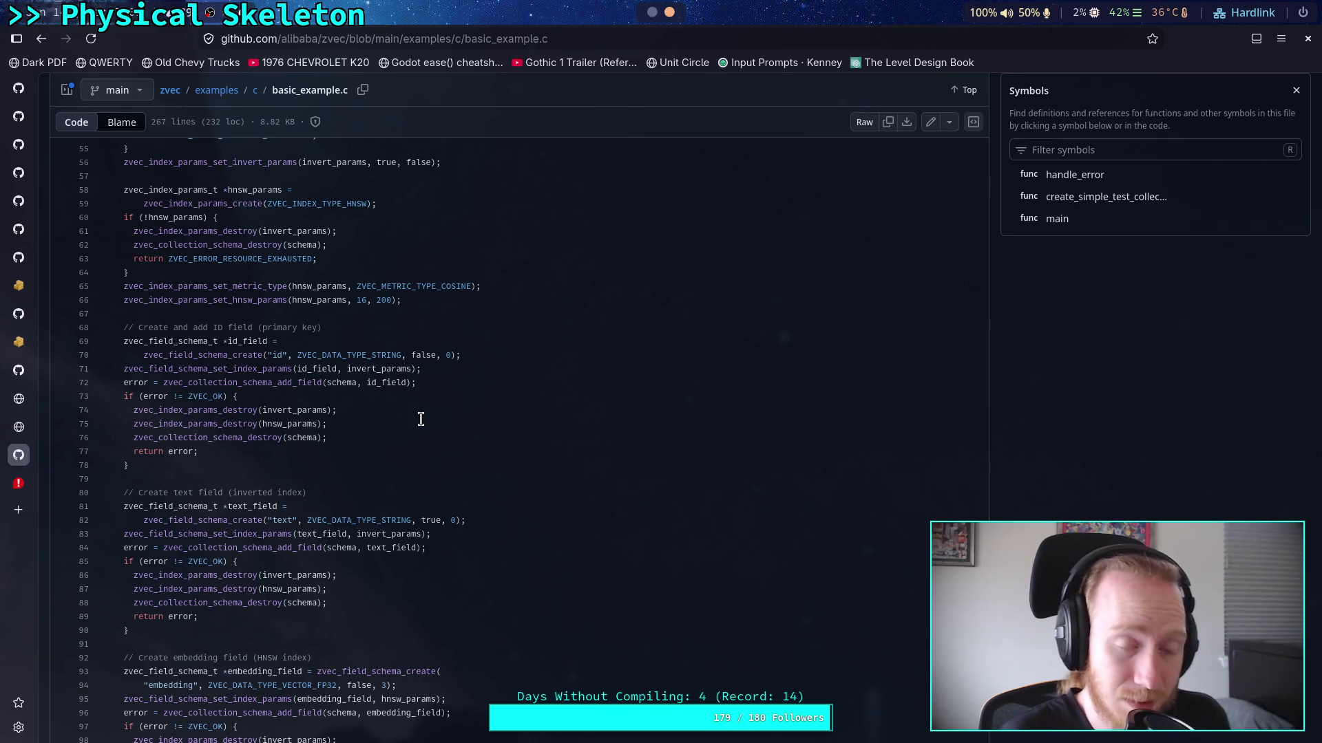
{"action": "scroll", "coordinate": [420, 420], "scroll_direction": "down", "scroll_amount": 4}
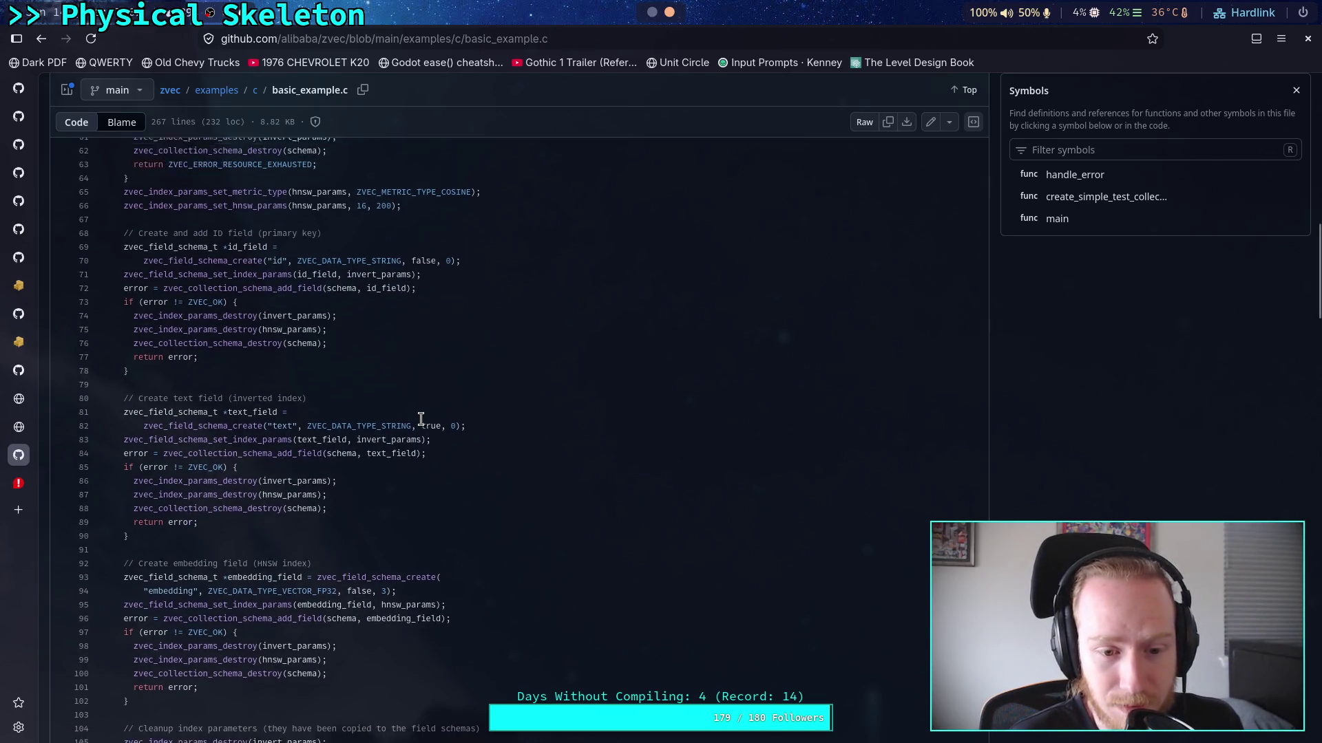
{"action": "scroll", "coordinate": [421, 419], "scroll_direction": "down", "scroll_amount": 4}
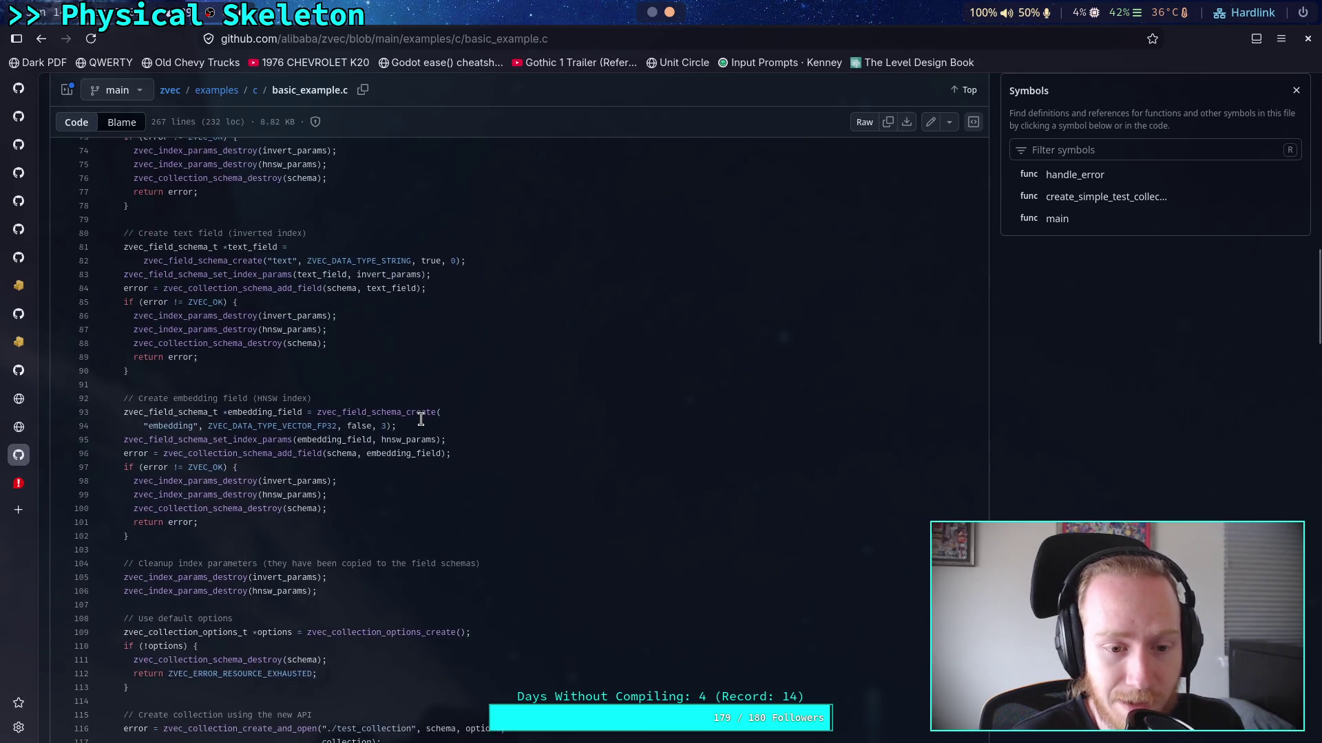
{"action": "scroll", "coordinate": [421, 420], "scroll_direction": "down", "scroll_amount": 1}
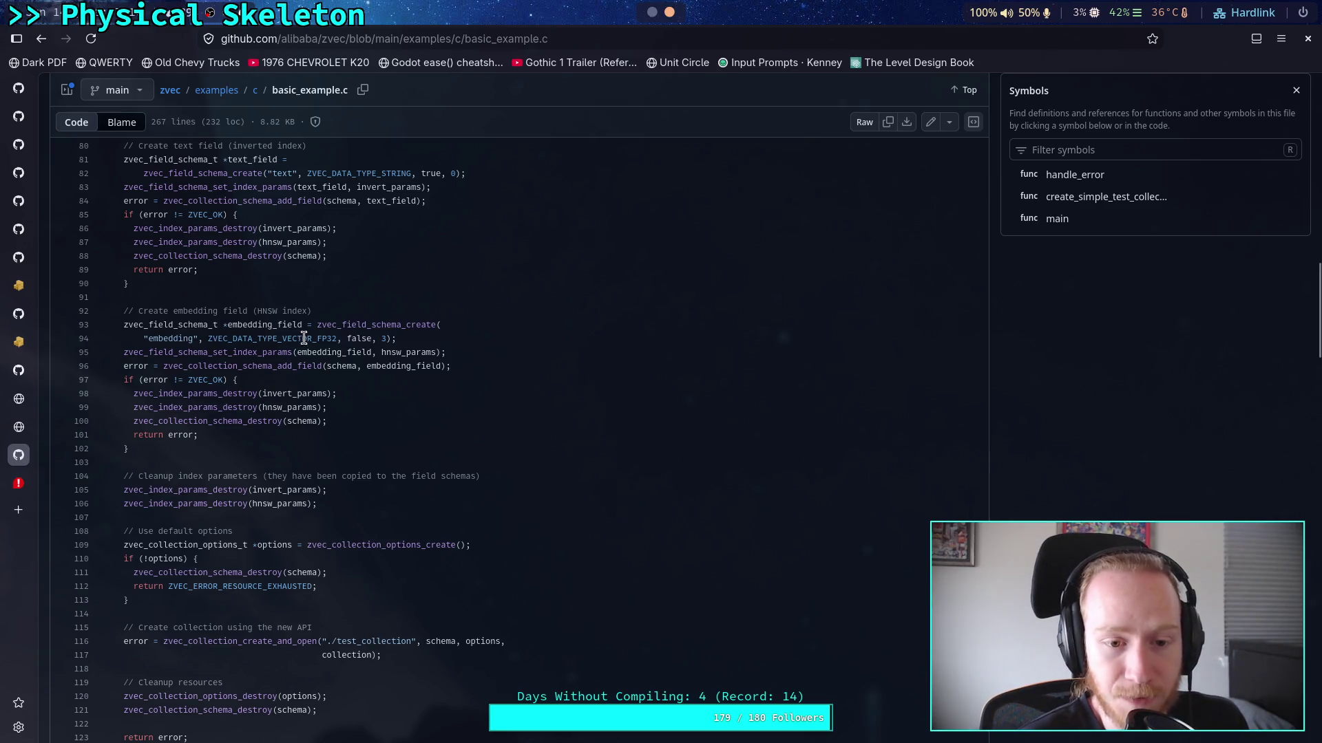
{"action": "left_click_drag", "start_coordinate": [317, 339], "coordinate": [338, 339]}
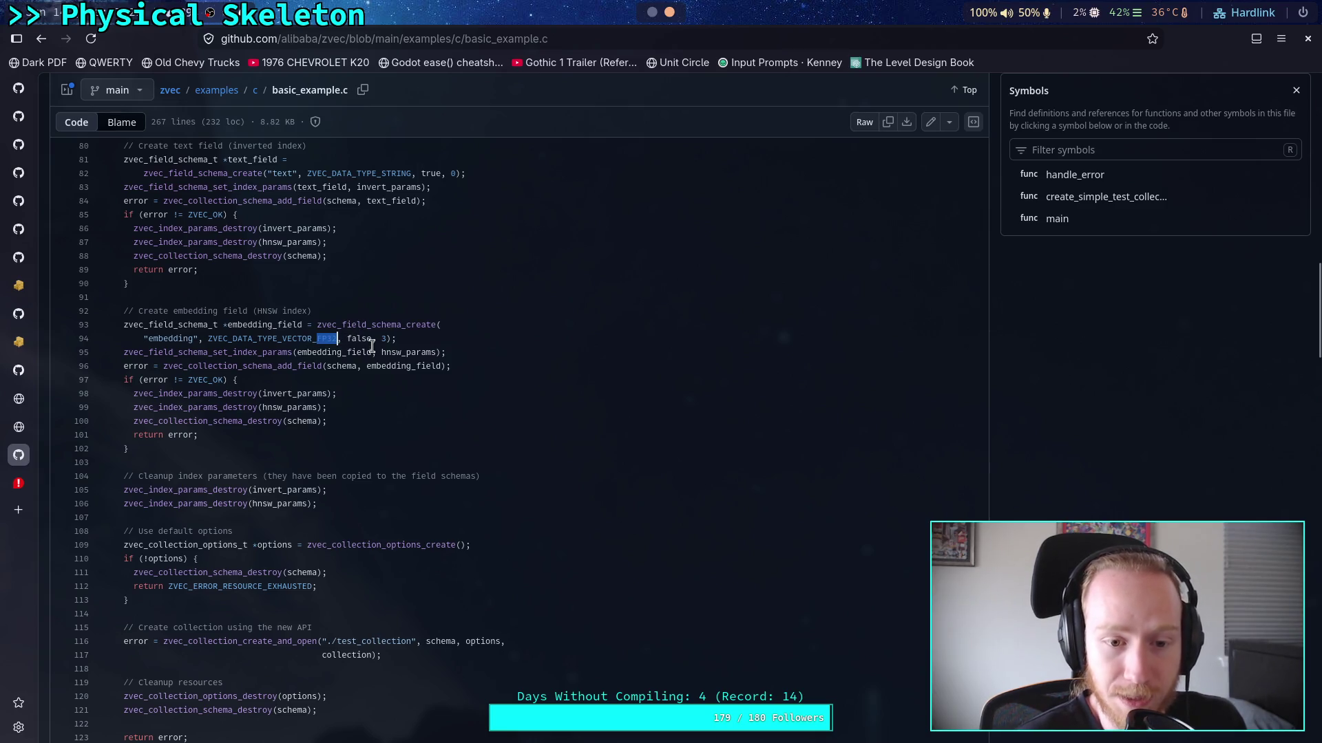
{"action": "left_click", "coordinate": [358, 340]}
Look up the symbol references for embedding_field in basic_example.c
{"action": "double_click", "coordinate": [267, 325]}
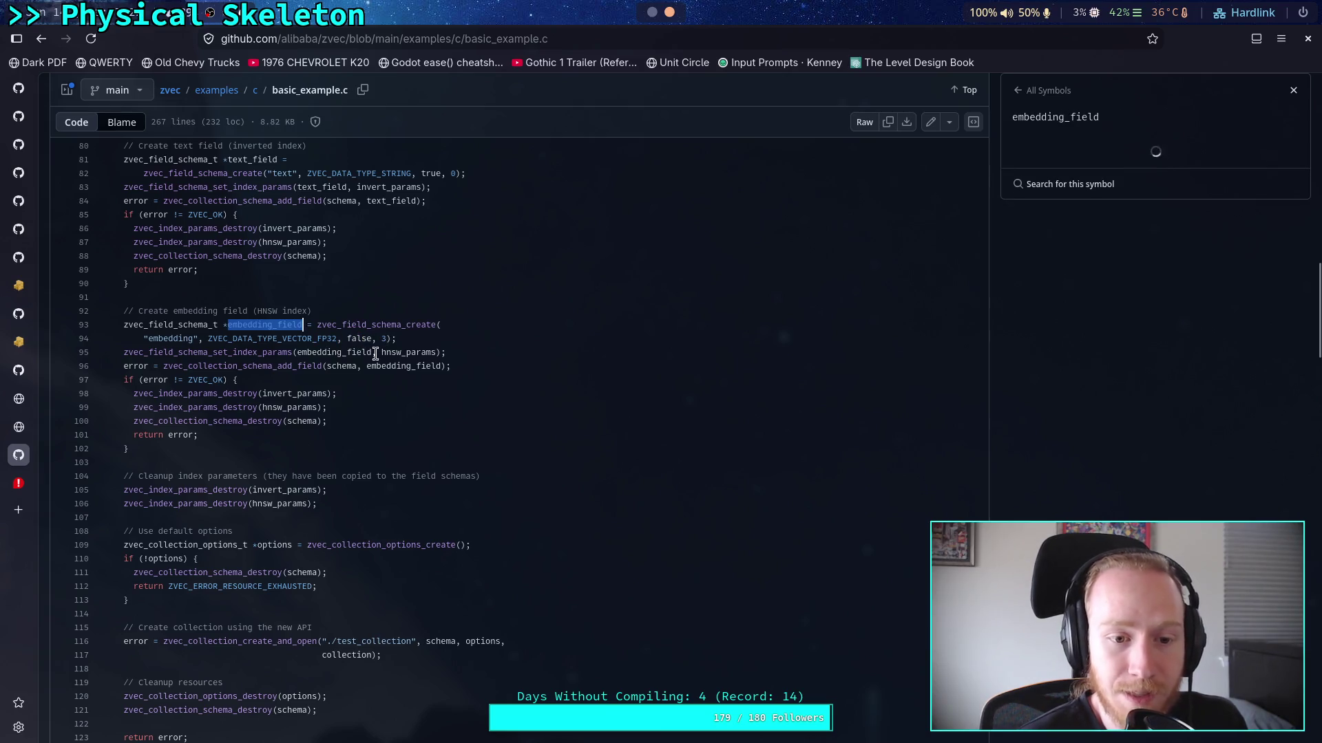
{"action": "left_click", "coordinate": [407, 352]}
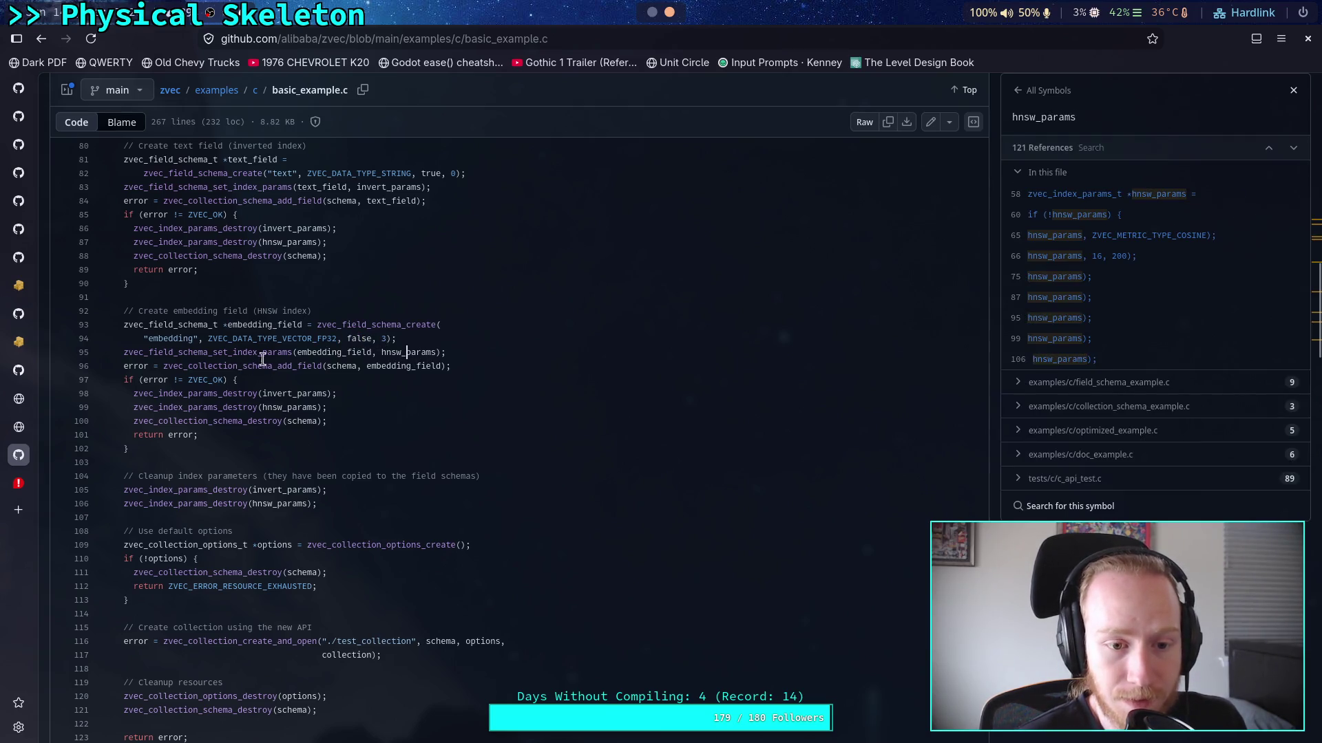
{"action": "double_click", "coordinate": [321, 353]}
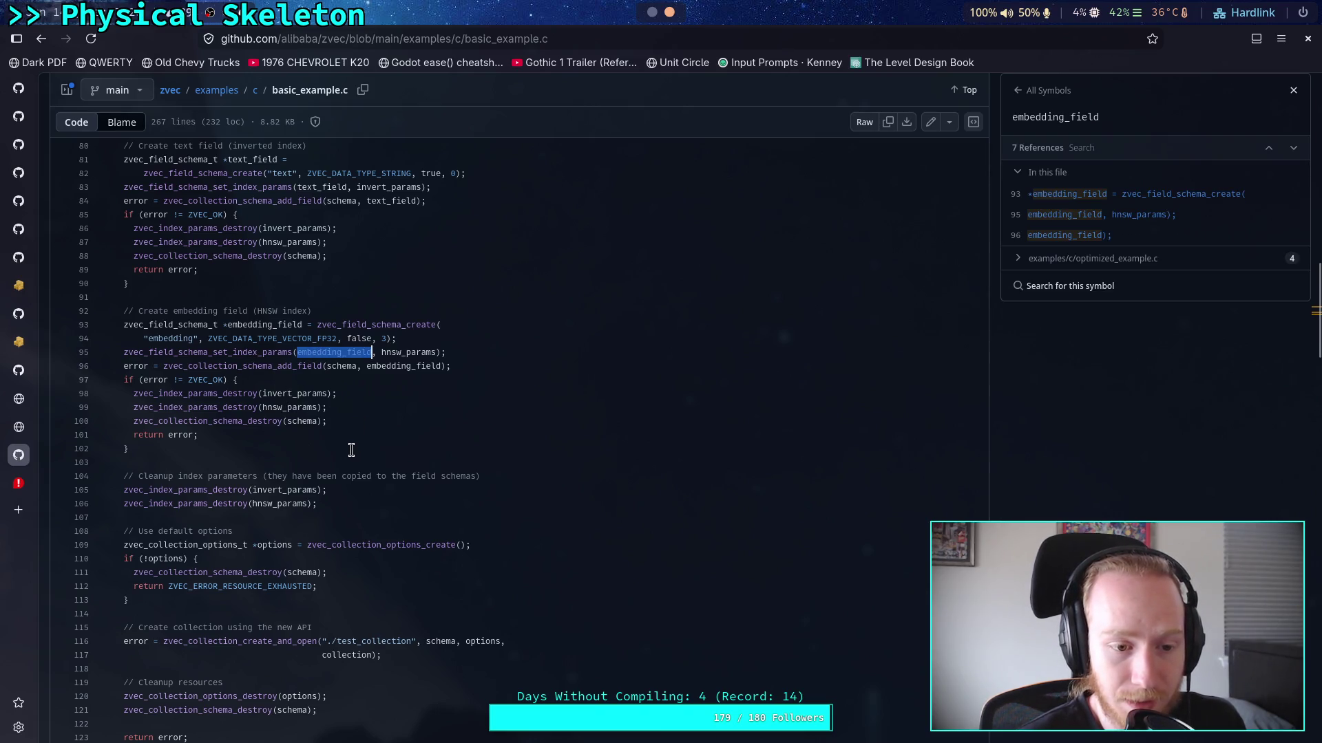
{"action": "scroll", "coordinate": [351, 450], "scroll_direction": "down", "scroll_amount": 1}
{"action": "scroll", "coordinate": [344, 446], "scroll_direction": "down", "scroll_amount": 2}
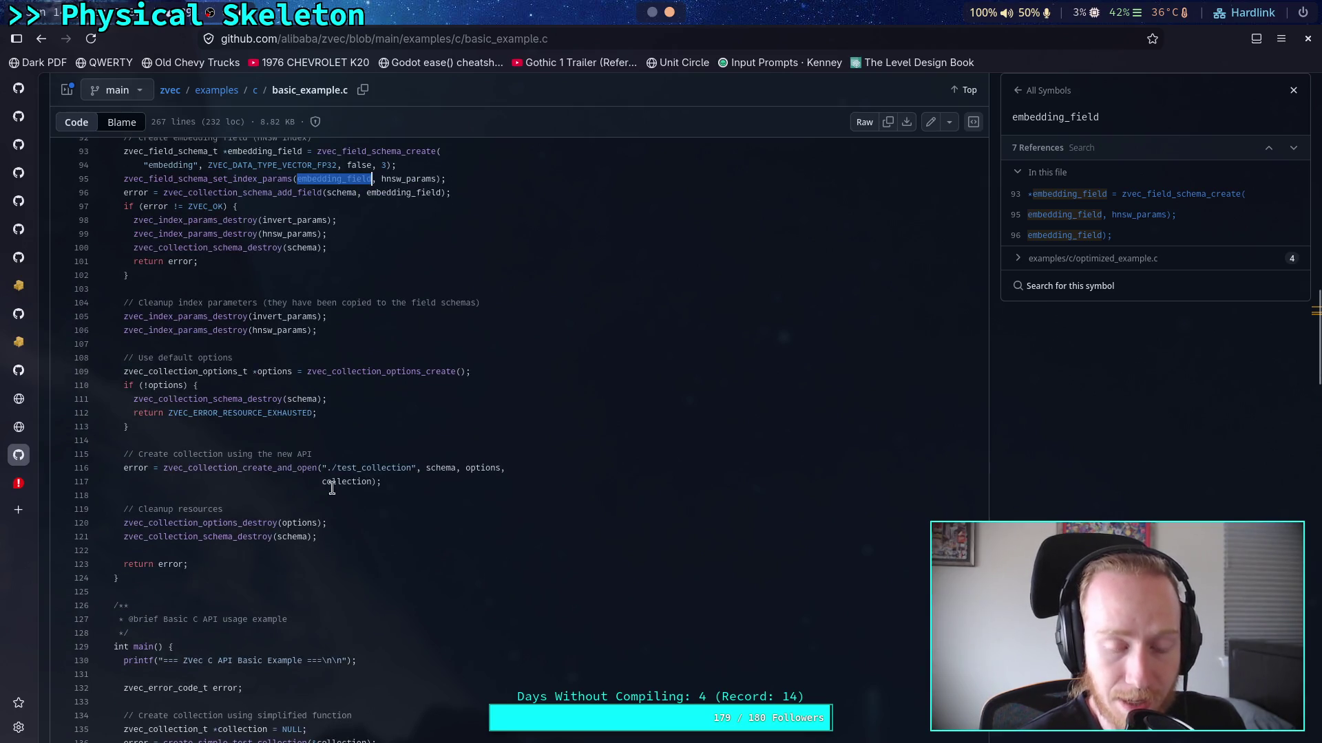
{"action": "scroll", "coordinate": [287, 474], "scroll_direction": "down", "scroll_amount": 8}
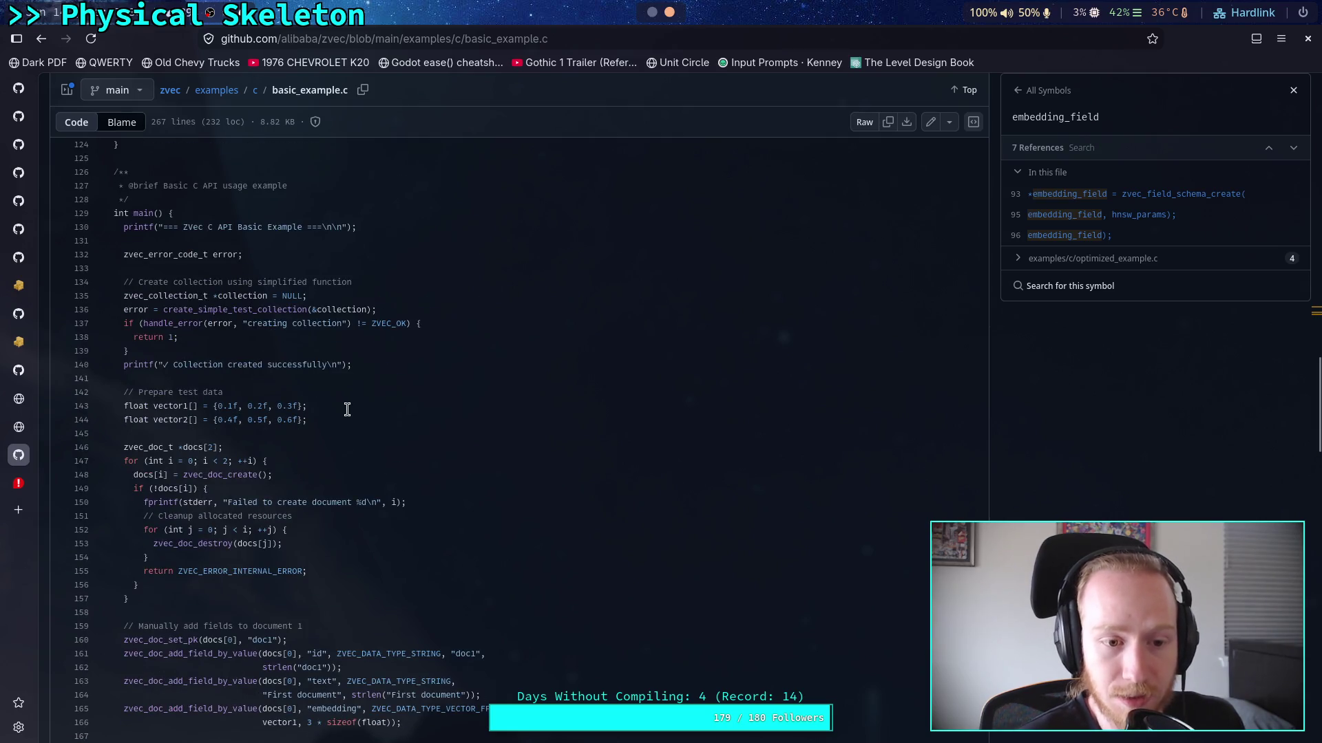
{"action": "scroll", "coordinate": [263, 387], "scroll_direction": "down", "scroll_amount": 2}
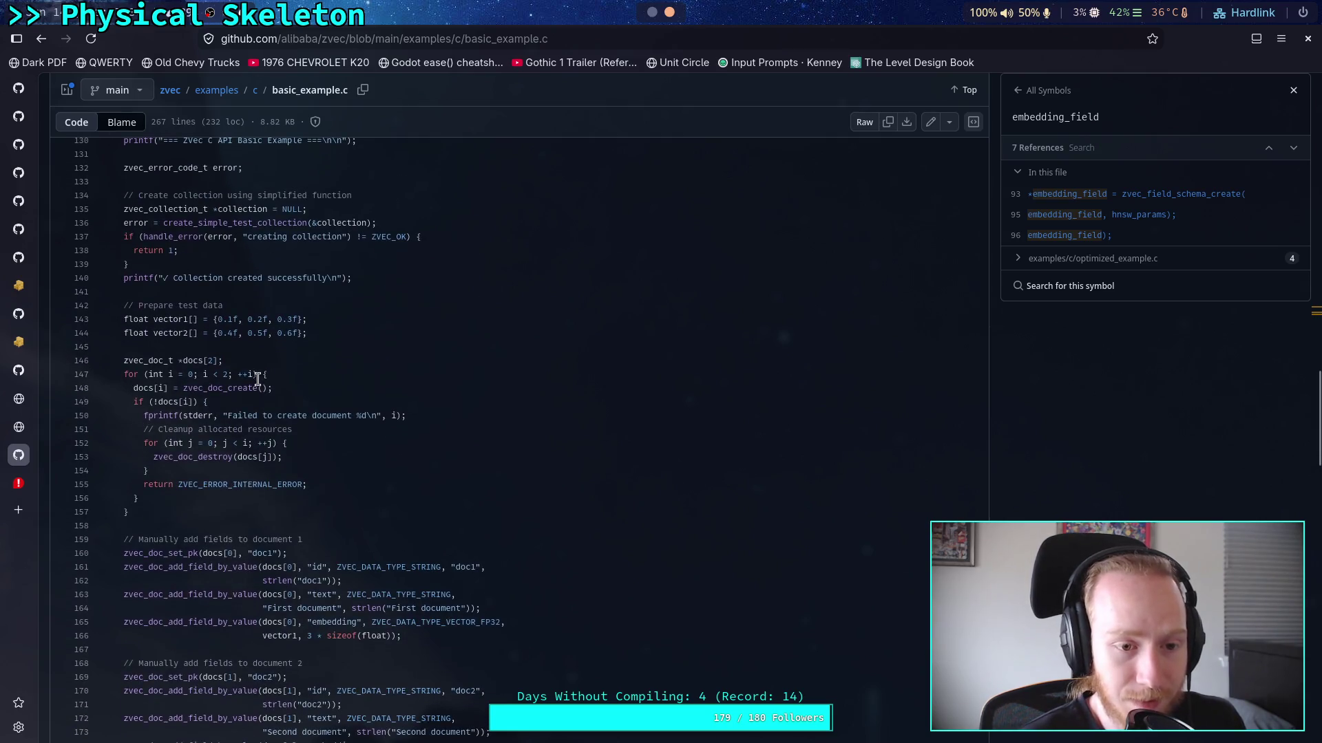
{"action": "left_click_drag", "start_coordinate": [146, 320], "coordinate": [230, 320]}
{"action": "left_click", "coordinate": [338, 344]}
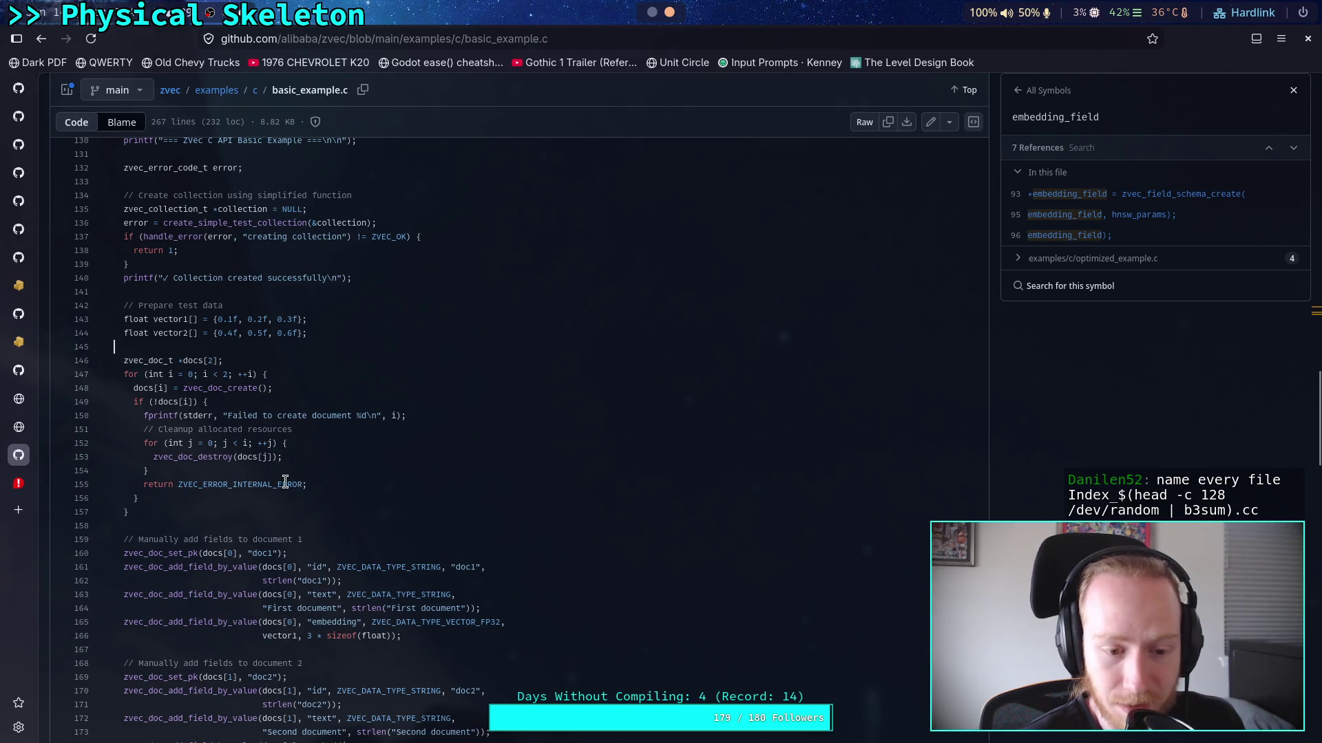
Inspect the vector1 and vector2 test vectors and the document 1 field lines
{"action": "scroll", "coordinate": [284, 480], "scroll_direction": "down", "scroll_amount": 2}
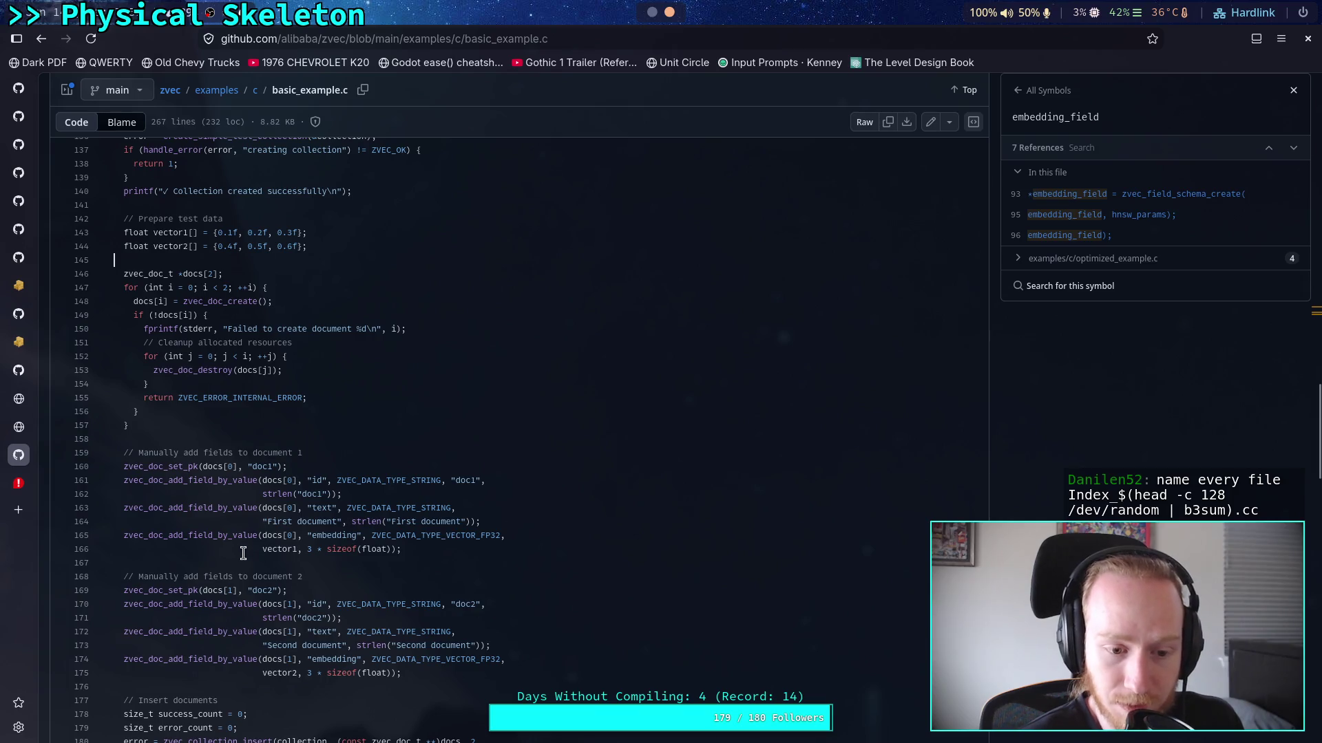
{"action": "mouse_move", "coordinate": [412, 548]}
{"action": "left_mouse_down"}
{"action": "mouse_move", "coordinate": [117, 536]}
{"action": "mouse_move", "coordinate": [271, 508]}
{"action": "left_mouse_up"}
{"action": "left_click_drag", "start_coordinate": [308, 246], "coordinate": [124, 233]}
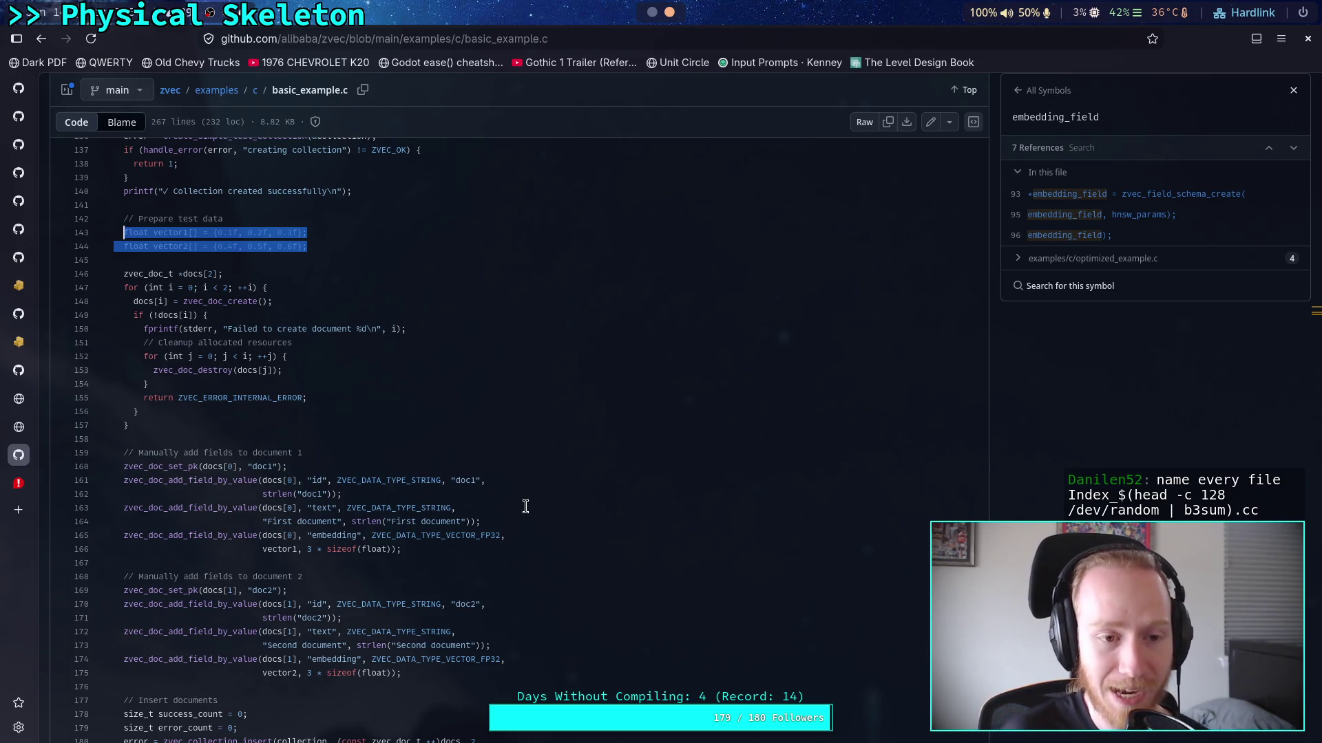
{"action": "key", "text": "Escape"}
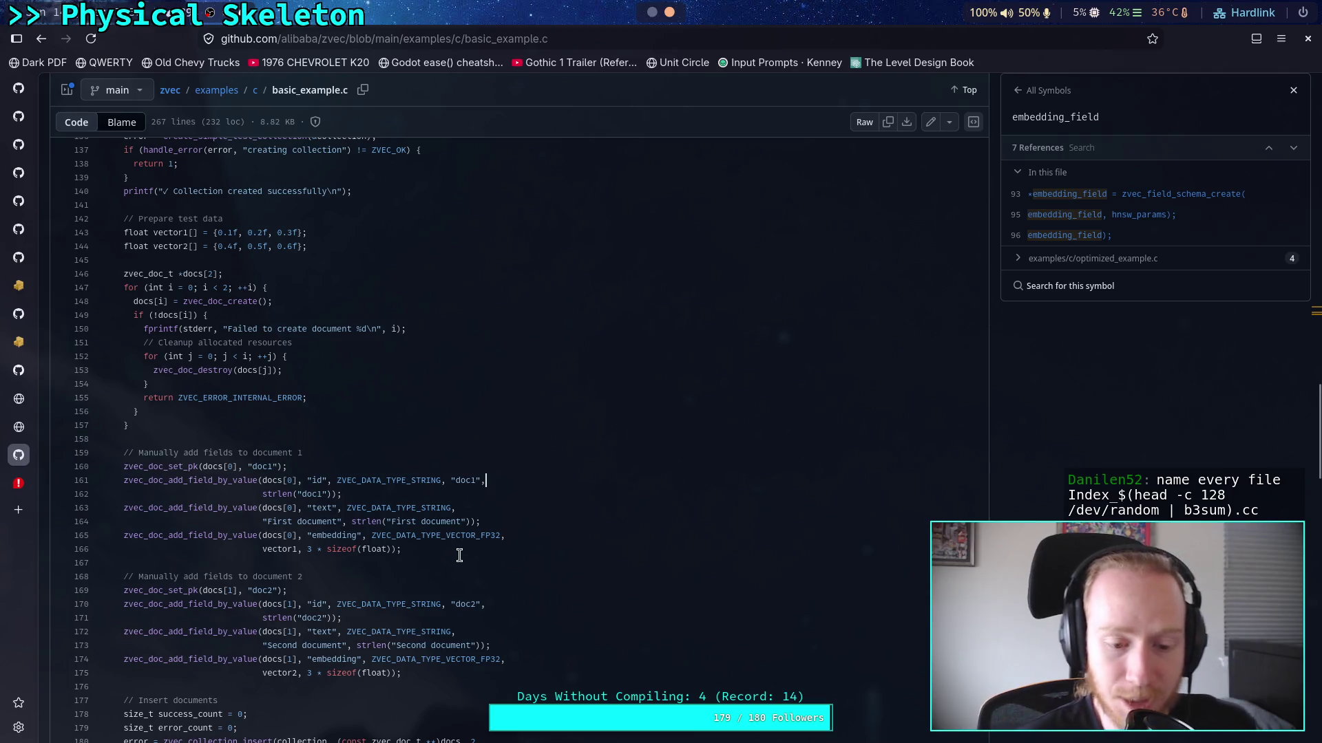
{"action": "left_click_drag", "start_coordinate": [457, 549], "coordinate": [221, 508]}
{"action": "left_click", "coordinate": [465, 510]}
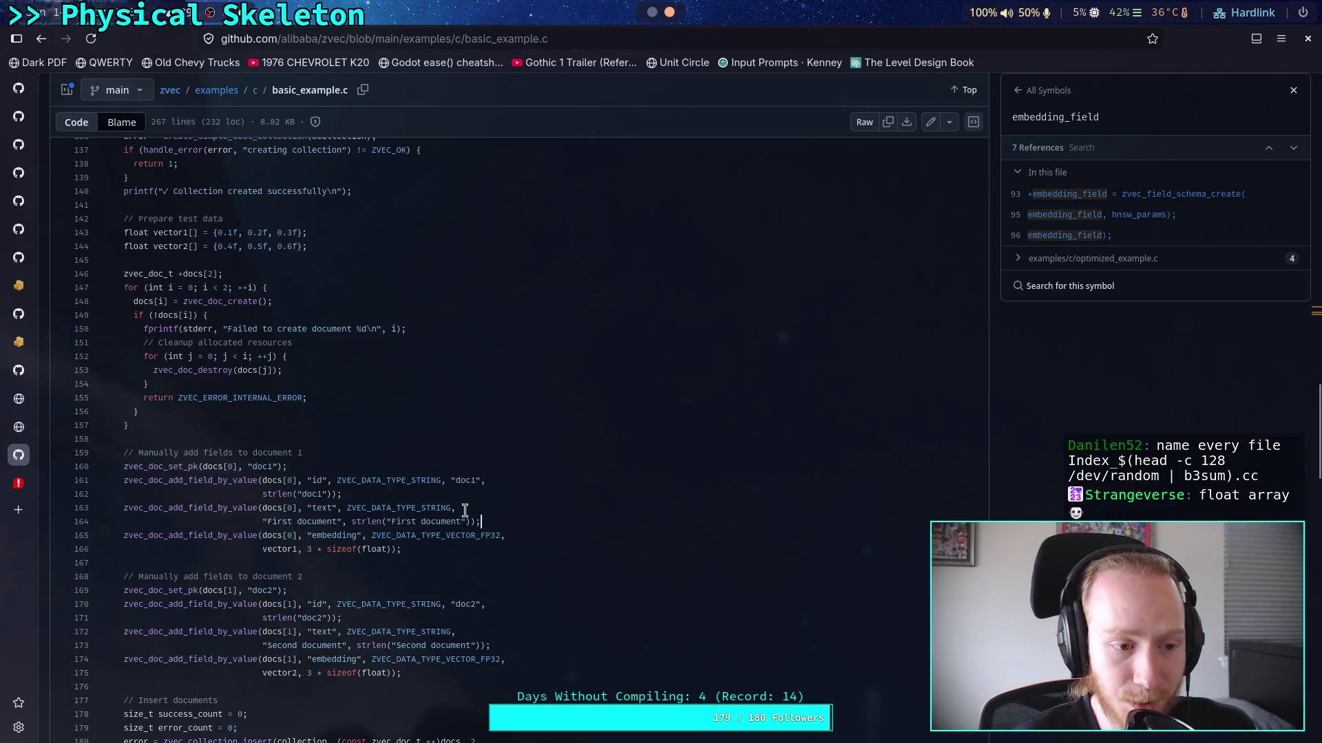
{"action": "left_click", "coordinate": [425, 402]}
{"action": "scroll", "coordinate": [425, 410], "scroll_direction": "up", "scroll_amount": 5}
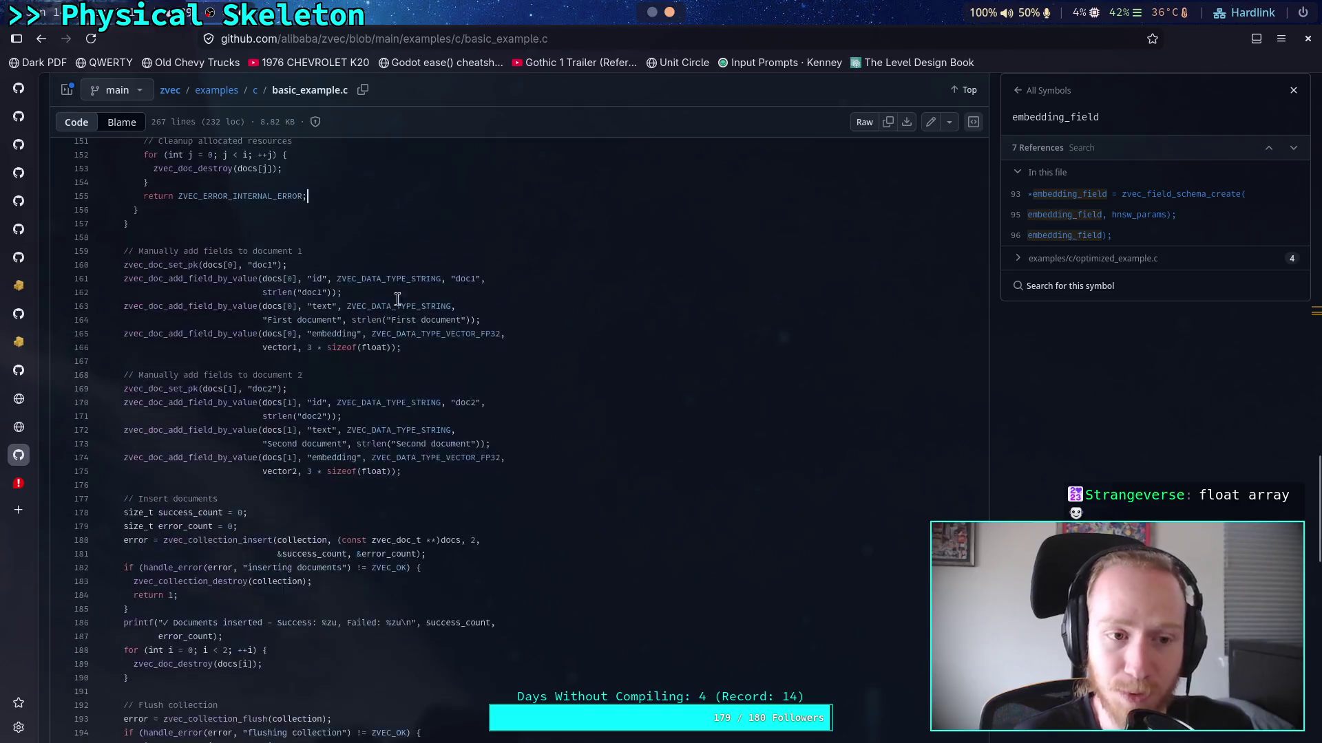
{"action": "scroll", "coordinate": [378, 247], "scroll_direction": "up", "scroll_amount": 20}
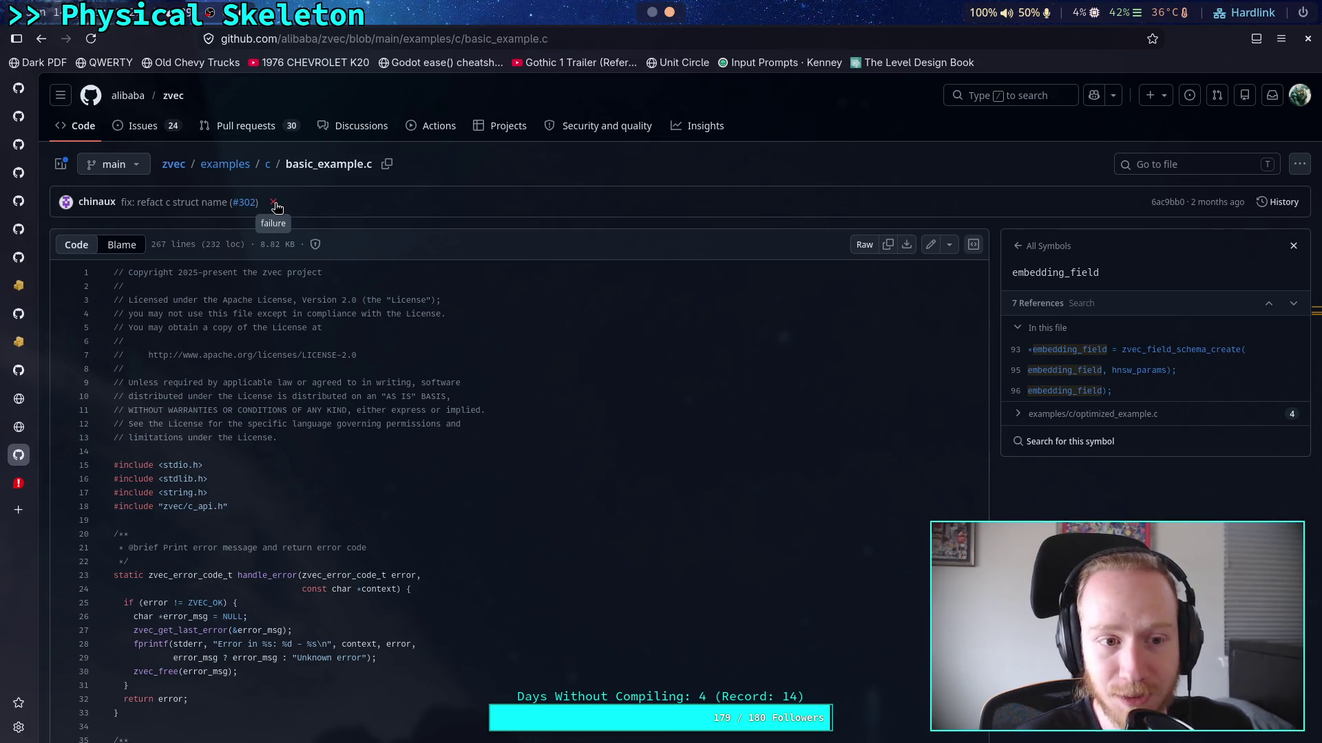
Return to the zvec root, then close the zvec and Downdetector tabs
{"action": "left_click", "coordinate": [173, 163]}
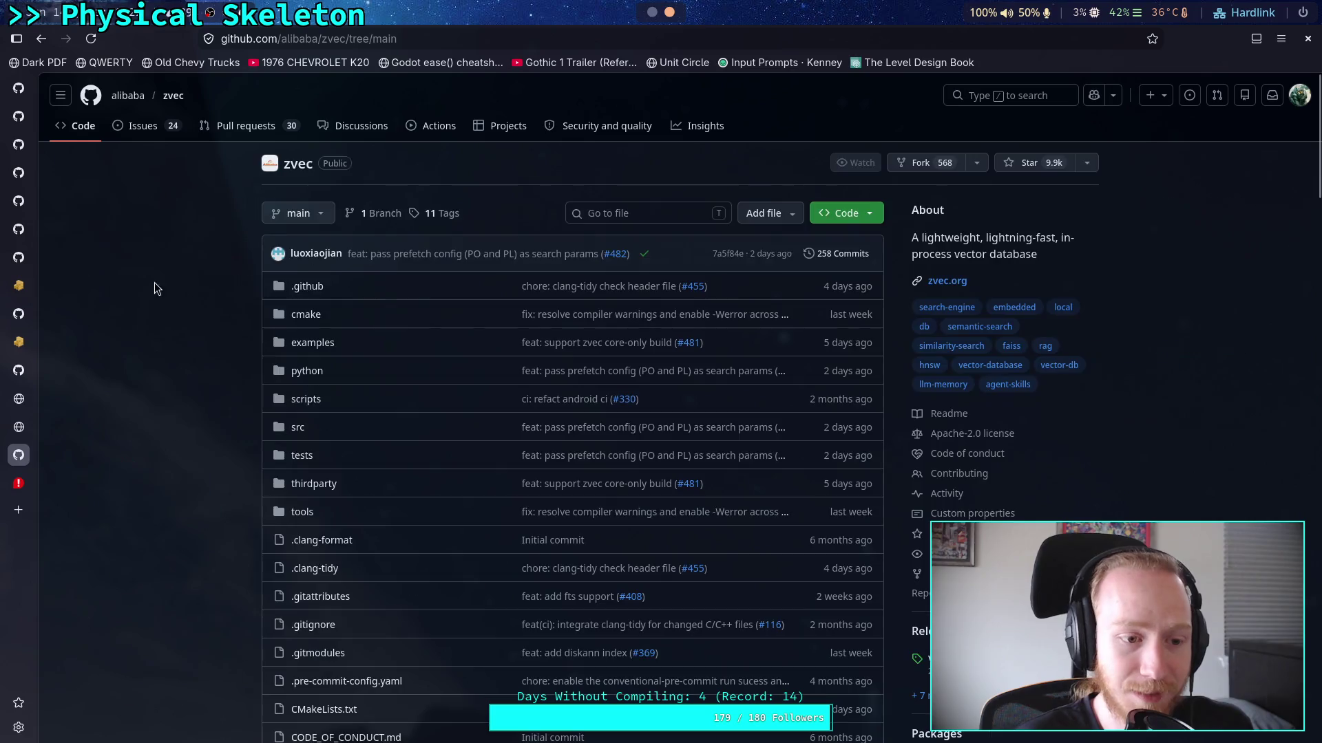
{"action": "left_click", "coordinate": [8, 448]}
{"action": "left_click", "coordinate": [9, 448]}
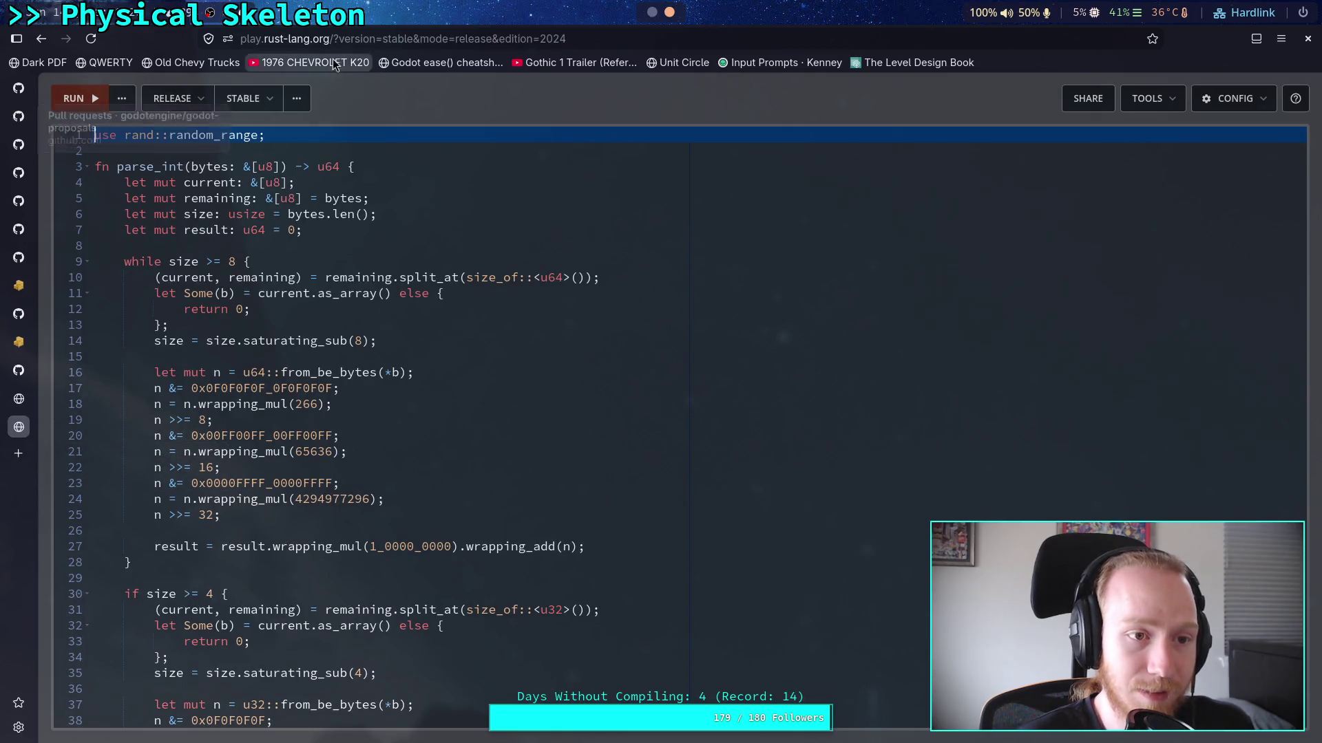
Switch to the Godot script editor and put the caret on line 73 of part_3d.gd
{"action": "key", "text": "super+1"}
{"action": "left_click", "coordinate": [707, 437]}
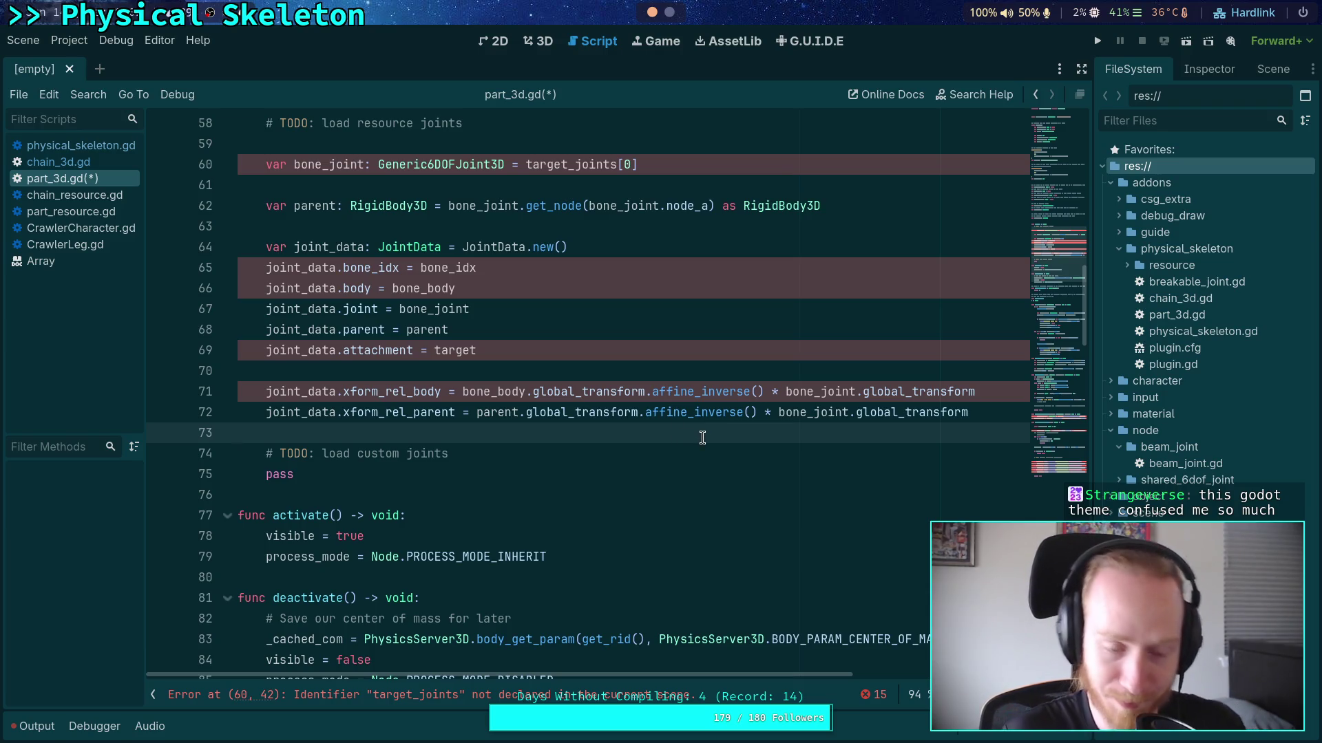
Review lines 59–70 of part_3d.gd, then open CrawlerLeg.gd from the Scripts list
{"action": "left_click", "coordinate": [568, 373]}
{"action": "scroll", "coordinate": [470, 330], "scroll_direction": "up", "scroll_amount": 1}
{"action": "left_click", "coordinate": [696, 231]}
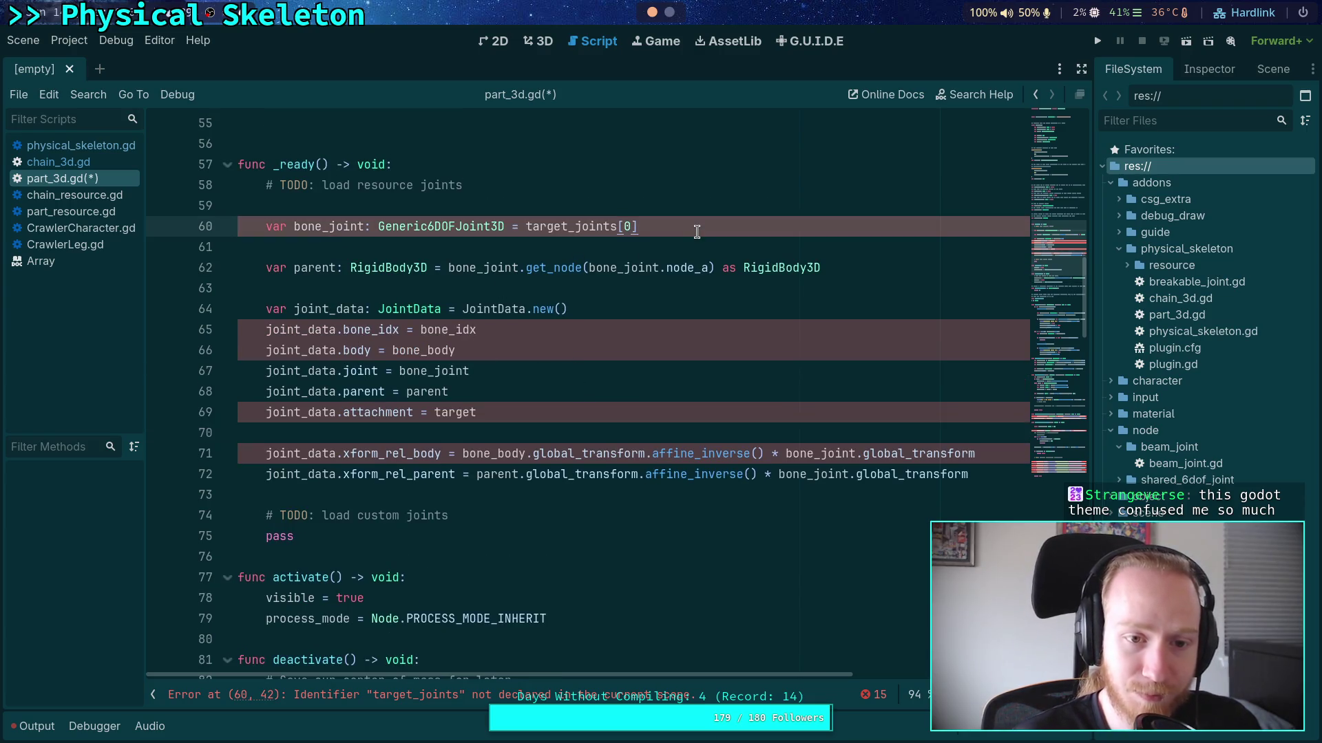
{"action": "left_click", "coordinate": [457, 214]}
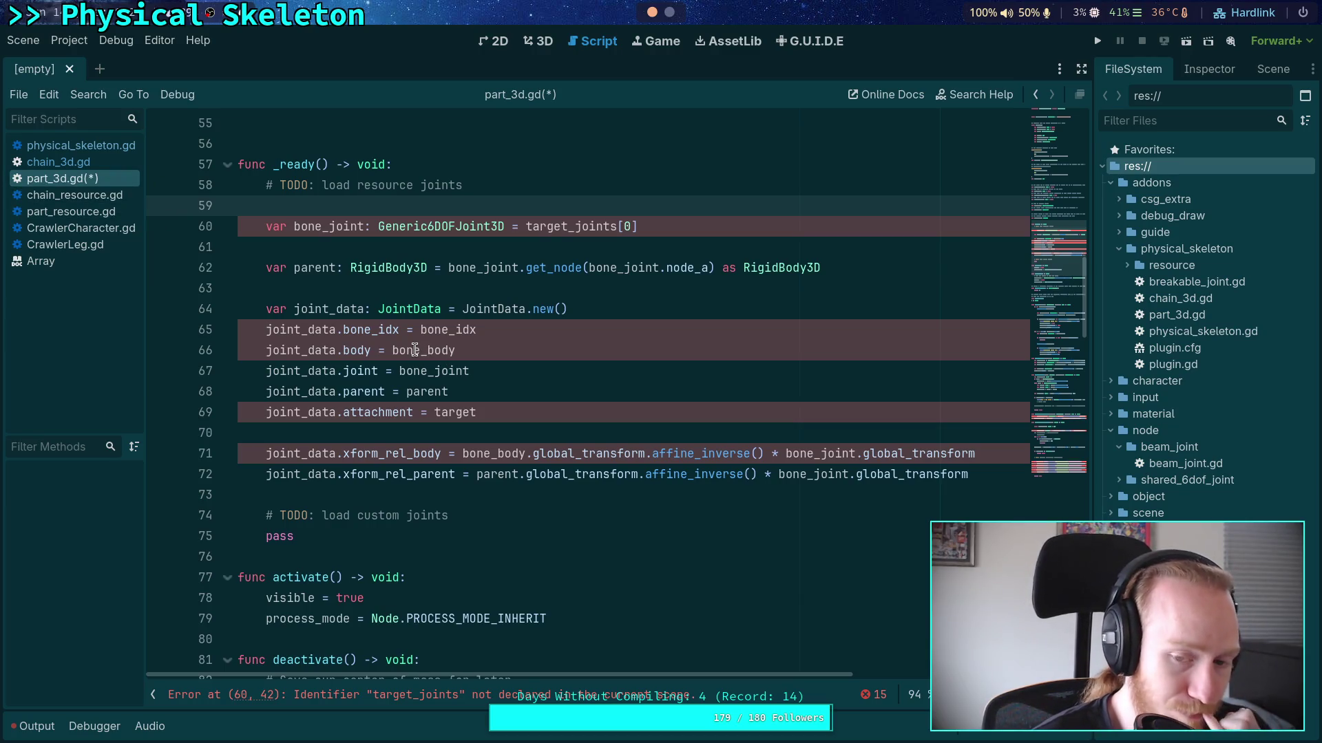
{"action": "left_click", "coordinate": [313, 296]}
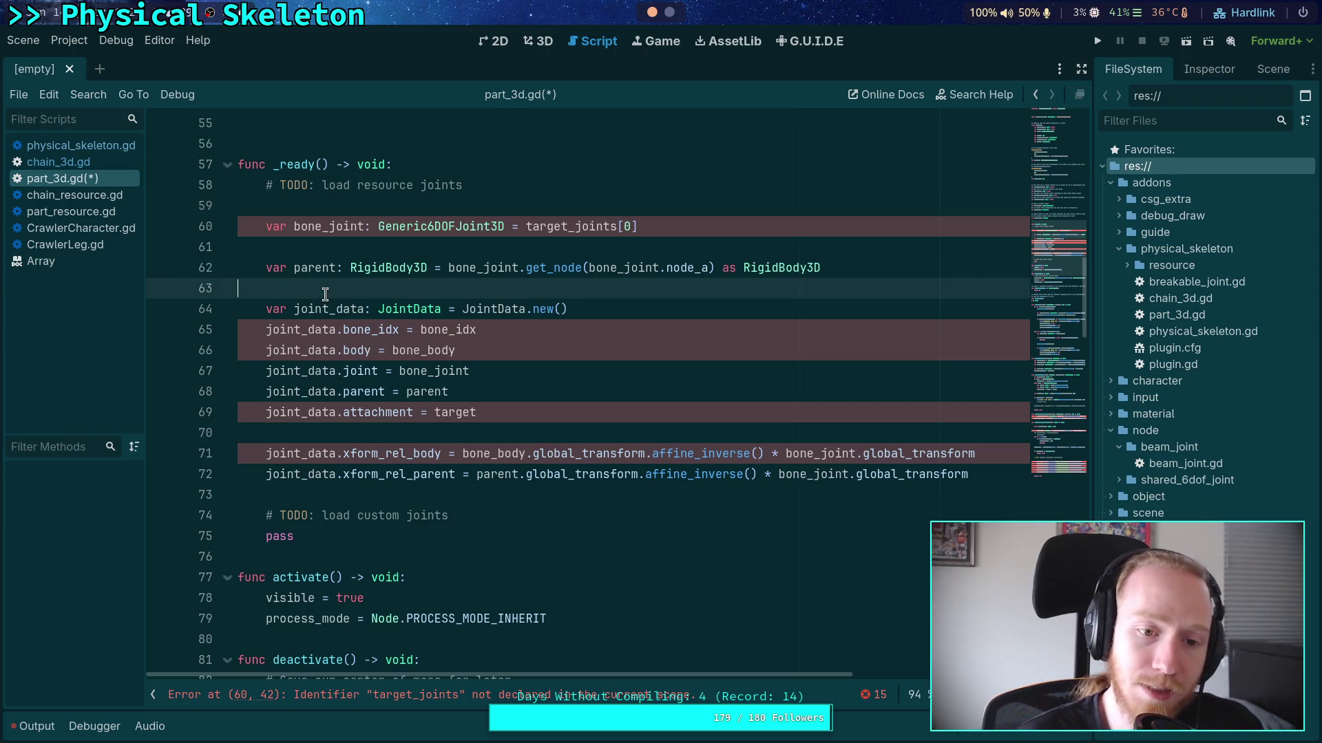
{"action": "left_click", "coordinate": [66, 245]}
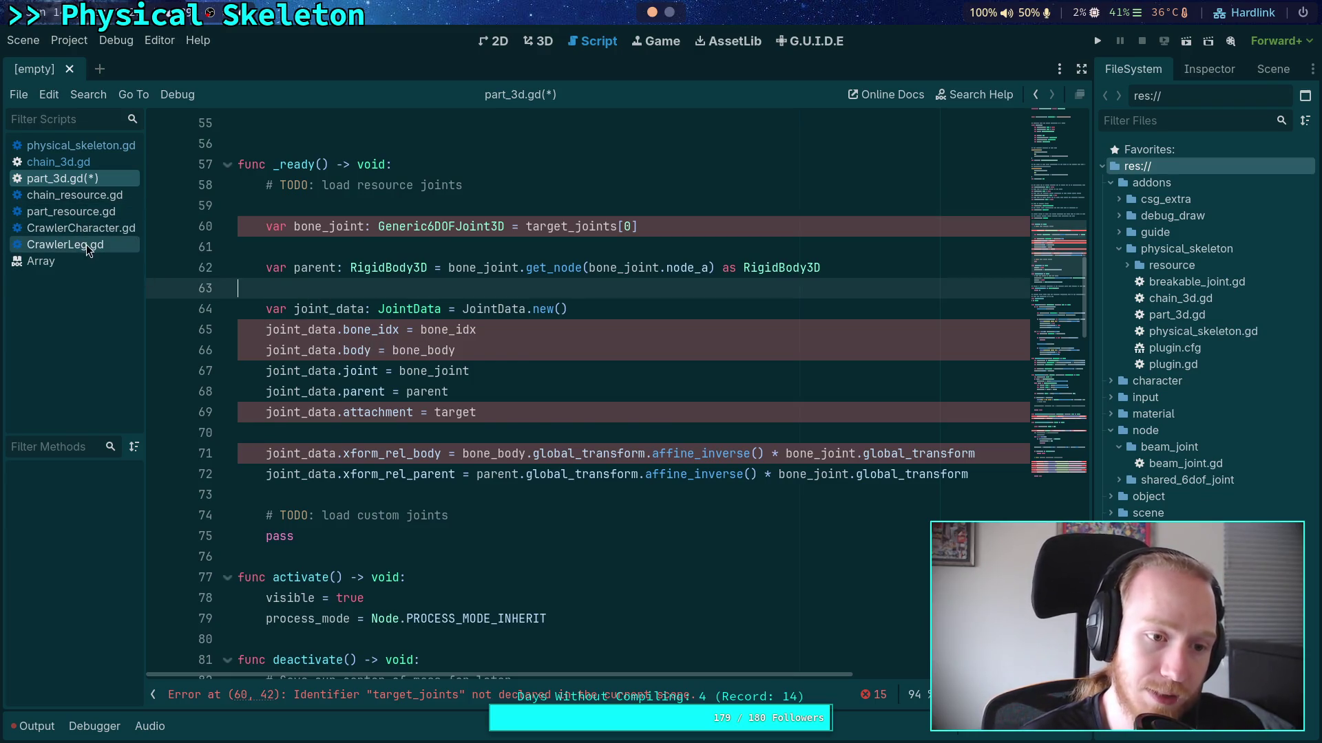
{"action": "scroll", "coordinate": [493, 410], "scroll_direction": "down", "scroll_amount": 2}
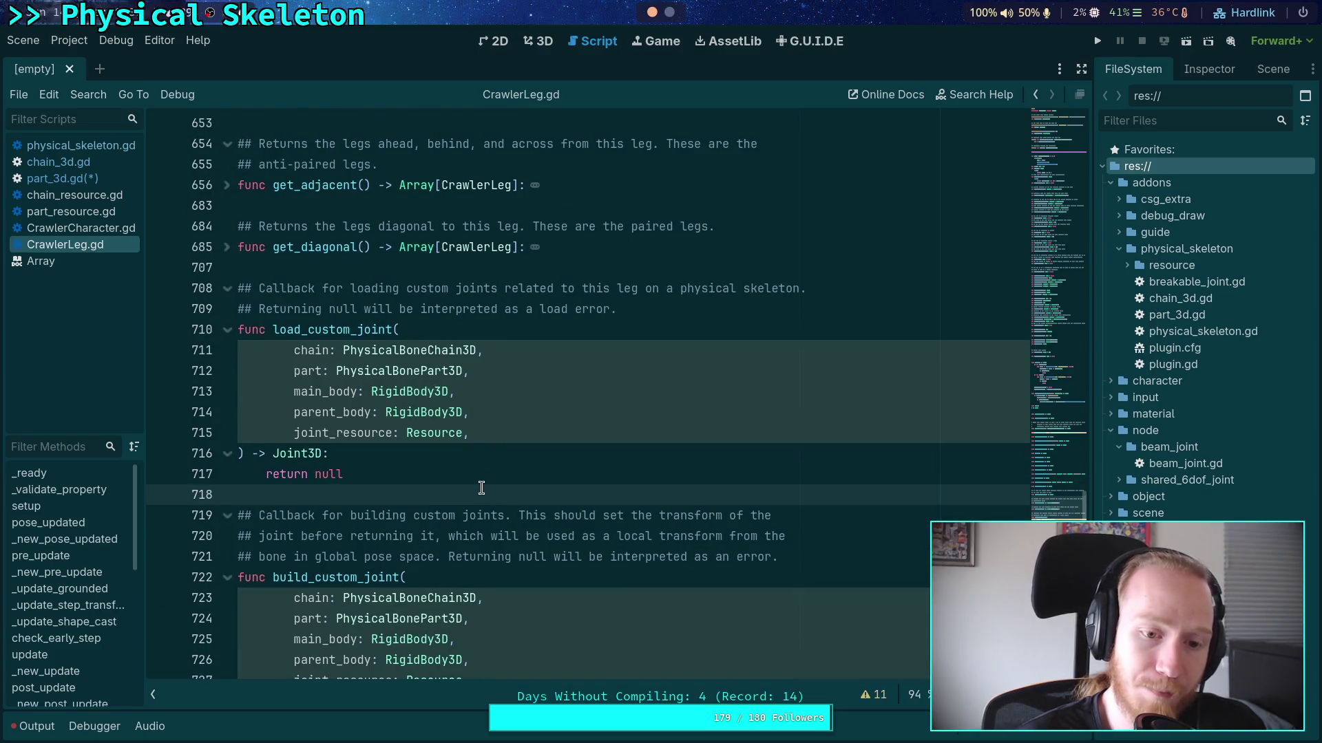
Select load_custom_joint, read the Resource type's docs, and widen the FileSystem dock
{"action": "left_click_drag", "start_coordinate": [406, 481], "coordinate": [207, 327]}
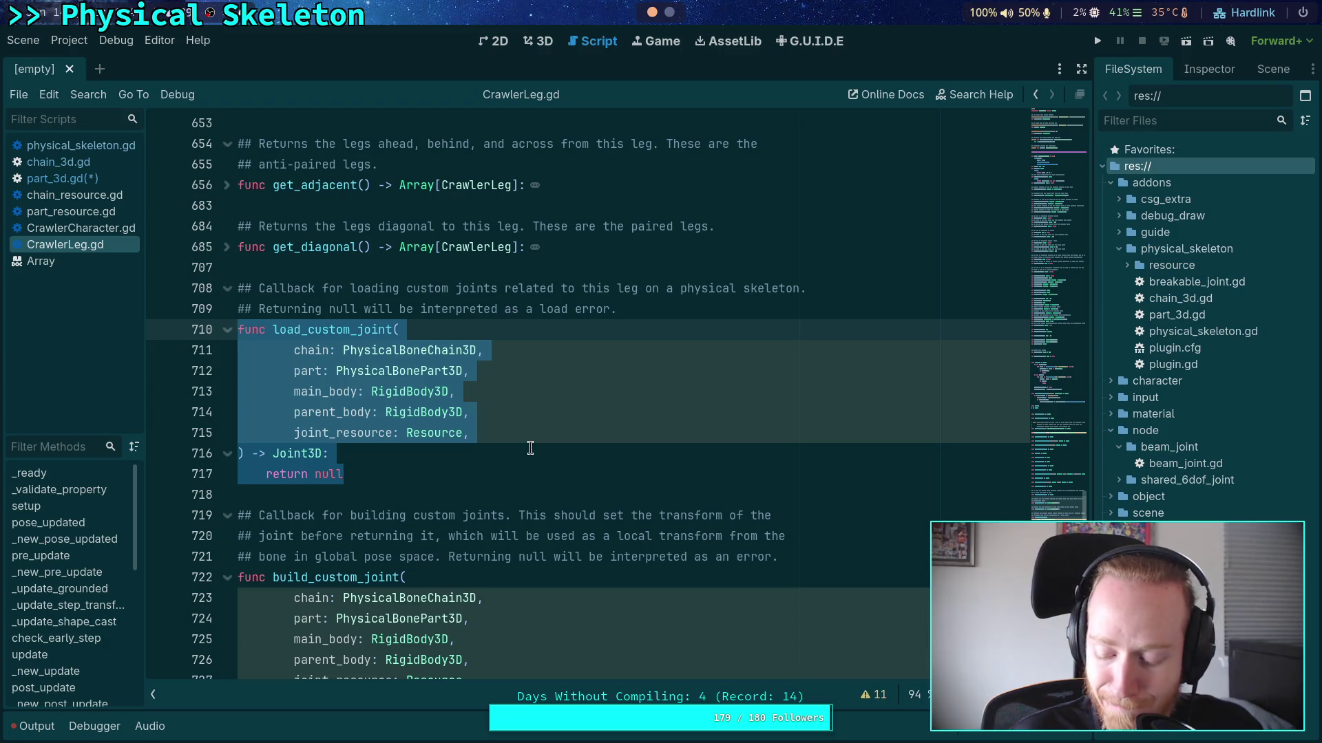
{"action": "left_click", "coordinate": [452, 433]}
{"action": "mouse_move", "coordinate": [454, 433]}
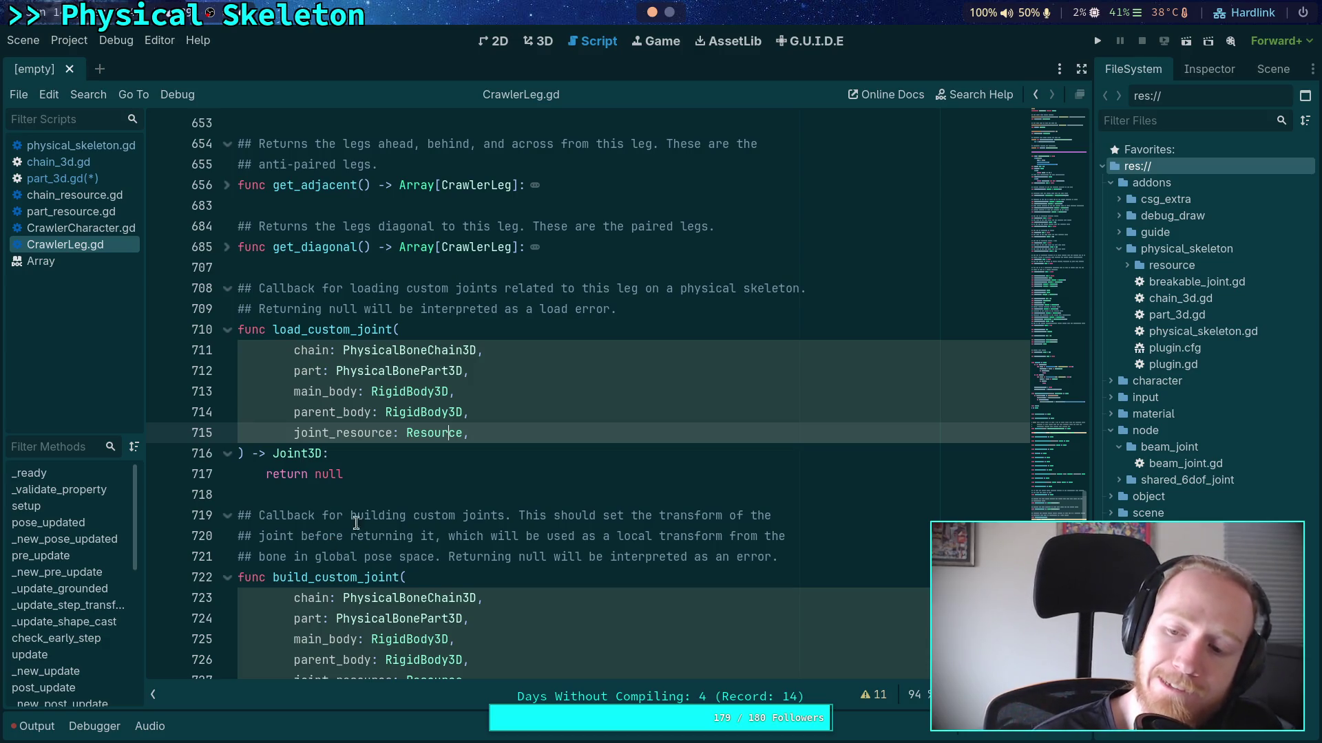
{"action": "left_click_drag", "start_coordinate": [1093, 409], "coordinate": [1050, 413]}
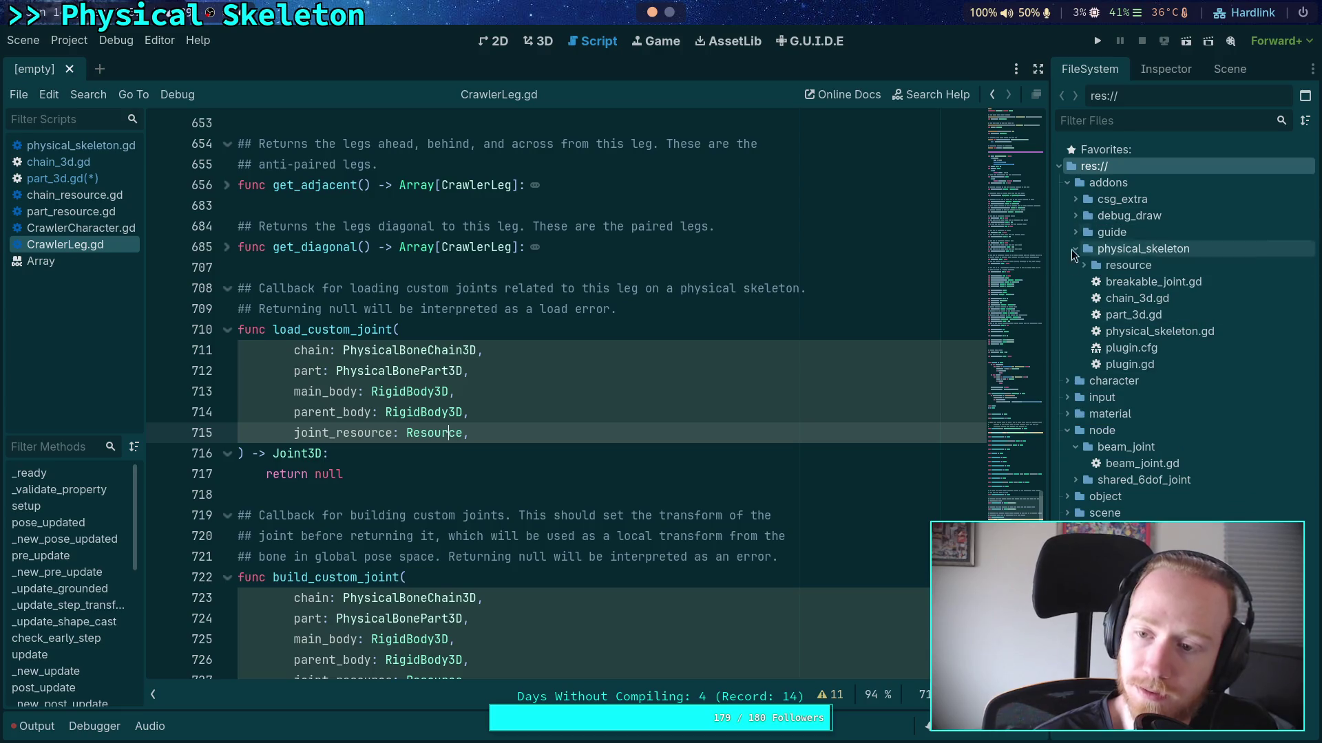
Select femur_part.tres under character/crawler_bot and expand its Joint Resource List in the Inspector
{"action": "left_click", "coordinate": [1067, 381]}
{"action": "left_click", "coordinate": [1067, 382]}
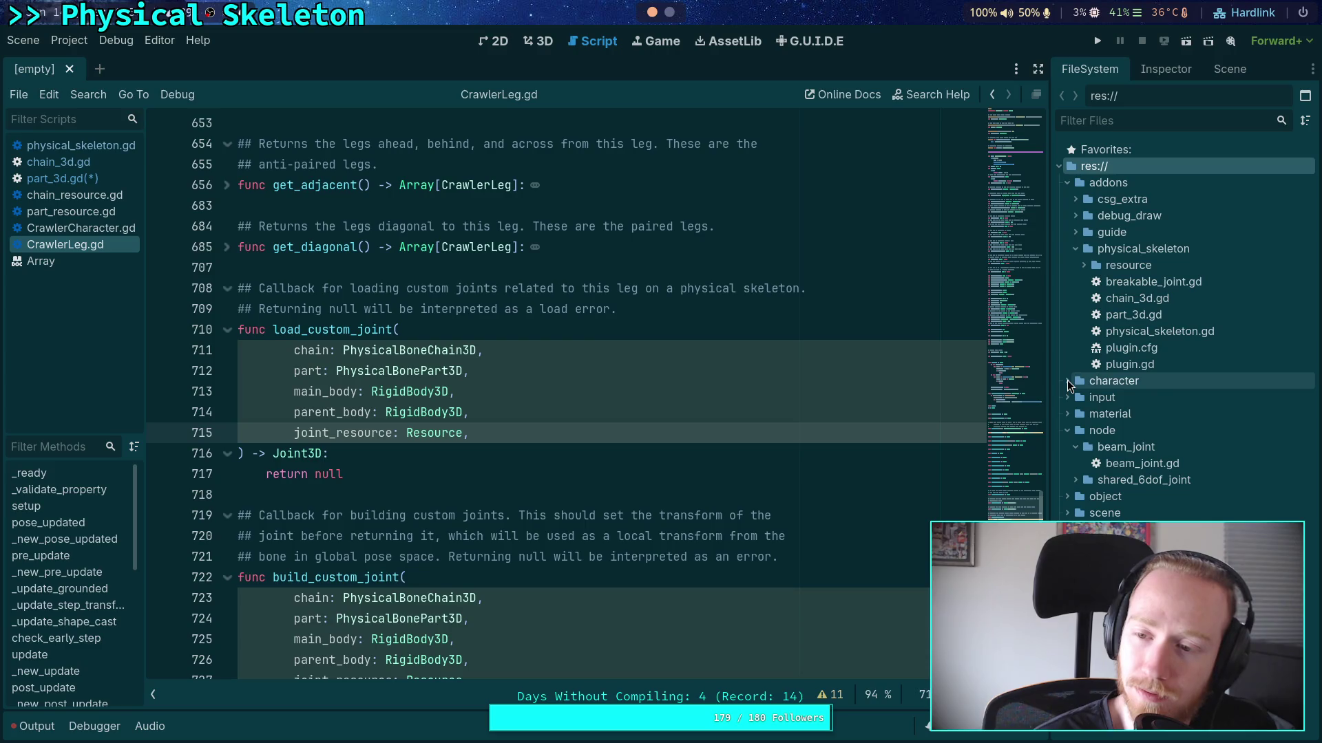
{"action": "left_click", "coordinate": [1084, 266]}
{"action": "left_click", "coordinate": [1083, 266]}
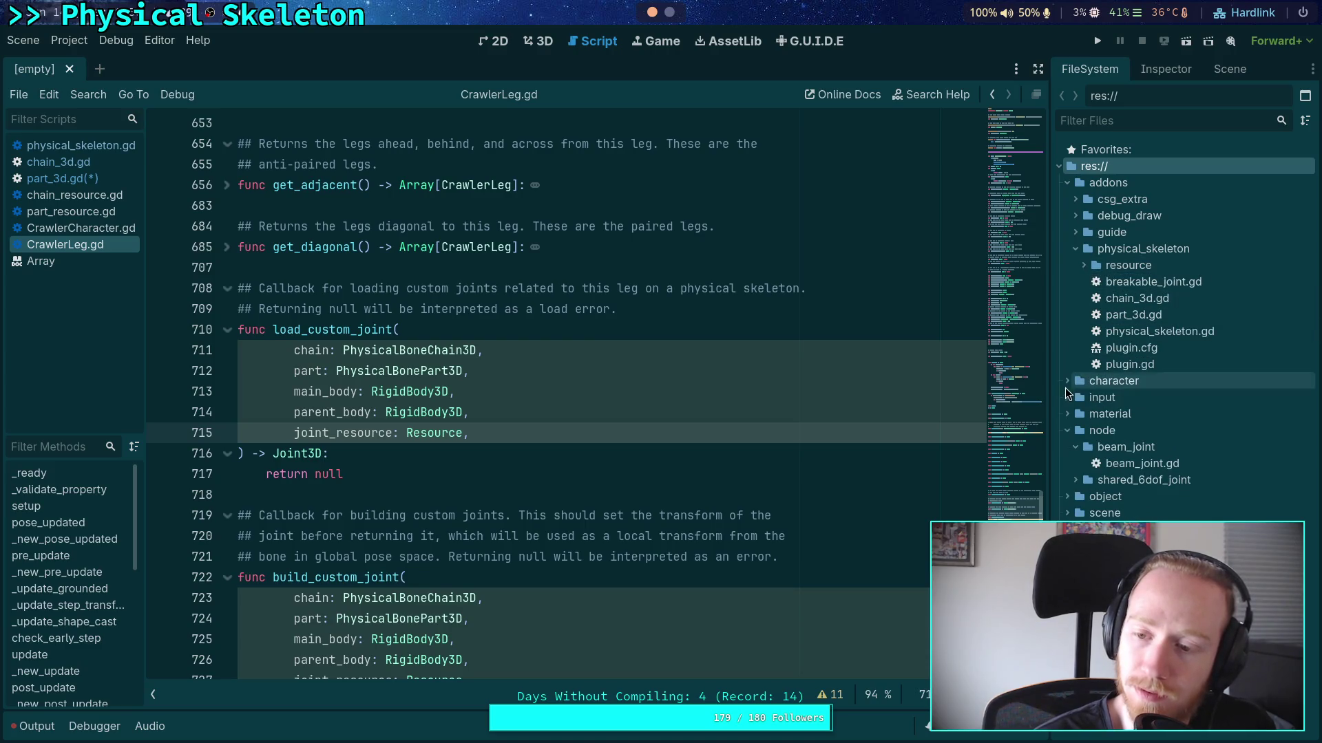
{"action": "left_click", "coordinate": [1066, 384]}
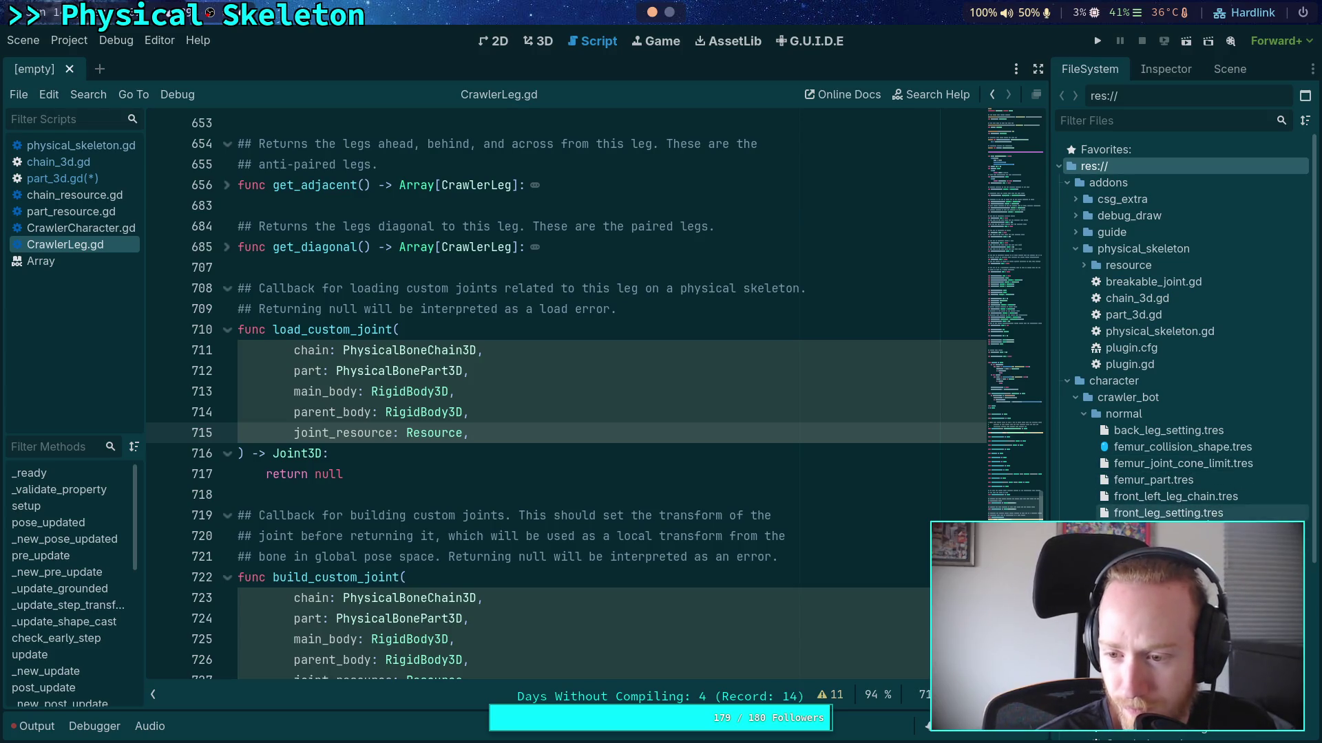
{"action": "left_click", "coordinate": [1154, 480]}
{"action": "left_click", "coordinate": [1143, 69]}
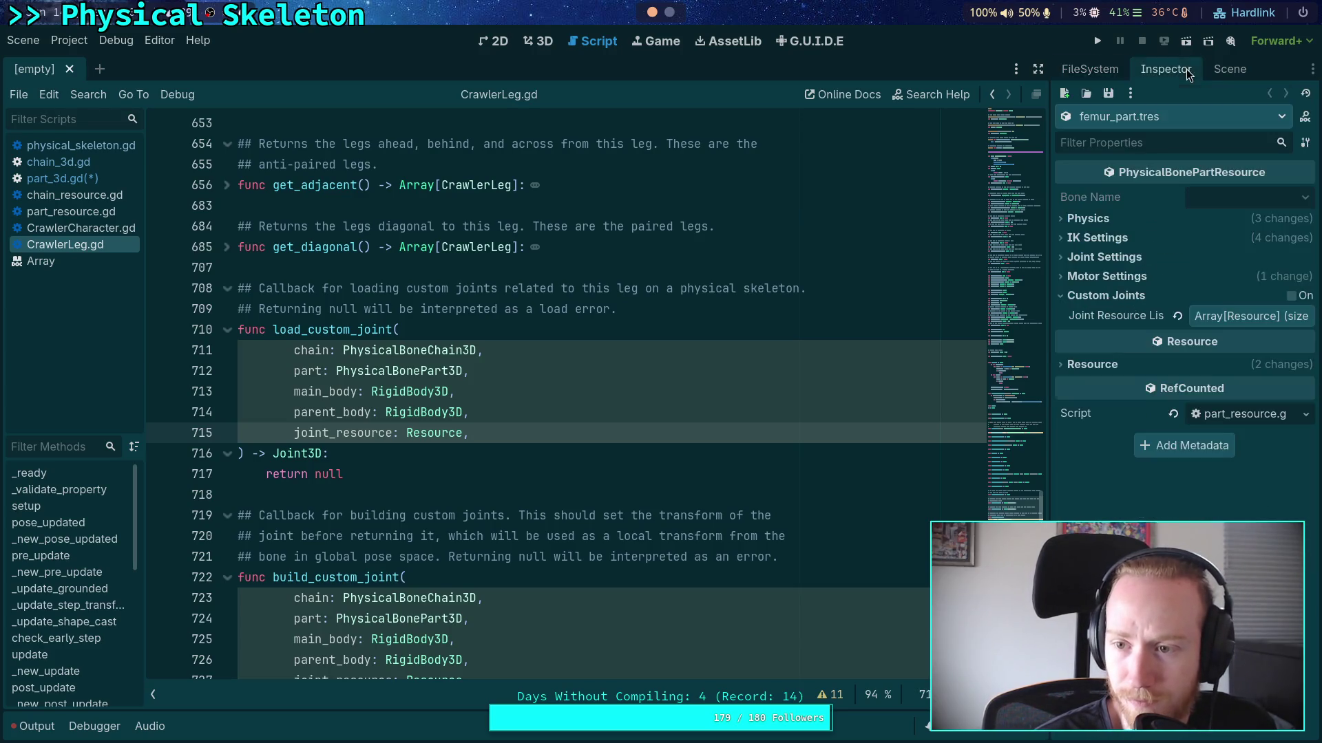
{"action": "left_click_drag", "start_coordinate": [1050, 336], "coordinate": [941, 336]}
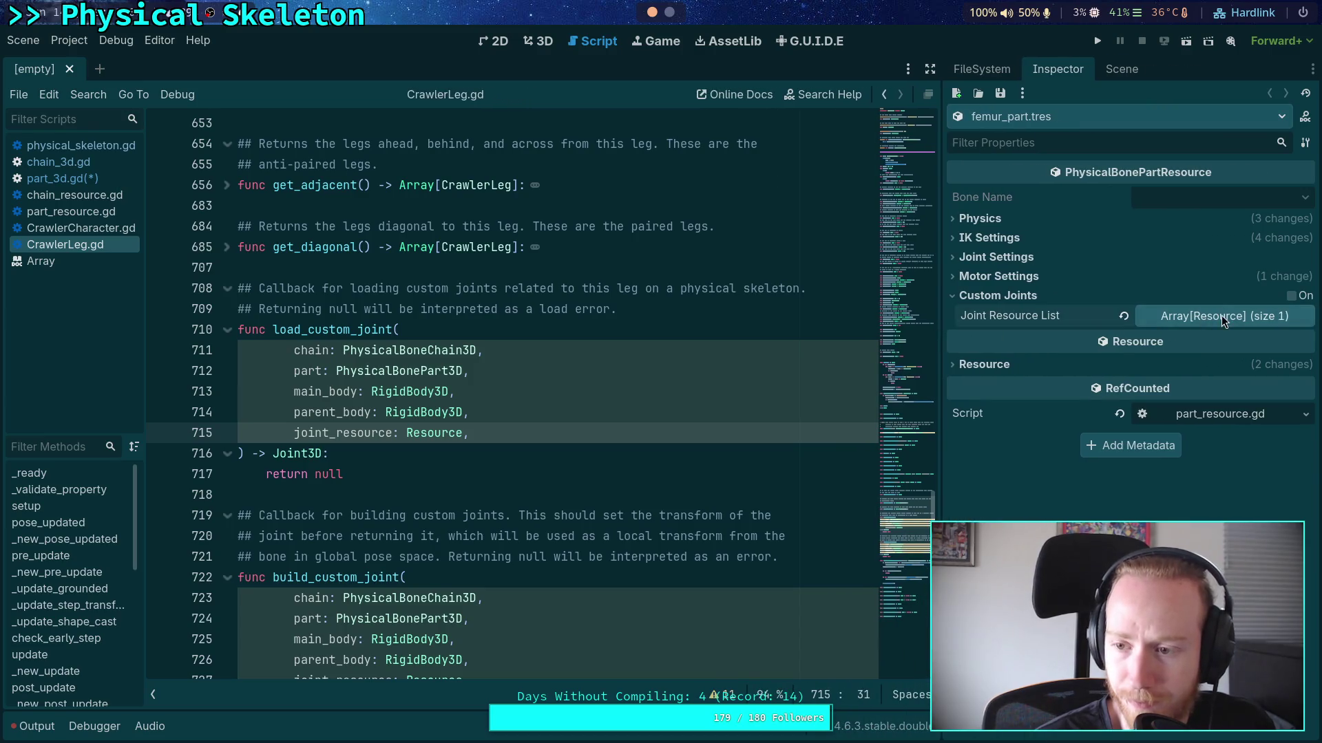
{"action": "left_click", "coordinate": [1221, 315]}
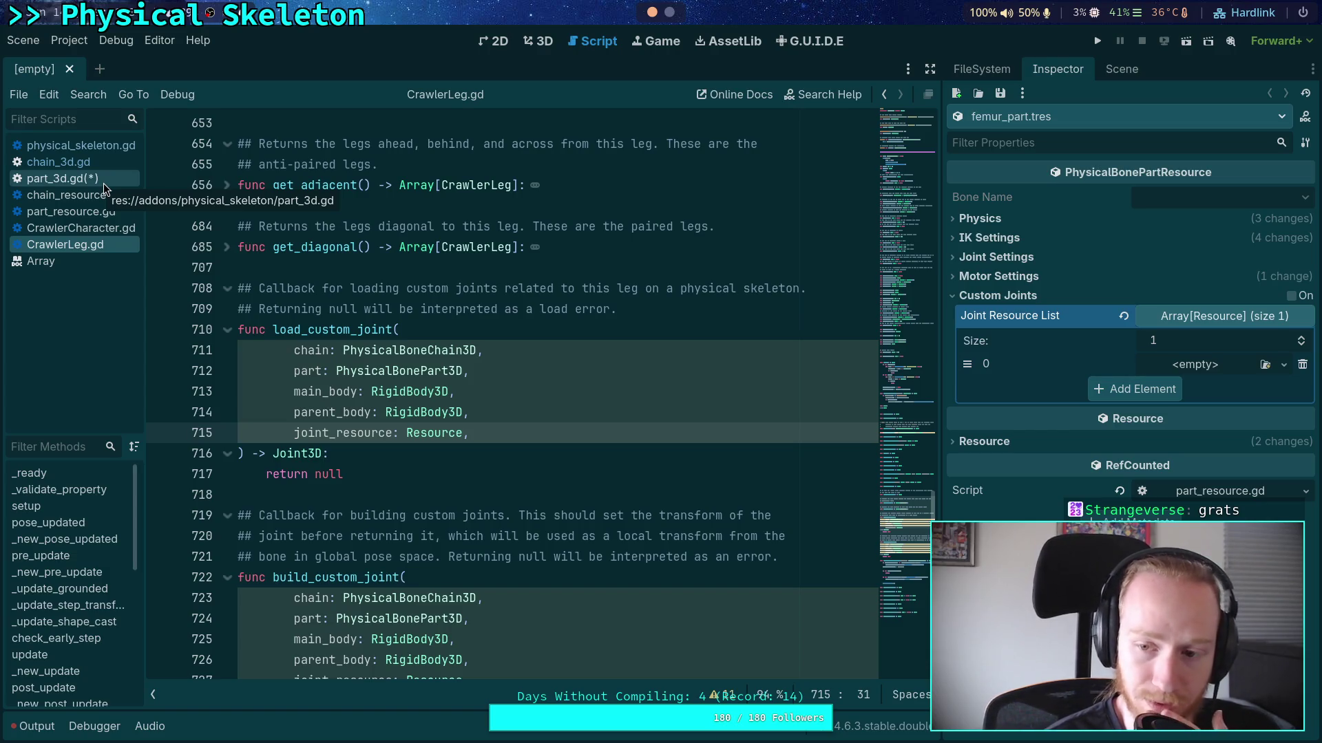
Open big_crawler_bot.tscn from the FileSystem dock in the 3D view
{"action": "left_click", "coordinate": [104, 184]}
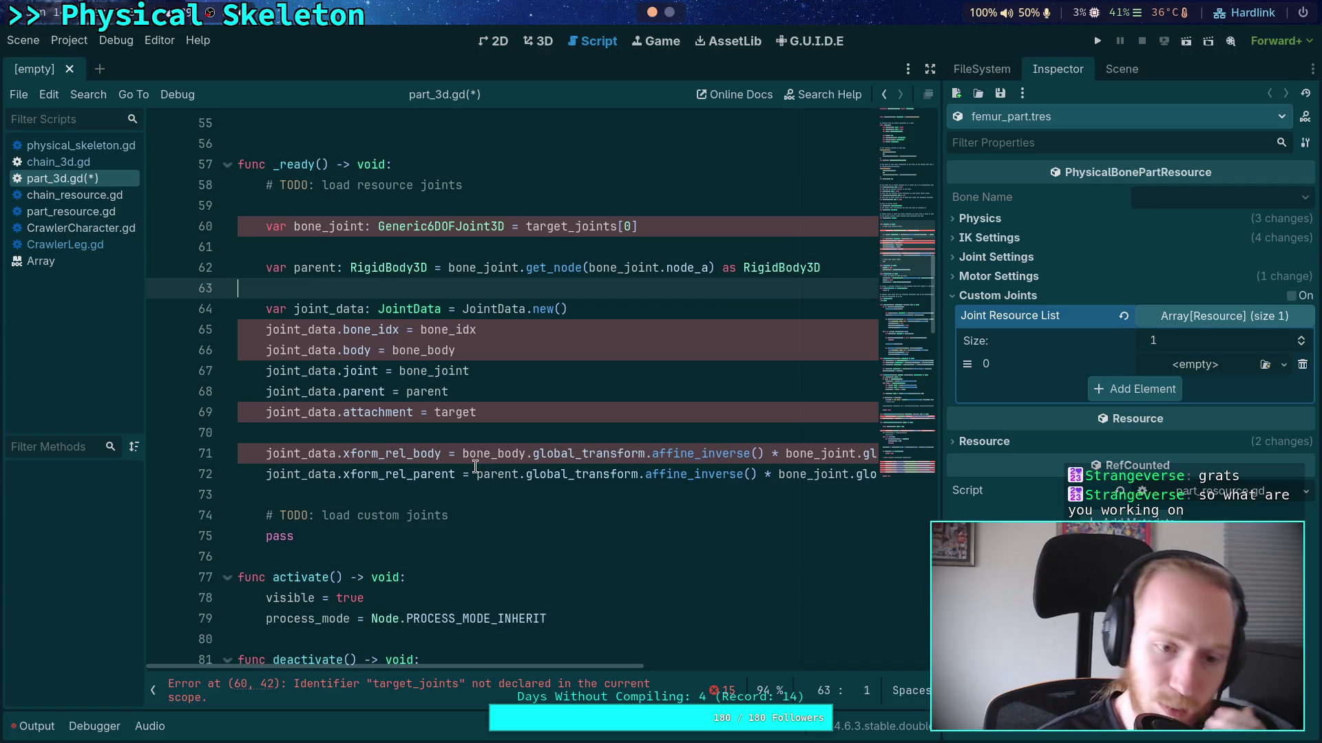
{"action": "left_click", "coordinate": [1001, 73]}
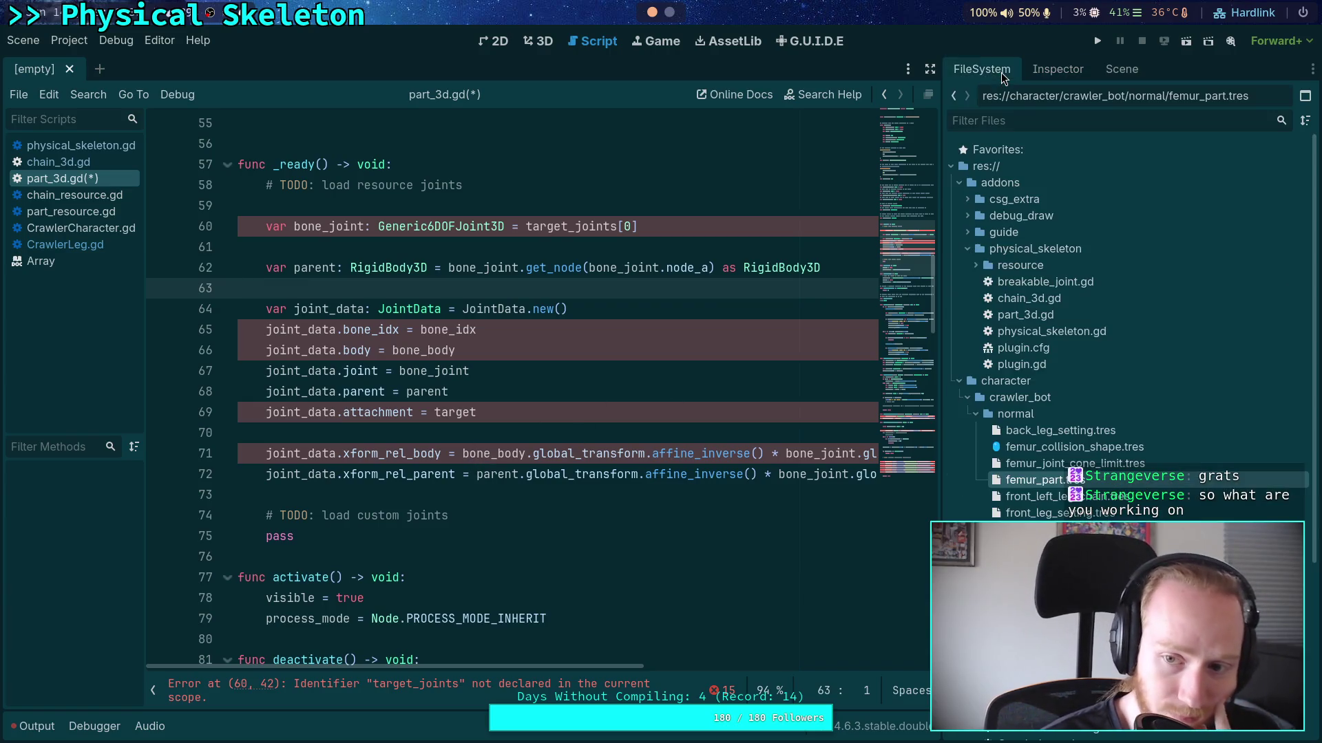
{"action": "scroll", "coordinate": [1050, 426], "scroll_direction": "down", "scroll_amount": 3}
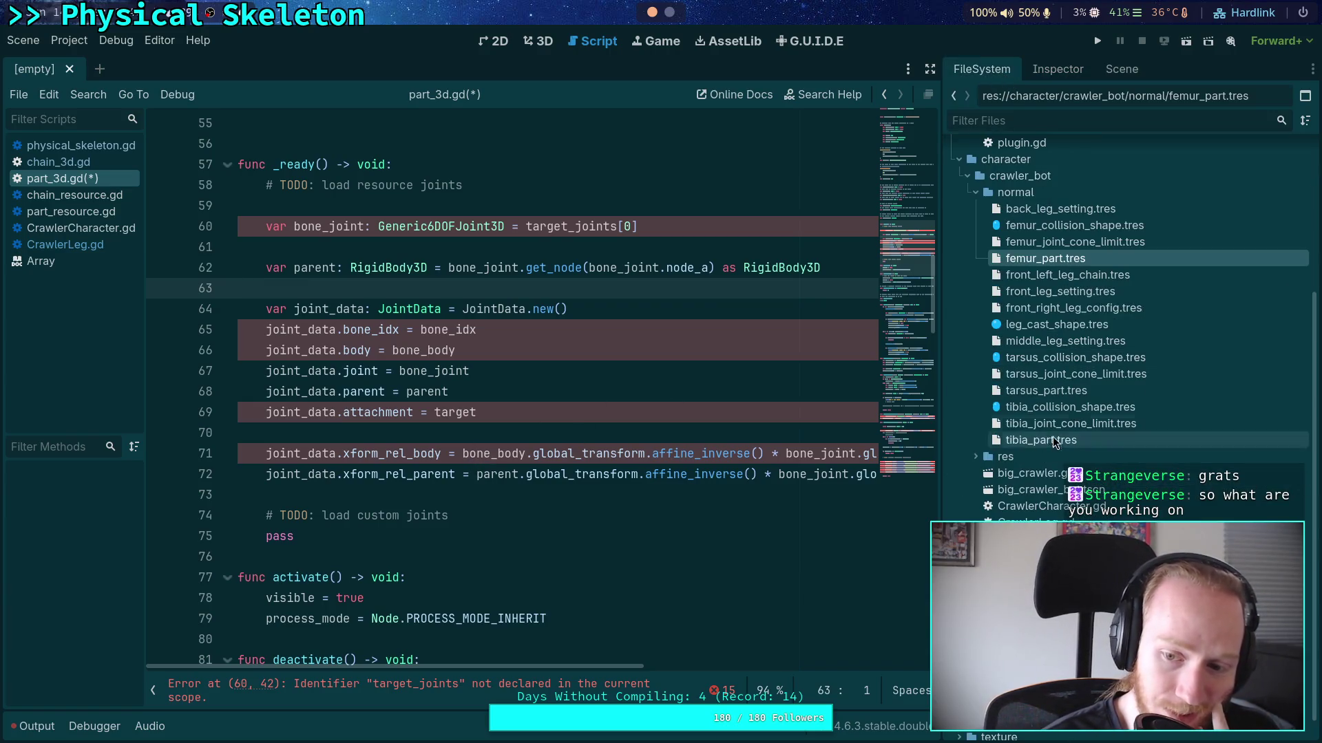
{"action": "double_click", "coordinate": [1055, 492]}
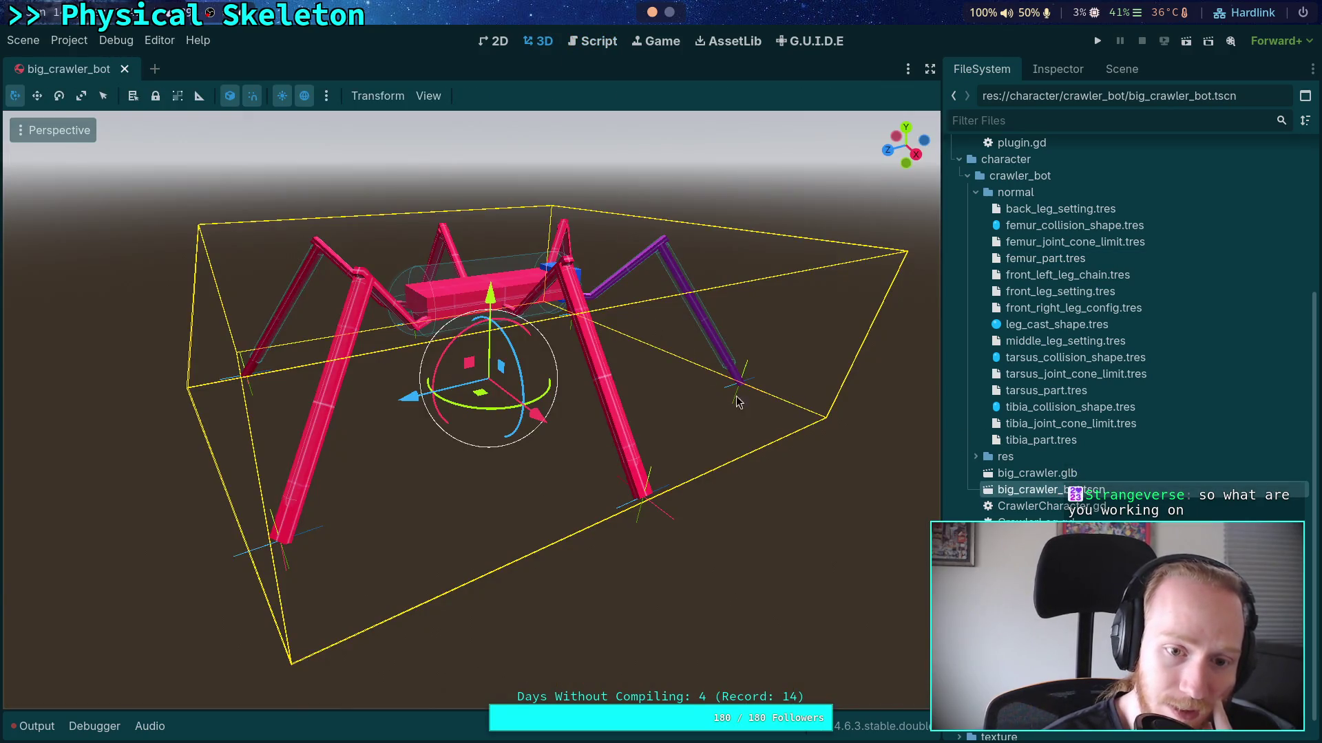
Orbit the view to look down on the crawler and show its Scene tree
{"action": "mouse_move", "coordinate": [506, 418]}
{"action": "left_mouse_down"}
{"action": "mouse_move", "coordinate": [477, 478]}
{"action": "mouse_move", "coordinate": [452, 274]}
{"action": "left_mouse_up"}
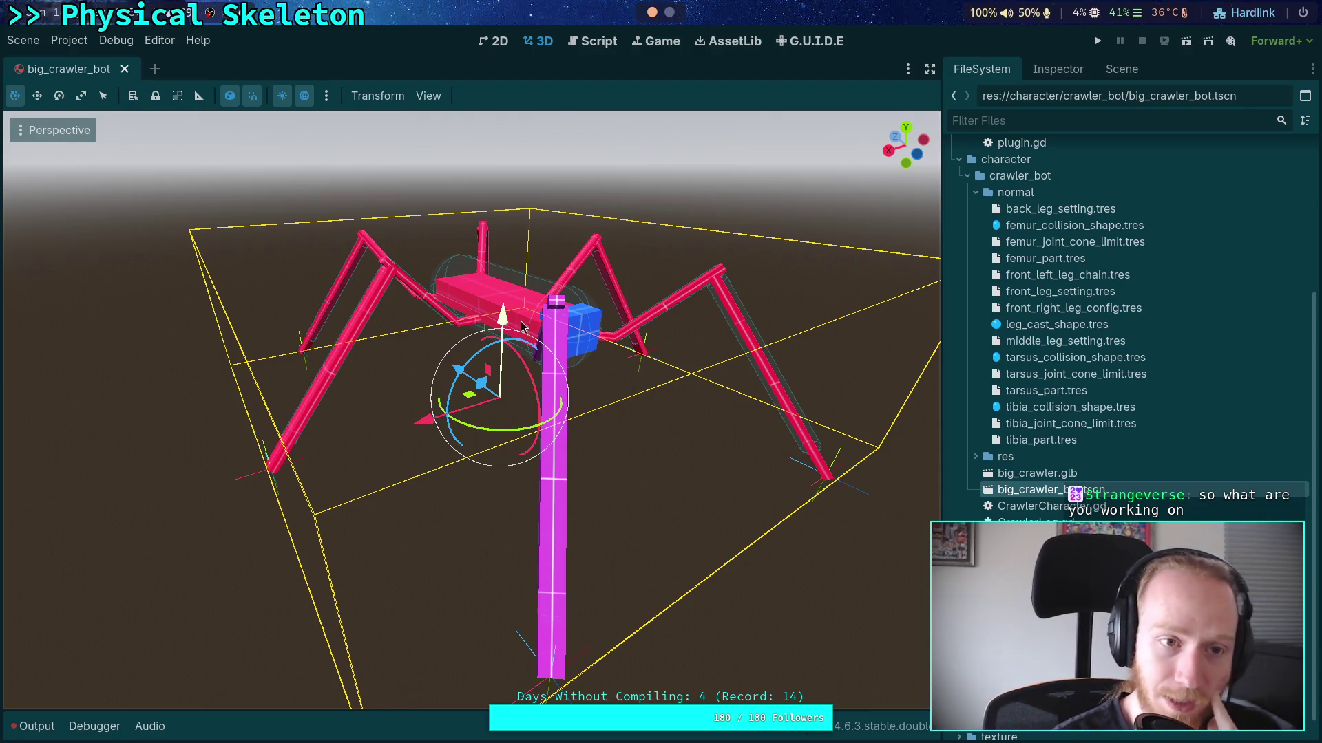
{"action": "left_click", "coordinate": [1120, 69]}
{"action": "scroll", "coordinate": [1033, 365], "scroll_direction": "down", "scroll_amount": 3}
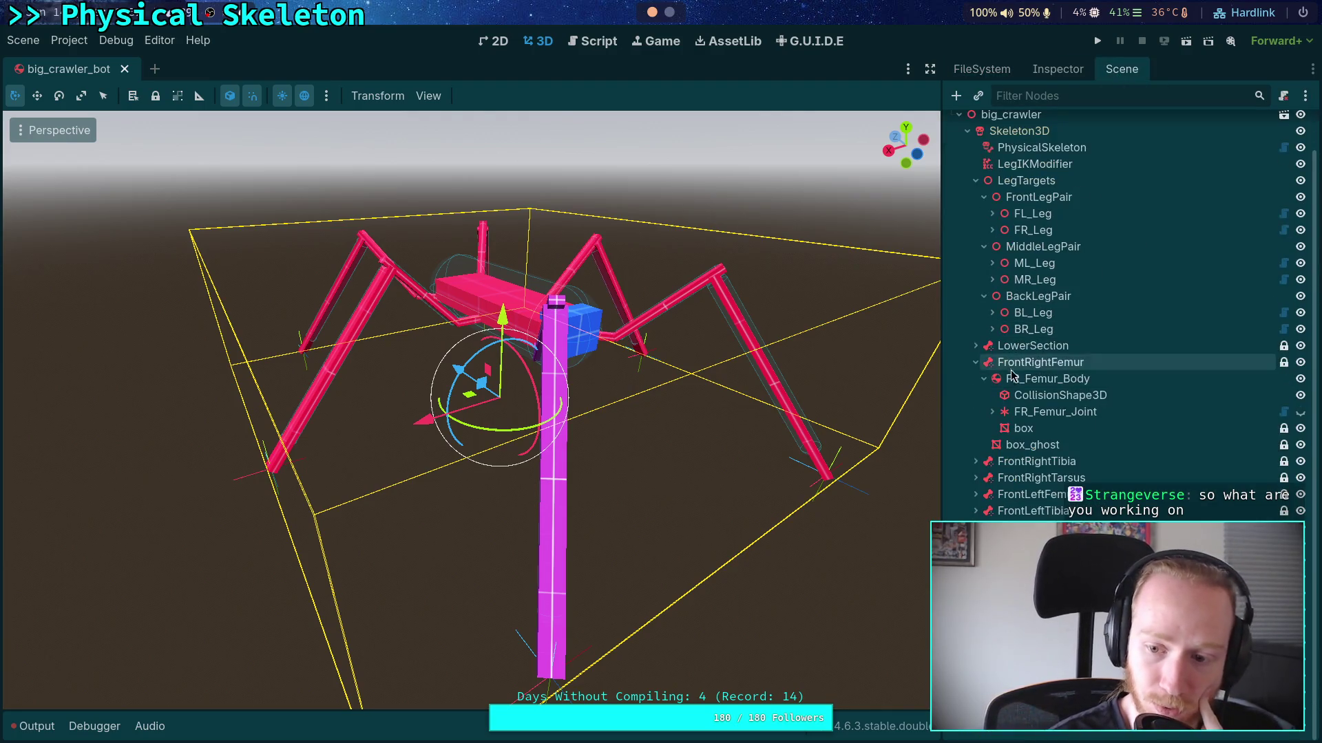
{"action": "scroll", "coordinate": [1019, 354], "scroll_direction": "up", "scroll_amount": 3}
Expand every CrawlerBot branch, scroll through the nodes, then close the scene and return to scripts
{"action": "double_click", "coordinate": [985, 126]}
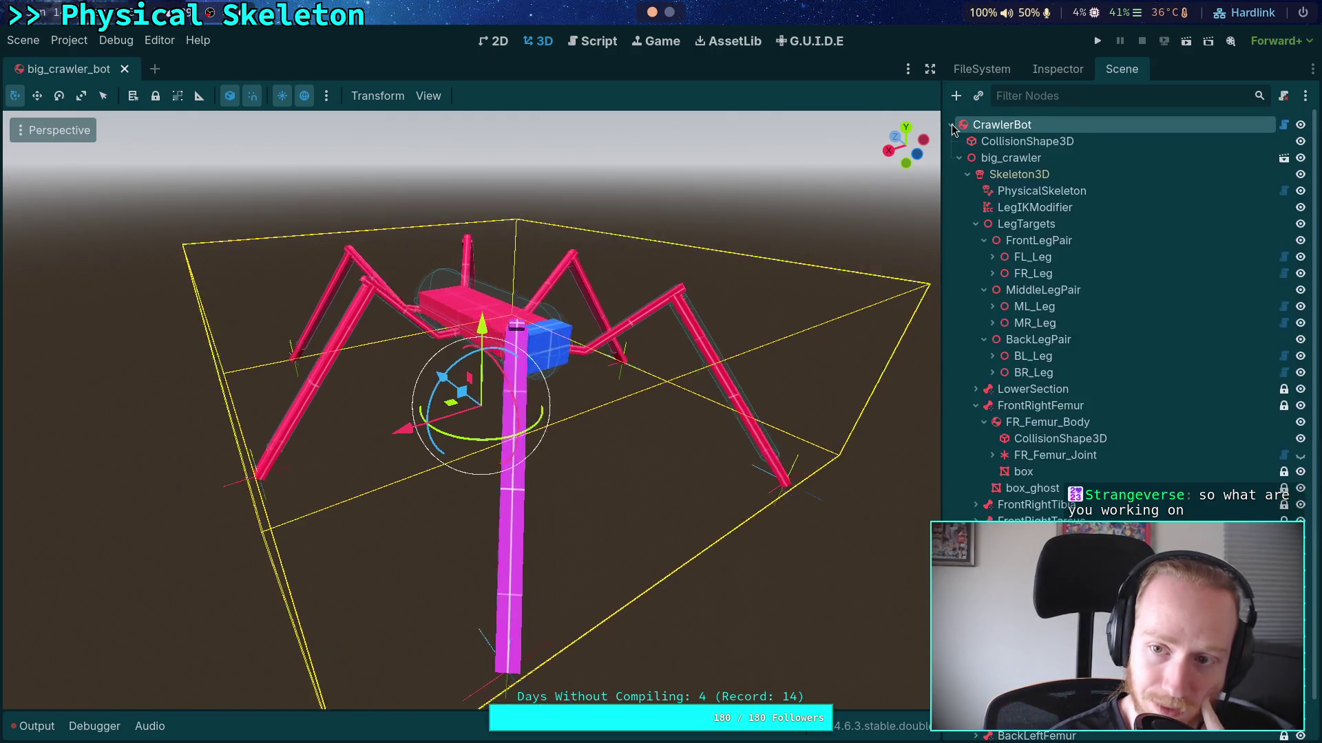
{"action": "right_click", "coordinate": [987, 129]}
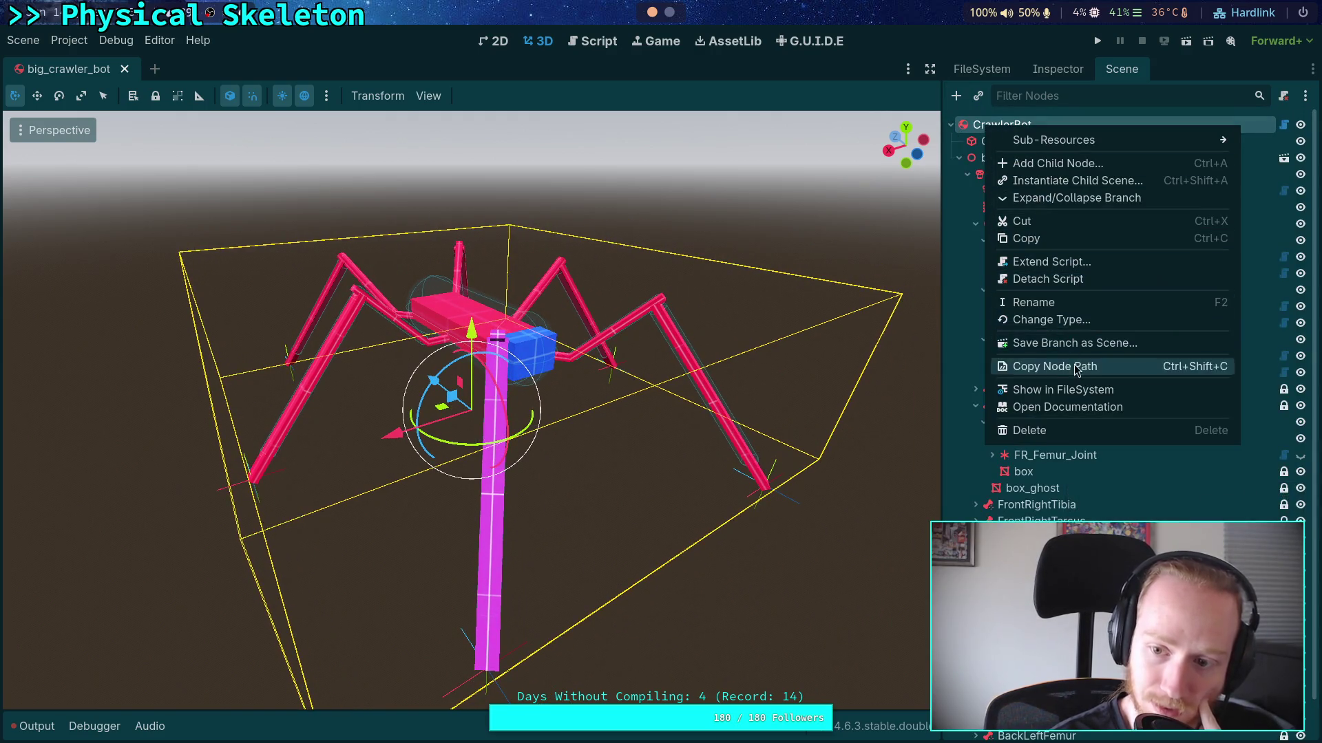
{"action": "left_click", "coordinate": [1069, 207]}
{"action": "scroll", "coordinate": [1060, 296], "scroll_direction": "down", "scroll_amount": 10}
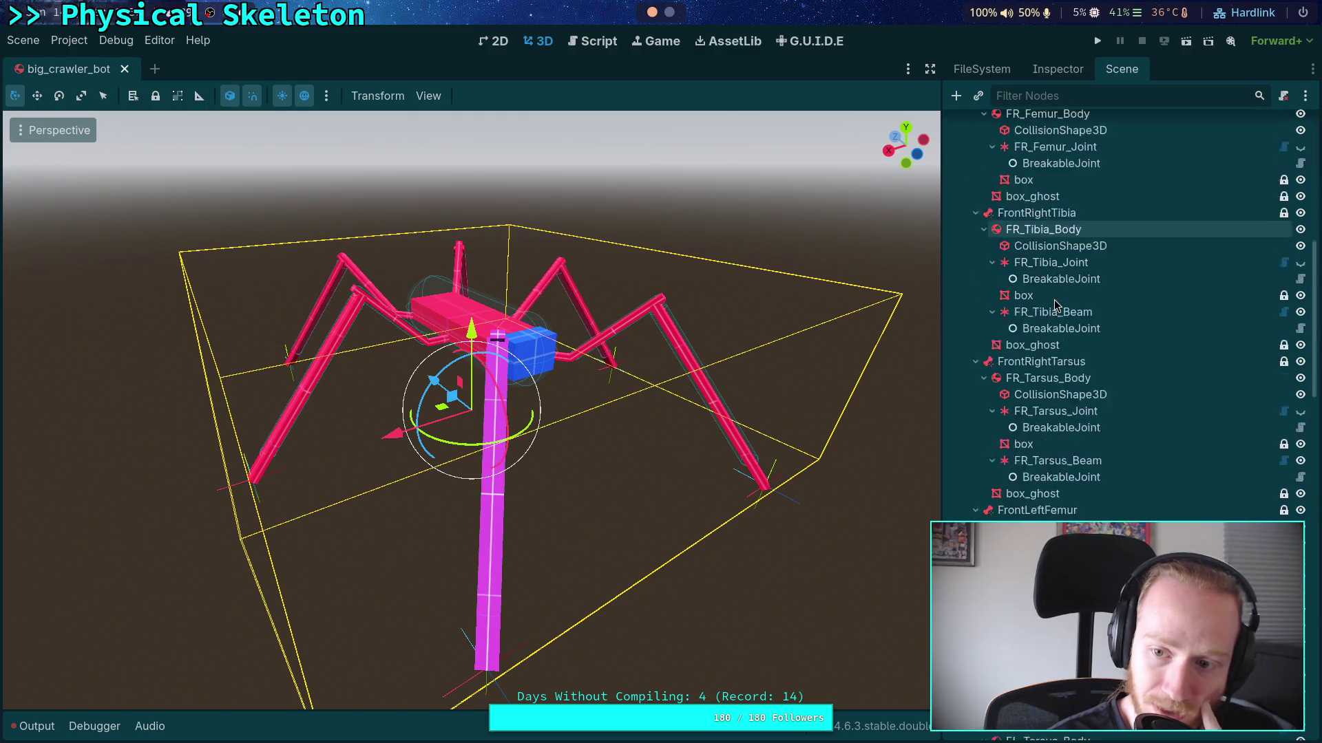
{"action": "scroll", "coordinate": [1079, 299], "scroll_direction": "down", "scroll_amount": 6}
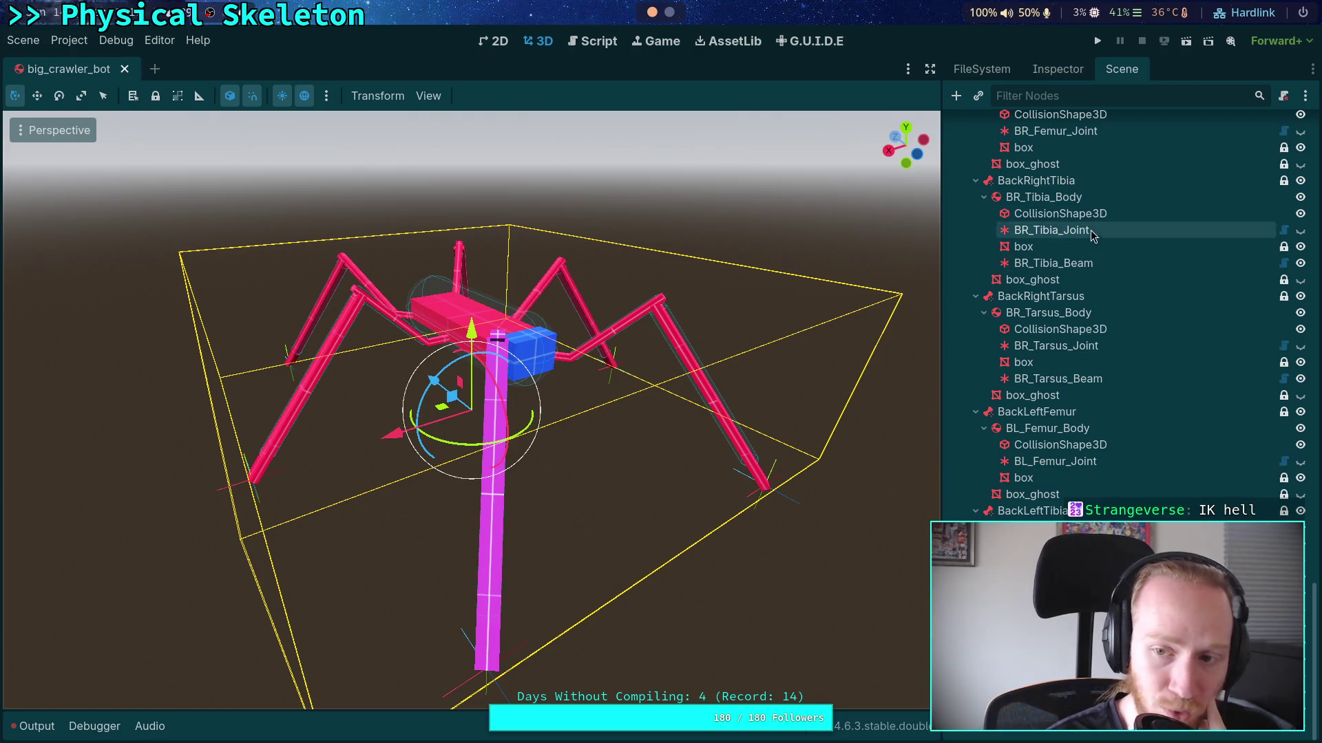
{"action": "scroll", "coordinate": [1102, 303], "scroll_direction": "up", "scroll_amount": 15}
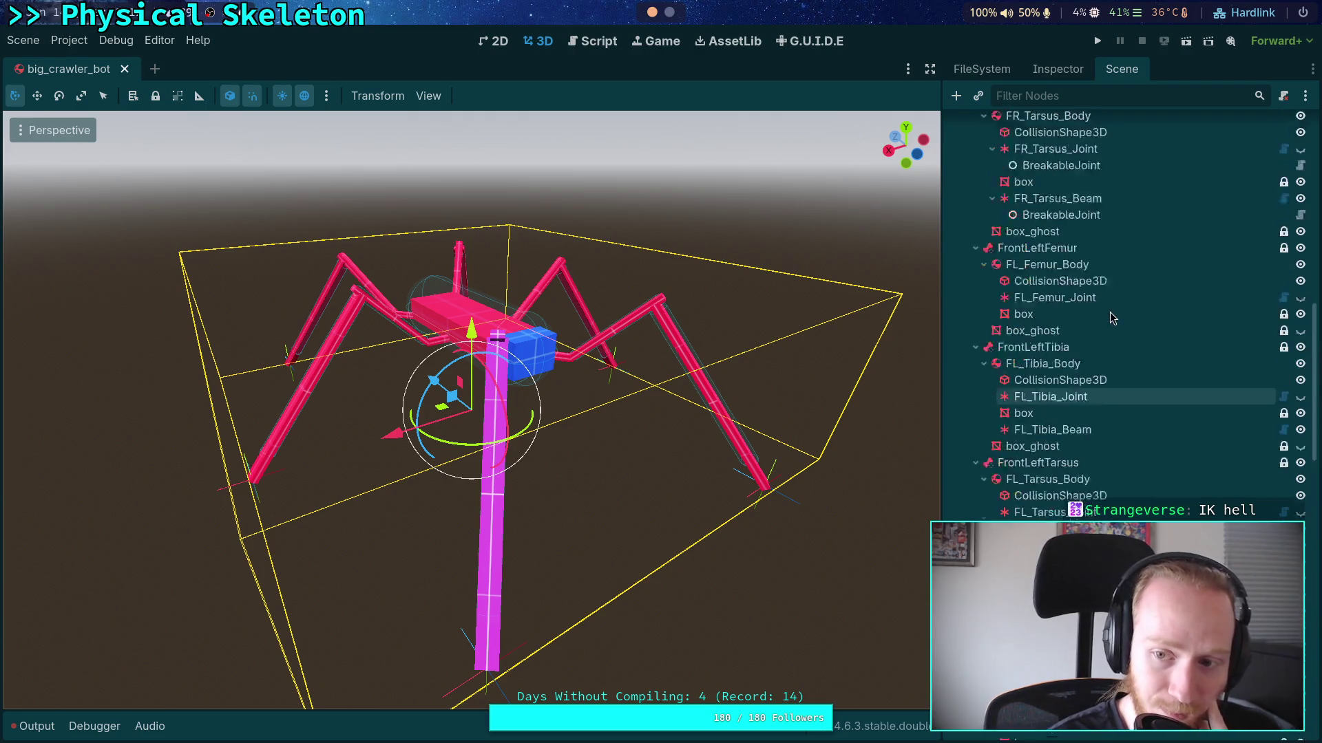
{"action": "scroll", "coordinate": [1107, 313], "scroll_direction": "up", "scroll_amount": 5}
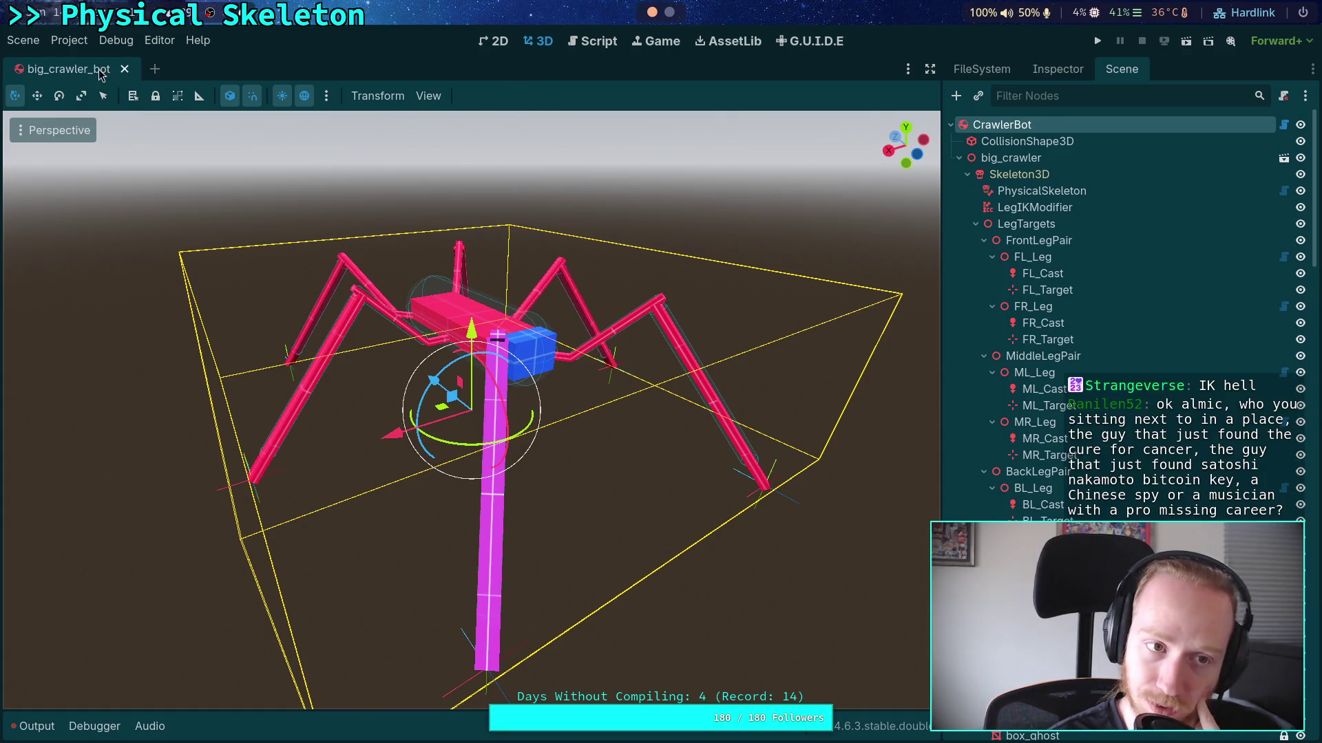
{"action": "left_click", "coordinate": [124, 69]}
{"action": "left_click", "coordinate": [570, 45]}
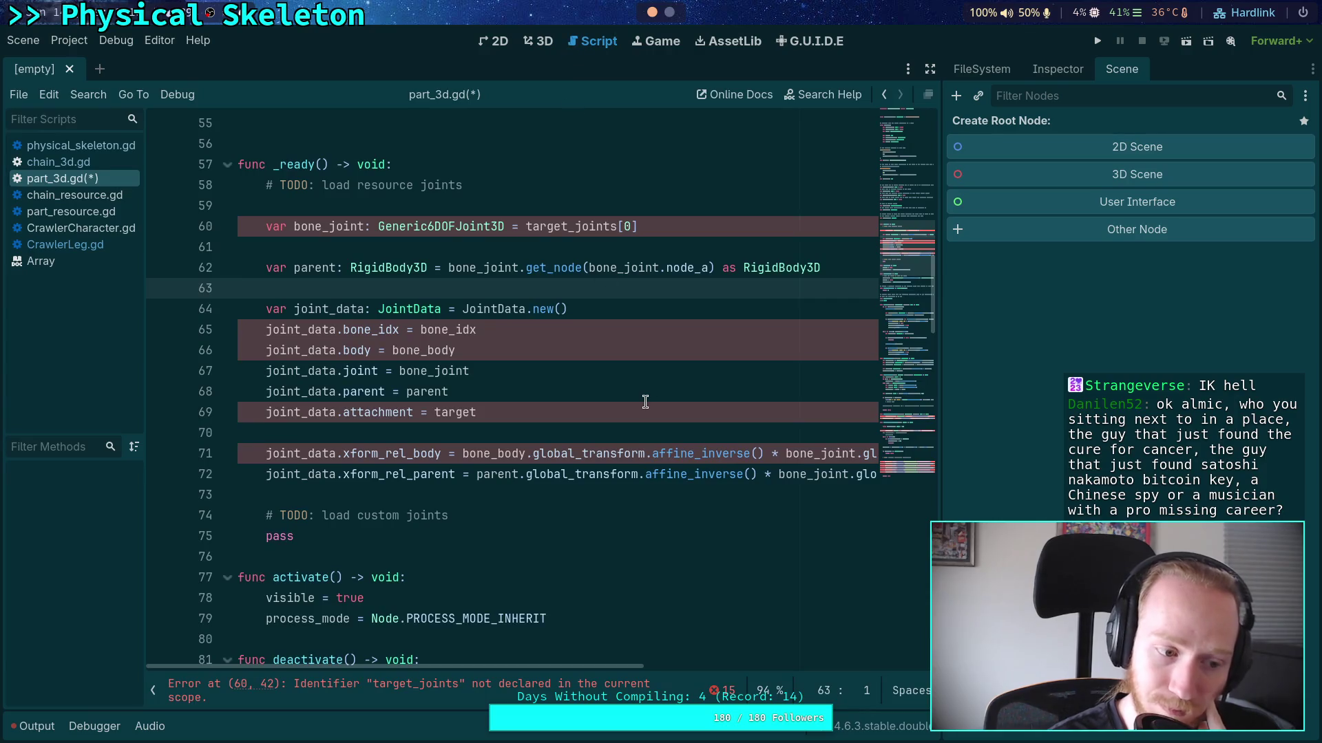
{"action": "left_click", "coordinate": [425, 431]}
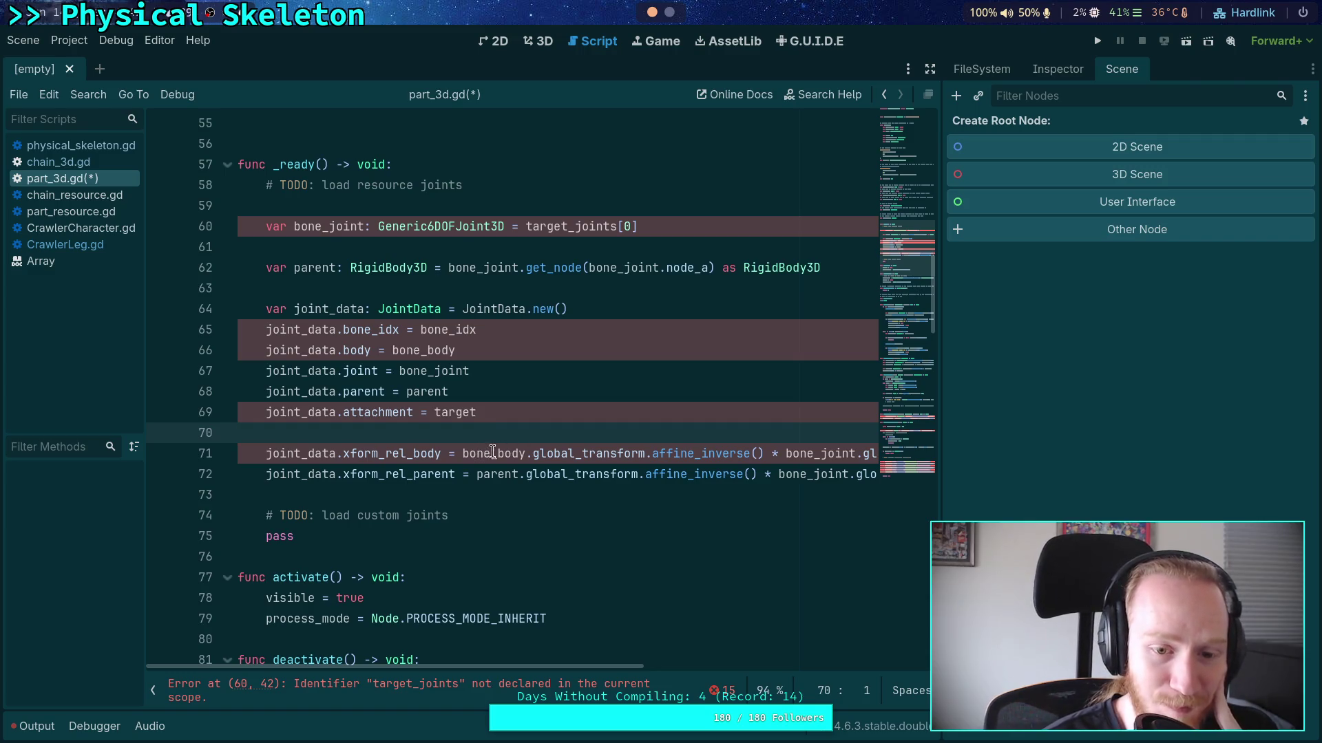
{"action": "mouse_move", "coordinate": [941, 399]}
{"action": "left_mouse_down"}
{"action": "mouse_move", "coordinate": [1018, 383]}
{"action": "mouse_move", "coordinate": [1007, 387]}
{"action": "left_mouse_up"}
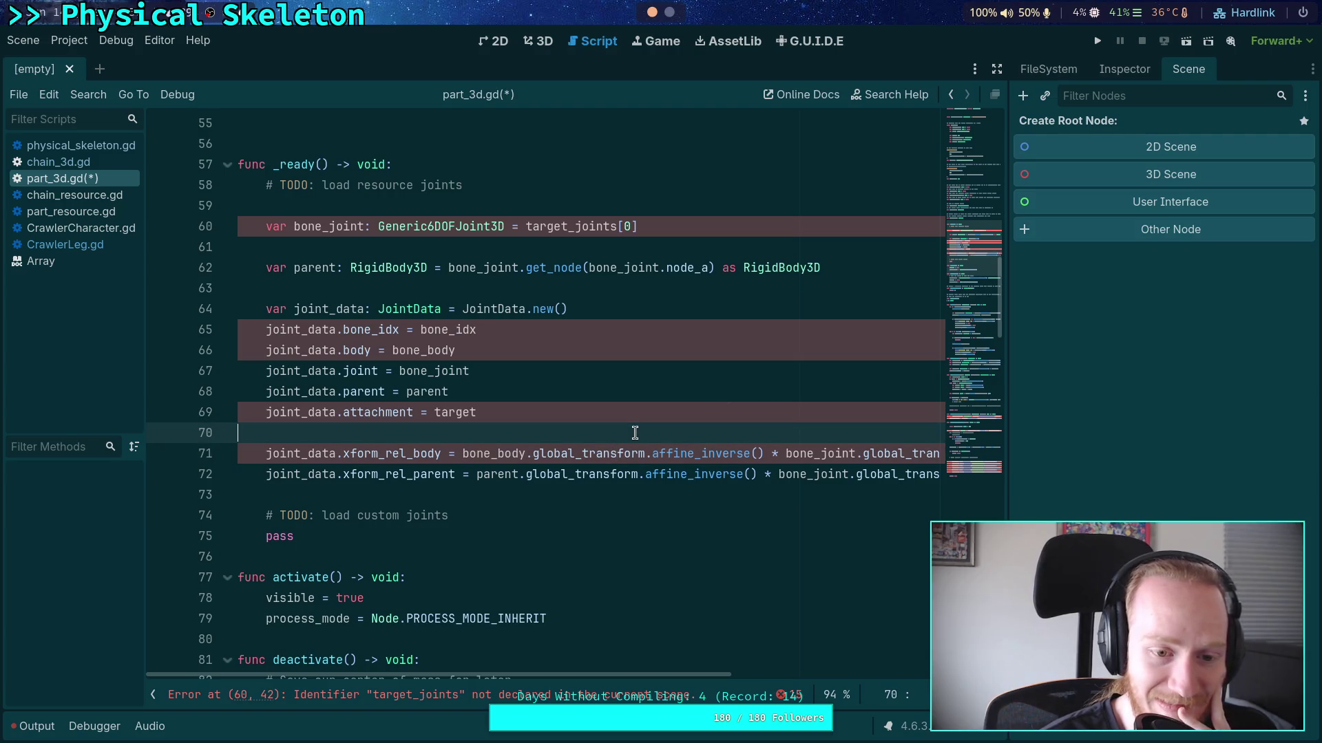
{"action": "scroll", "coordinate": [634, 432], "scroll_direction": "up", "scroll_amount": 1}
{"action": "left_click", "coordinate": [665, 268]}
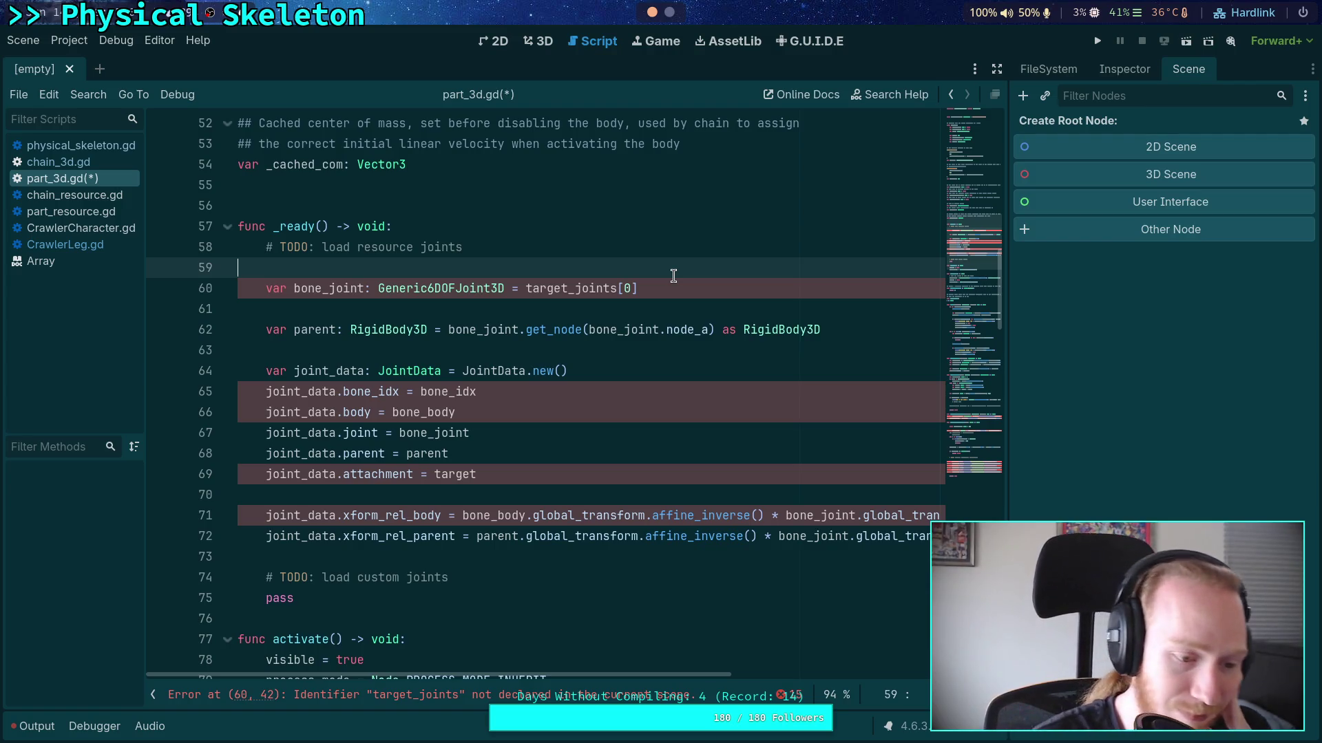
{"action": "left_click", "coordinate": [634, 328]}
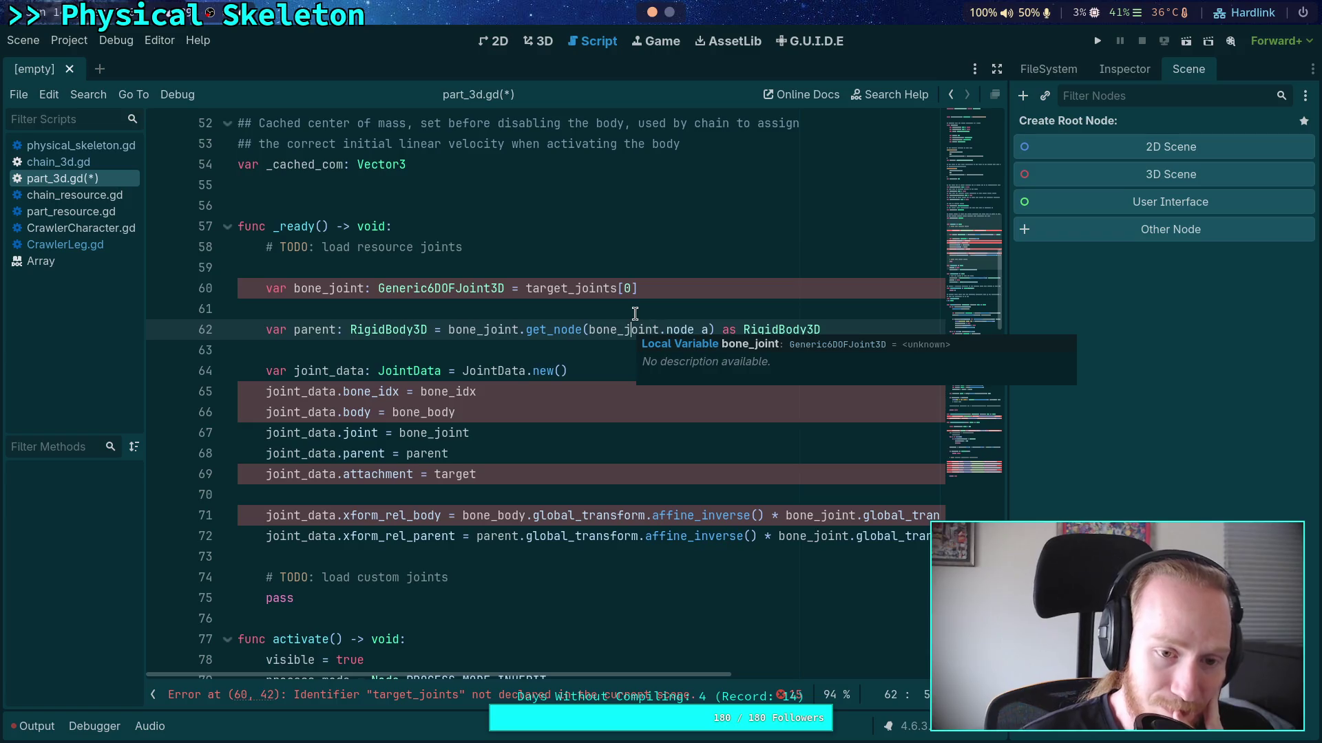
{"action": "left_click", "coordinate": [599, 270]}
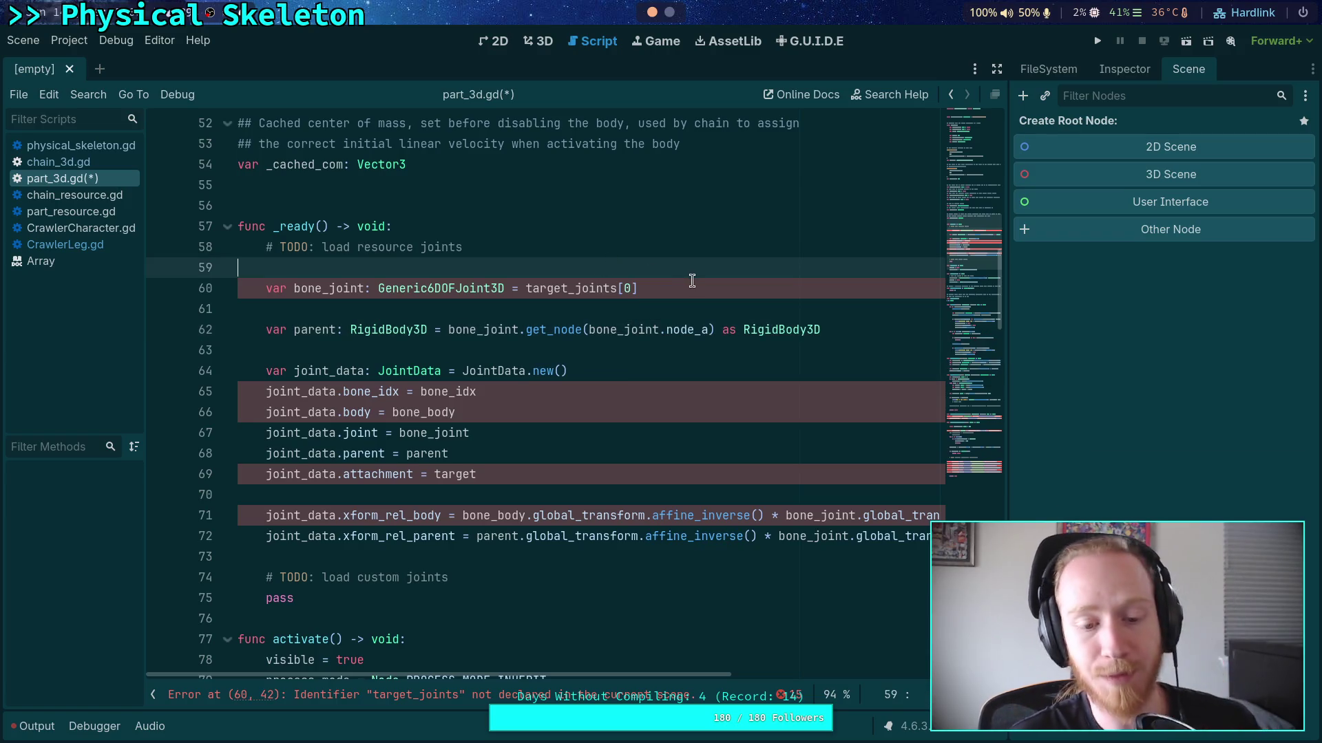
{"action": "scroll", "coordinate": [692, 275], "scroll_direction": "up", "scroll_amount": 15}
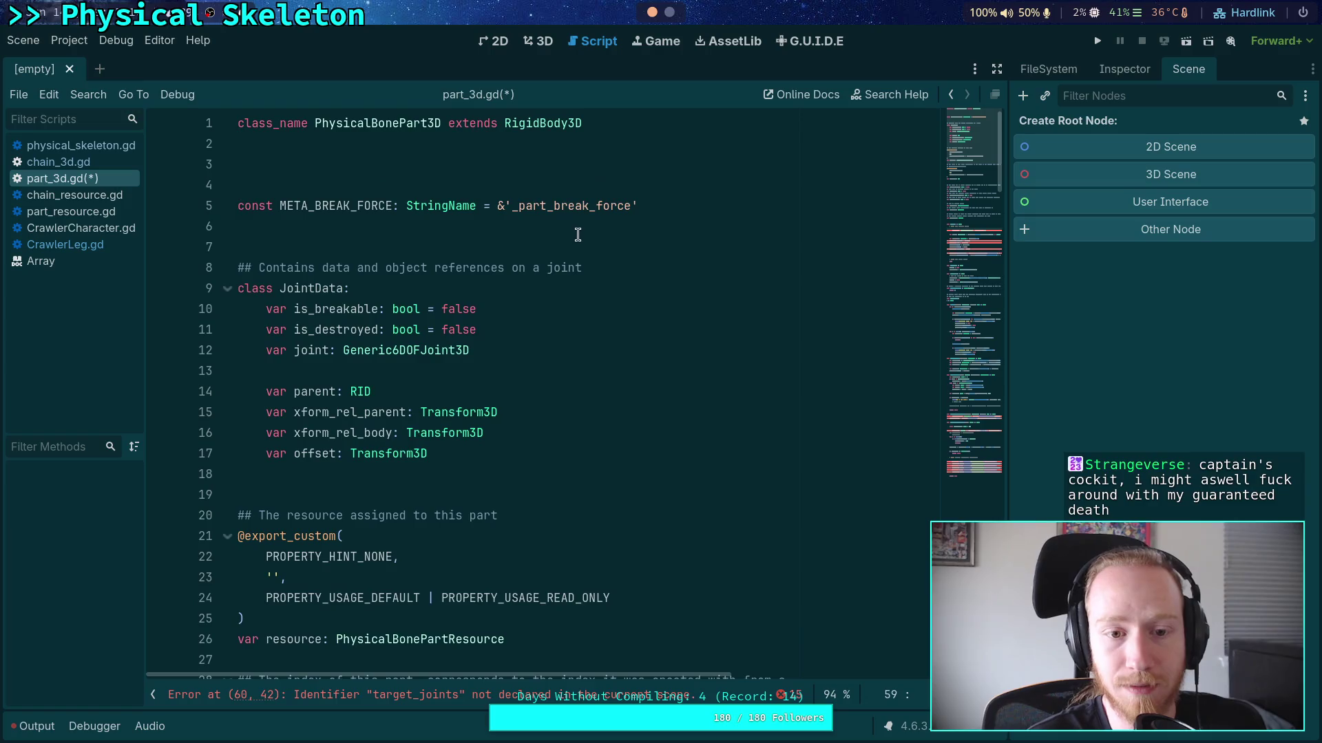
Insert const META_CUSTOM_INDEX: StringName = &'_part_custom_index' above the META_BREAK_FORCE line
{"action": "left_click", "coordinate": [701, 204]}
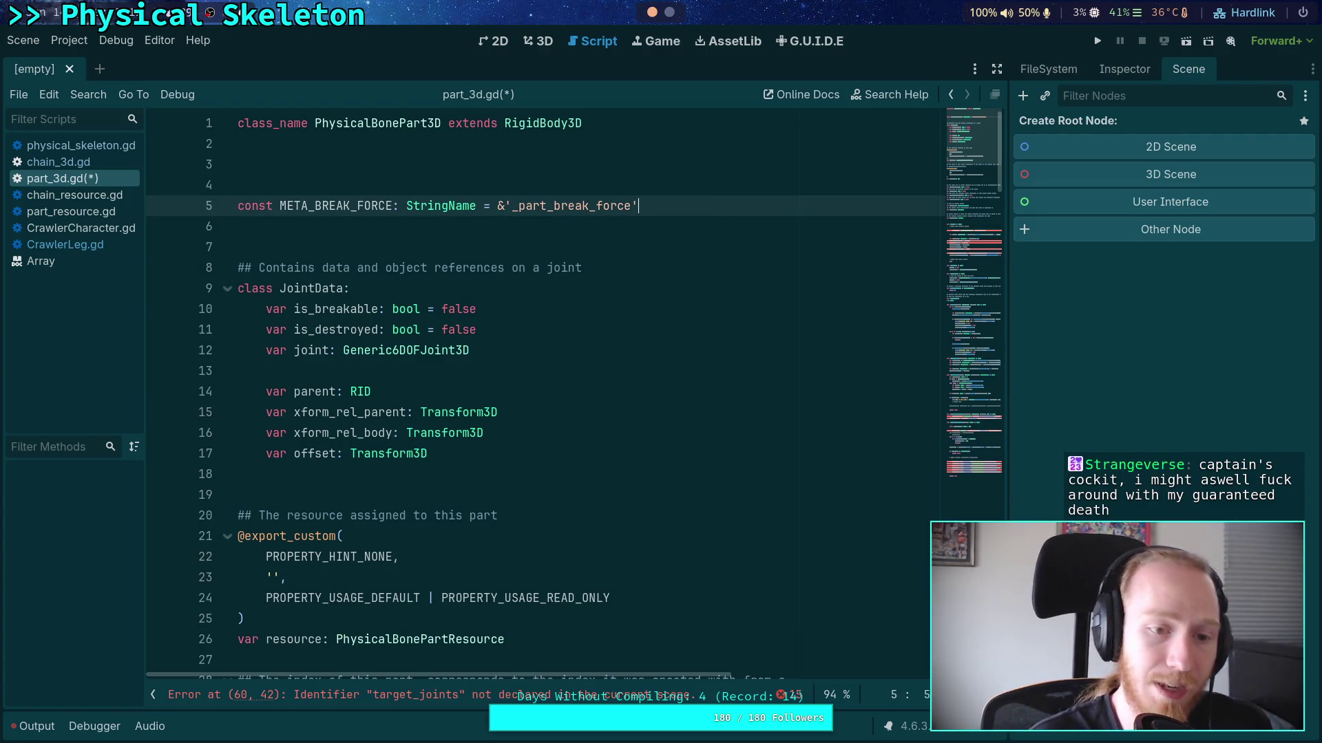
{"action": "key", "text": "Up"}
{"action": "type", "text": "const "}
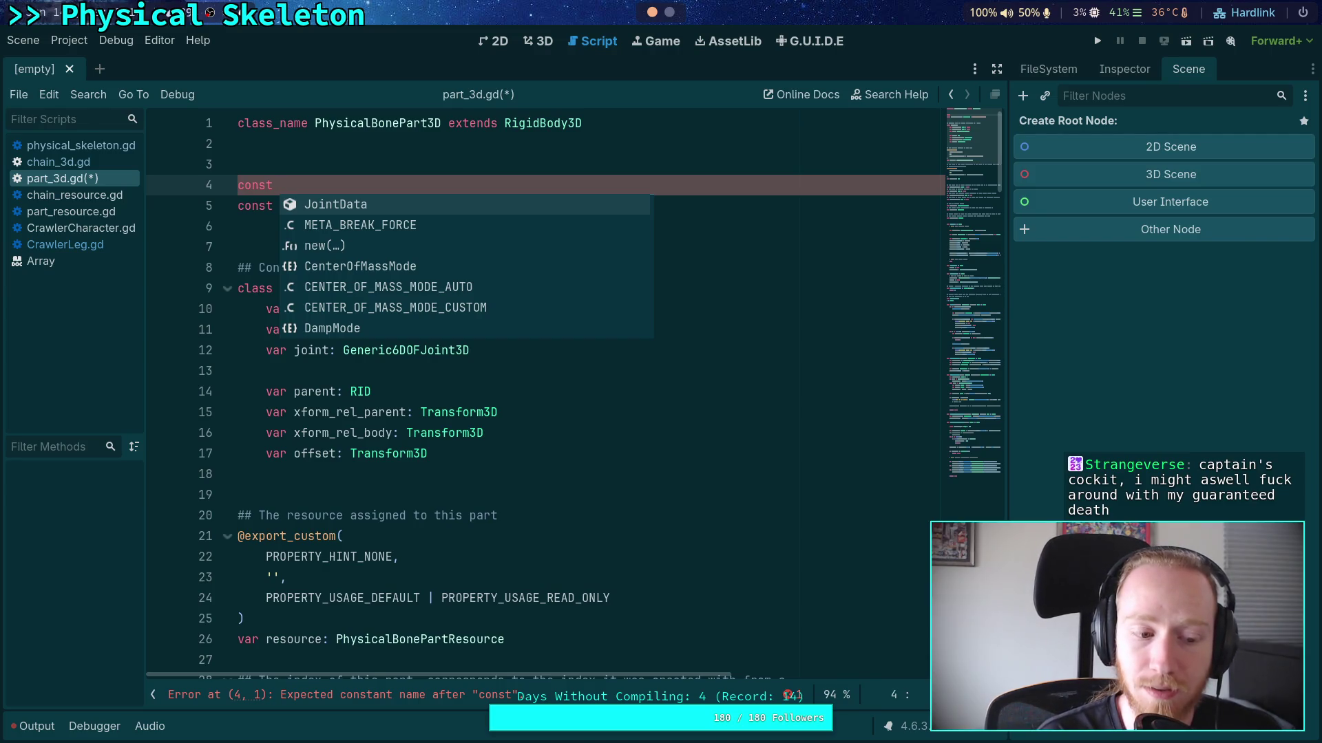
{"action": "type", "text": "MET"}
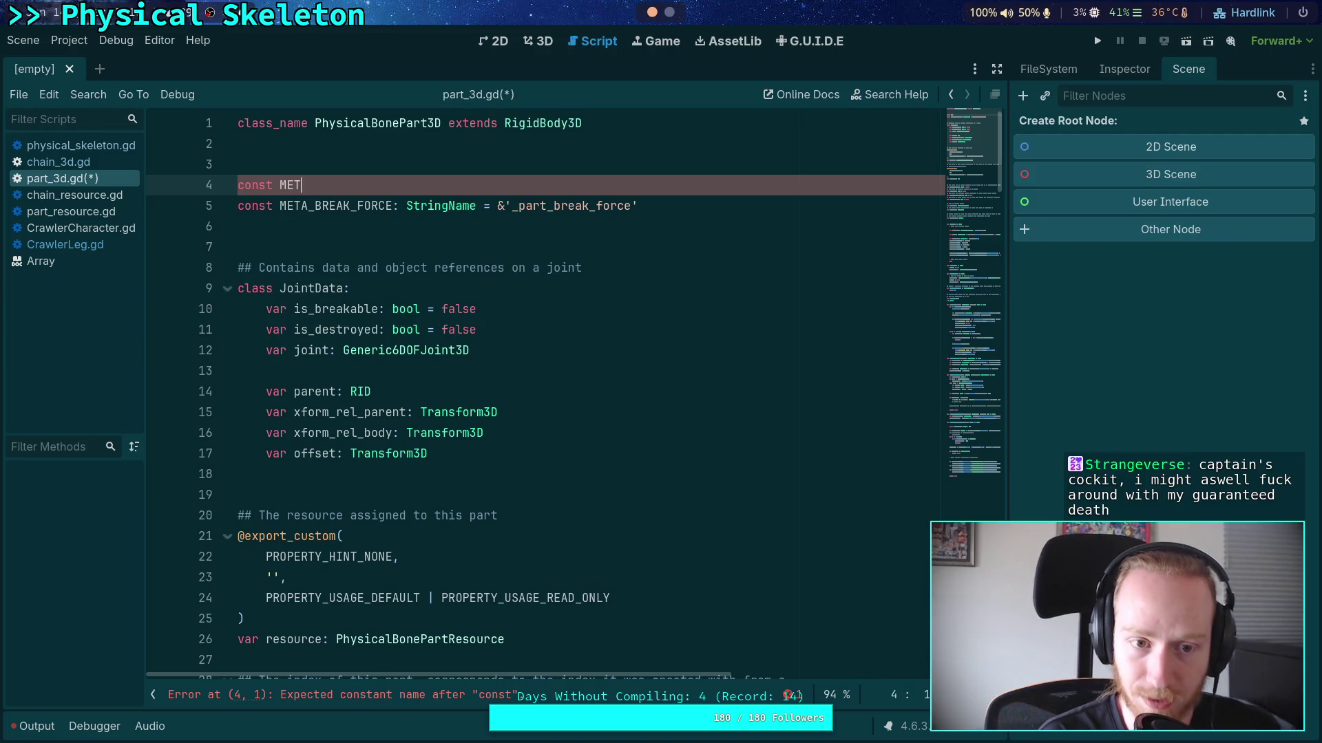
{"action": "type", "text": "A_CUS"}
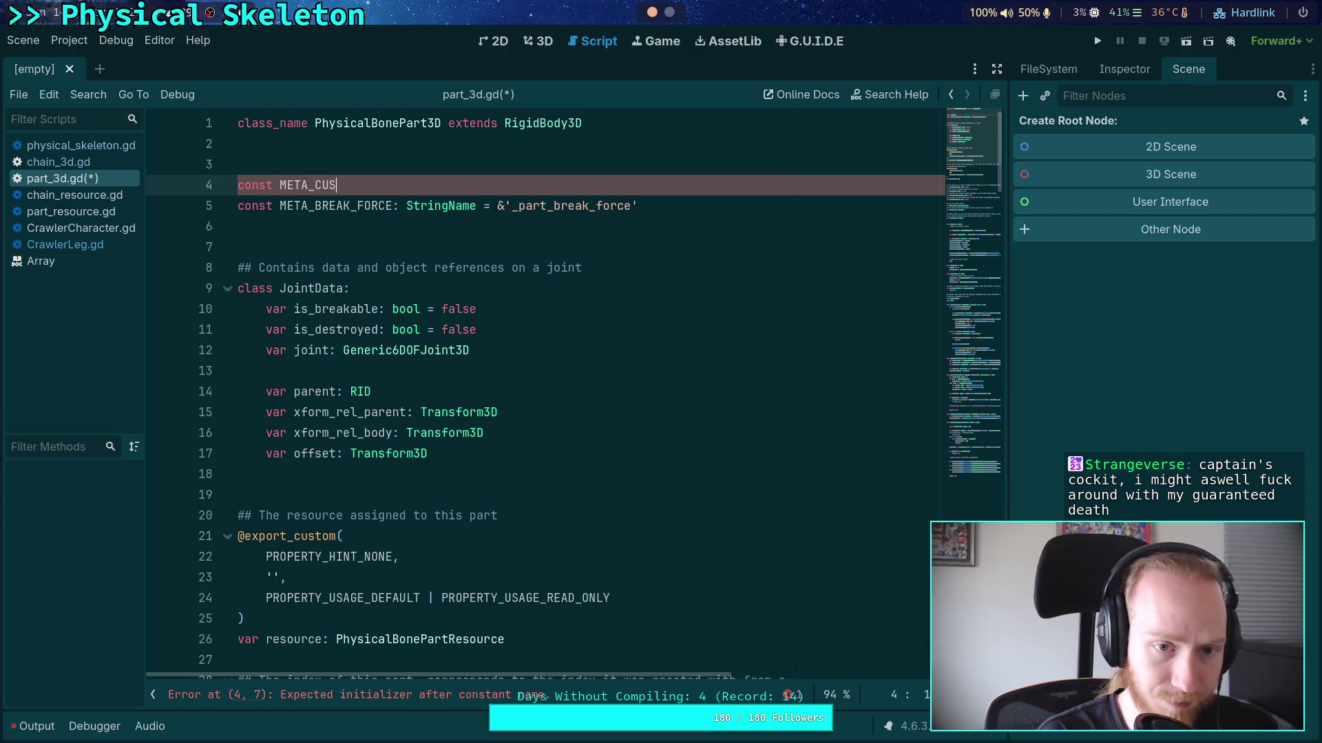
{"action": "type", "text": "TOM_INDE"}
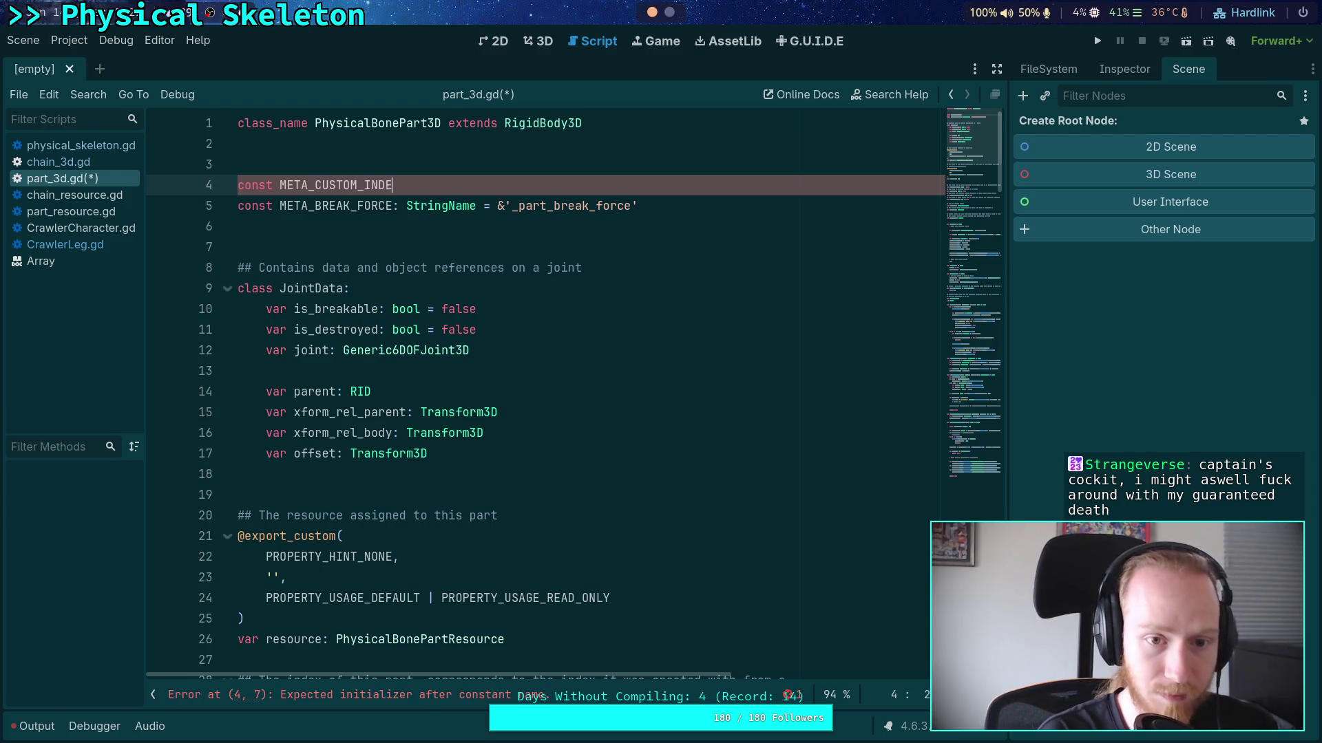
{"action": "type", "text": "X: StringName = &'"}
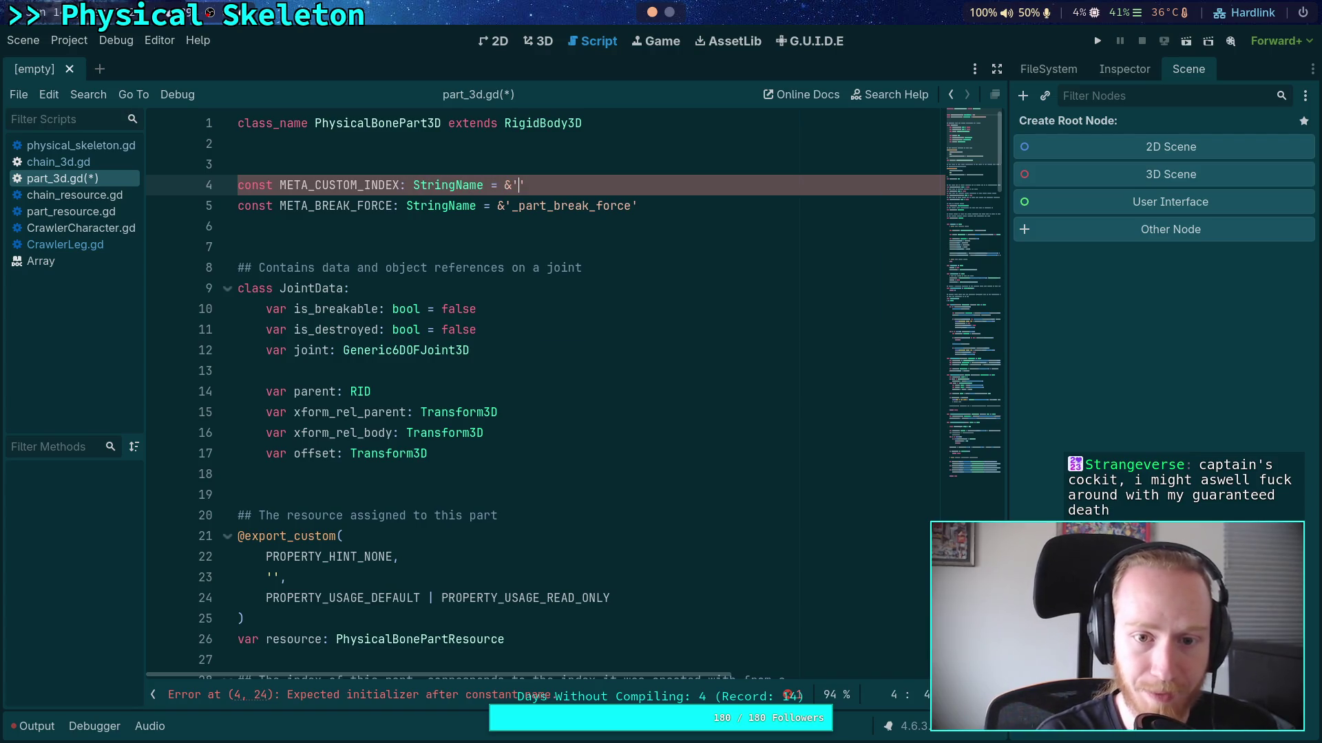
{"action": "type", "text": "_"}
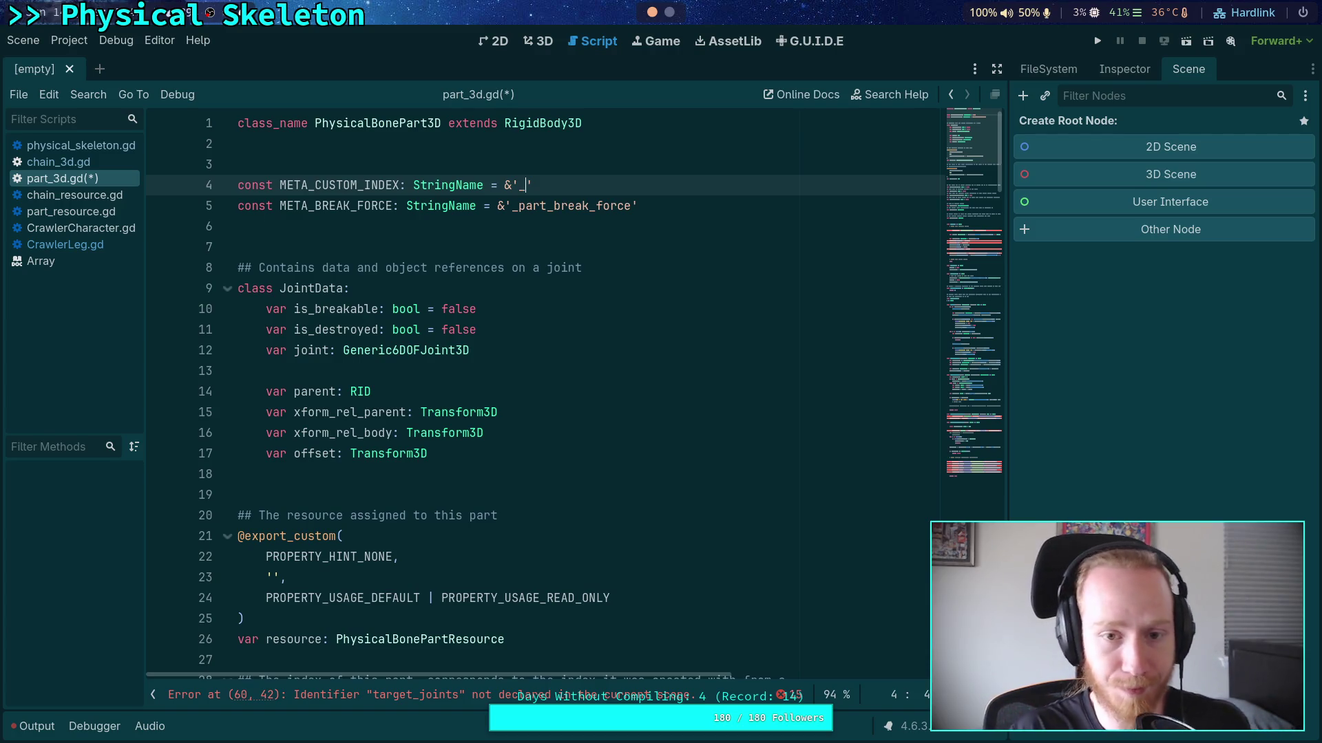
{"action": "type", "text": "part_"}
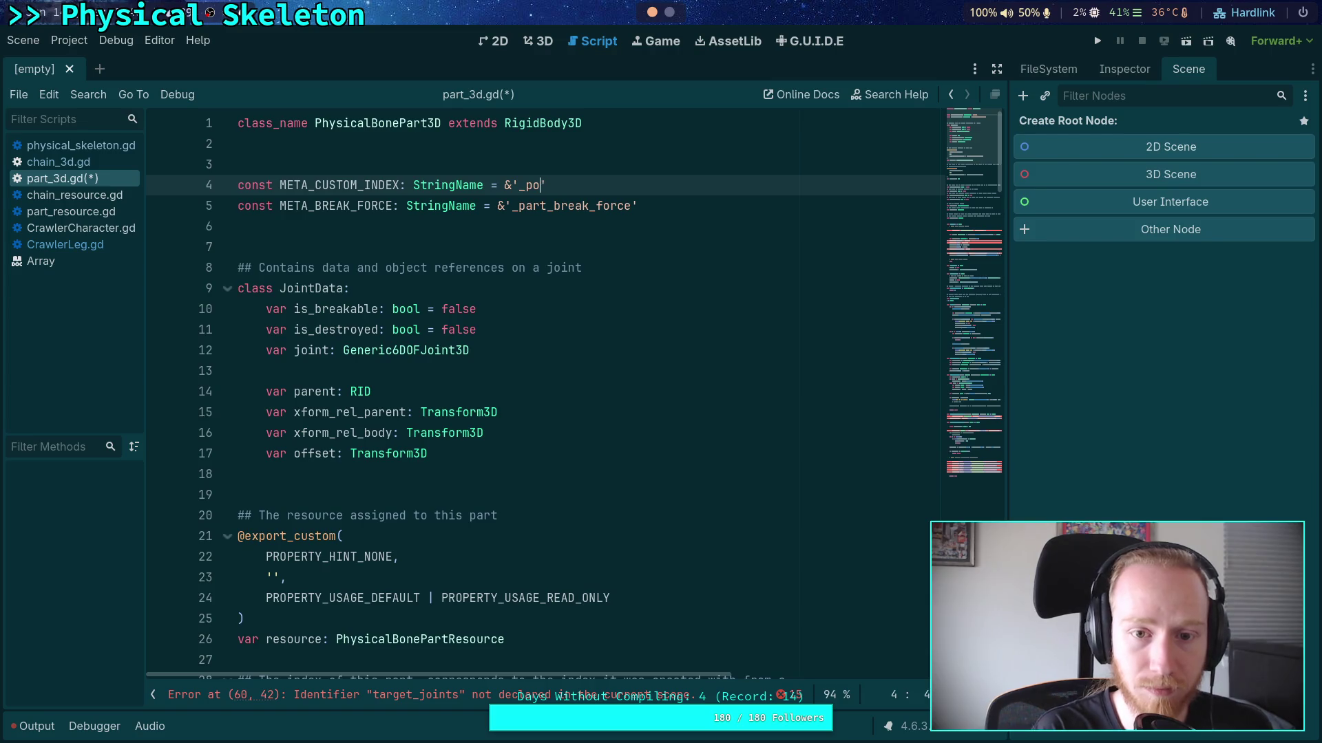
{"action": "type", "text": "custom_index"}
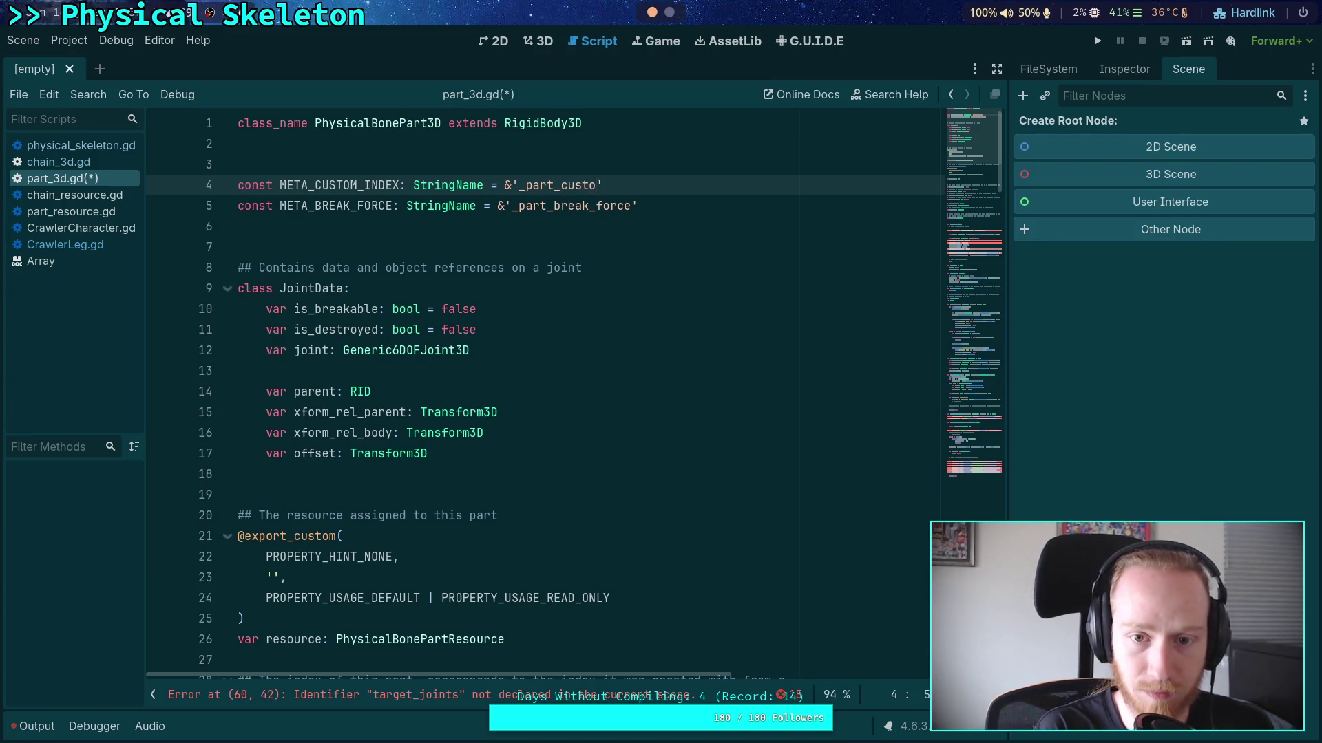
{"action": "left_click", "coordinate": [685, 248]}
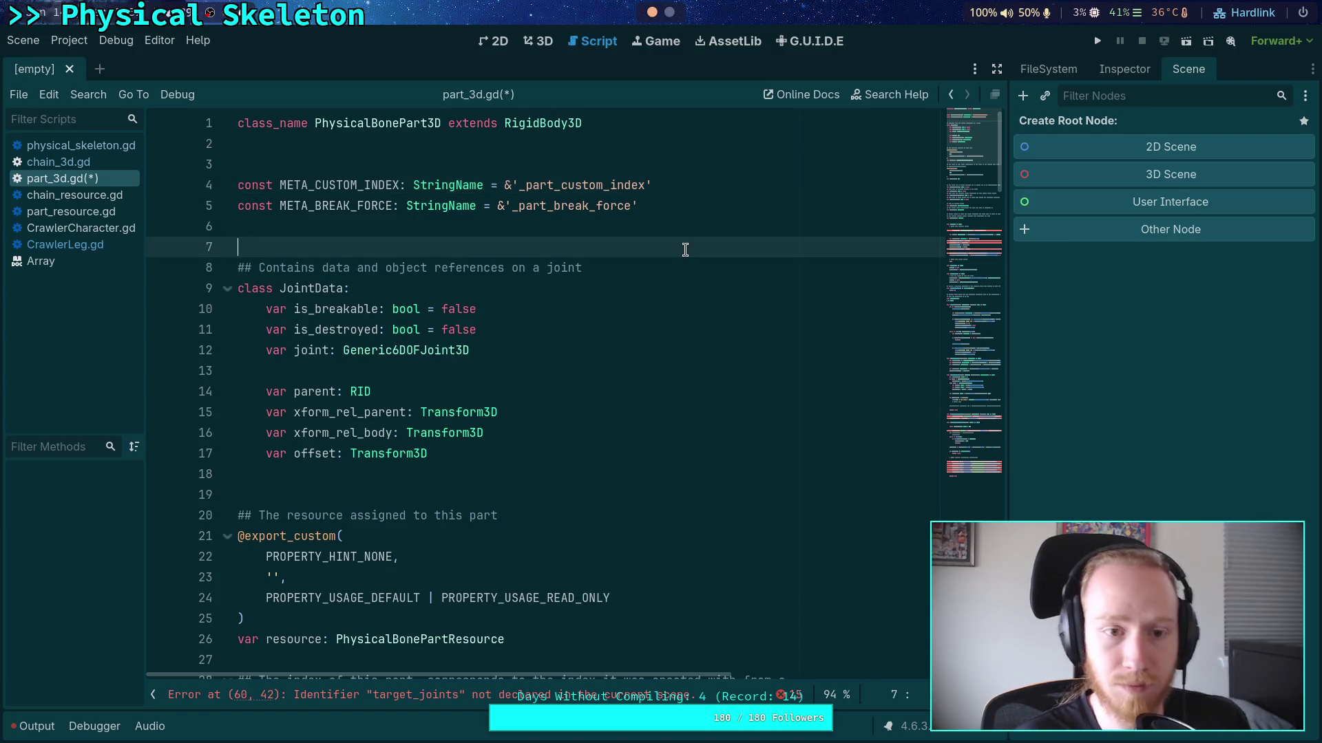
{"action": "scroll", "coordinate": [685, 250], "scroll_direction": "down", "scroll_amount": 15}
{"action": "scroll", "coordinate": [685, 250], "scroll_direction": "down", "scroll_amount": 5}
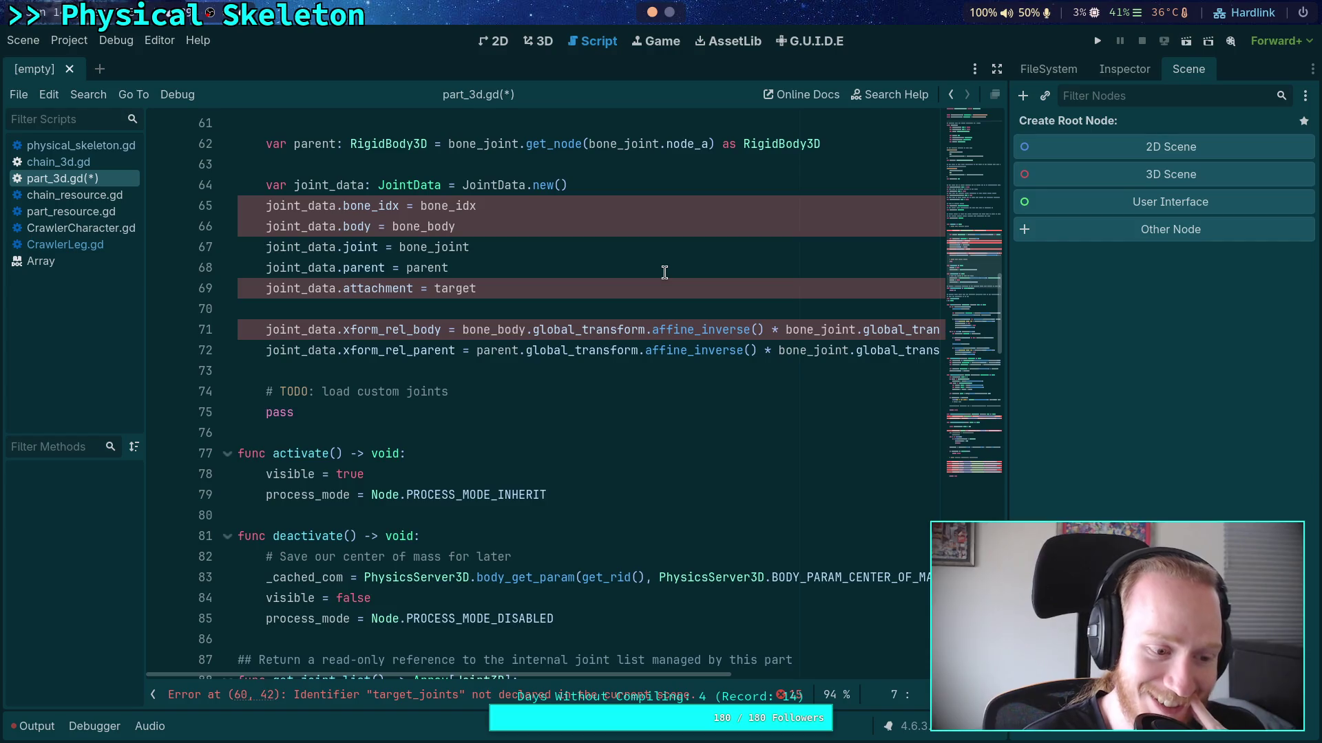
{"action": "left_click", "coordinate": [420, 310]}
{"action": "scroll", "coordinate": [420, 310], "scroll_direction": "up", "scroll_amount": 3}
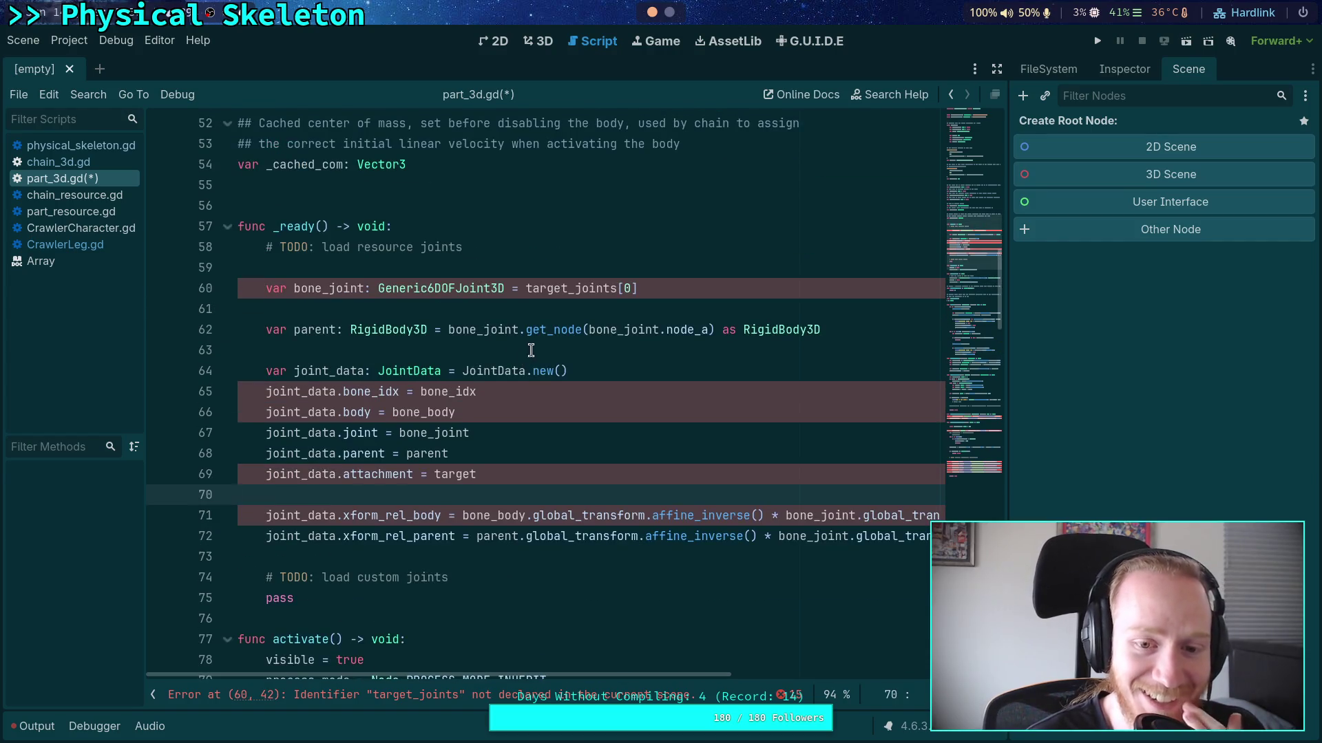
{"action": "left_click", "coordinate": [526, 351]}
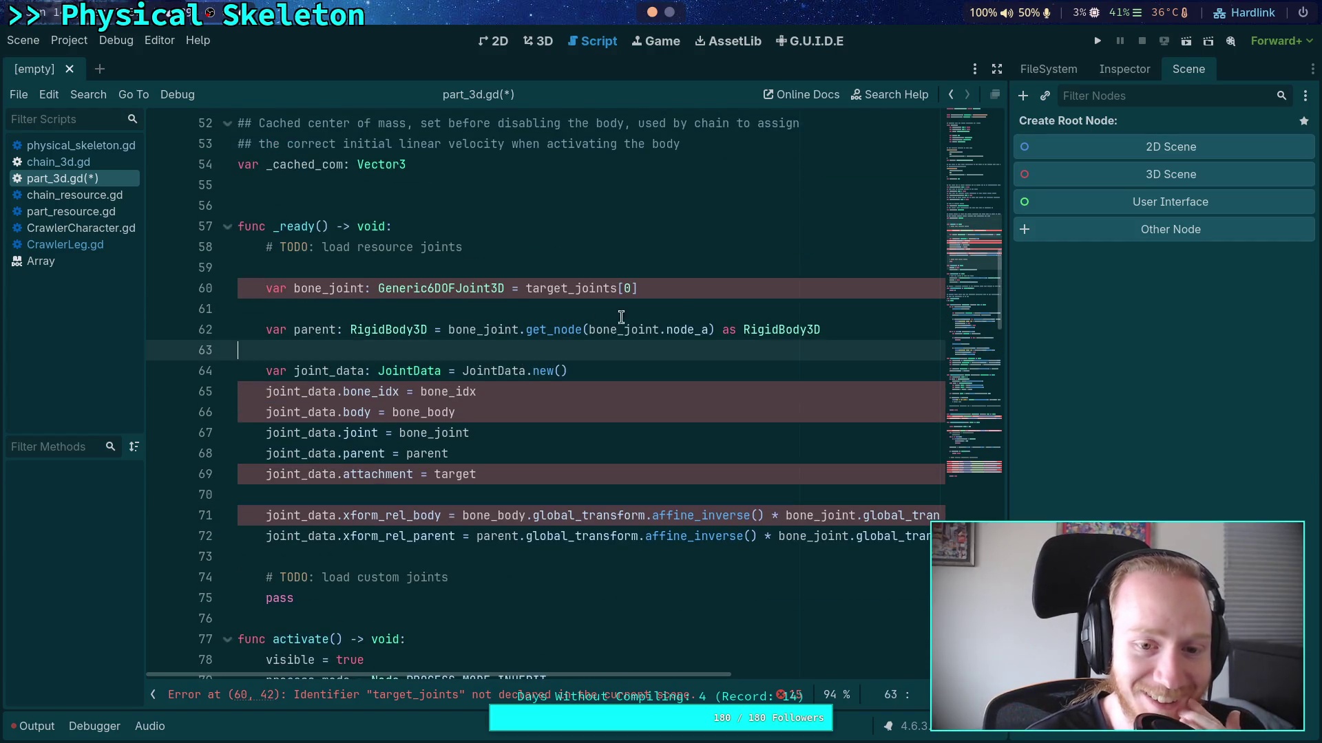
{"action": "left_click", "coordinate": [695, 290]}
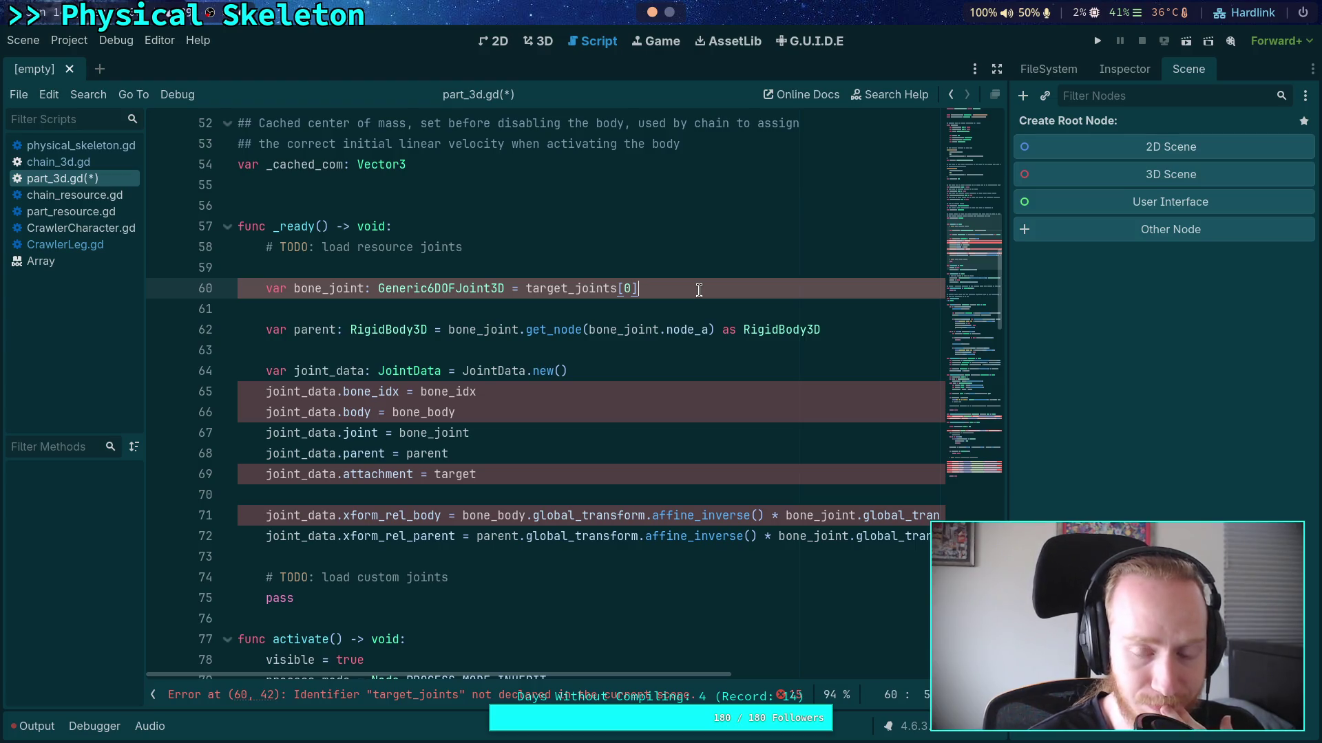
{"action": "left_click", "coordinate": [690, 305]}
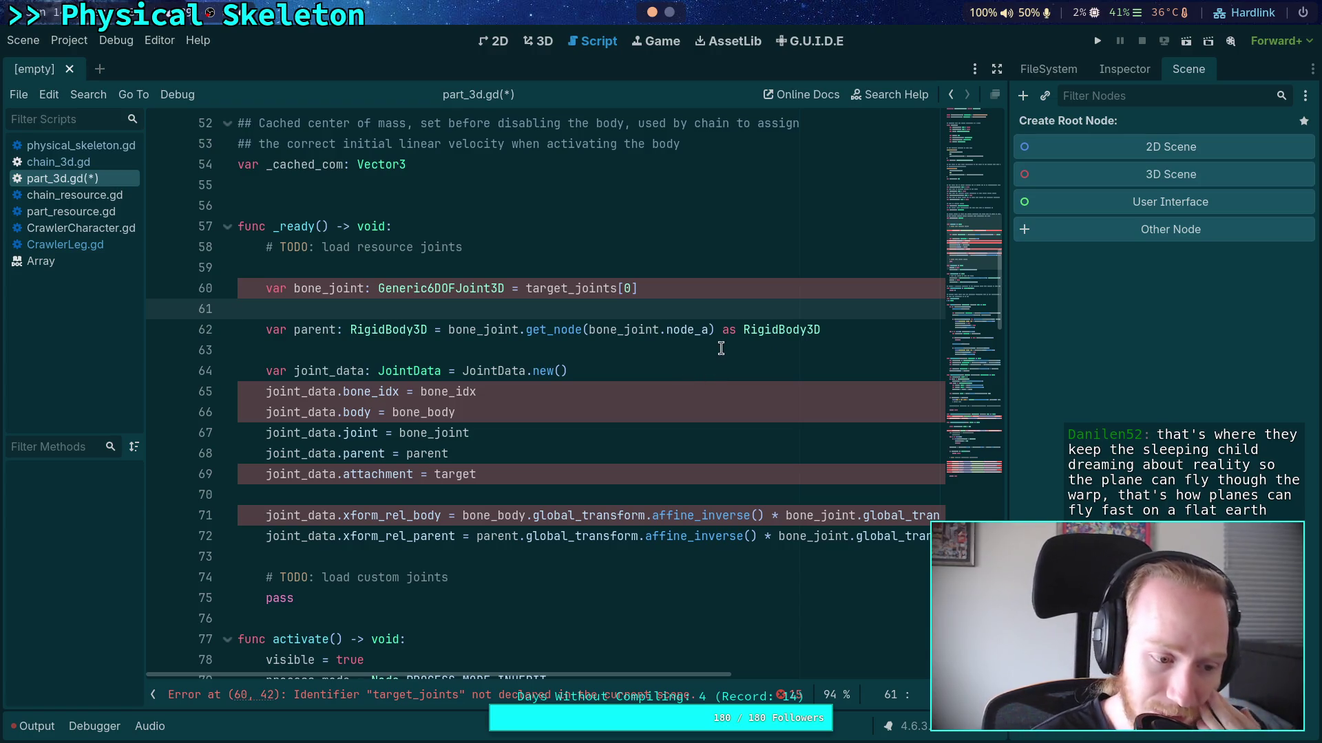
{"action": "left_click", "coordinate": [698, 344]}
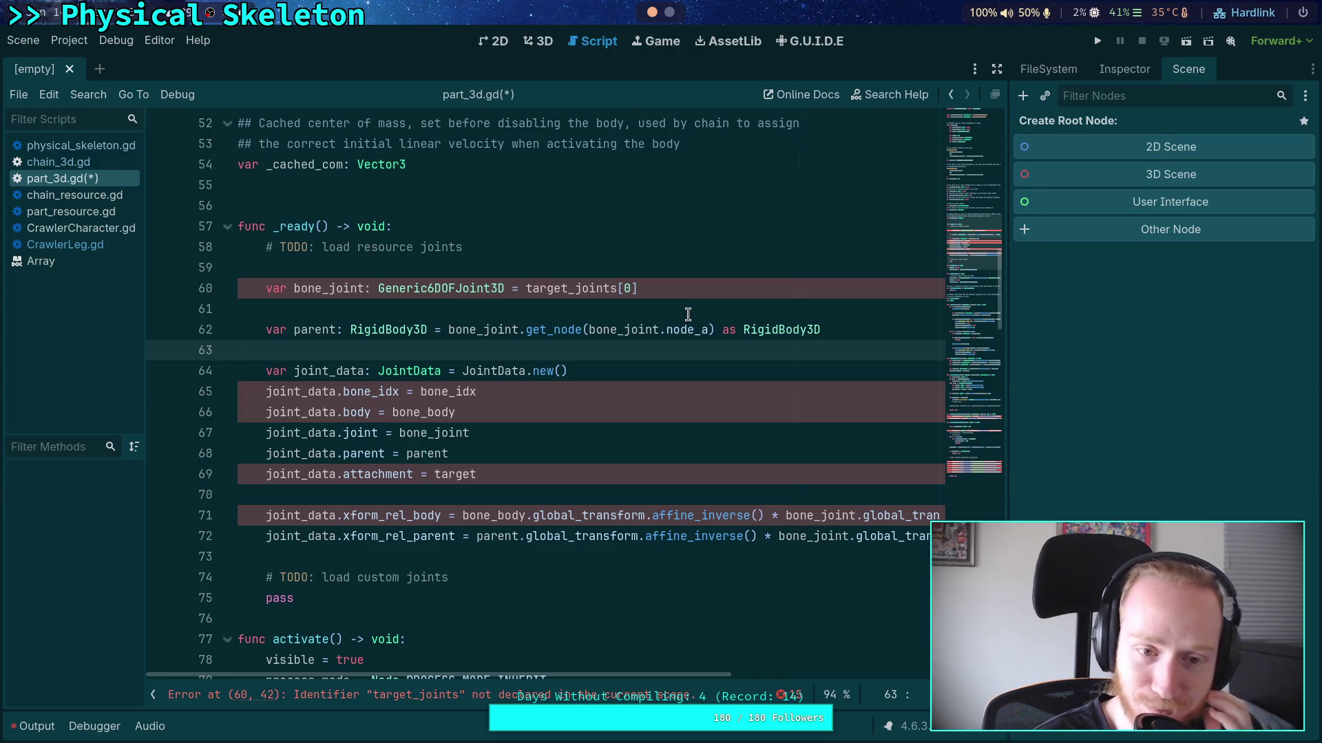
{"action": "left_click", "coordinate": [587, 270]}
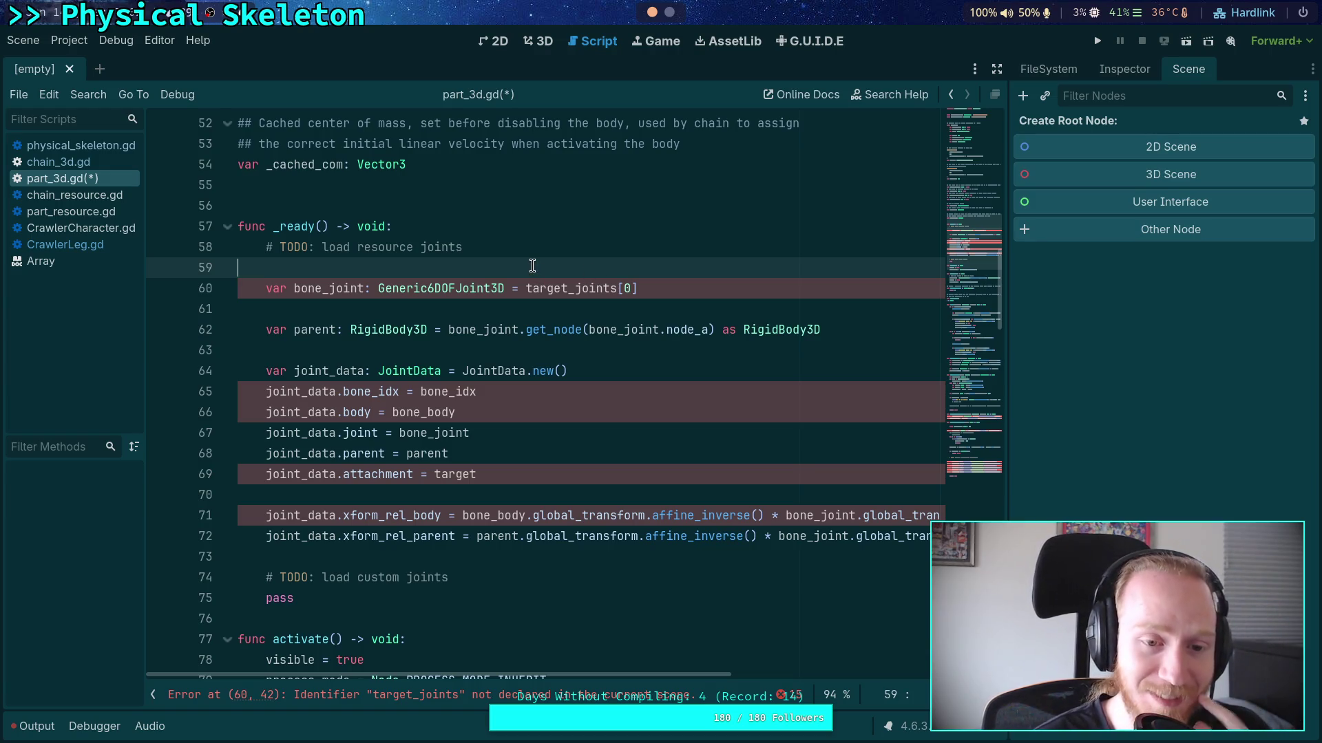
Add a new indented line in _ready below the TODO comment
{"action": "key", "text": "Return"}
{"action": "key", "text": "Up"}
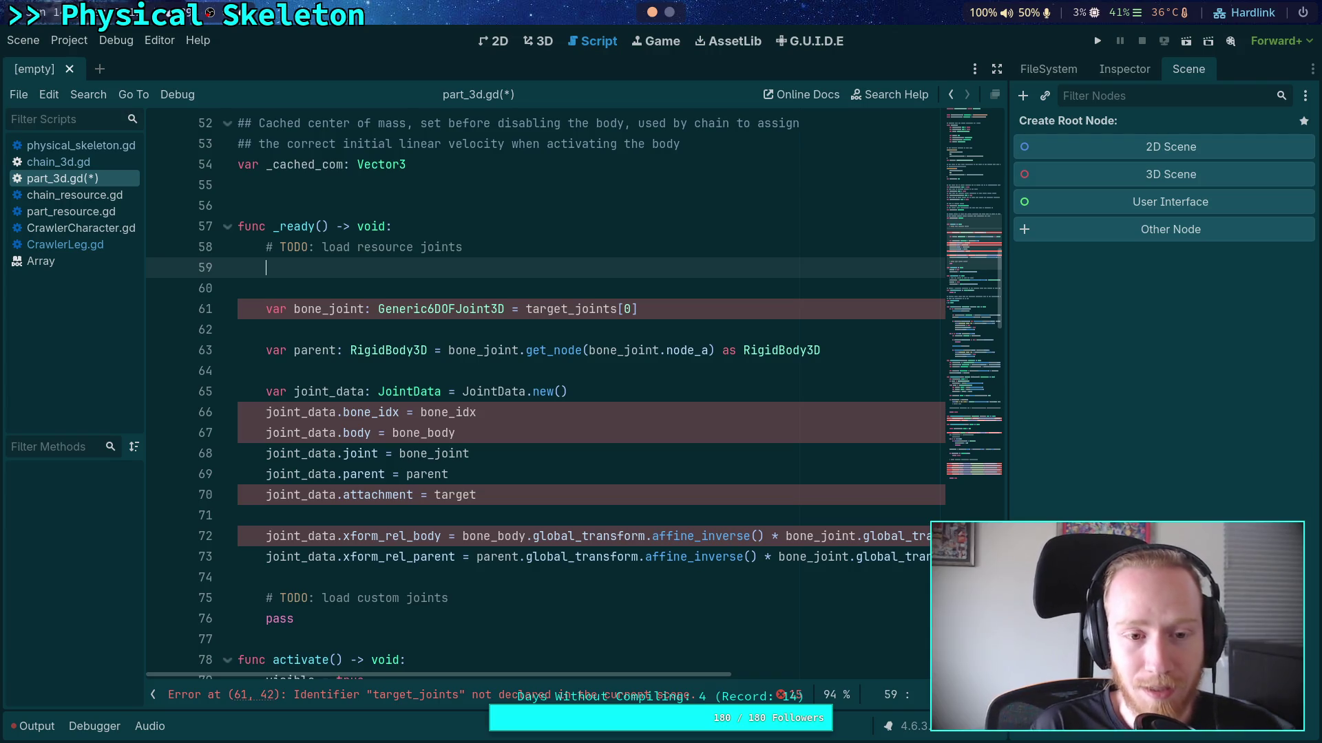
{"action": "left_click", "coordinate": [1124, 68]}
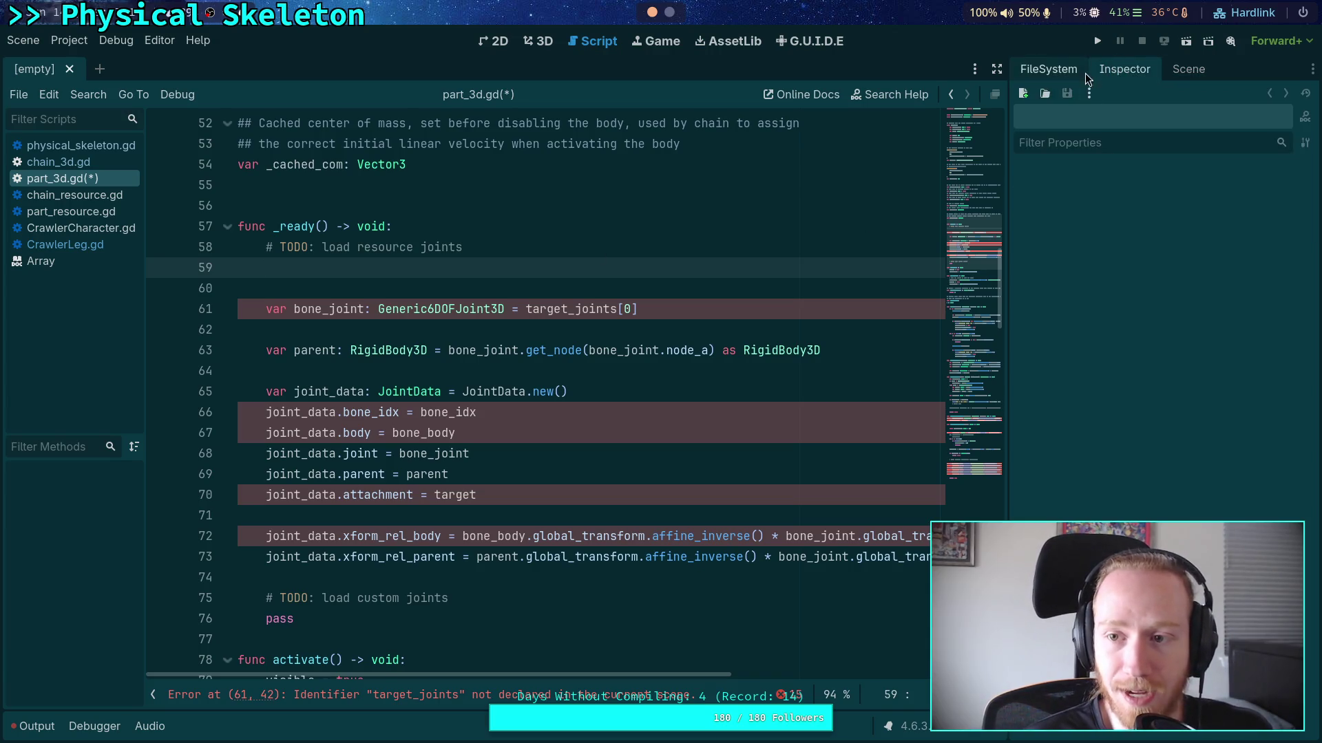
{"action": "left_click", "coordinate": [1048, 69]}
{"action": "left_click", "coordinate": [1180, 70]}
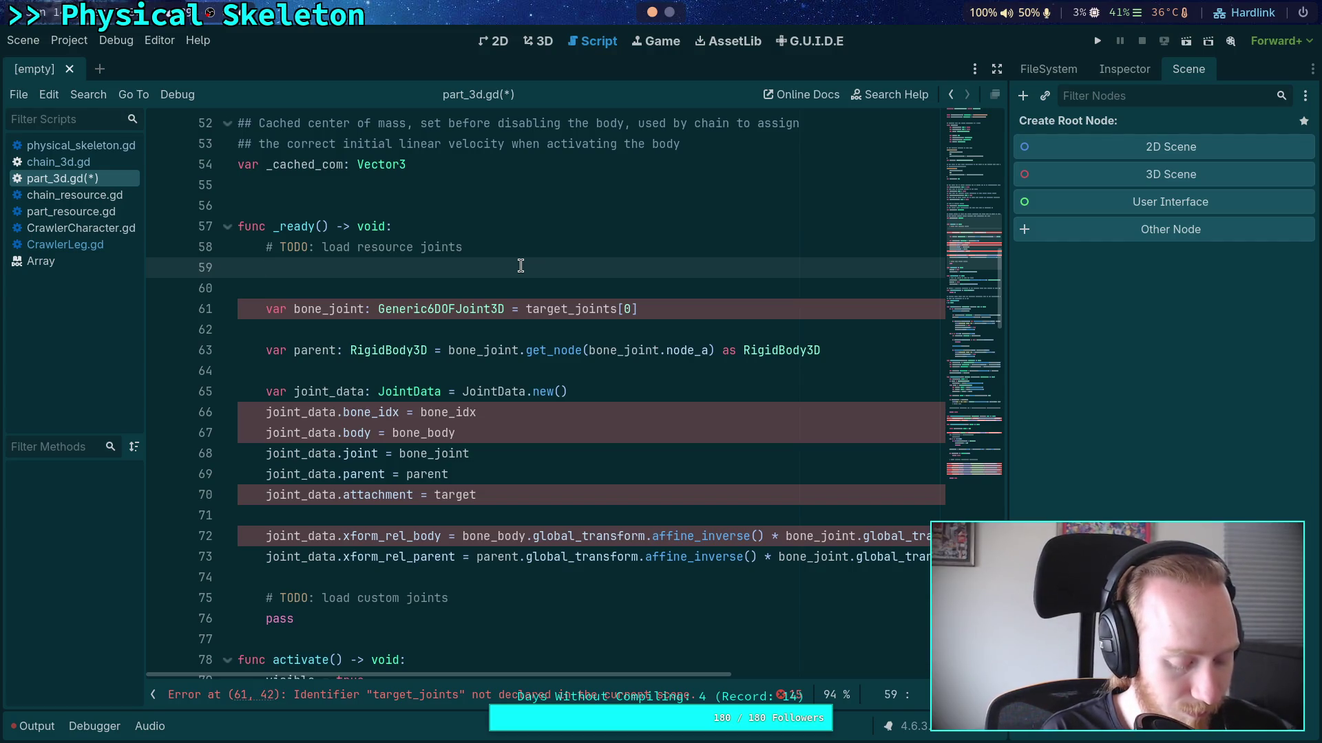
Declare var joint_node_list: Array[Joint3D] in _ready
{"action": "type", "text": "var joints"}
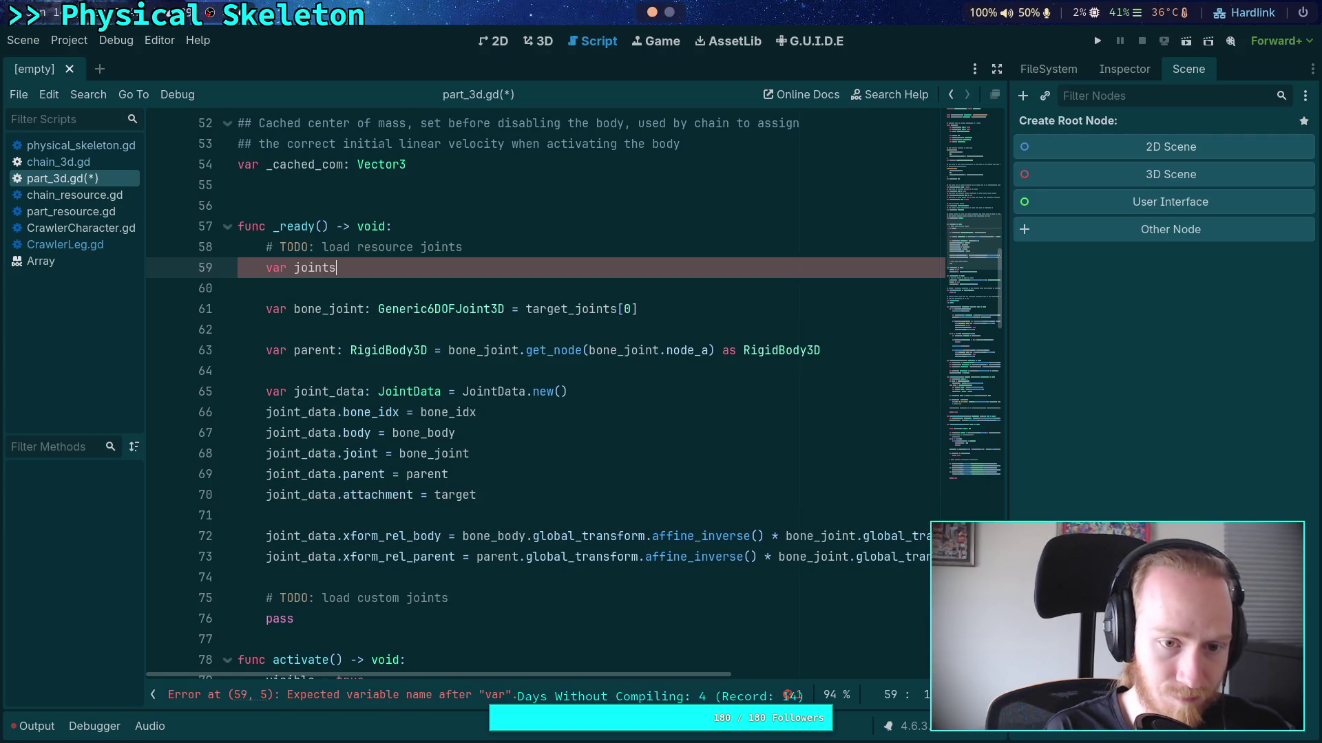
{"action": "key", "text": "BackSpace"}
{"action": "type", "text": "_list"}
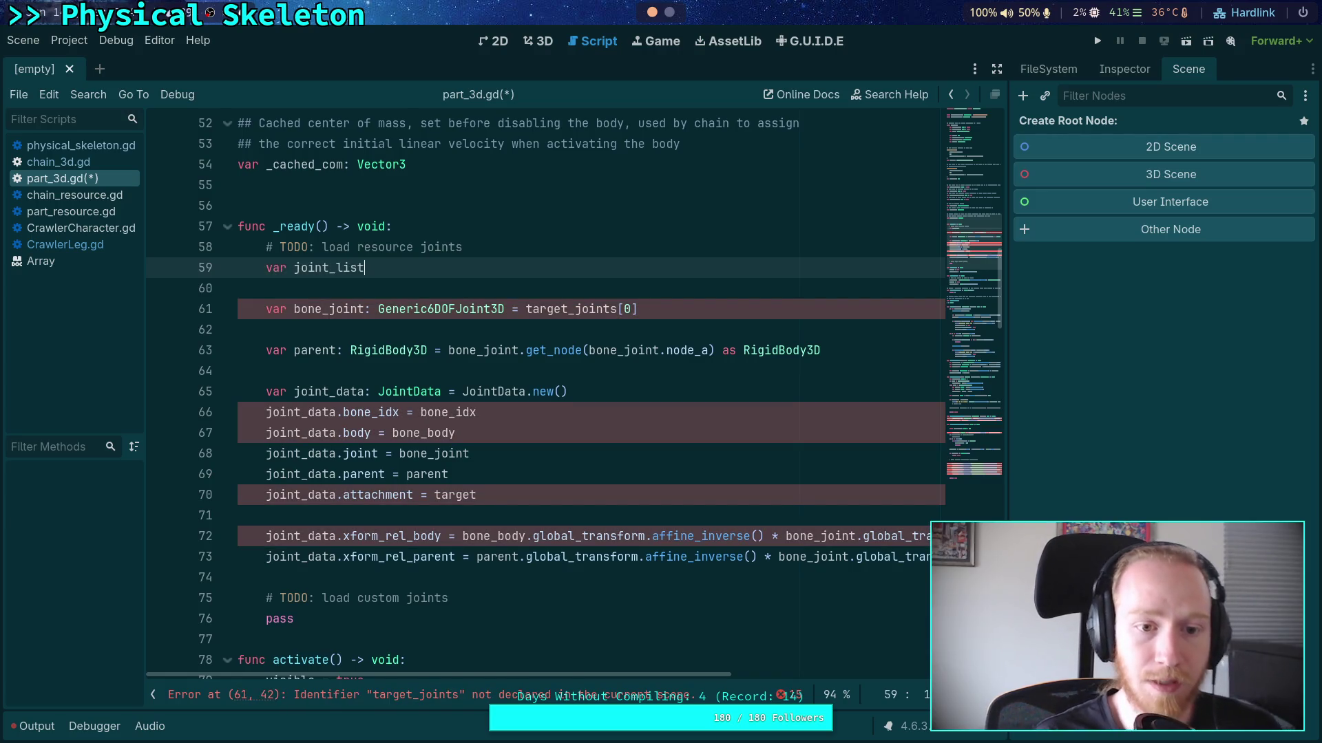
{"action": "scroll", "coordinate": [478, 317], "scroll_direction": "up", "scroll_amount": 14}
{"action": "scroll", "coordinate": [478, 317], "scroll_direction": "up", "scroll_amount": 3}
{"action": "scroll", "coordinate": [477, 316], "scroll_direction": "down", "scroll_amount": 11}
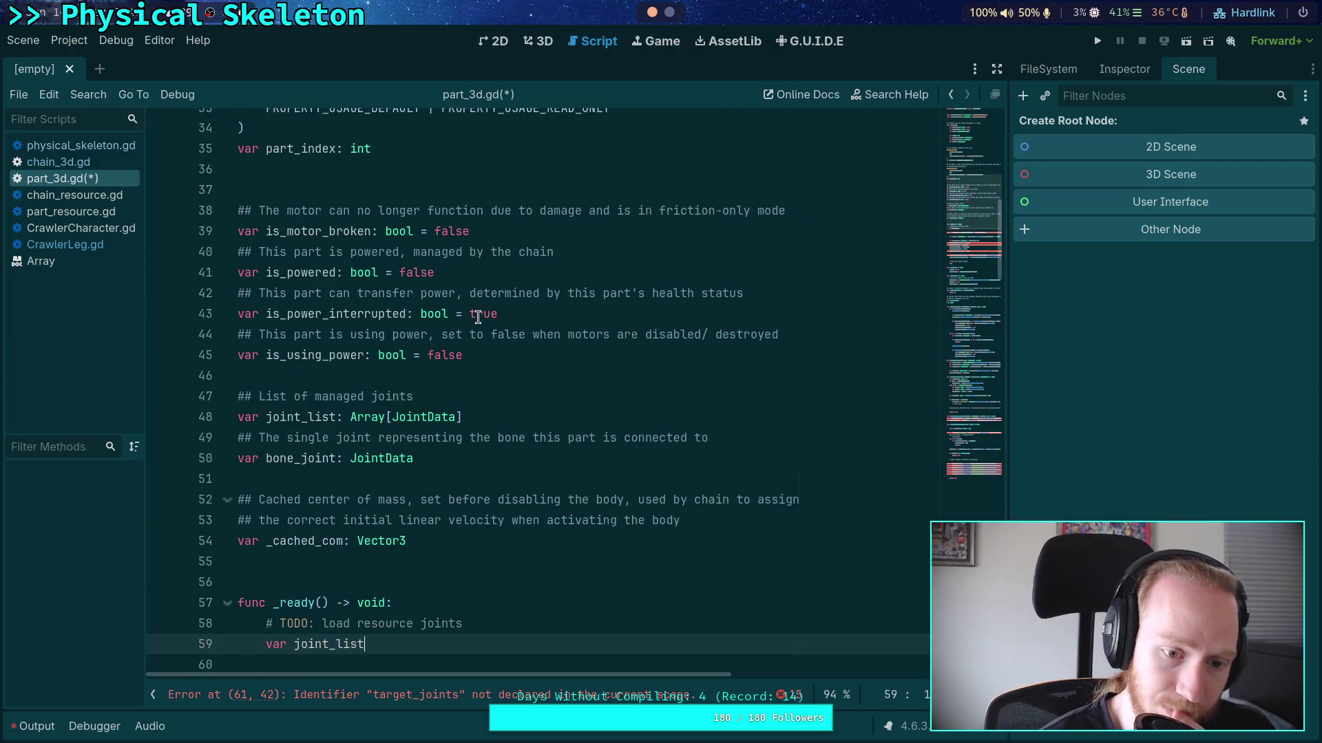
{"action": "scroll", "coordinate": [478, 317], "scroll_direction": "down", "scroll_amount": 4}
{"action": "double_click", "coordinate": [301, 164]}
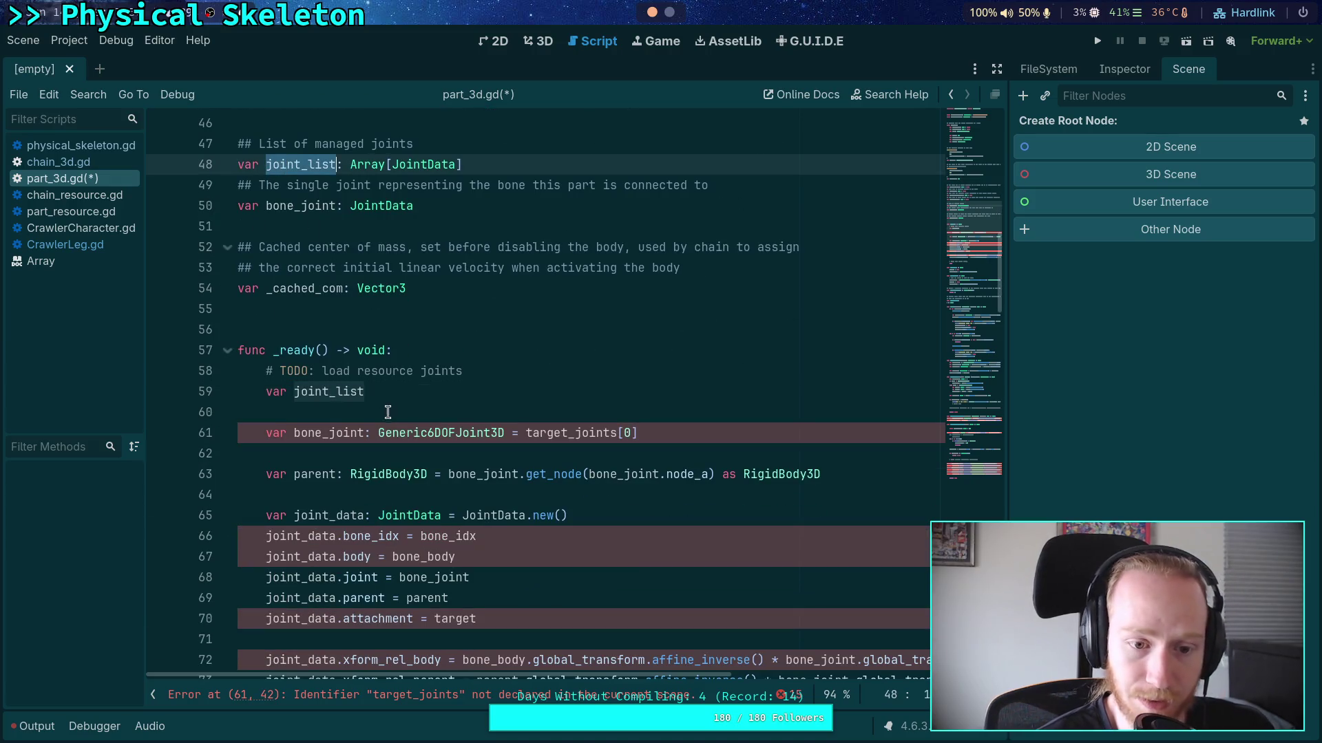
{"action": "double_click", "coordinate": [404, 390]}
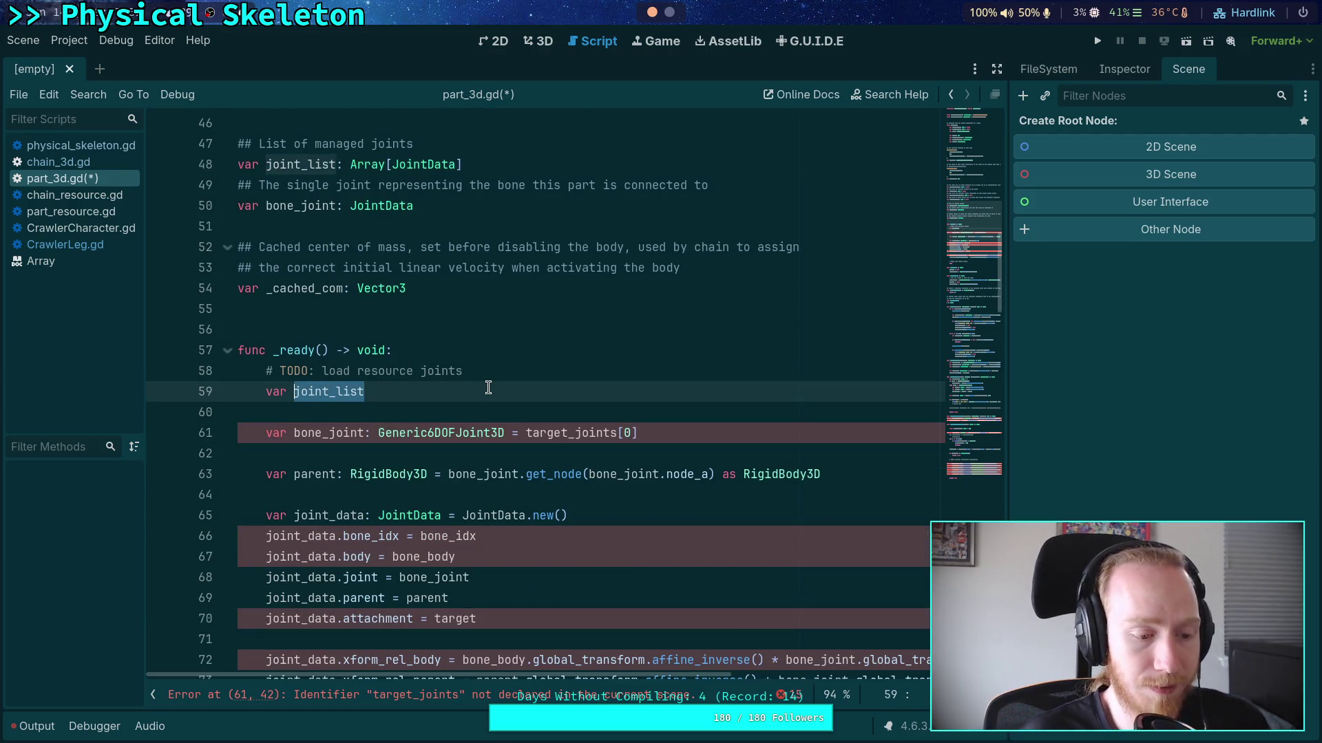
{"action": "type", "text": "jon"}
{"action": "key", "text": "BackSpace"}
{"action": "type", "text": "int_node_list: Array[Joint3D]"}
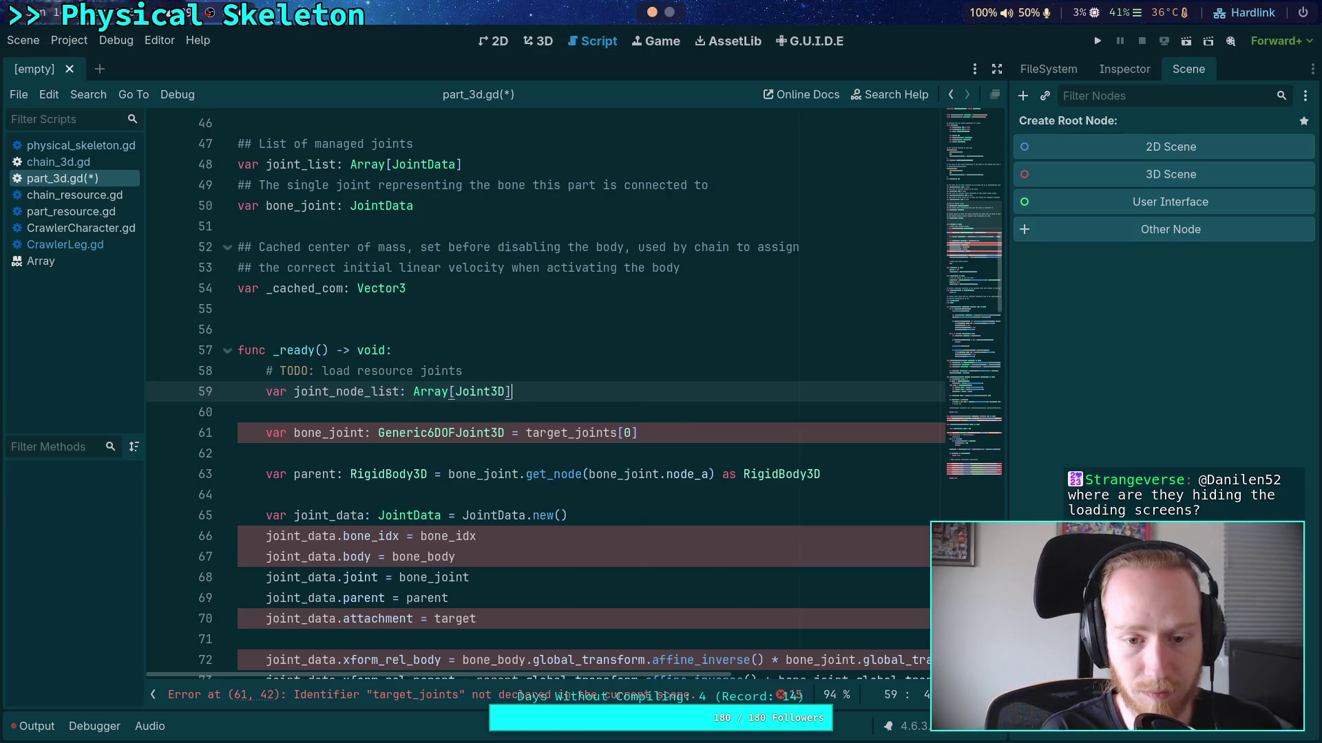
Add joint_node_list.assign(find_children('', 'Joint3D')) followed by blank lines
{"action": "key", "text": "Return"}
{"action": "type", "text": "joint_node_list.ass"}
{"action": "key", "text": "Return"}
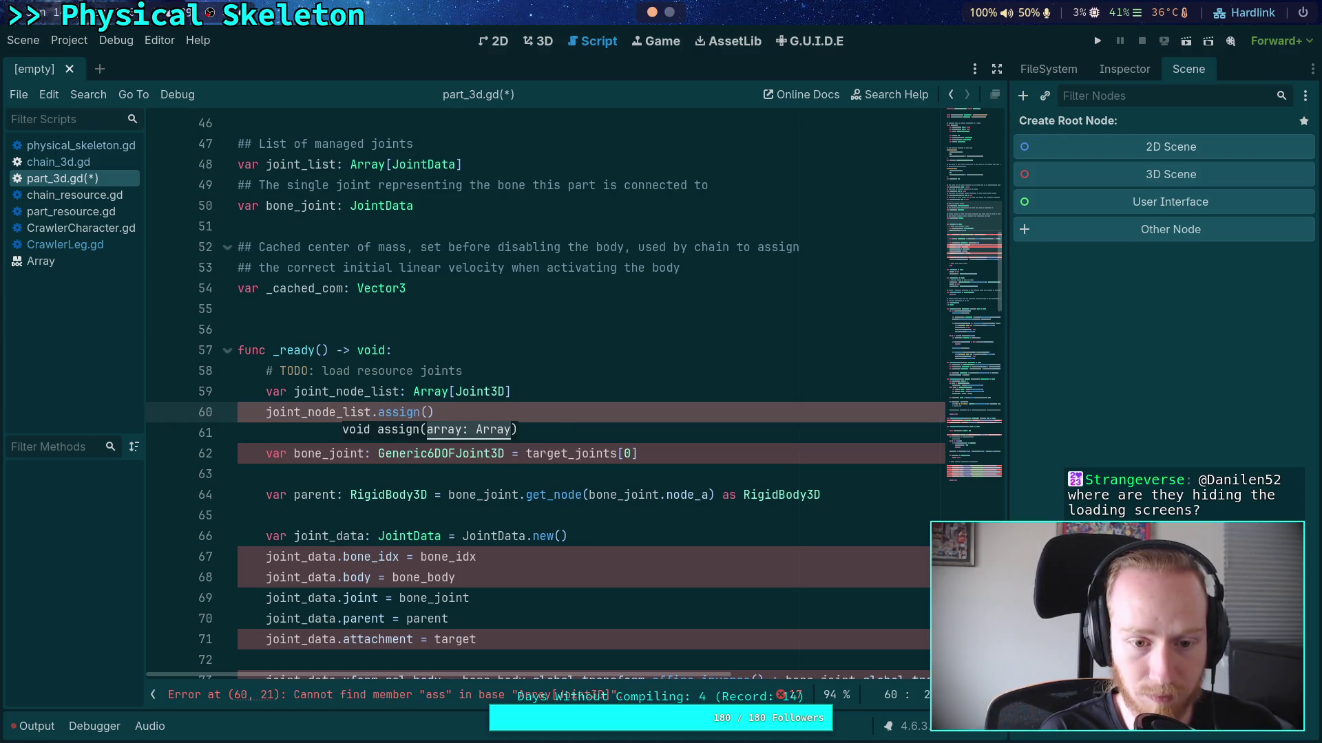
{"action": "type", "text": "find_ch"}
{"action": "key", "text": "Return"}
{"action": "type", "text": "'', 'Joint3D', "}
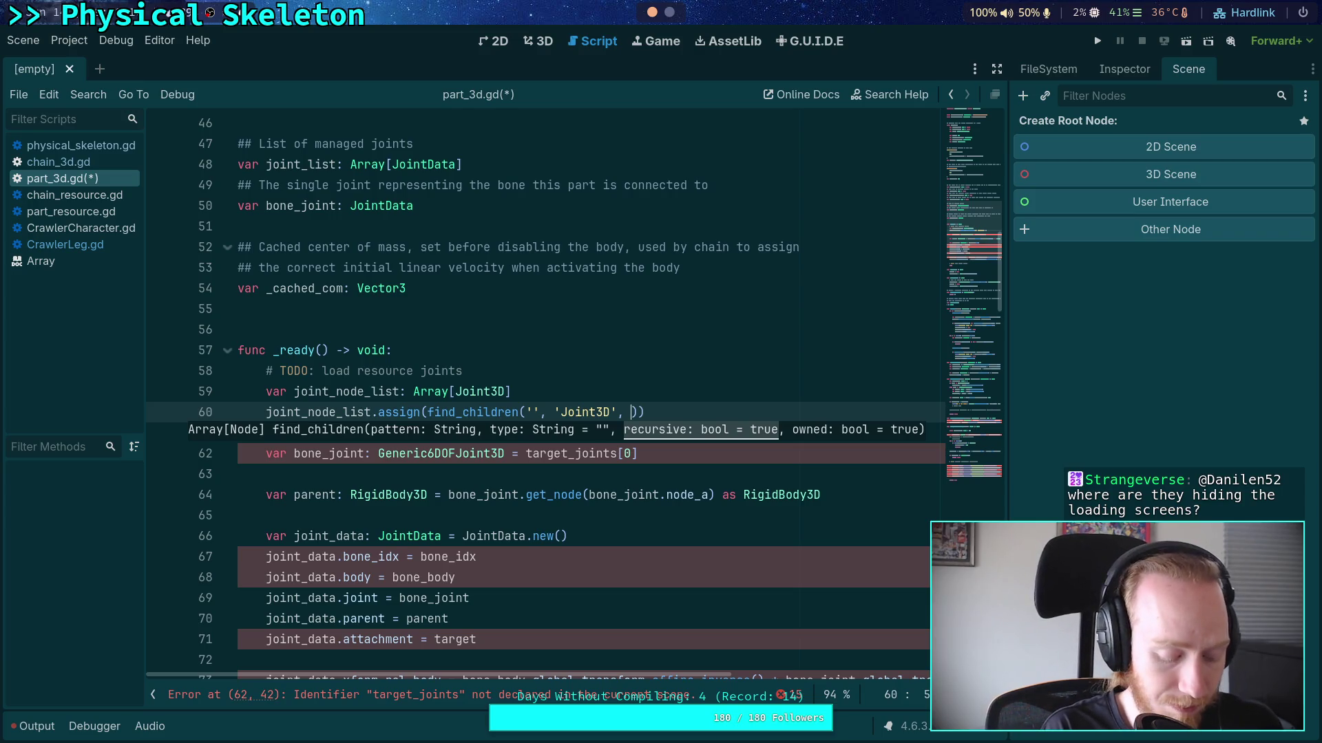
{"action": "type", "text": "false"}
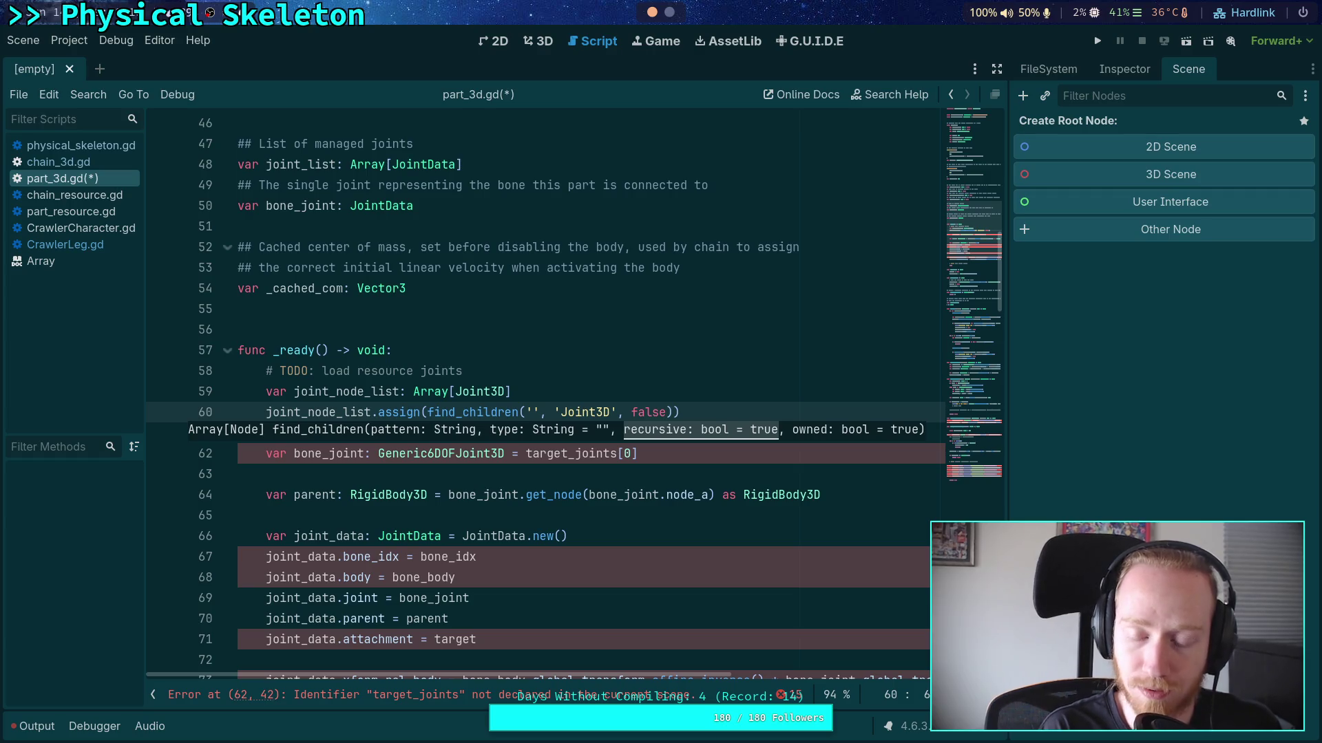
{"action": "type", "text": ","}
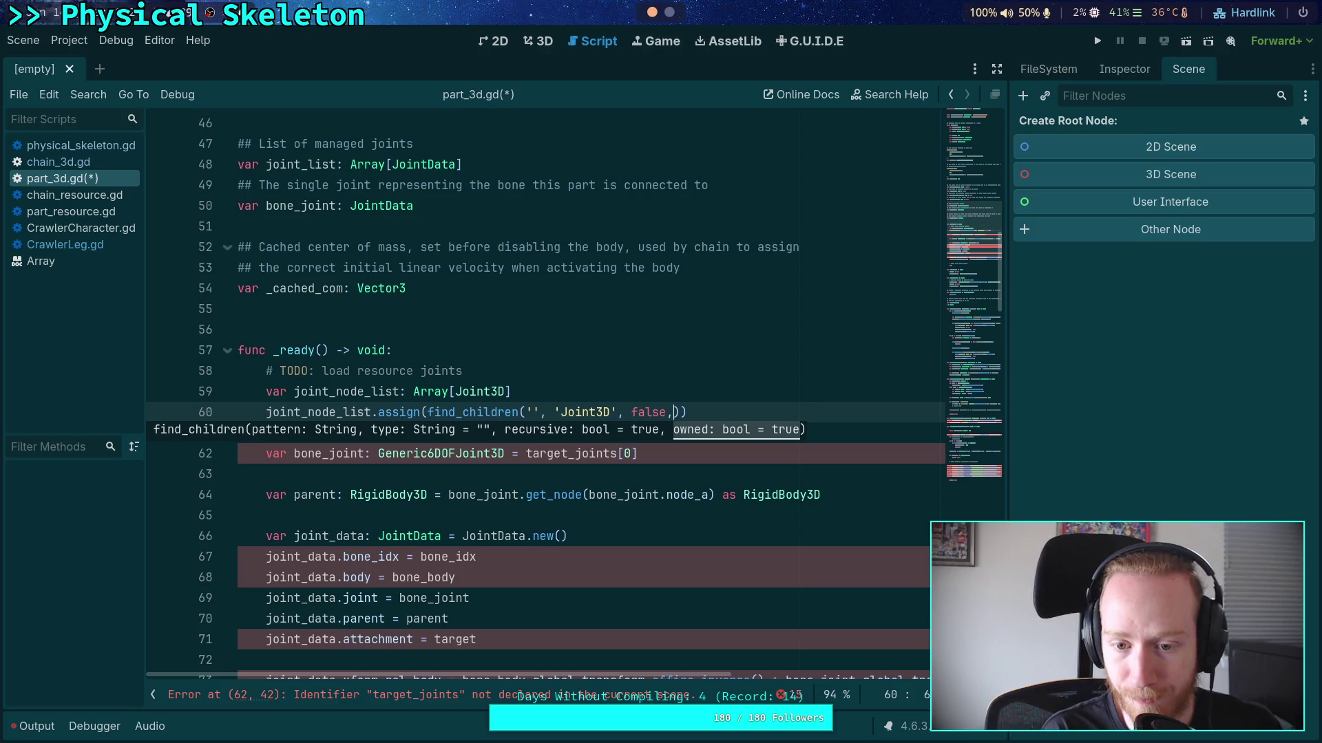
{"action": "key", "text": "BackSpace"}
{"action": "key", "text": "BackSpace"}
{"action": "key", "text": "BackSpace"}
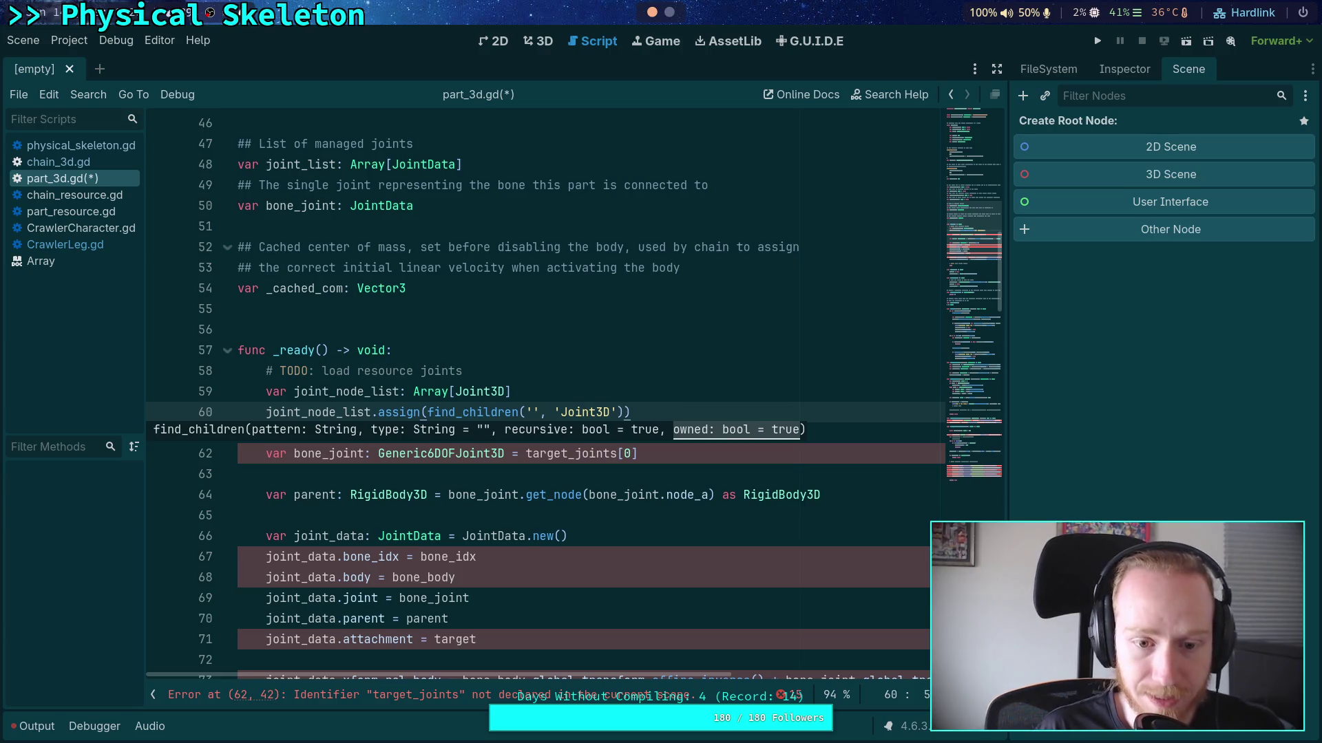
{"action": "key", "text": "Return"}
{"action": "key", "text": "Return"}
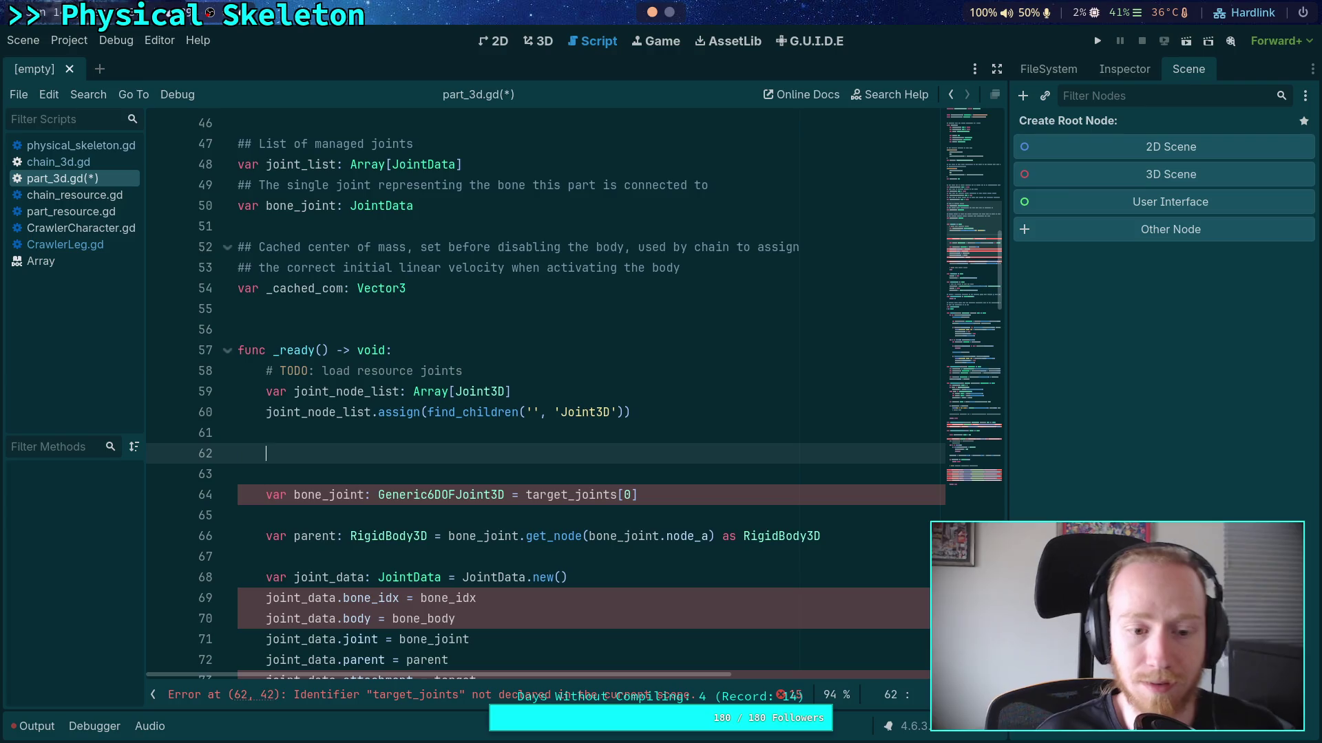
{"action": "scroll", "coordinate": [496, 378], "scroll_direction": "up", "scroll_amount": 13}
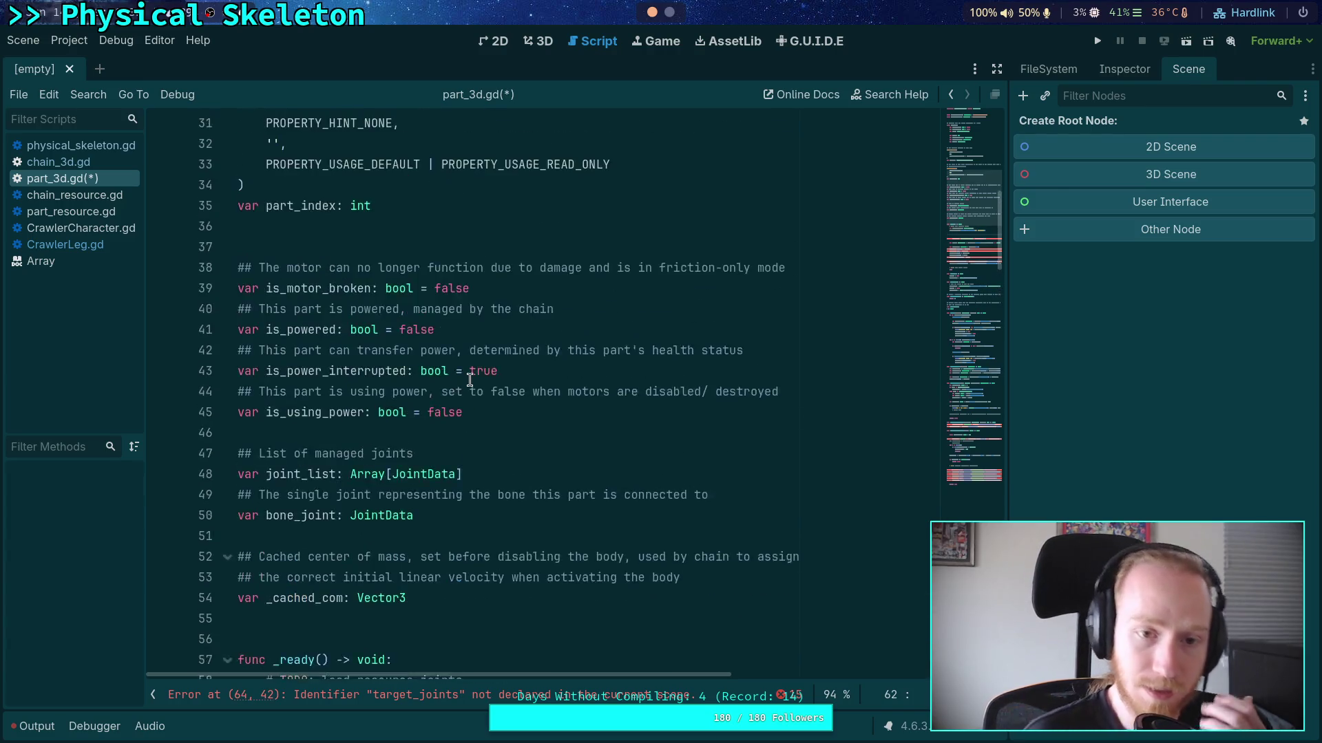
Start a new constant line near the top of part_3d.gd named META_BONE_JOINT
{"action": "scroll", "coordinate": [496, 378], "scroll_direction": "up", "scroll_amount": 2}
{"action": "left_click", "coordinate": [605, 163]}
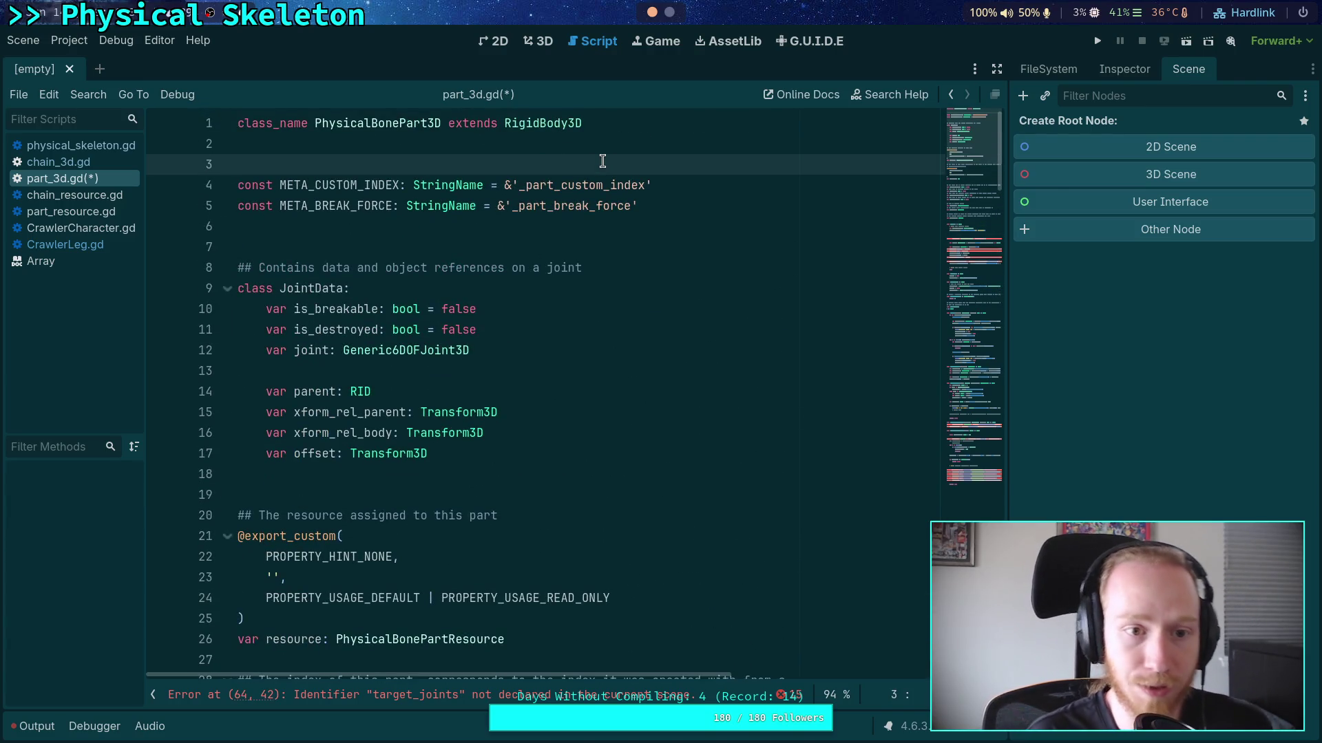
{"action": "key", "text": "Return"}
{"action": "type", "text": "const"}
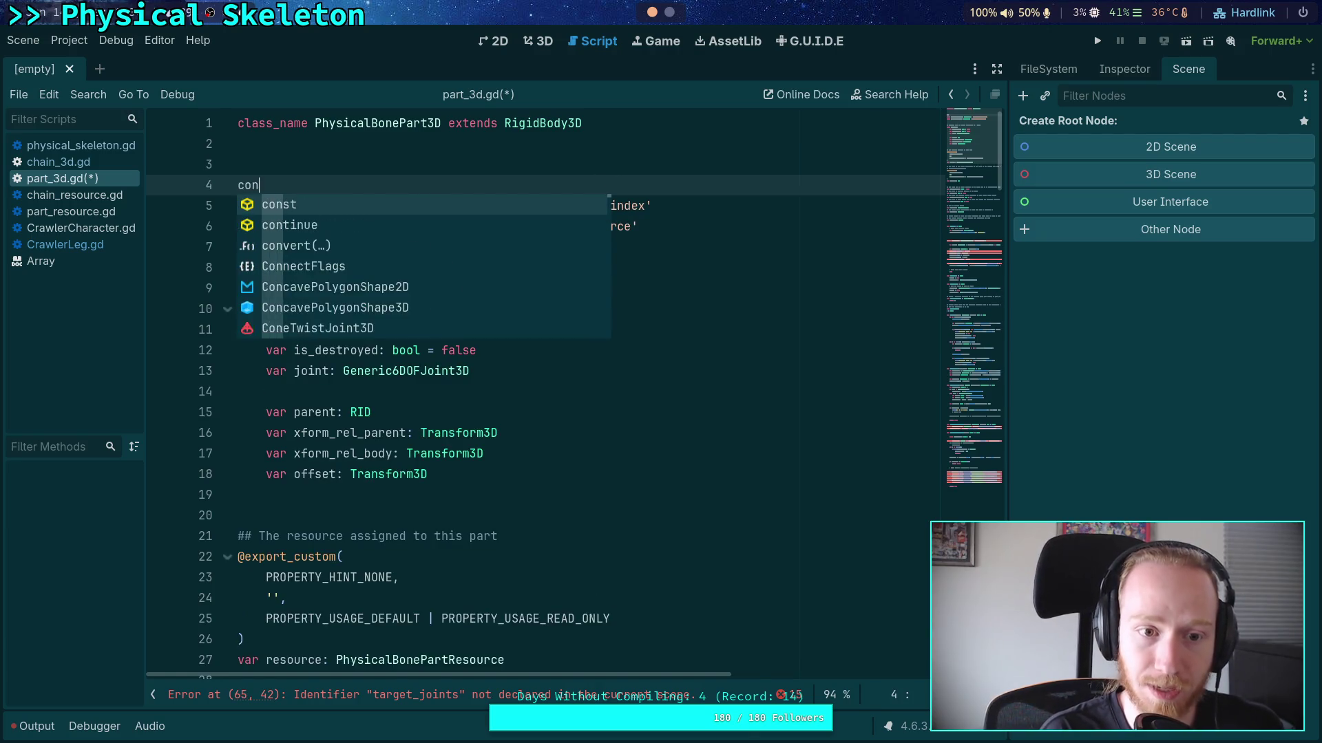
{"action": "key", "text": "Escape"}
{"action": "type", "text": " META"}
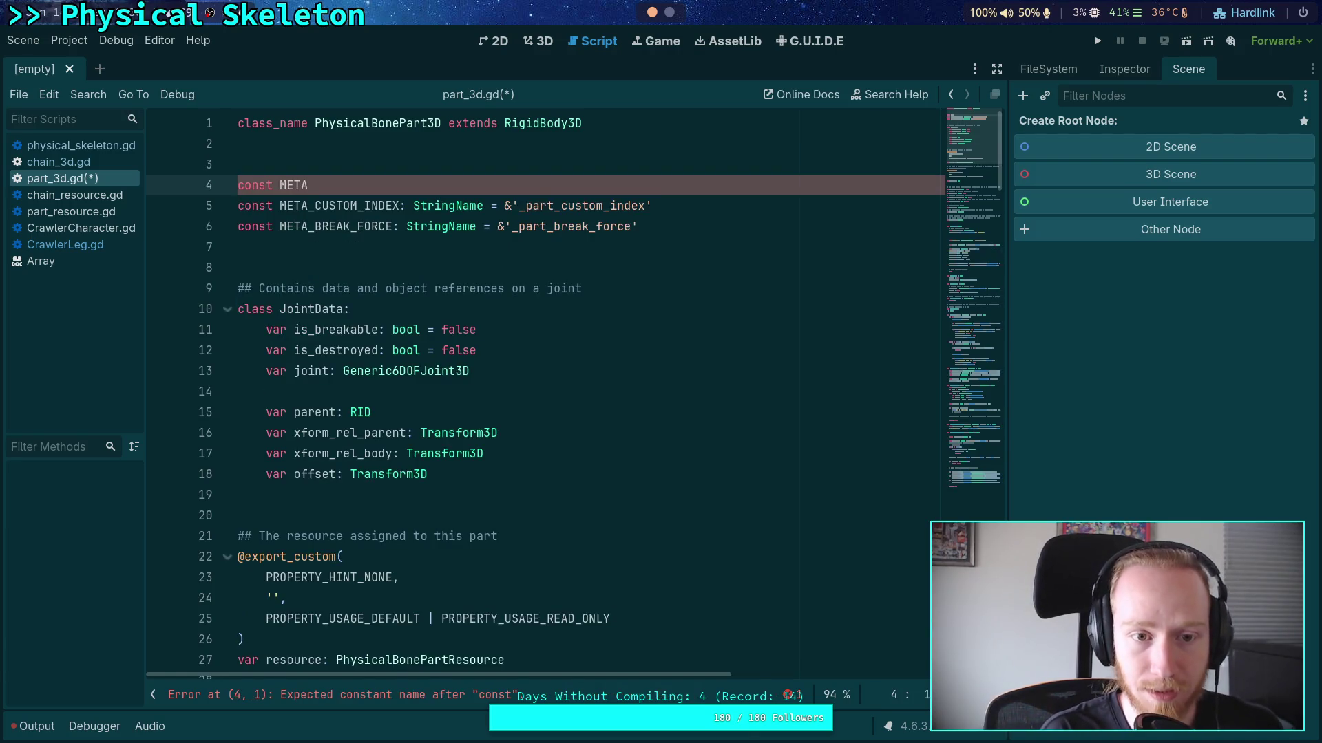
{"action": "type", "text": "_BONE_"}
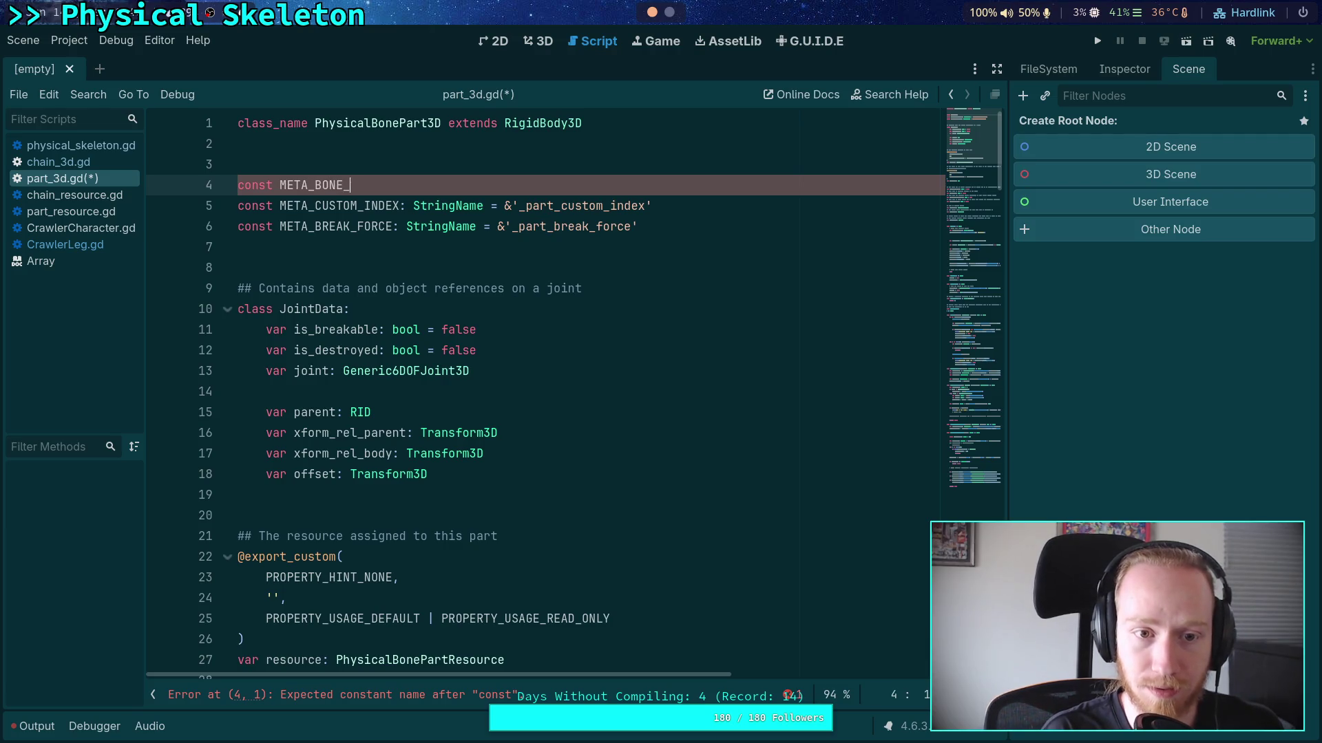
{"action": "type", "text": "JOINT: "}
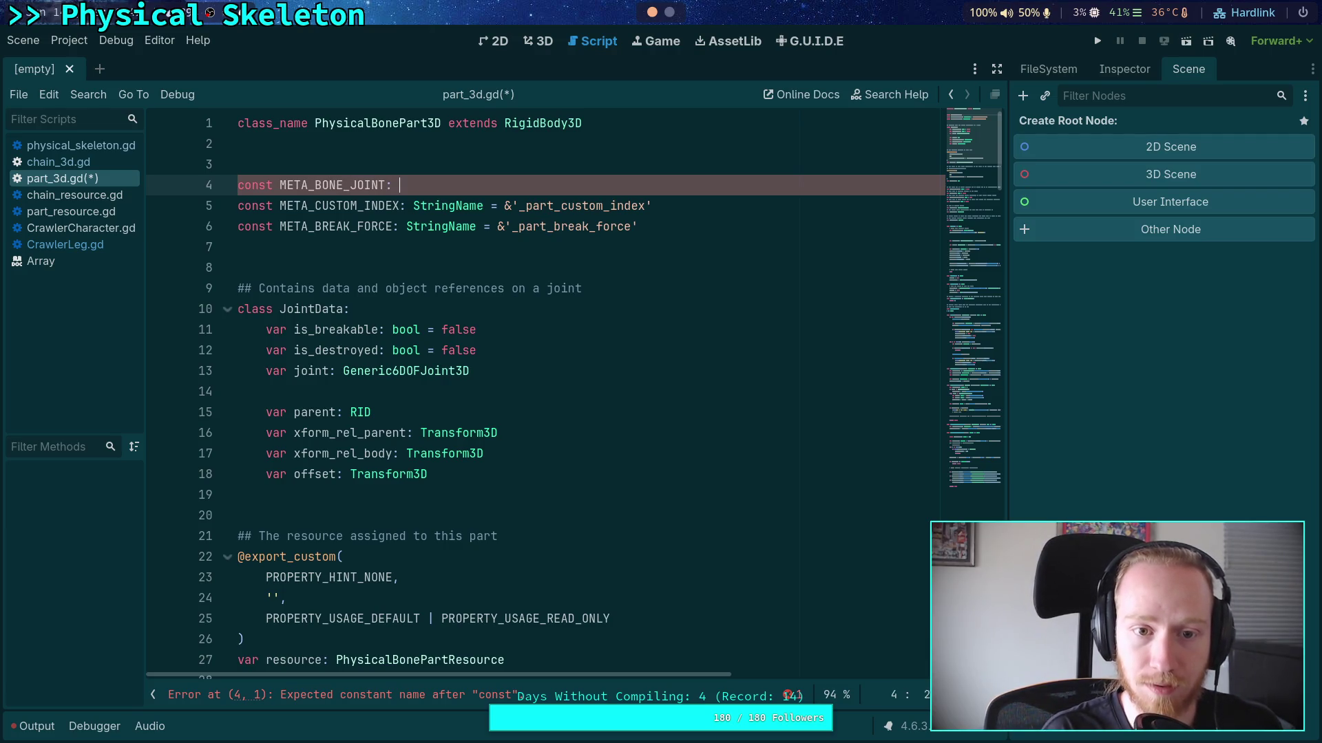
{"action": "type", "text": "String ="}
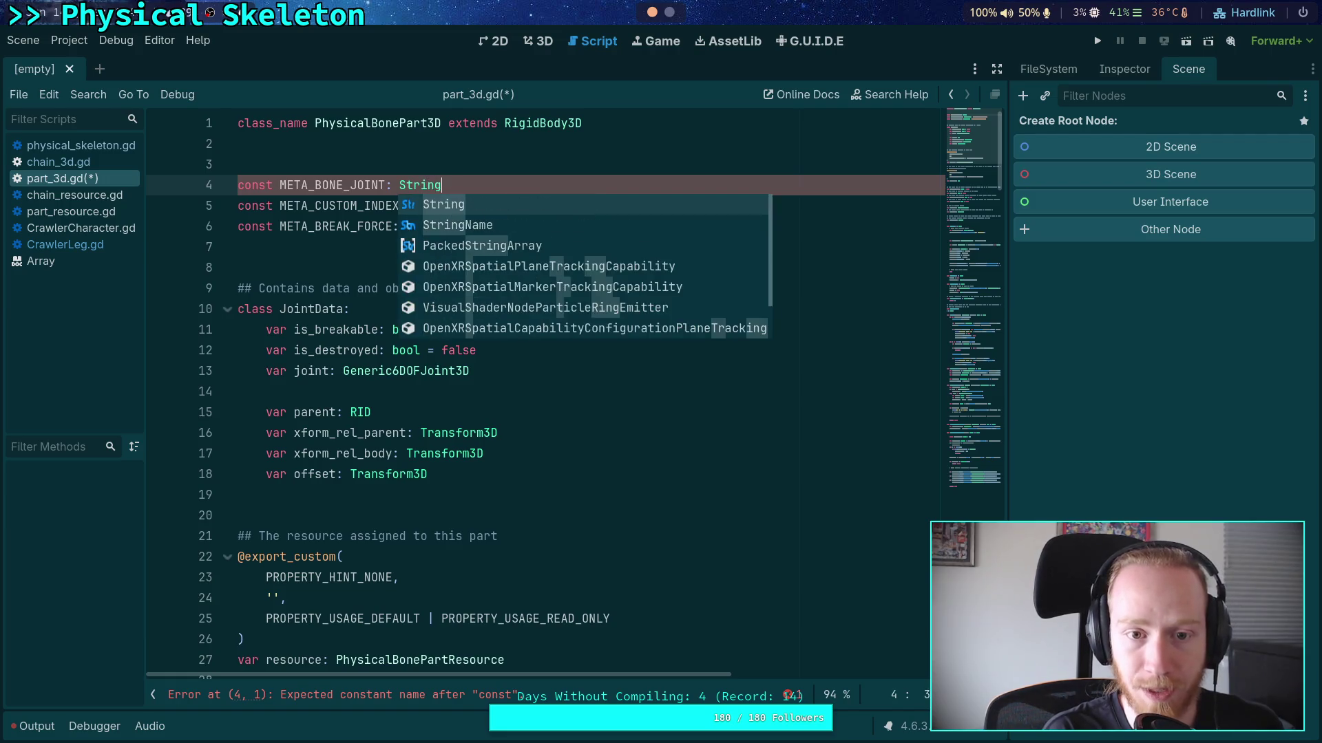
Type the constant as StringName = &'_part_bone_joint', then return to _ready's empty line
{"action": "key", "text": "Escape"}
{"action": "key", "text": "BackSpace"}
{"action": "key", "text": "BackSpace"}
{"action": "key", "text": "BackSpace"}
{"action": "type", "text": "Name"}
{"action": "key", "text": "BackSpace"}
{"action": "key", "text": "BackSpace"}
{"action": "key", "text": "BackSpace"}
{"action": "type", "text": "ame "}
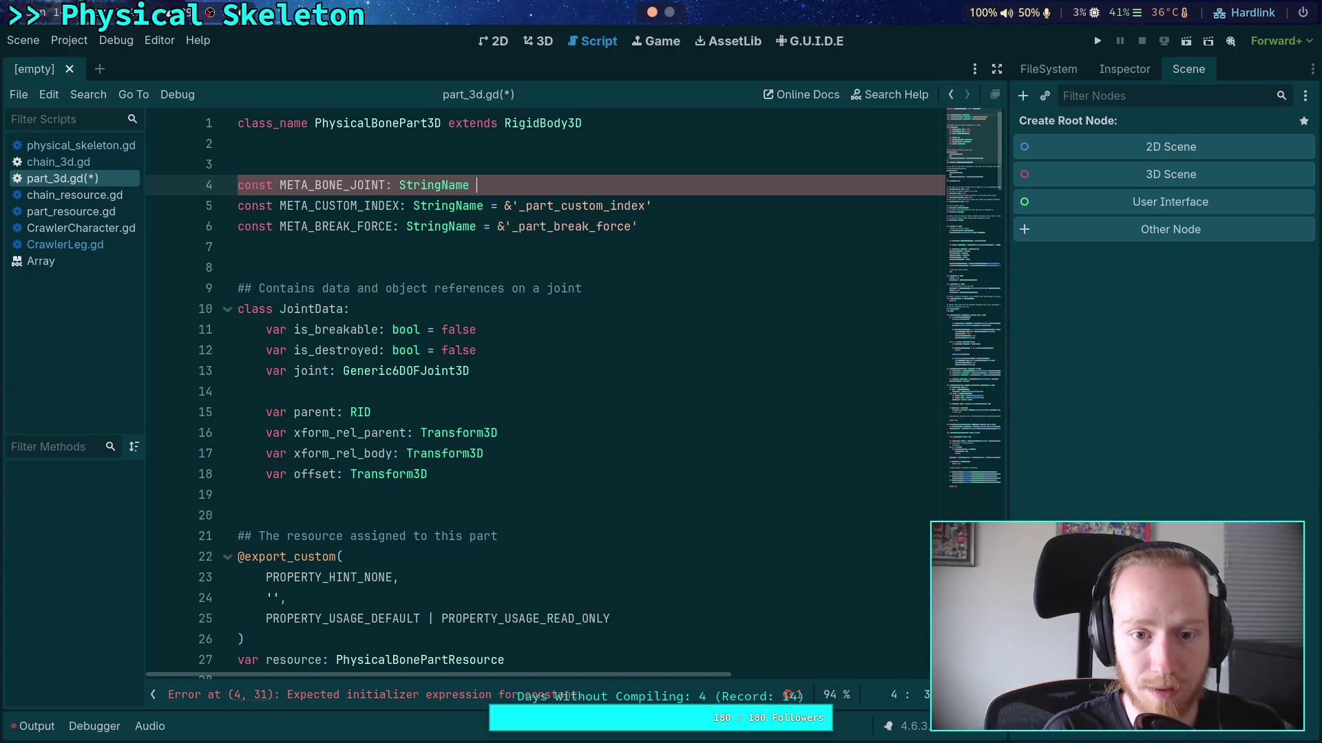
{"action": "type", "text": "= &'"}
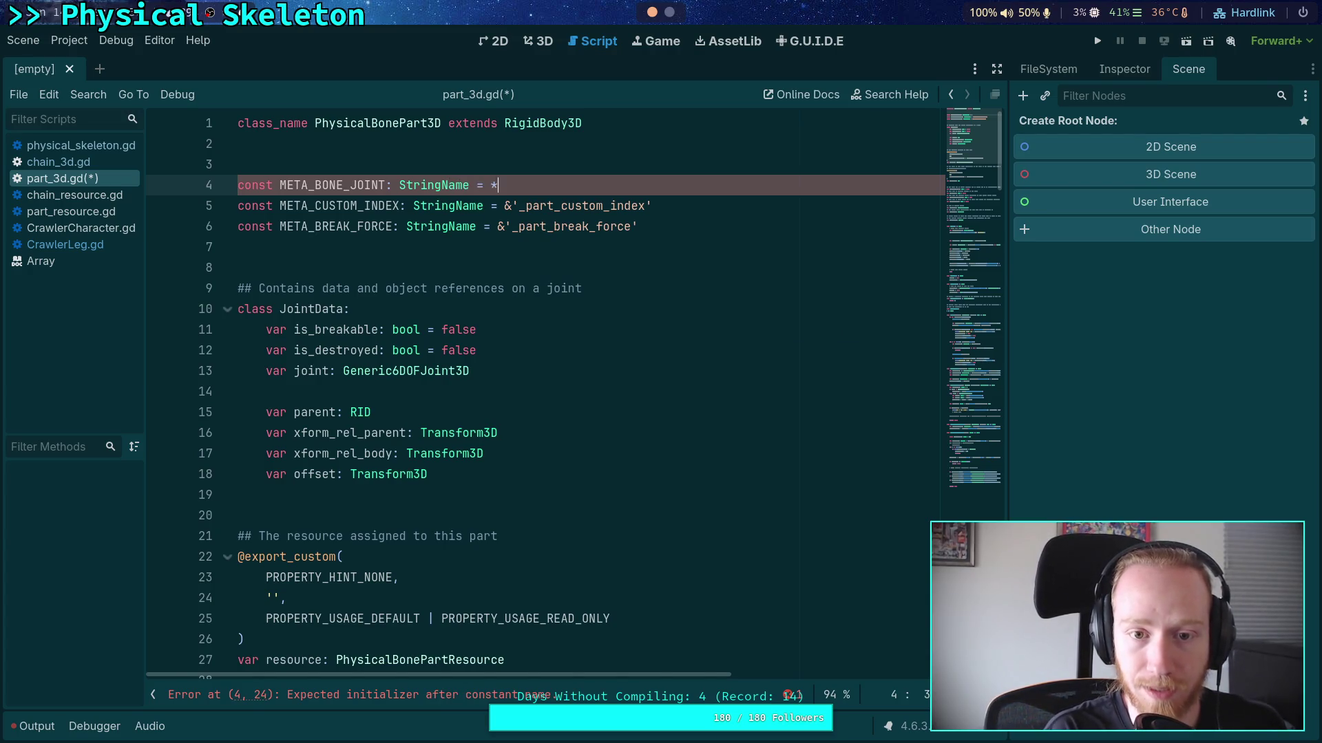
{"action": "key", "text": "BackSpace"}
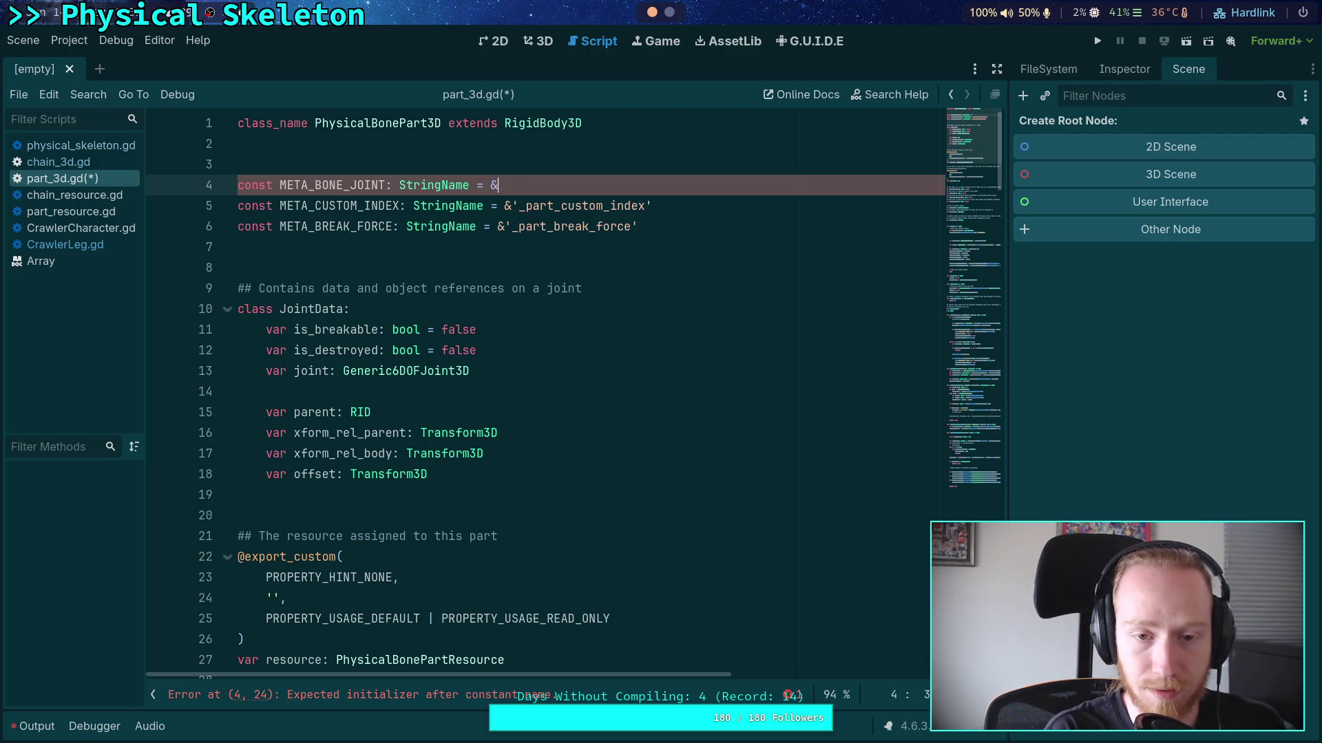
{"action": "type", "text": "_part_bone"}
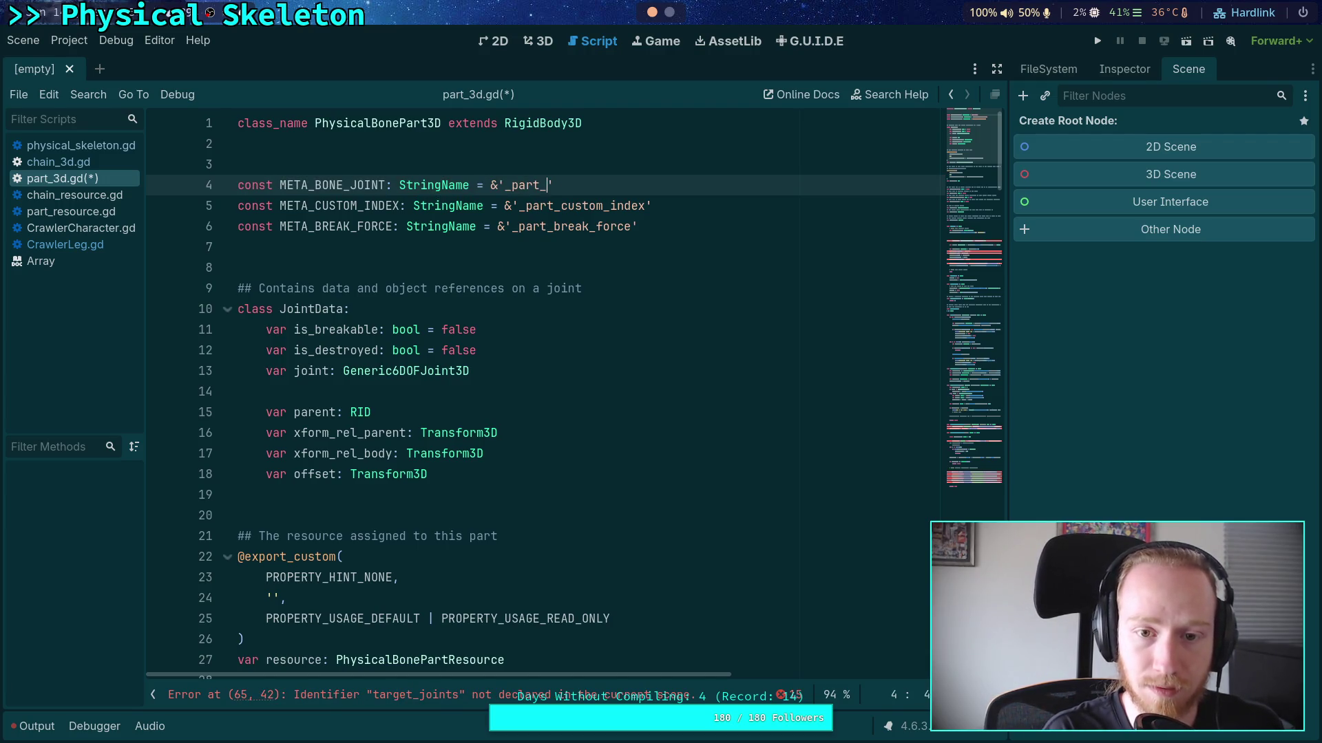
{"action": "type", "text": "_joint"}
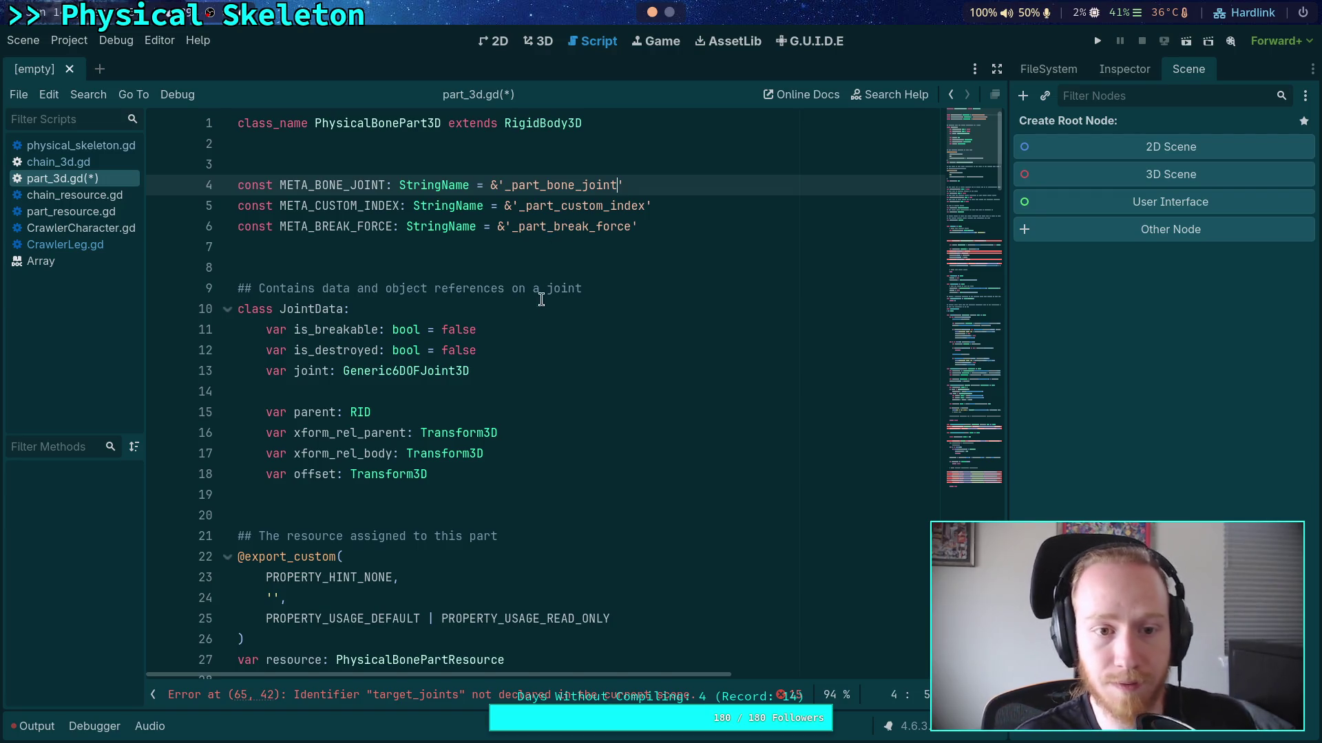
{"action": "left_click", "coordinate": [613, 267]}
{"action": "scroll", "coordinate": [617, 263], "scroll_direction": "down", "scroll_amount": 12}
{"action": "scroll", "coordinate": [677, 447], "scroll_direction": "down", "scroll_amount": 6}
{"action": "left_click", "coordinate": [670, 289]}
{"action": "scroll", "coordinate": [682, 288], "scroll_direction": "up", "scroll_amount": 1}
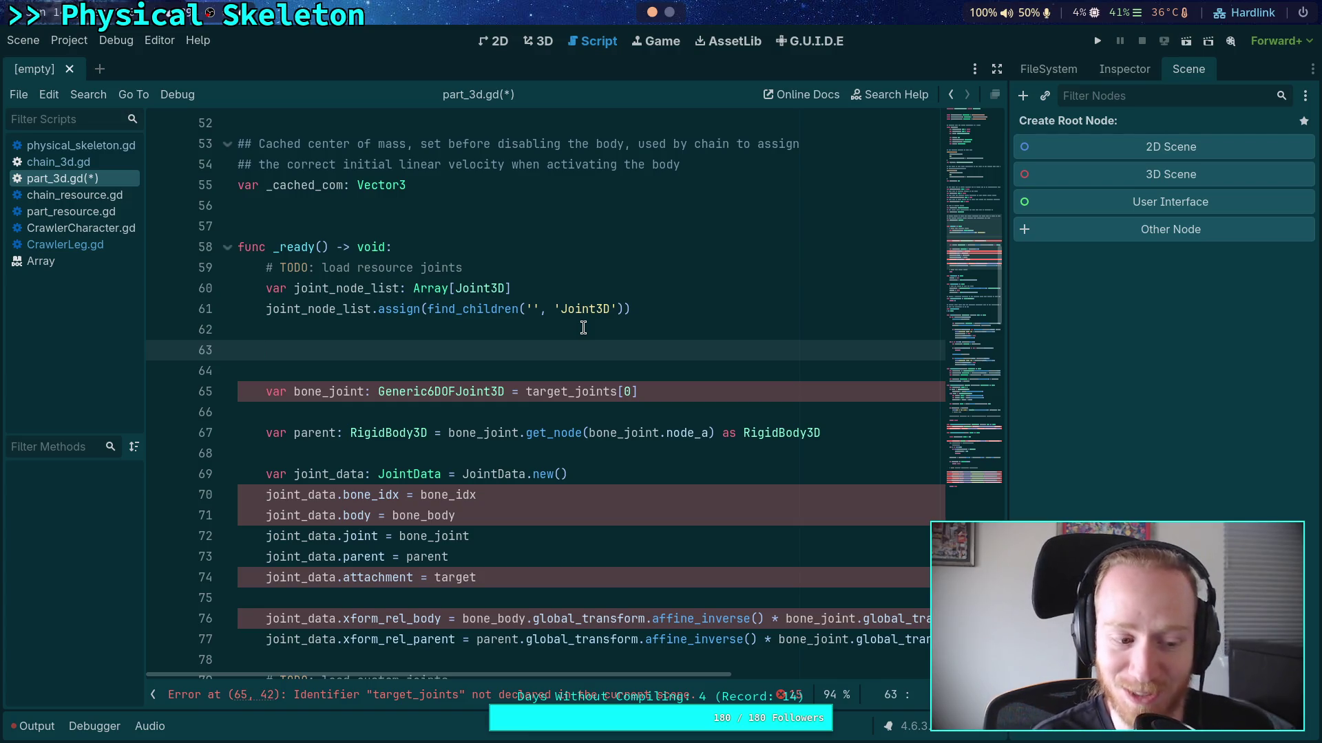
Add a for joint in joint_node_list: loop in _ready
{"action": "key", "text": "Return"}
{"action": "key", "text": "BackSpace"}
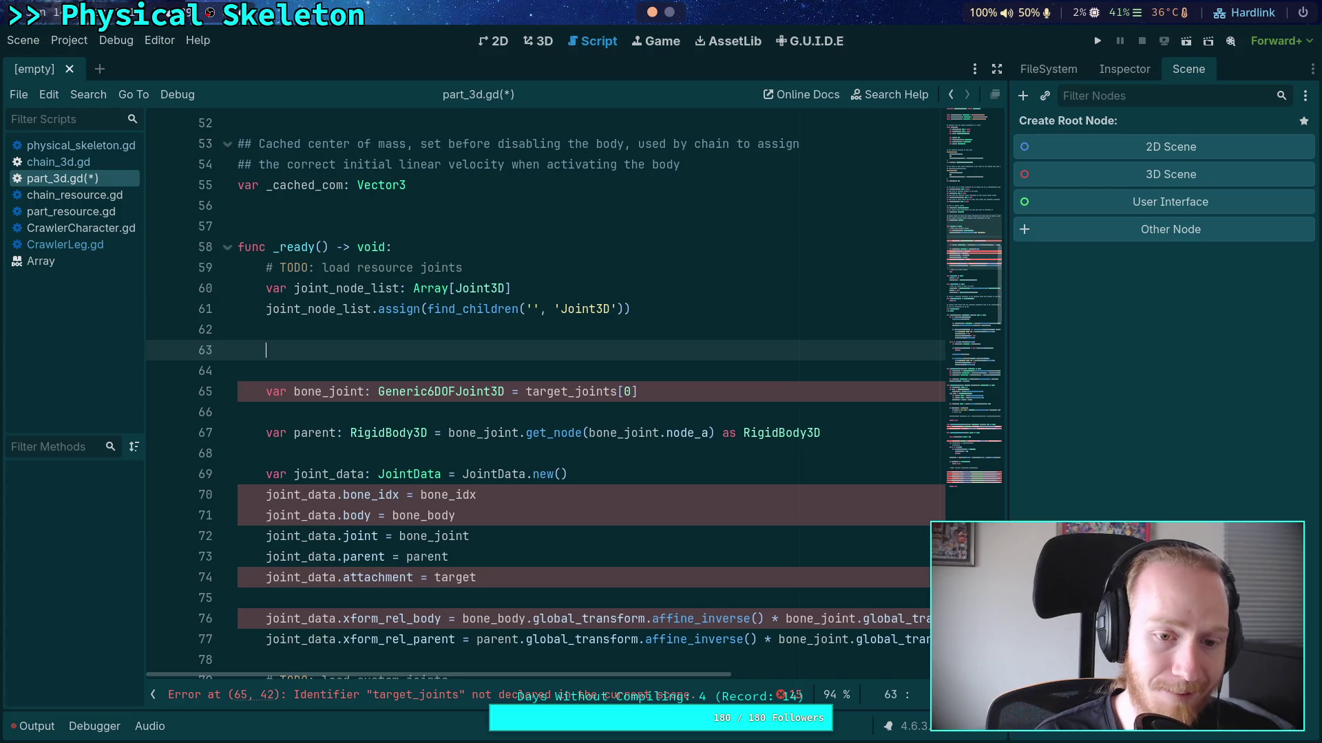
{"action": "type", "text": "for"}
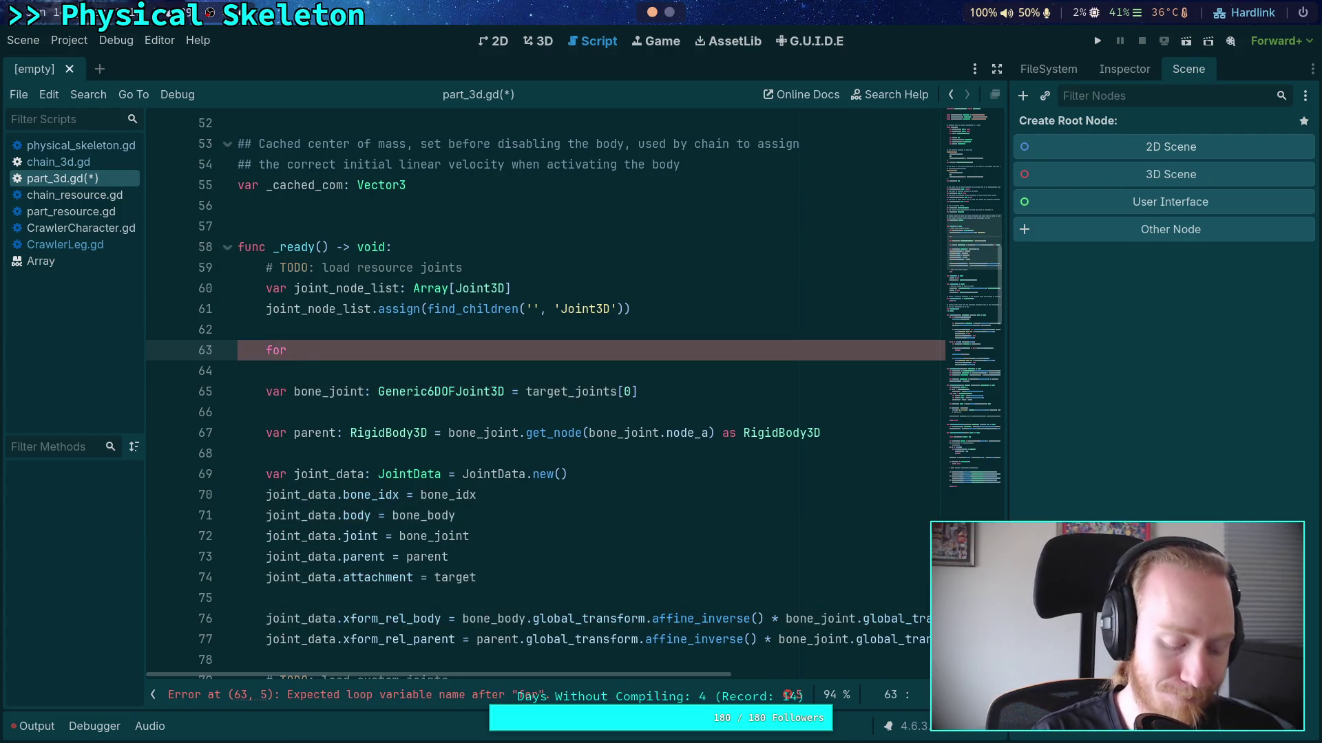
{"action": "type", "text": " joint in joint"}
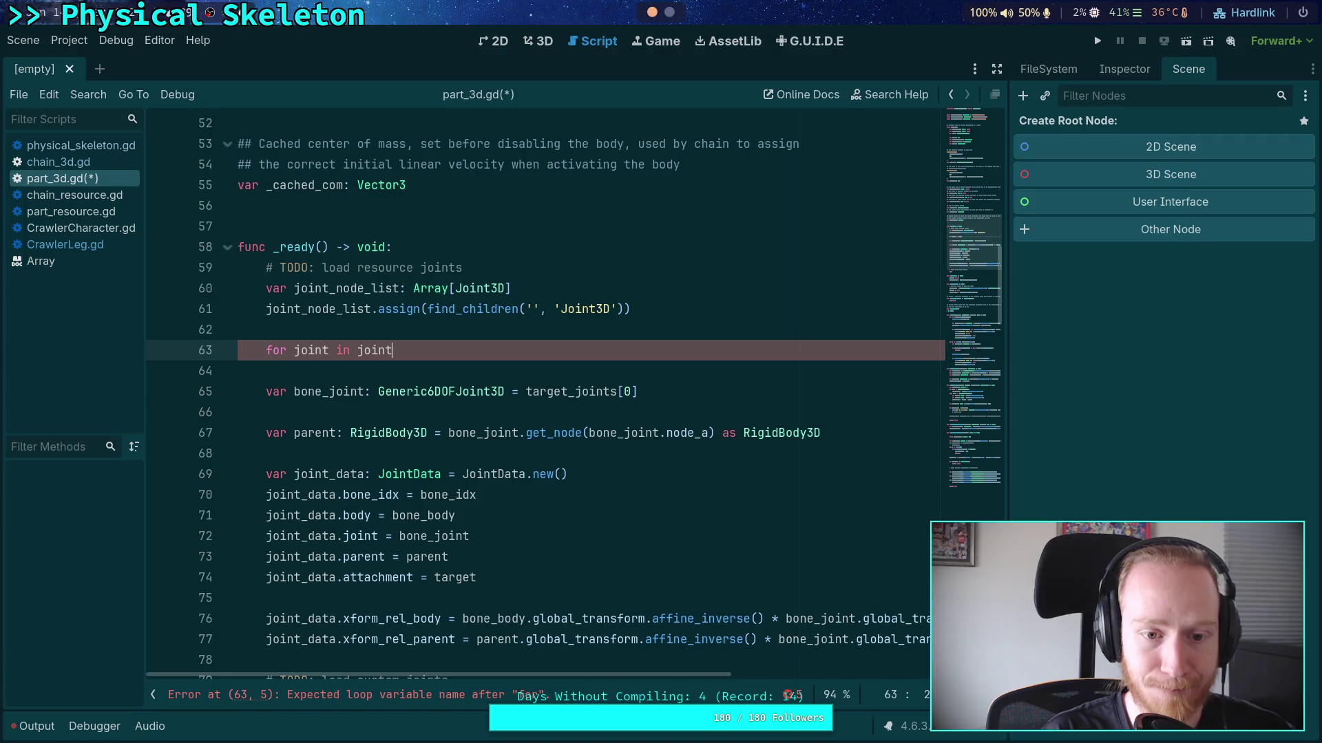
{"action": "type", "text": "_node_list:"}
{"action": "key", "text": "Return"}
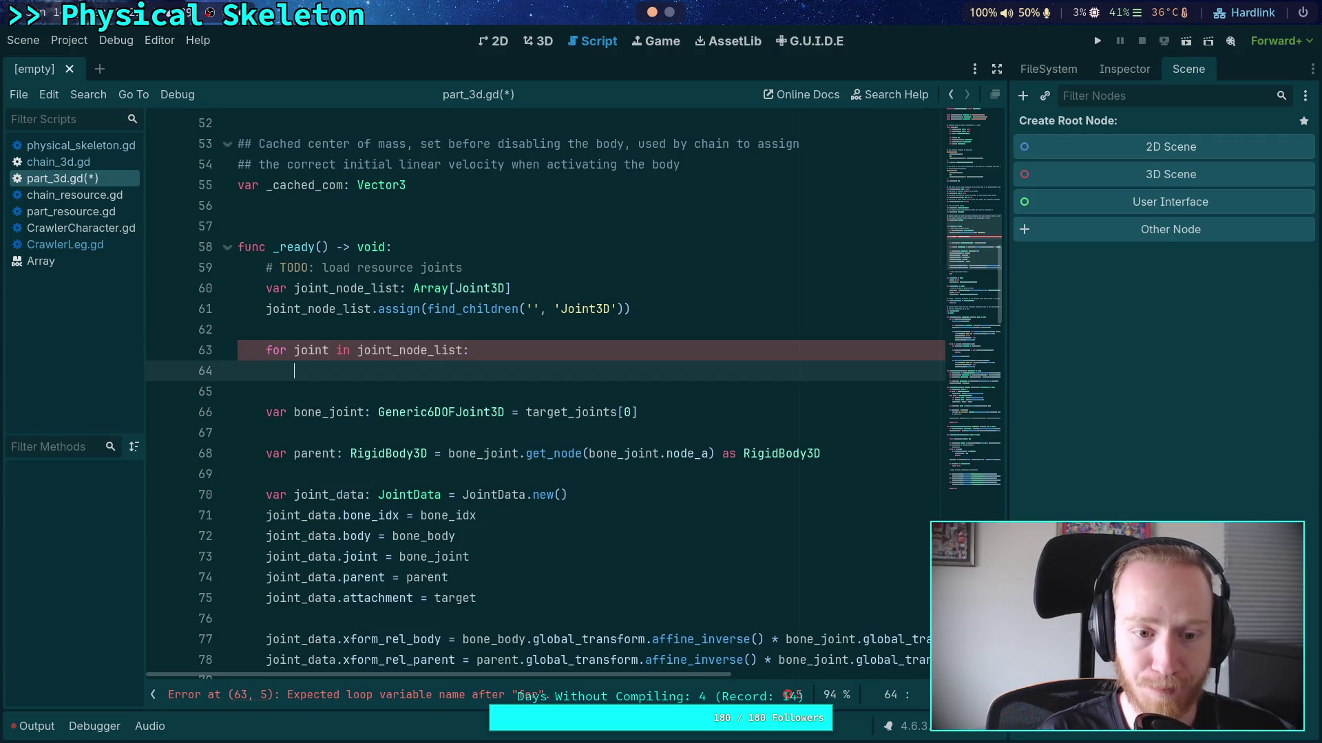
{"action": "key", "text": "Up"}
{"action": "key", "text": "Up"}
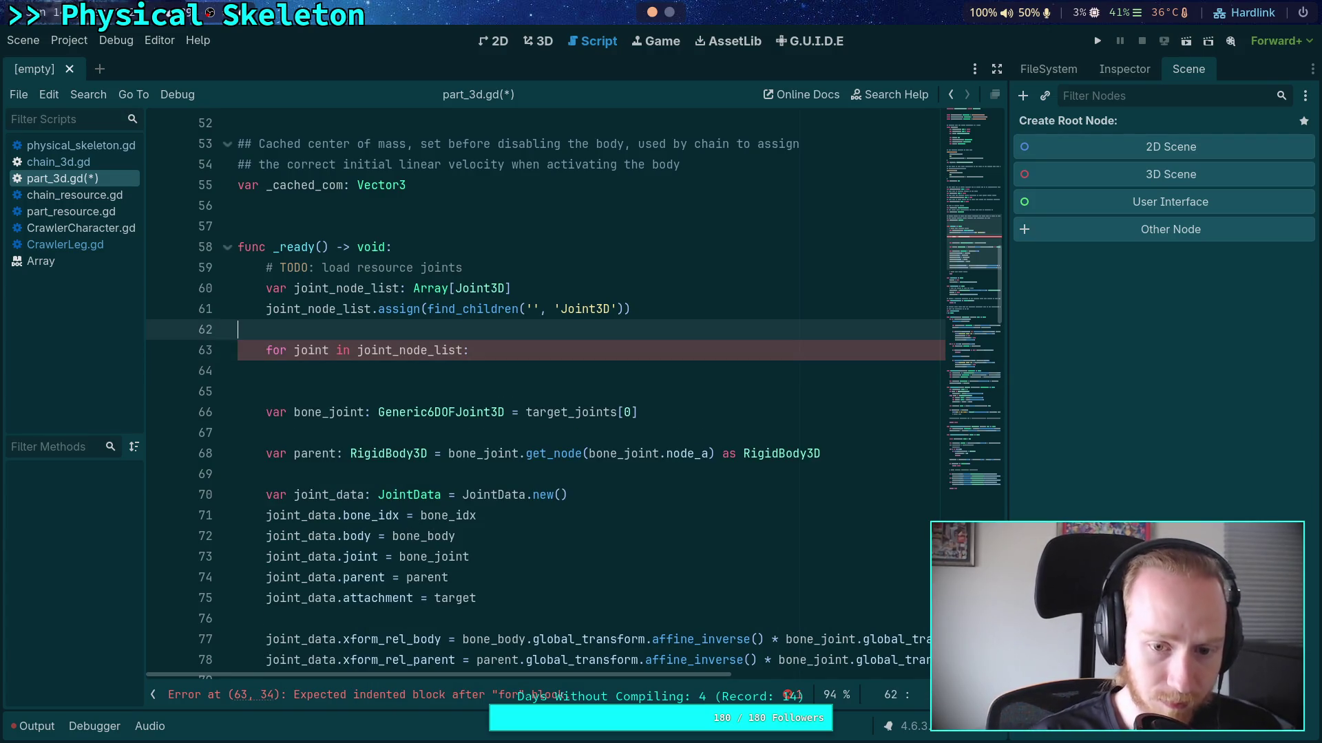
{"action": "left_click", "coordinate": [589, 370]}
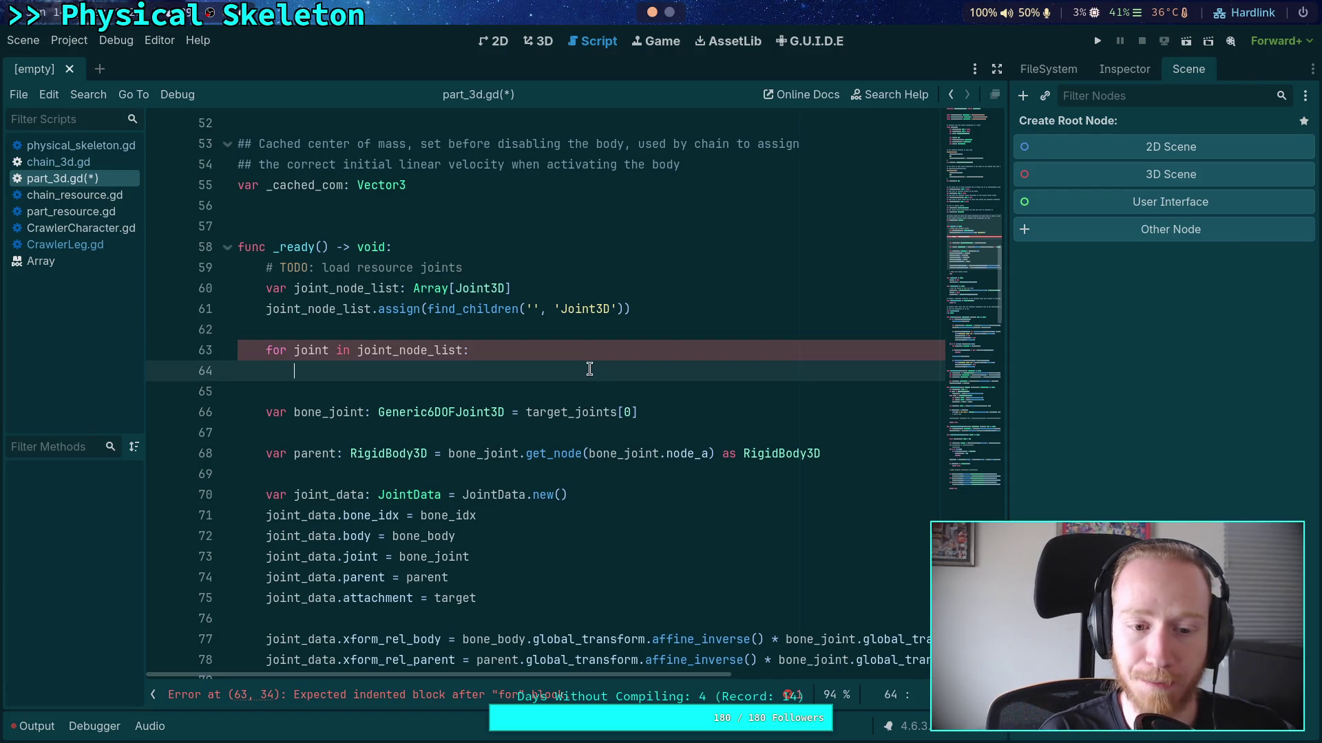
Inside the loop, add if joint.has_meta(META_BONE_JOINT): and a nested if bone_joint: check
{"action": "type", "text": "fif joint.has"}
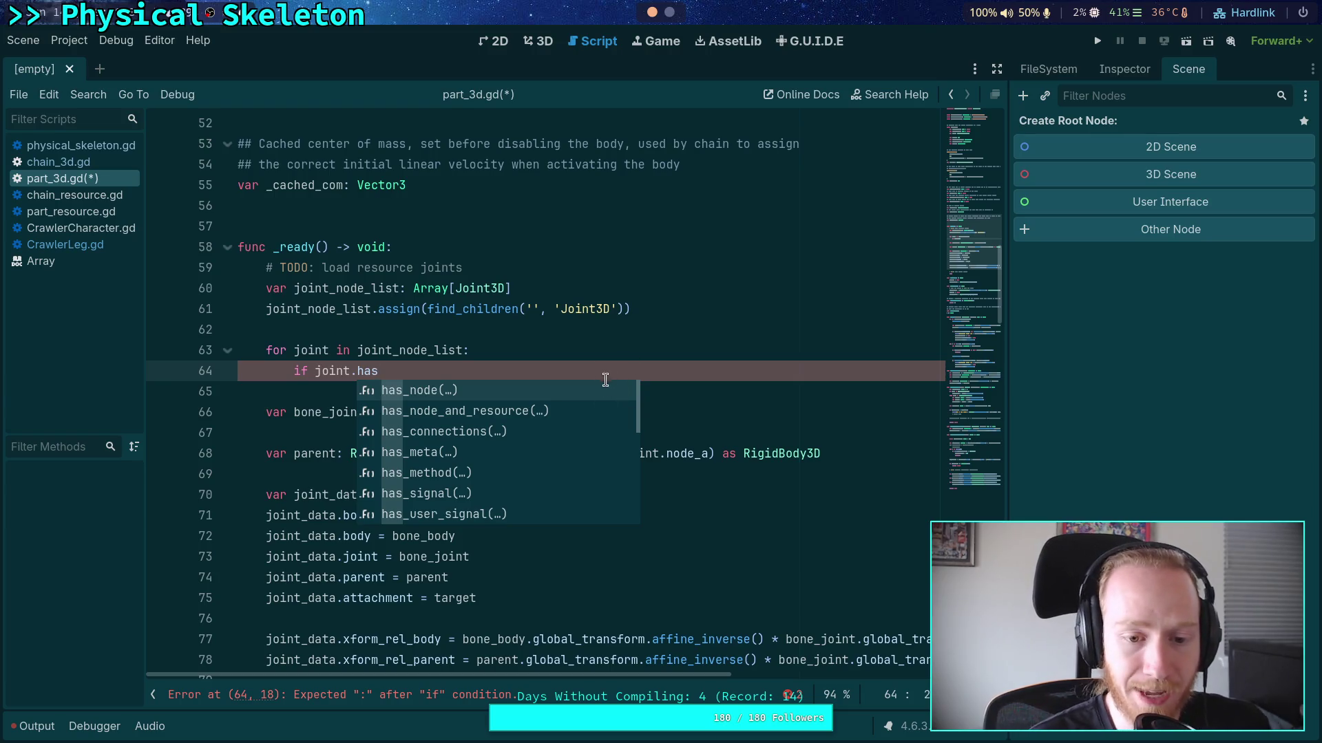
{"action": "key", "text": "Down"}
{"action": "key", "text": "Down"}
{"action": "key", "text": "Down"}
{"action": "key", "text": "Return"}
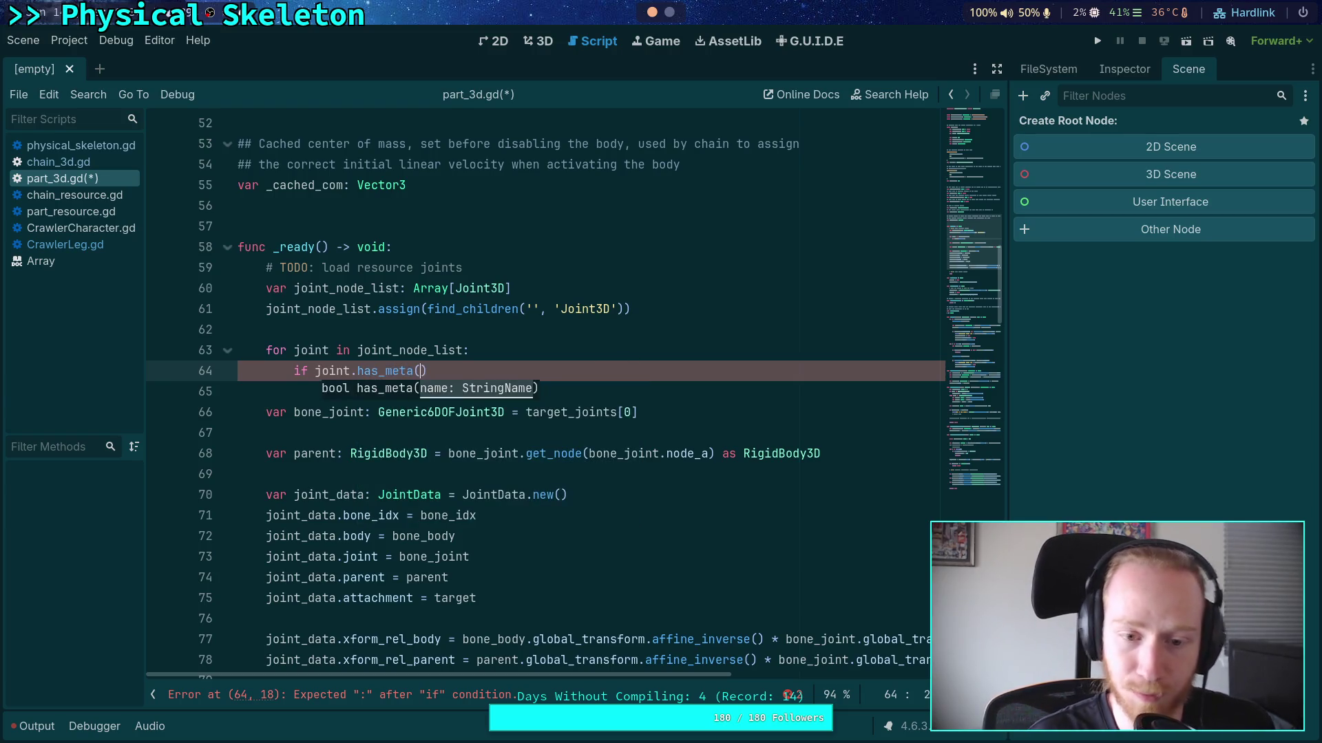
{"action": "type", "text": "MET"}
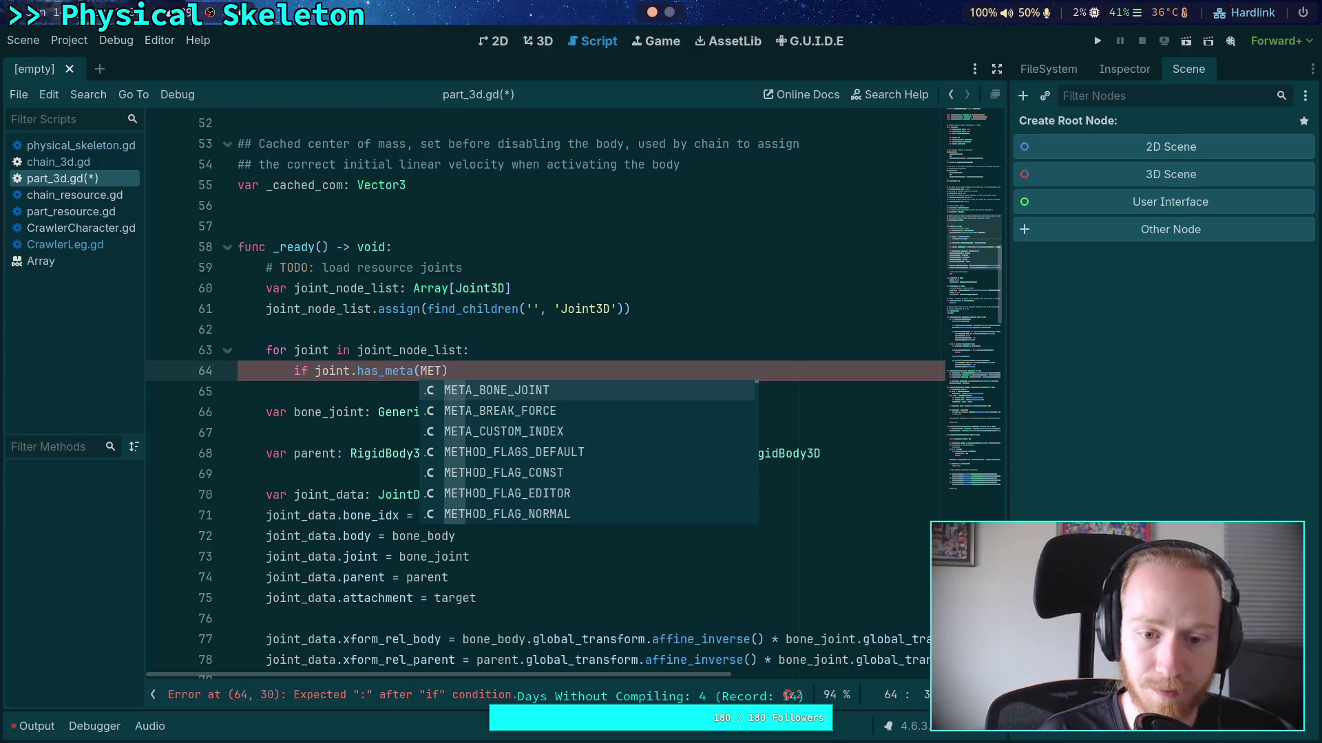
{"action": "key", "text": "Return"}
{"action": "type", "text": ":"}
{"action": "key", "text": "Return"}
{"action": "type", "text": "if"}
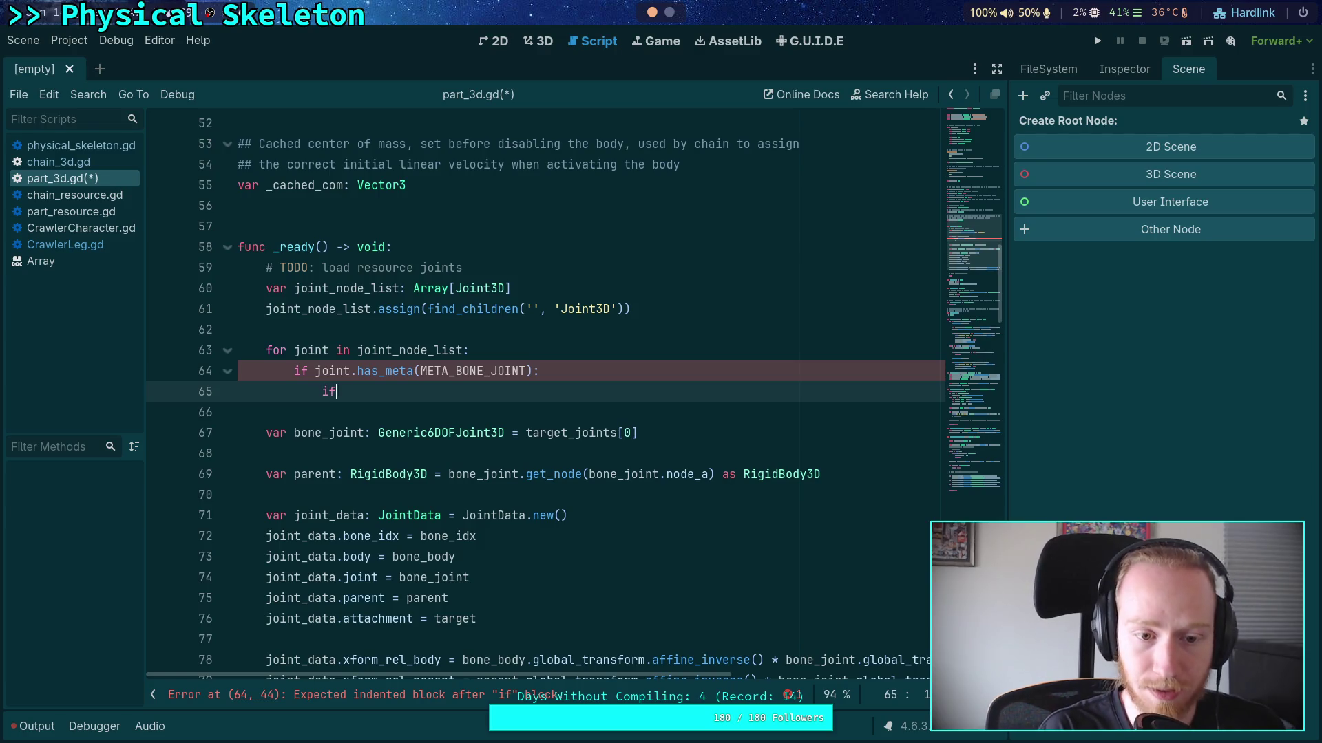
{"action": "type", "text": " bone_jo"}
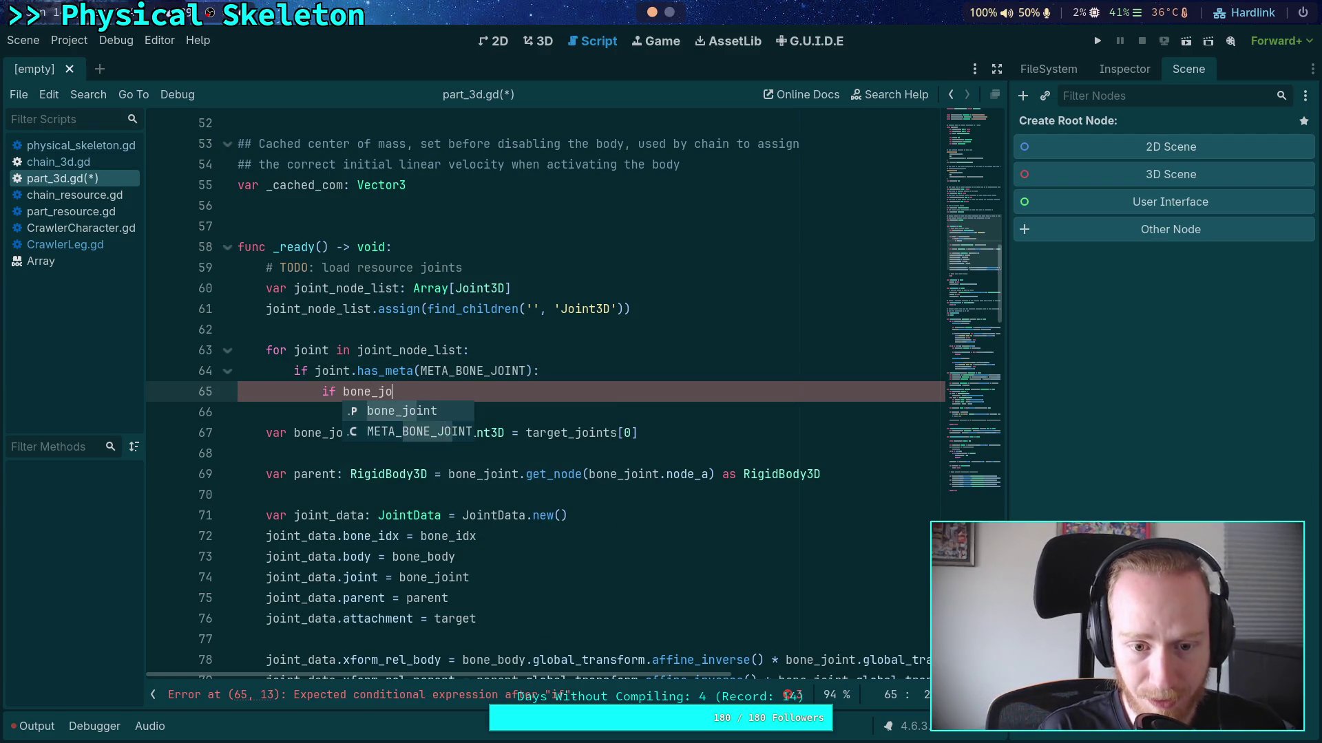
{"action": "type", "text": "int:"}
{"action": "key", "text": "Return"}
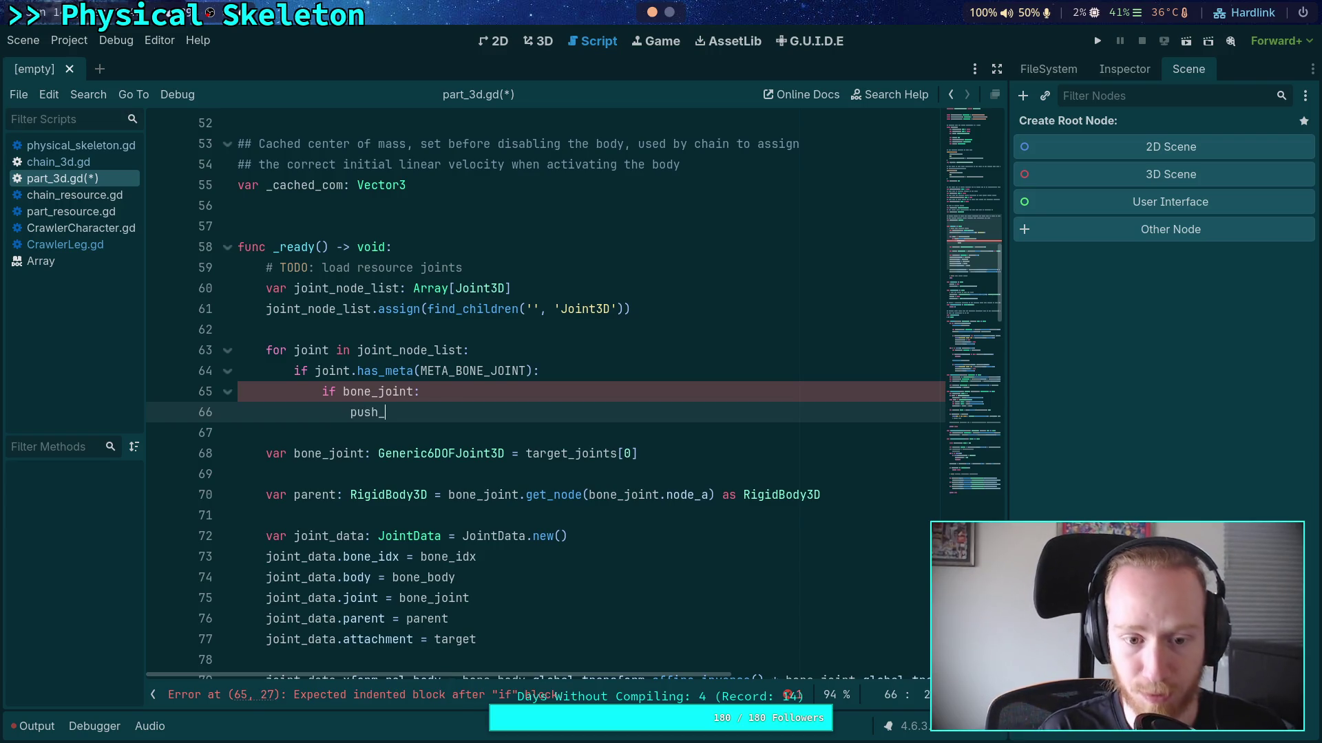
Start a push_error call with a multi-line string argument
{"action": "type", "text": "er"}
{"action": "key", "text": "Return"}
{"action": "key", "text": "Return"}
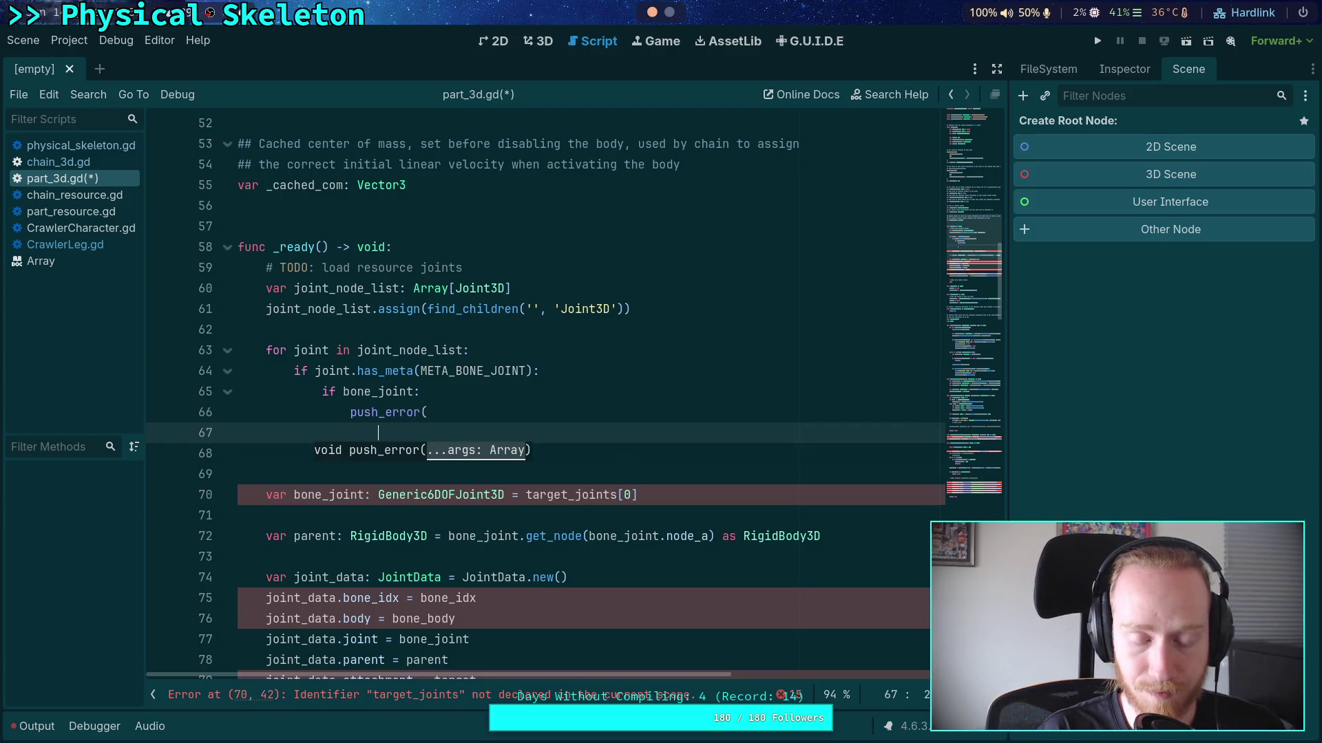
{"action": "type", "text": "("}
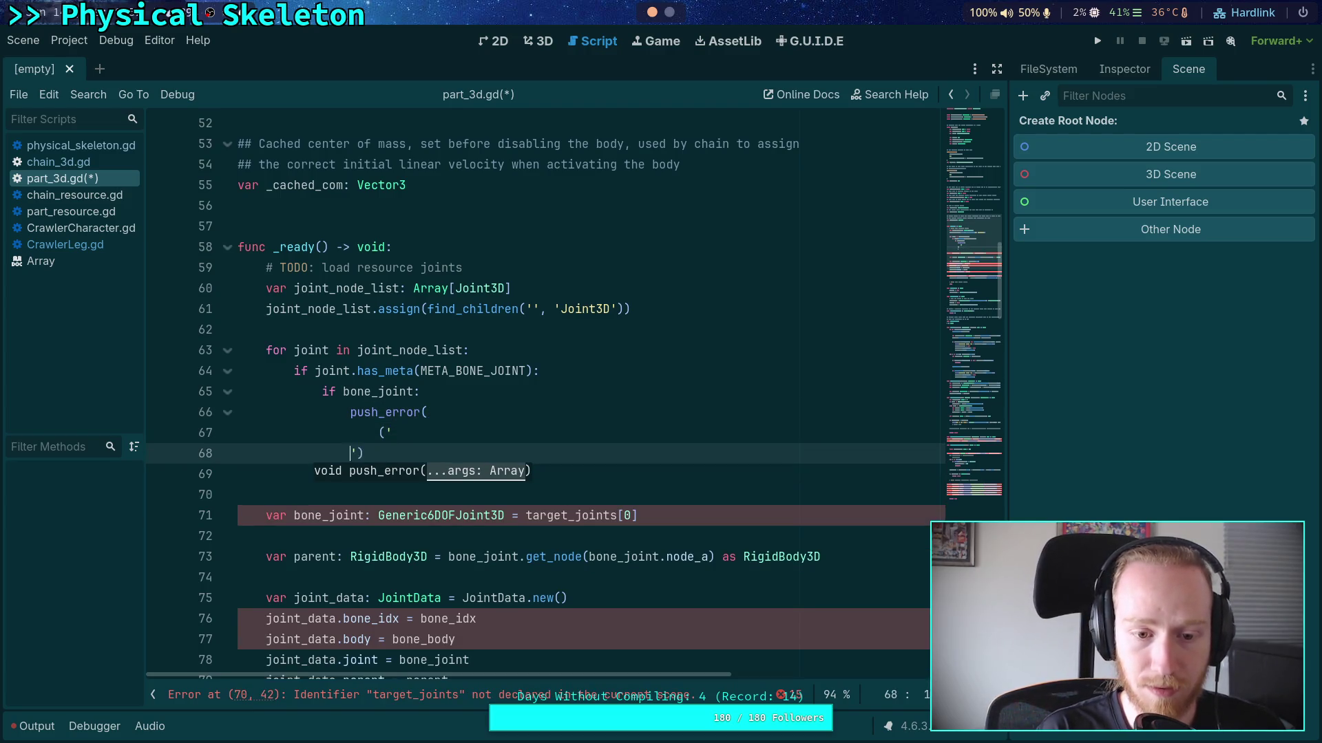
{"action": "key", "text": "BackSpace"}
{"action": "key", "text": "Return"}
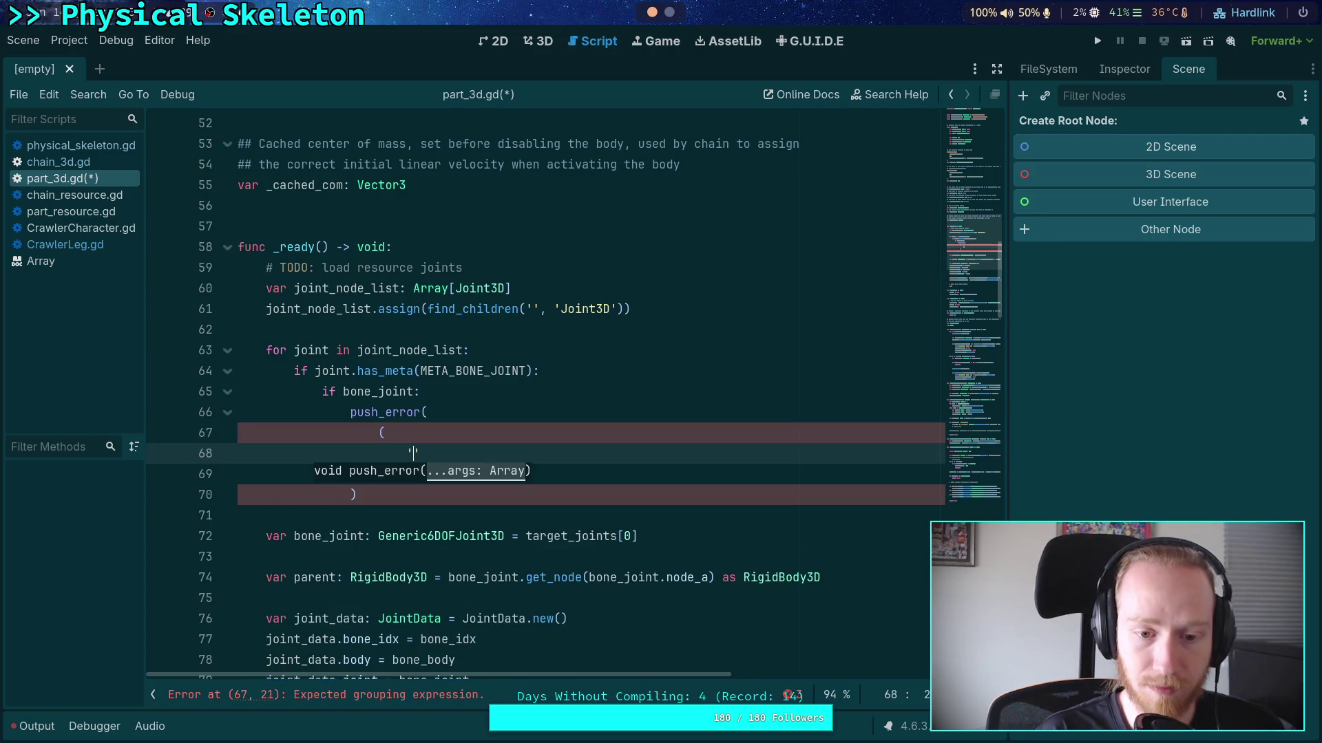
{"action": "type", "text": "'"}
{"action": "left_click", "coordinate": [996, 69]}
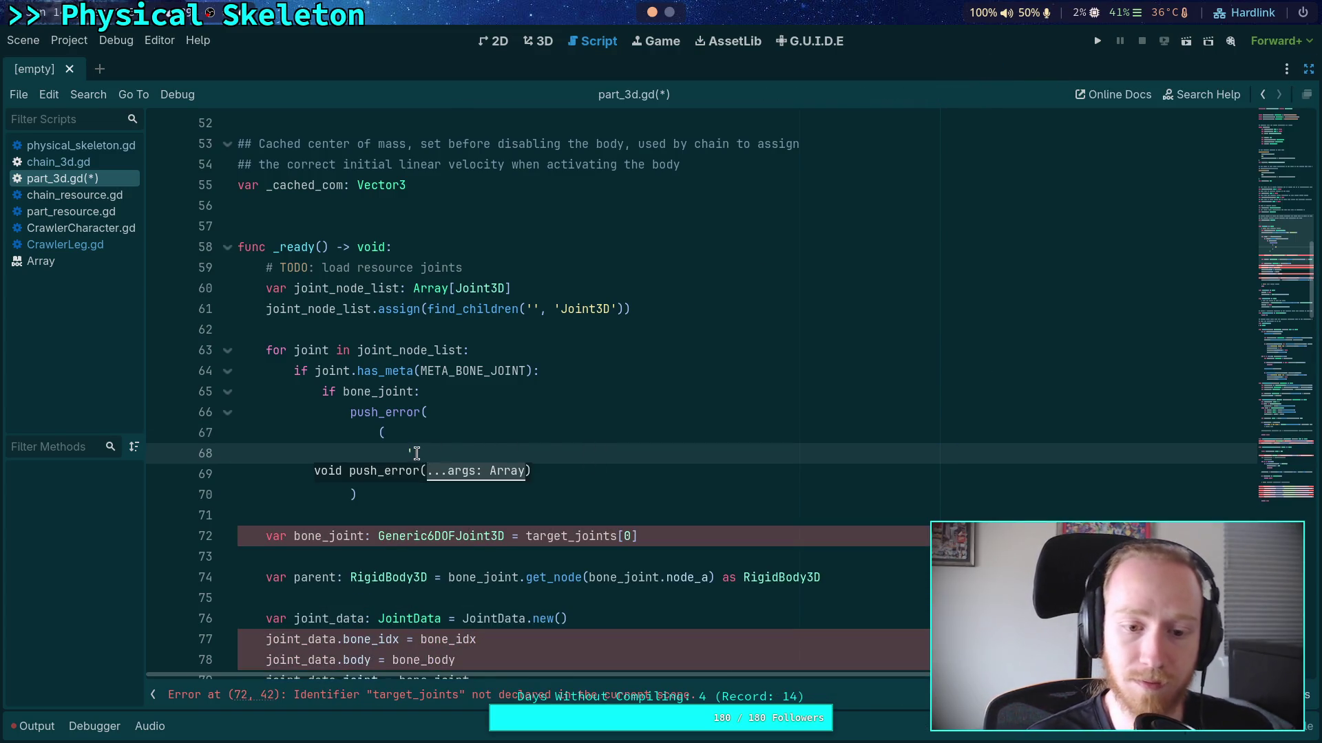
{"action": "key", "text": "Escape"}
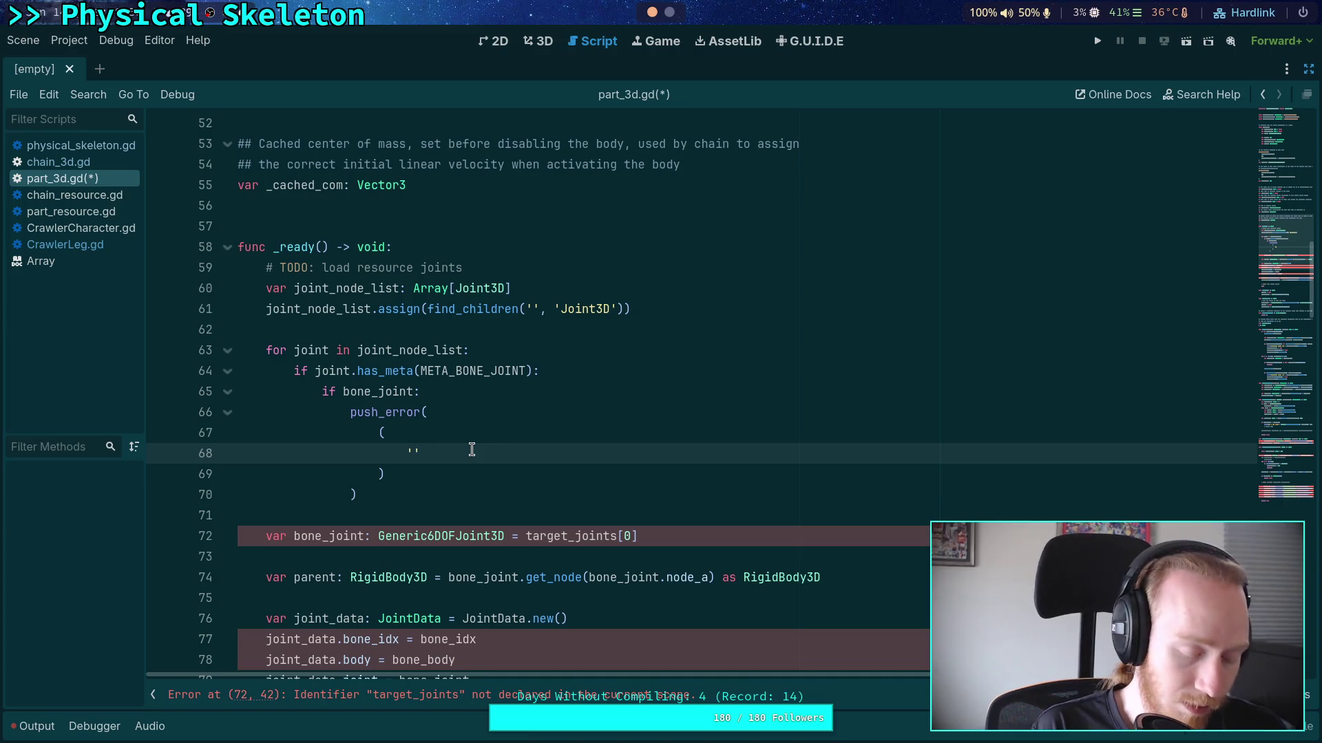
Write the message 'PhysicalBonePart3D at %s has a duplicated bone joint %s.'
{"action": "type", "text": "Pyhis"}
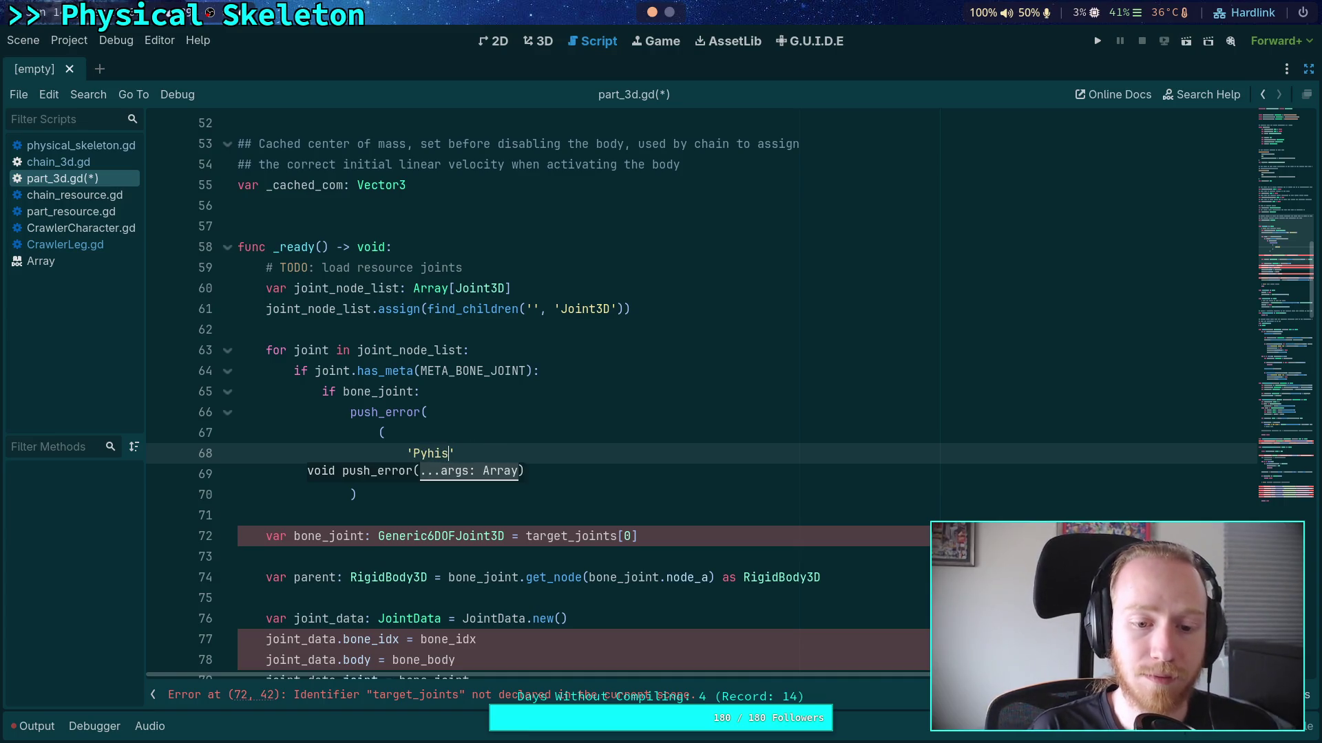
{"action": "type", "text": "hysicalBonePar"}
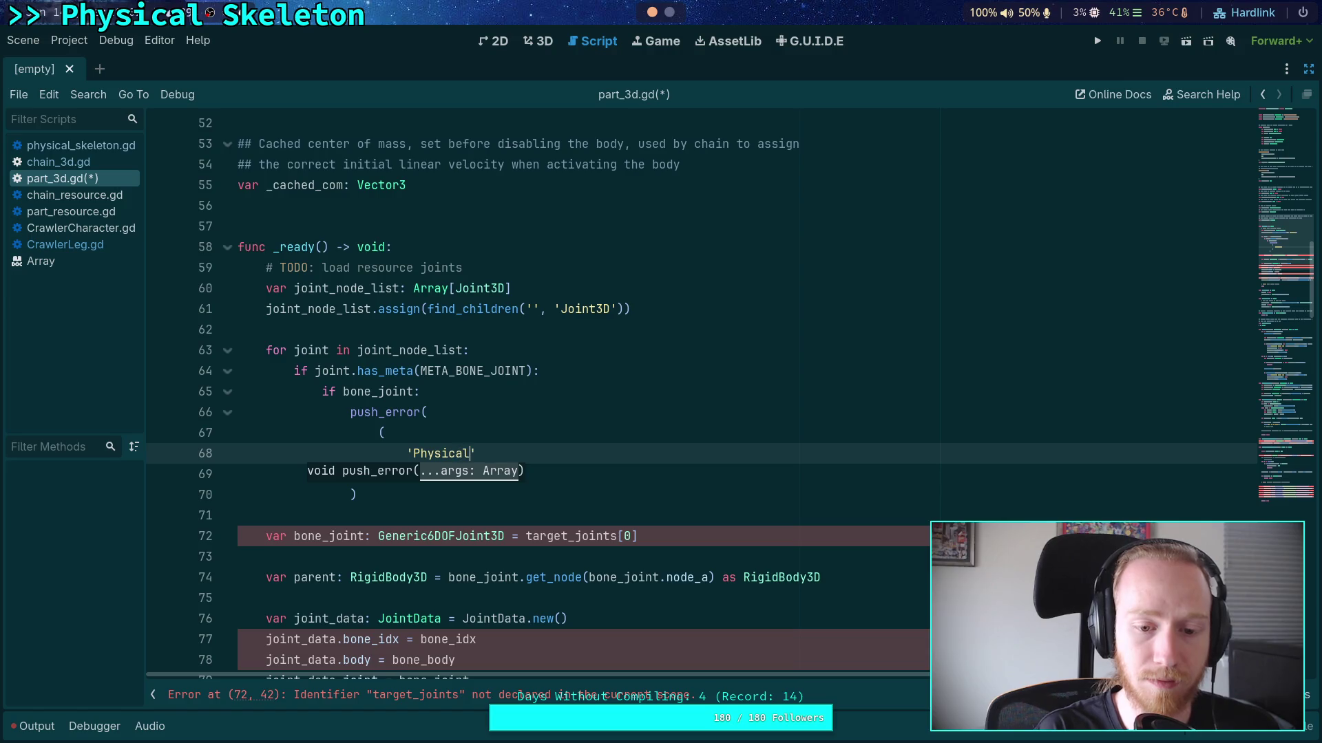
{"action": "type", "text": "t3D at"}
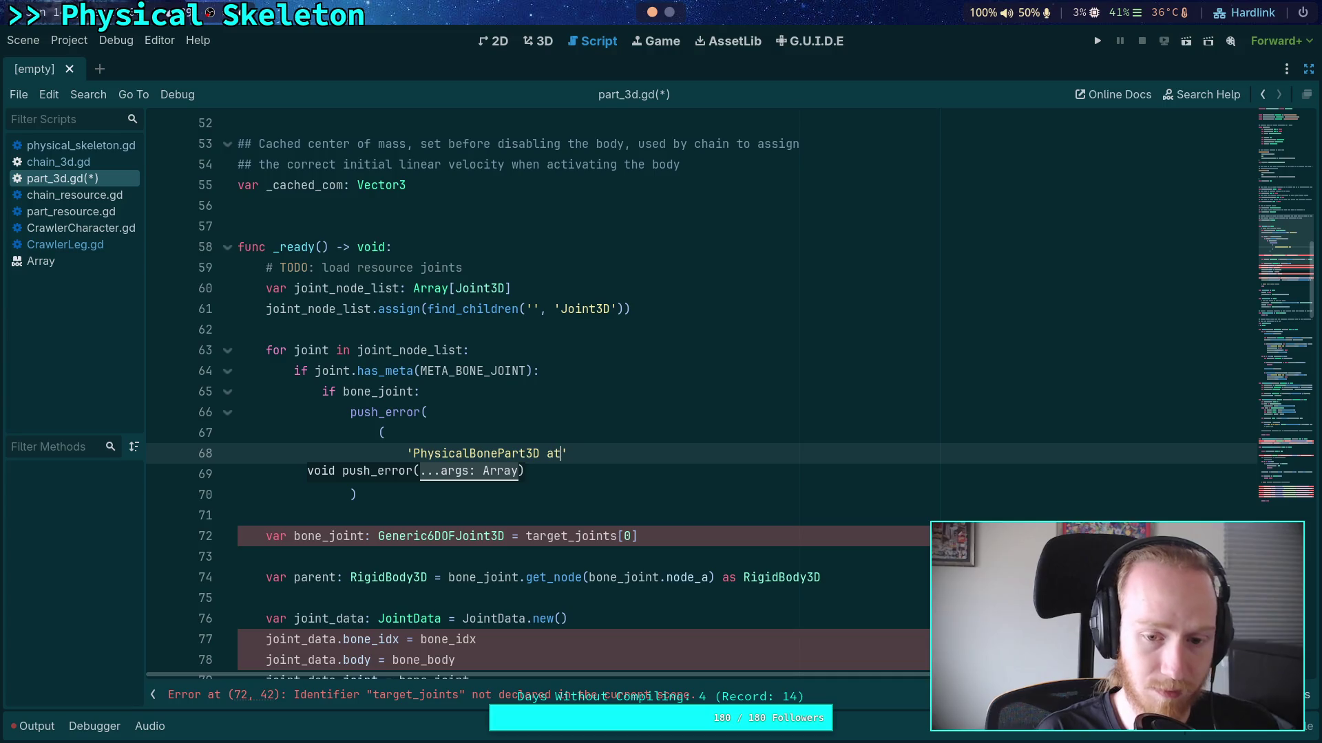
{"action": "type", "text": " ha"}
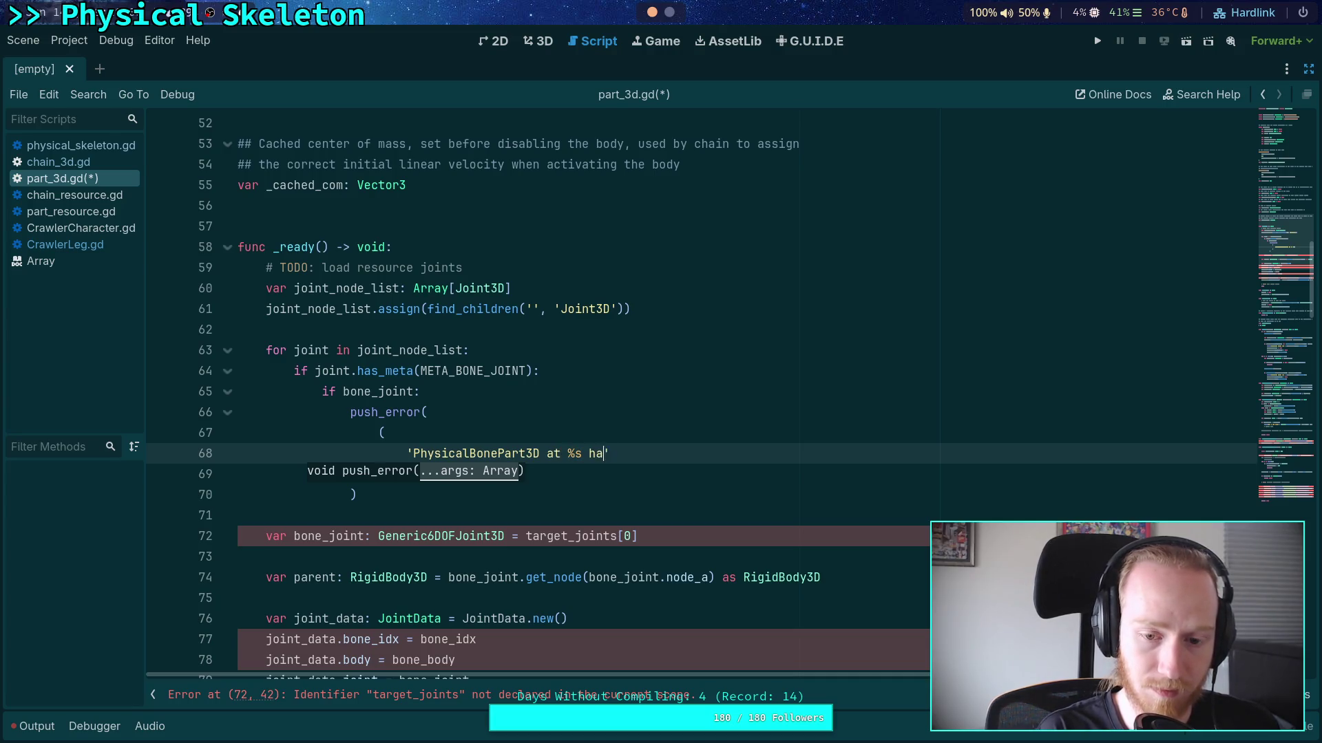
{"action": "type", "text": "multiple "}
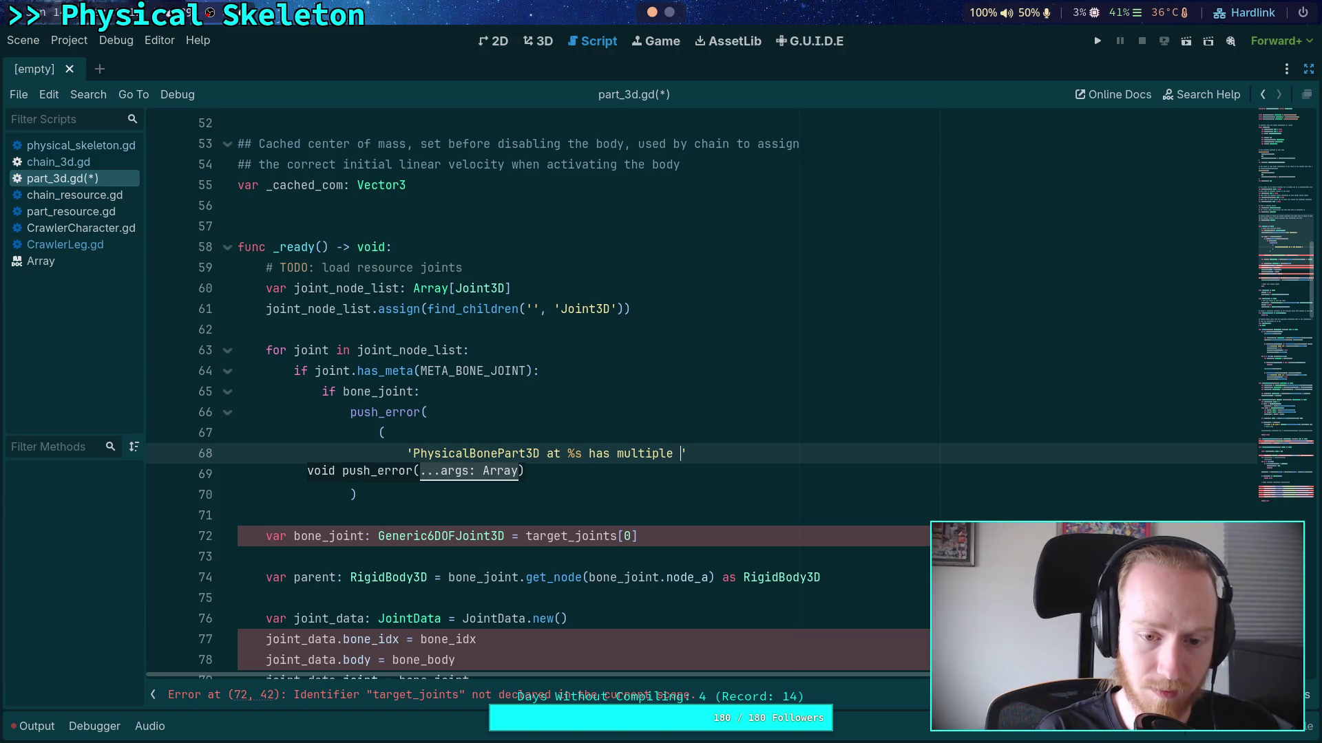
{"action": "type", "text": "bone "}
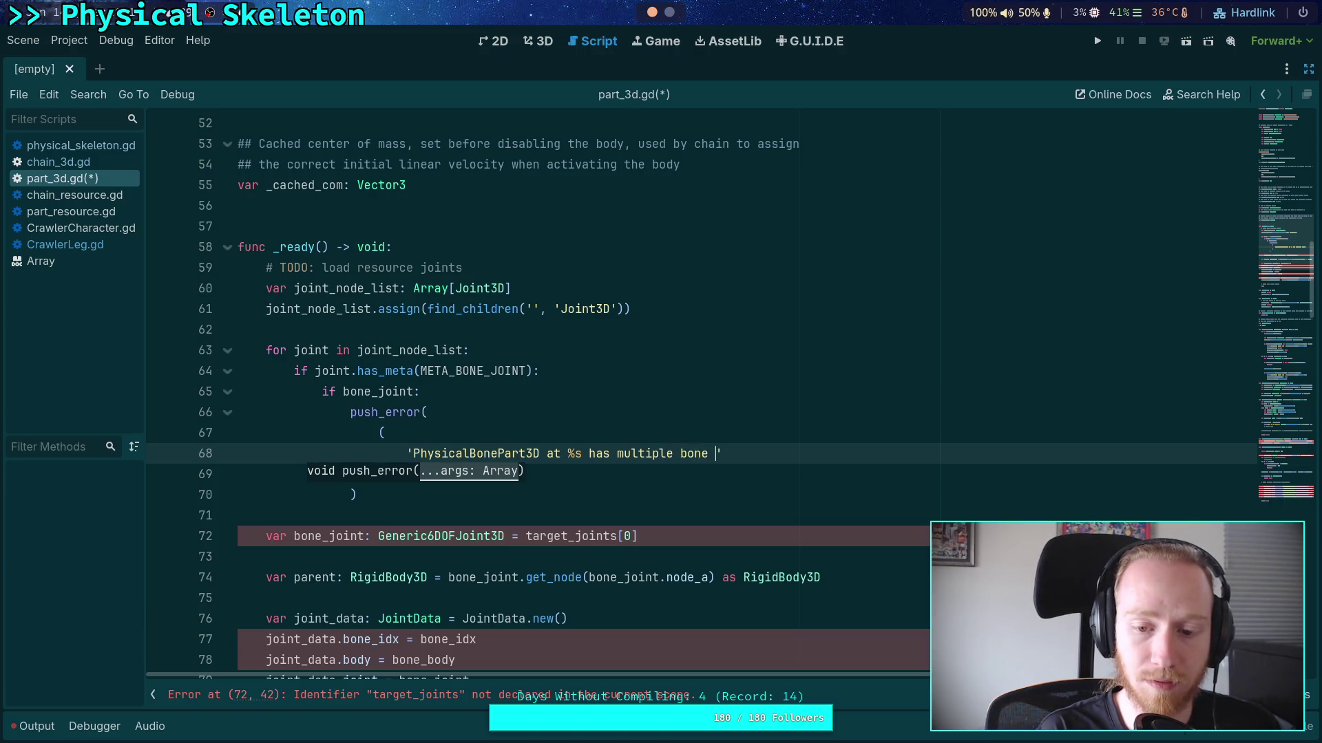
{"action": "type", "text": "oints, y"}
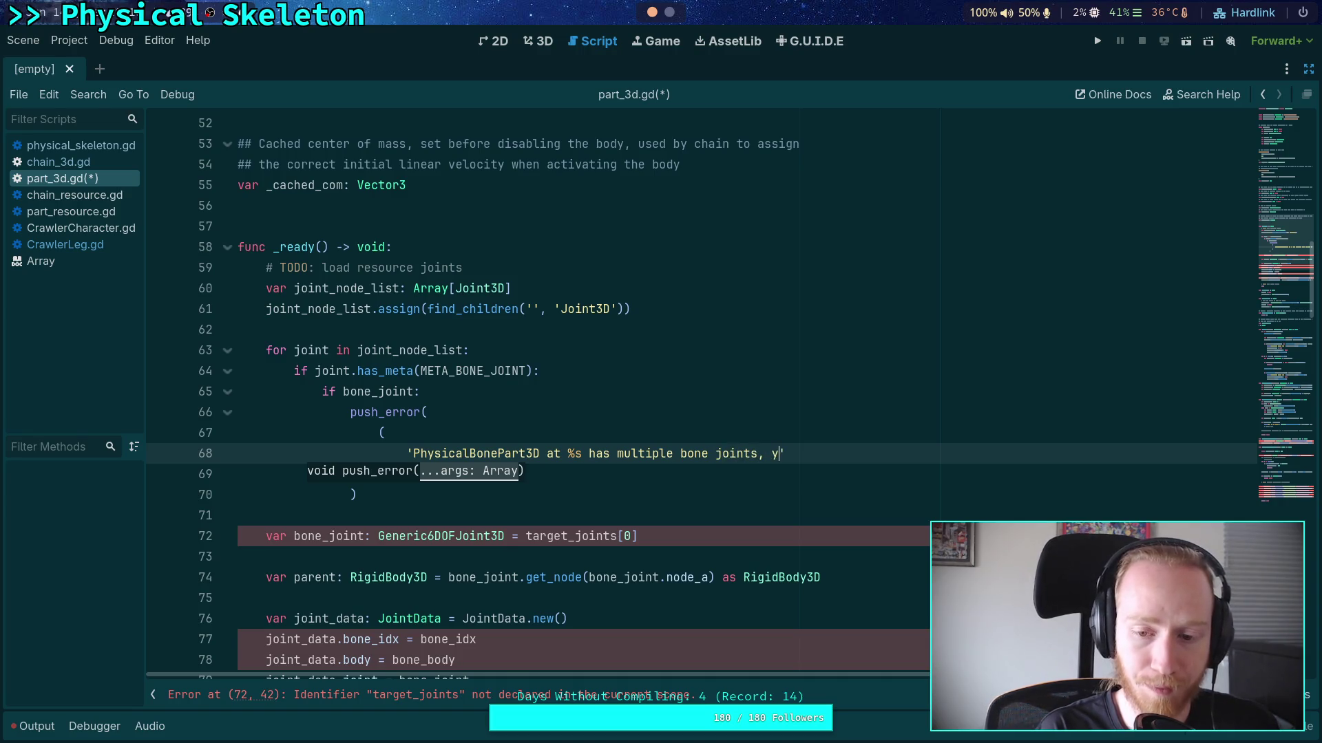
{"action": "type", "text": "leas"}
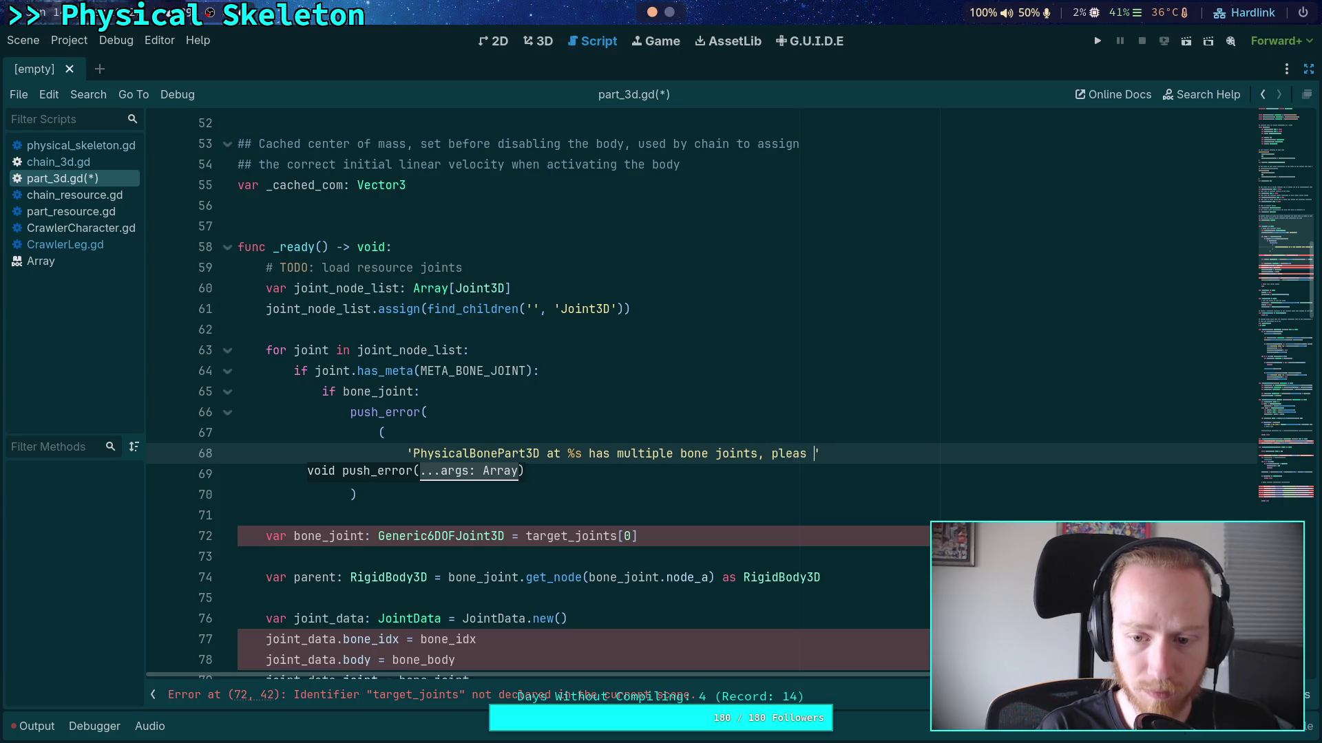
{"action": "key", "text": "ctrl+BackSpace"}
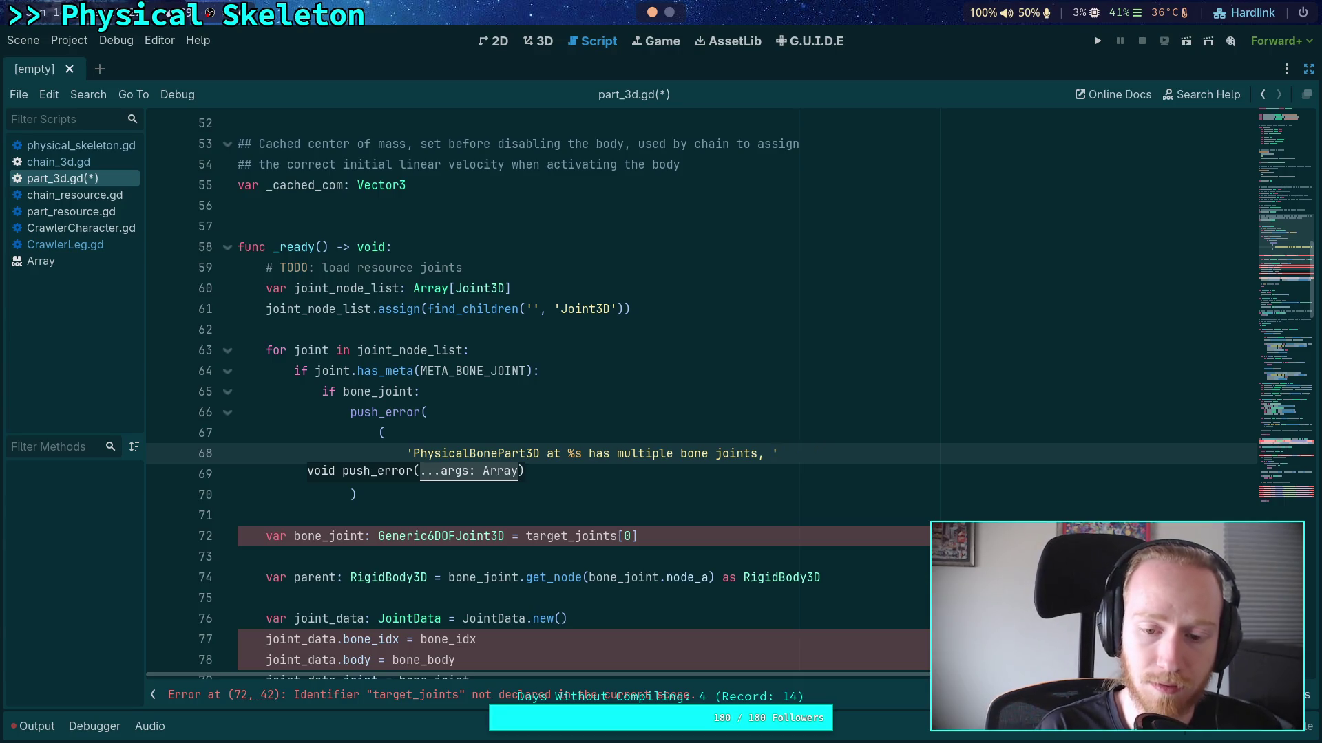
{"action": "key", "text": "BackSpace"}
{"action": "key", "text": "ctrl+BackSpace"}
{"action": "key", "text": "ctrl+BackSpace"}
{"action": "key", "text": "ctrl+BackSpace"}
{"action": "type", "text": "a duplica"}
{"action": "type", "text": "bon"}
{"action": "type", "text": "oints"}
{"action": "key", "text": "BackSpace"}
{"action": "key", "text": "BackSpace"}
{"action": "key", "text": "BackSpace"}
{"action": "type", "text": "int %s."}
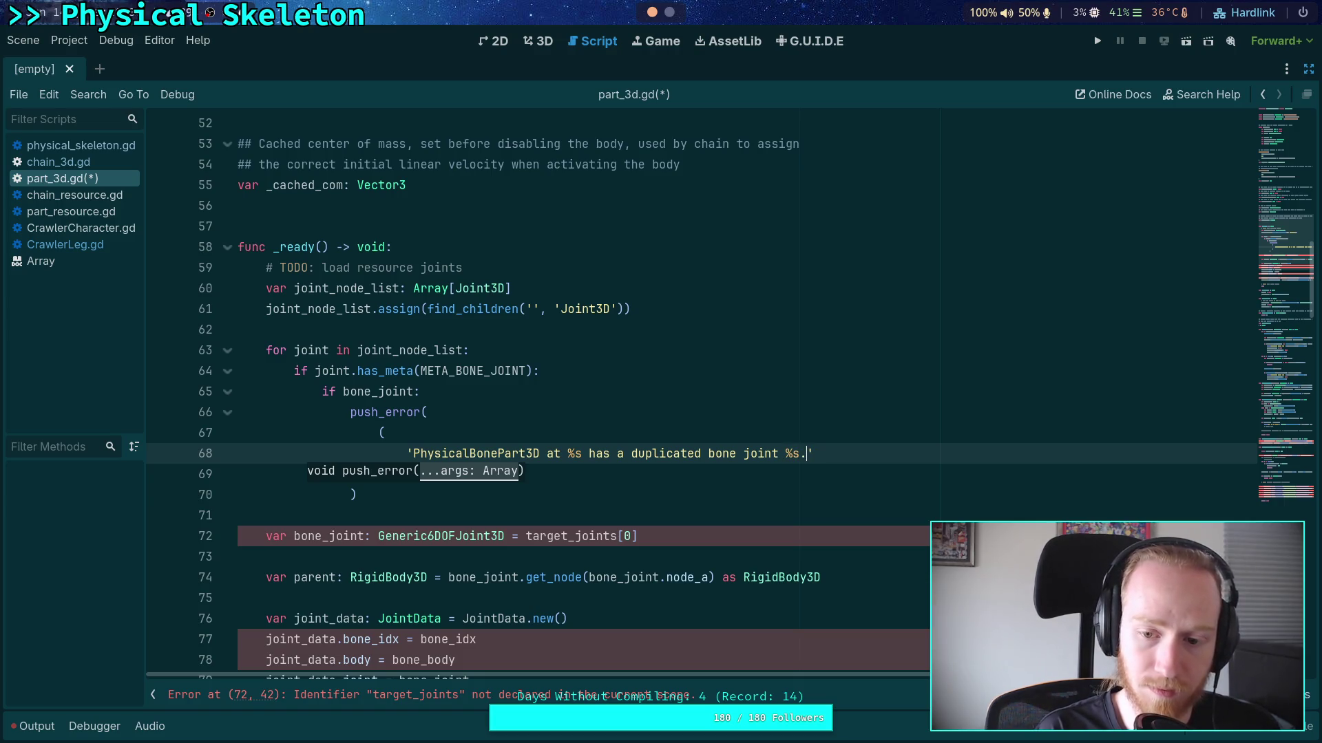
{"action": "key", "text": "Return"}
Append 'Please delete the duplicated joint, or rebuild the chain.' and format with [get_path(), joint.get_path()]
{"action": "type", "text": "'"}
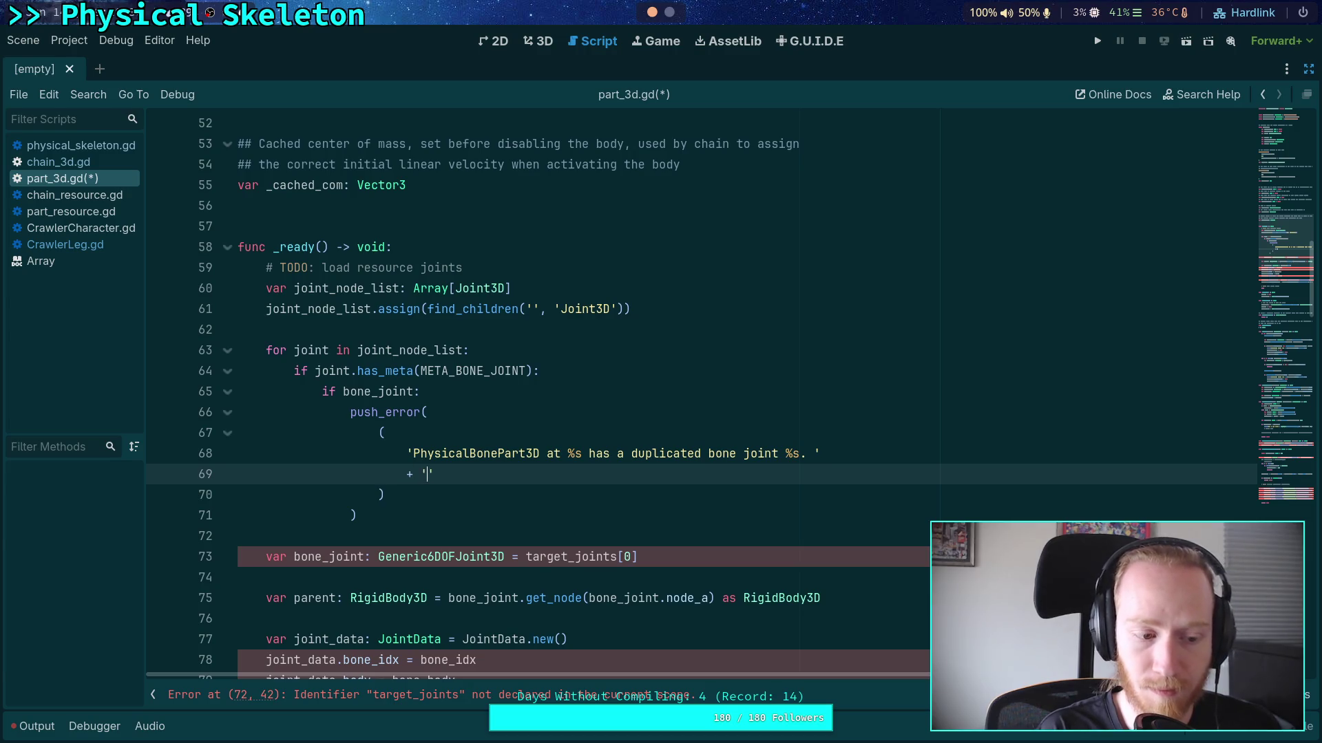
{"action": "type", "text": "Please delete the dup"}
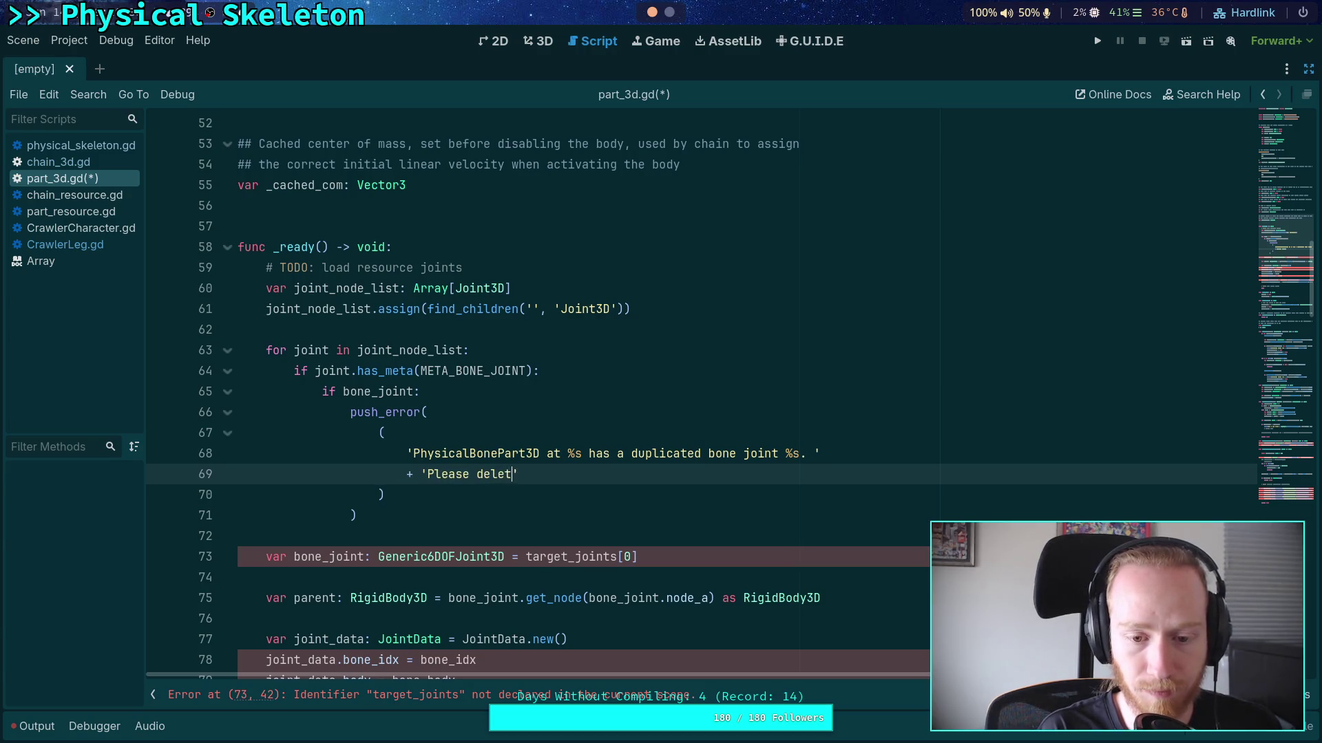
{"action": "type", "text": "licated "}
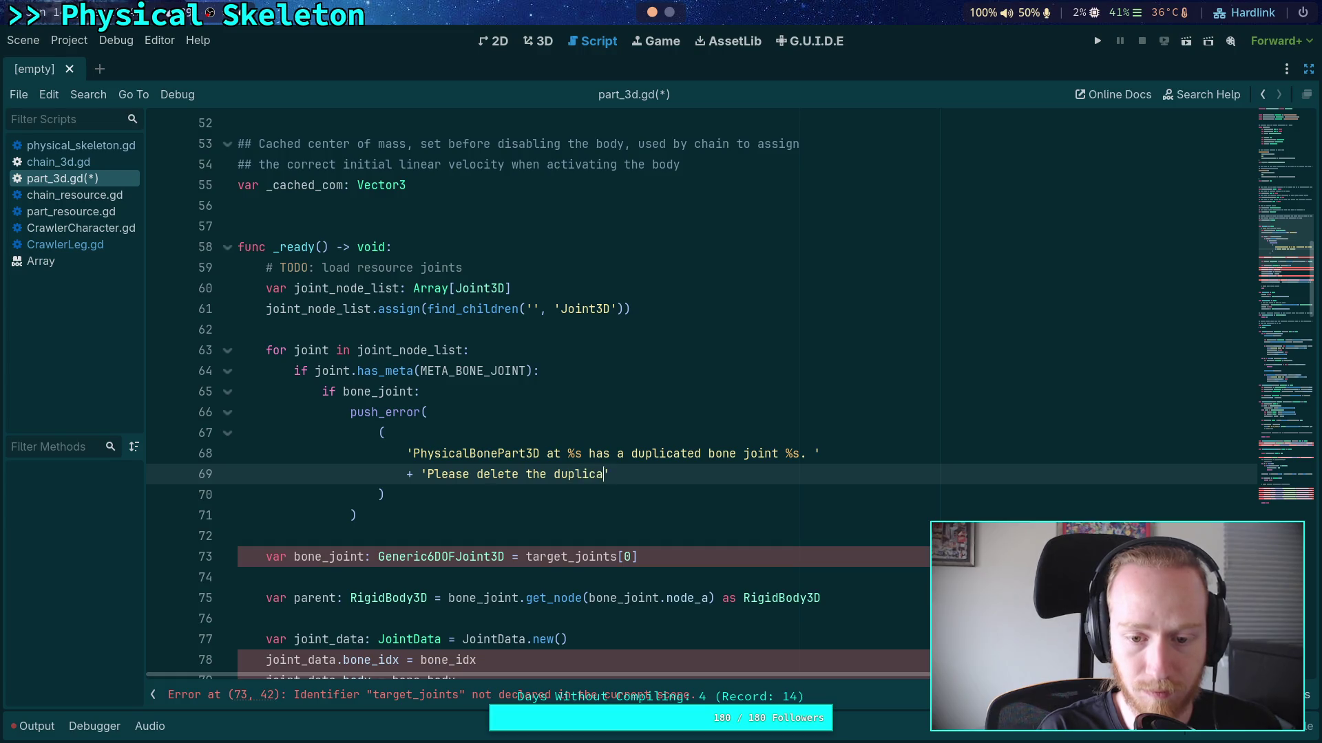
{"action": "type", "text": "joint, "}
{"action": "type", "text": "or reb"}
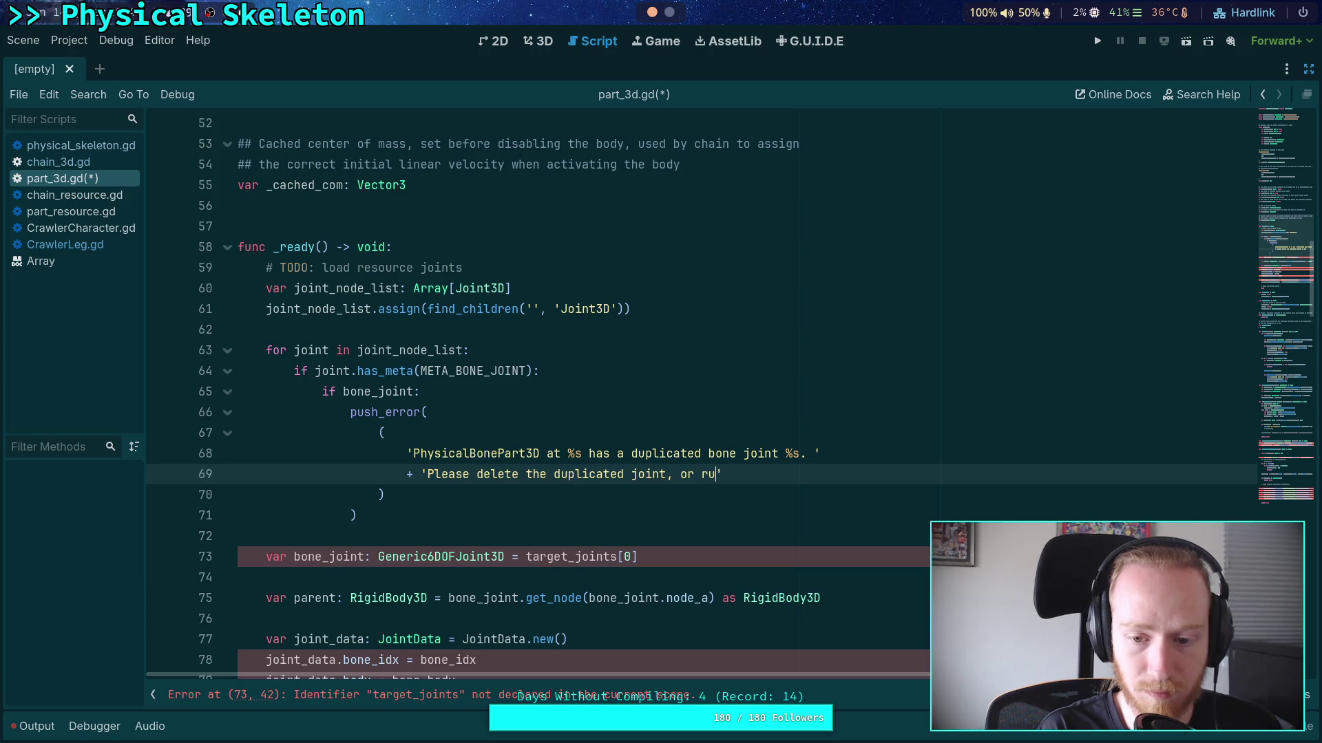
{"action": "type", "text": "uild the chain"}
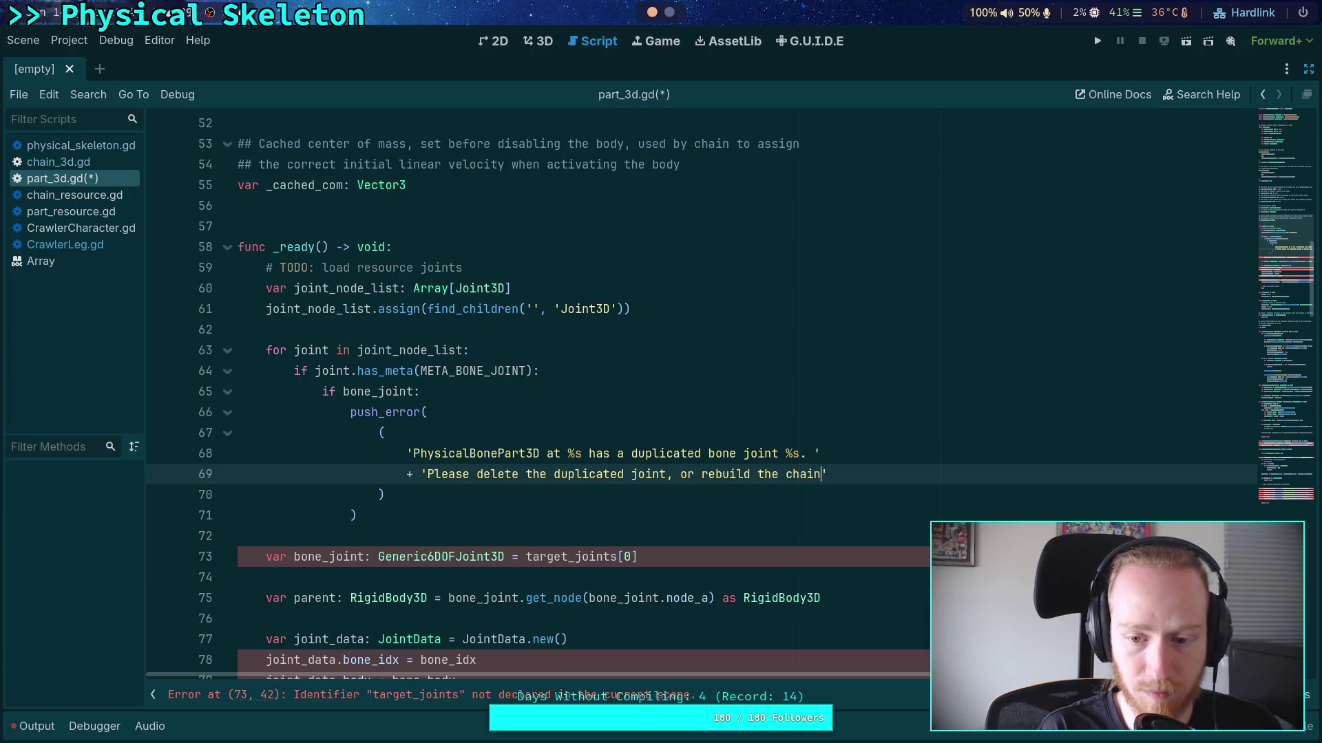
{"action": "type", "text": "."}
{"action": "left_click", "coordinate": [385, 494]}
{"action": "type", "text": "%["}
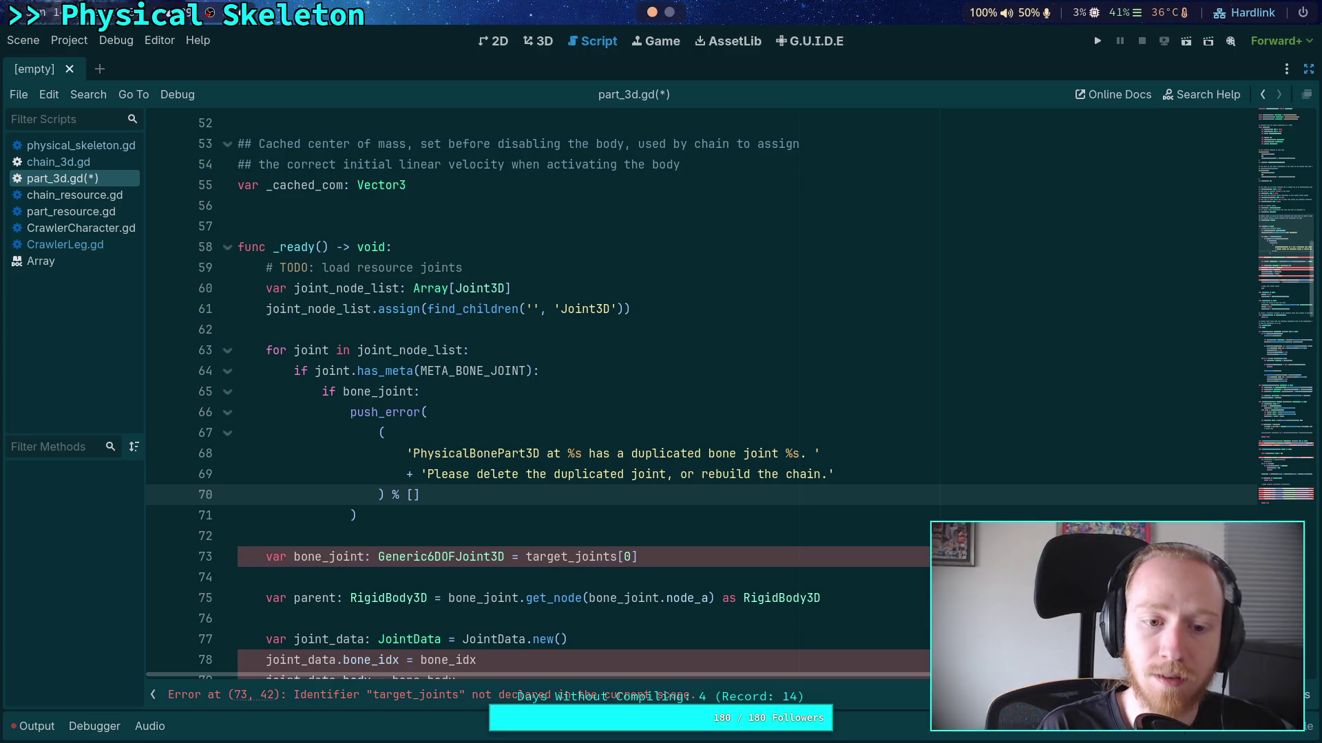
{"action": "type", "text": "bone_j"}
{"action": "key", "text": "BackSpace"}
{"action": "key", "text": "BackSpace"}
{"action": "key", "text": "BackSpace"}
{"action": "type", "text": "get_path(), j"}
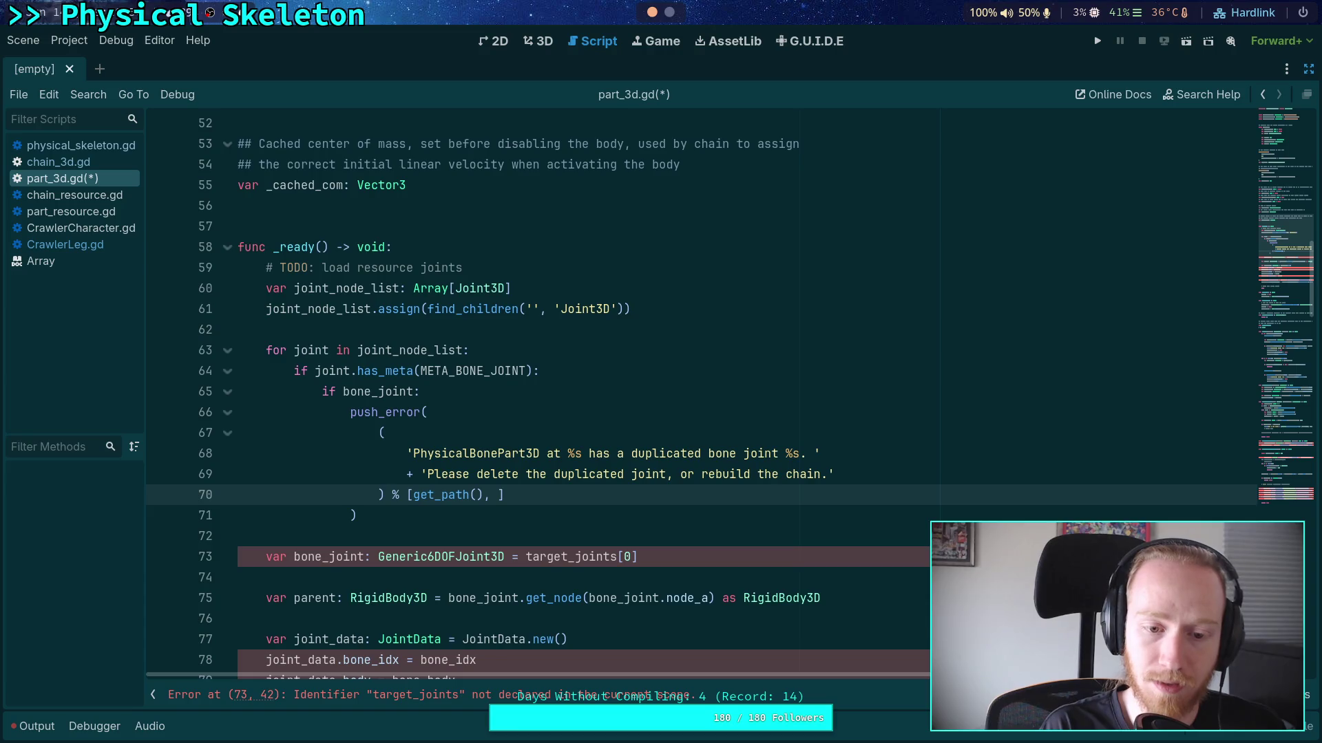
{"action": "type", "text": "oint.get_path("}
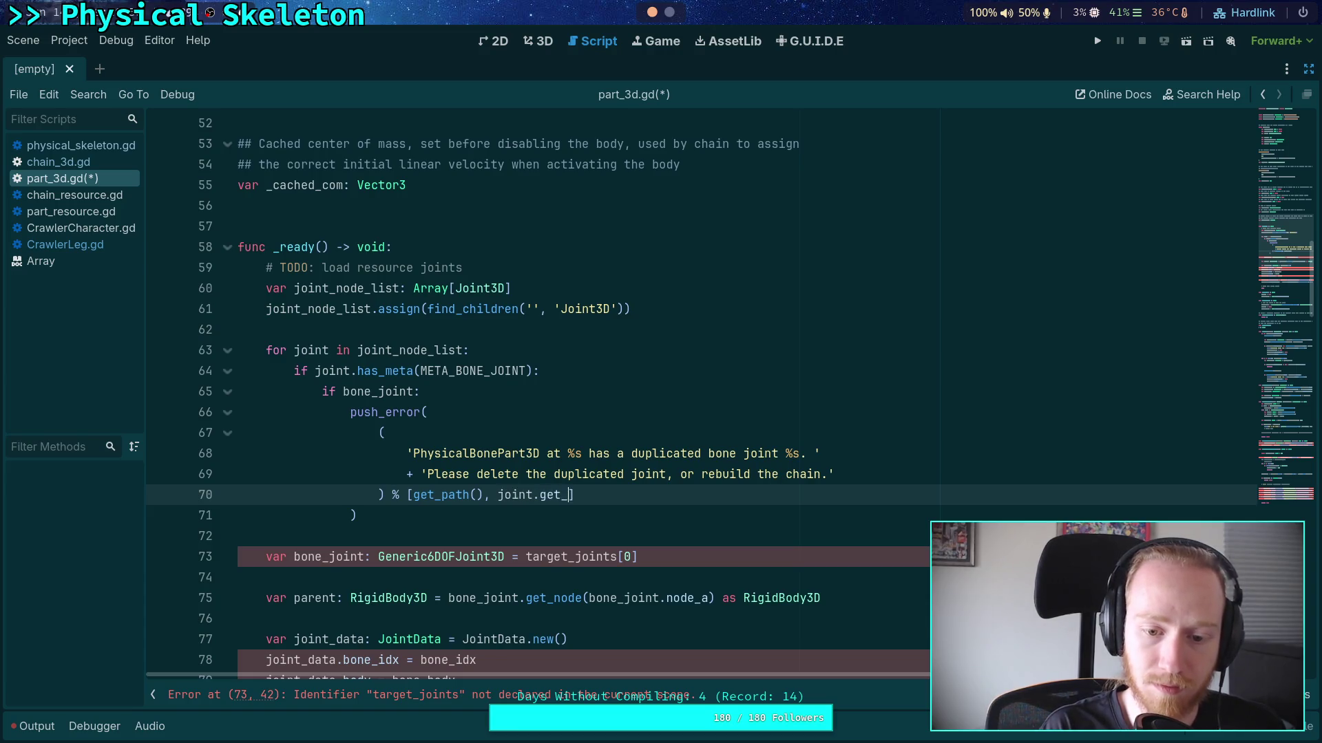
{"action": "key", "text": "Escape"}
Add return after the push_error call and save part_3d.gd
{"action": "key", "text": "Down"}
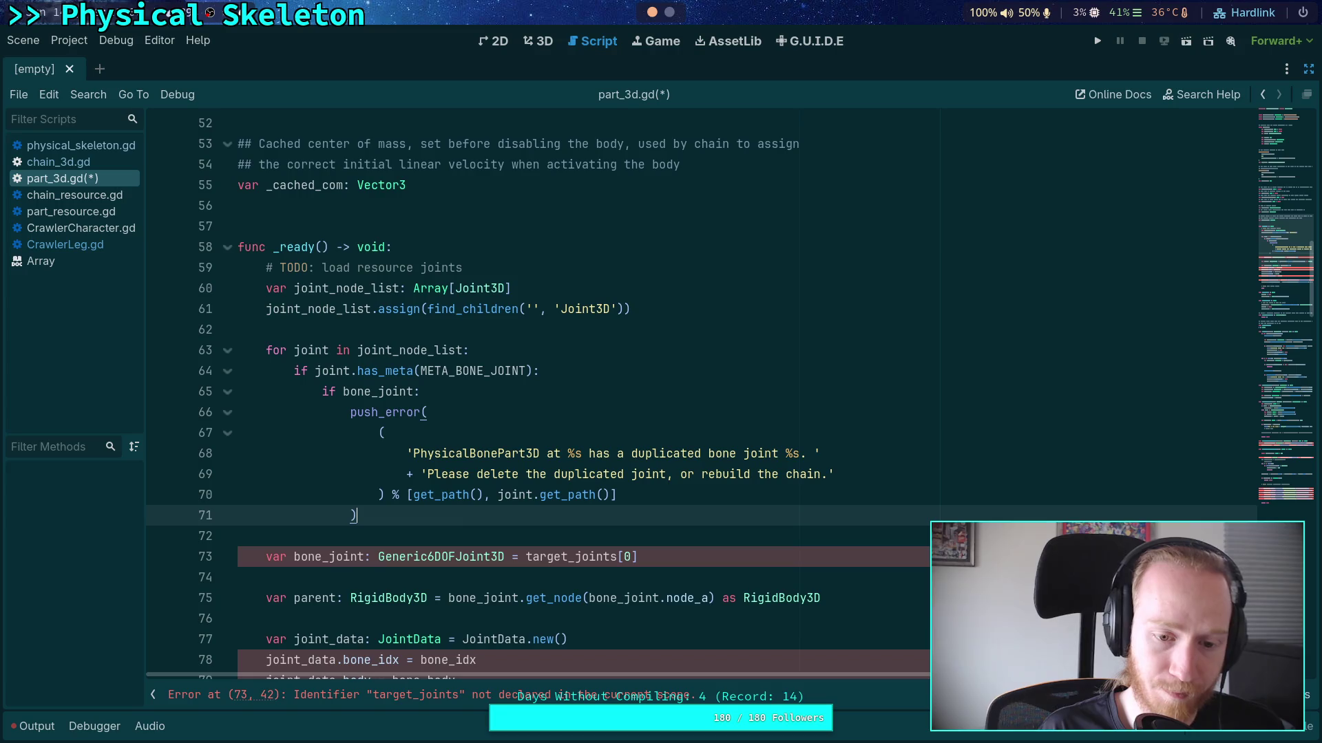
{"action": "key", "text": "Return"}
{"action": "type", "text": "return"}
{"action": "key", "text": "ctrl+s"}
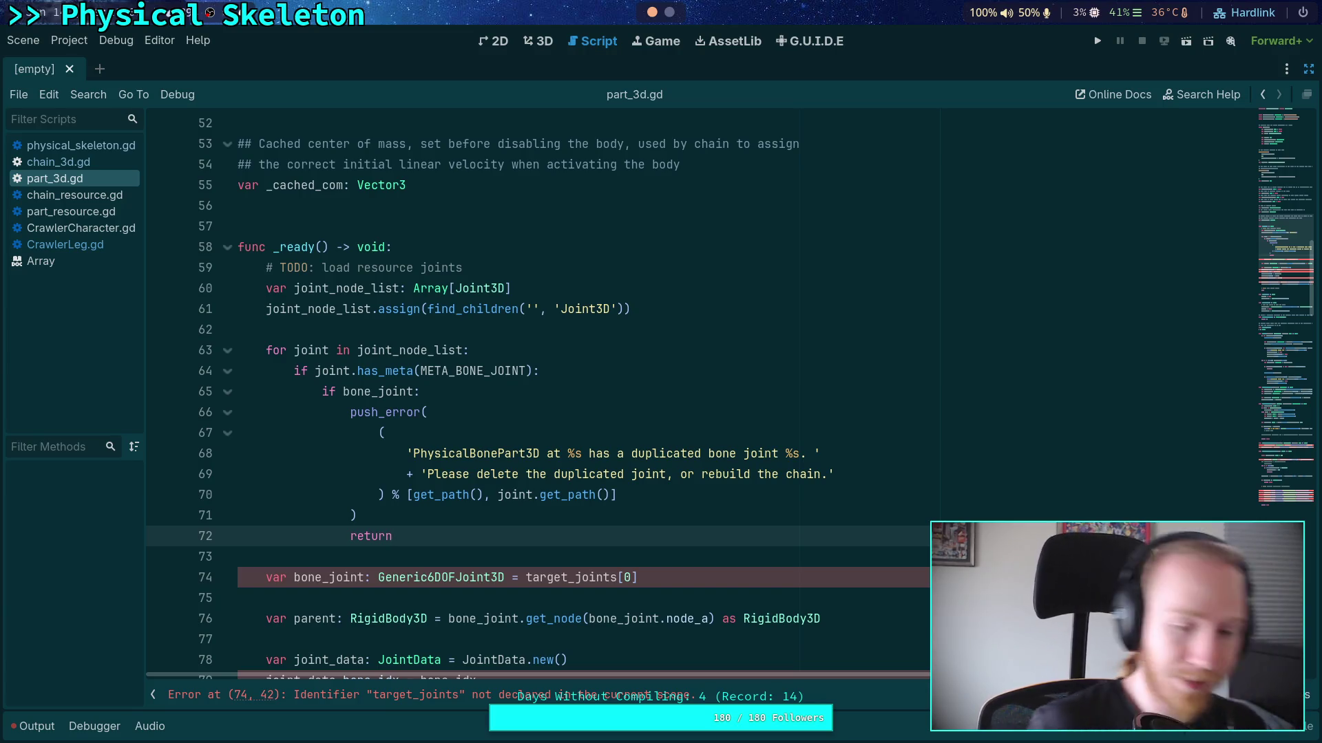
{"action": "scroll", "coordinate": [411, 398], "scroll_direction": "up", "scroll_amount": 8}
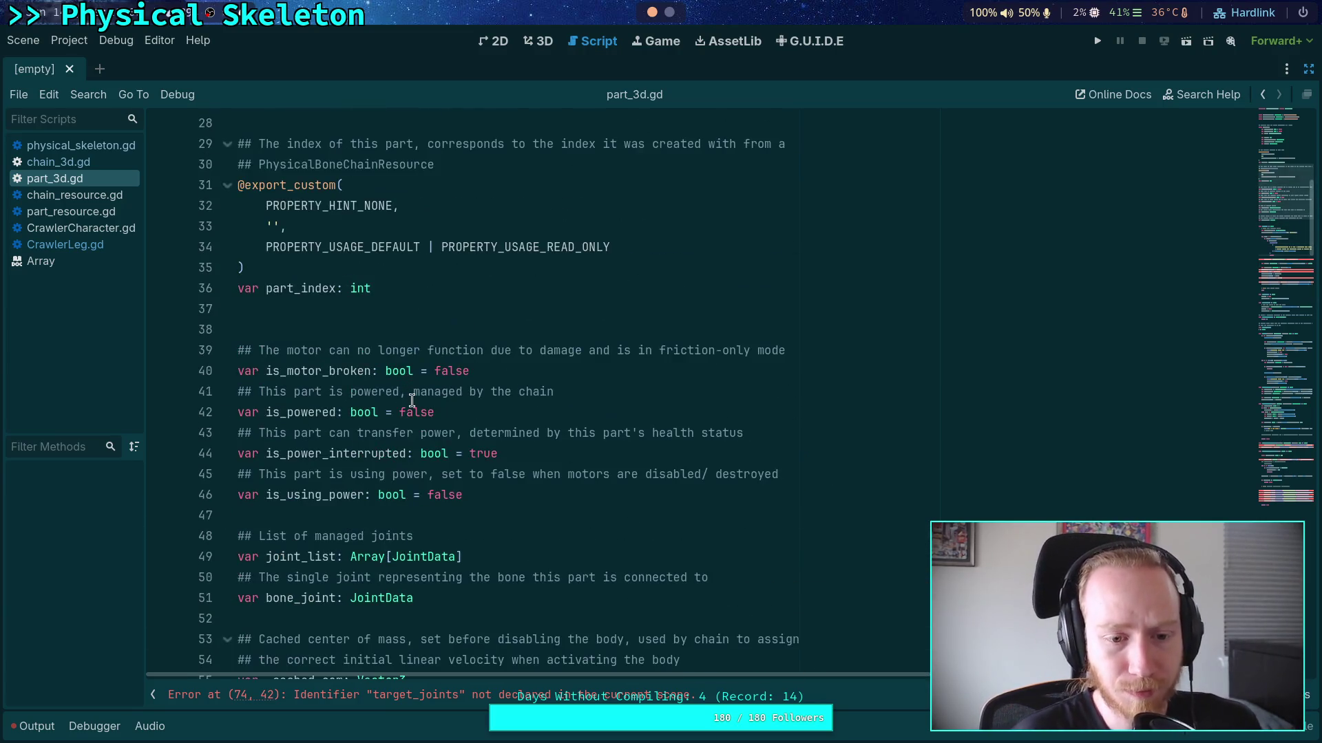
{"action": "scroll", "coordinate": [412, 398], "scroll_direction": "up", "scroll_amount": 9}
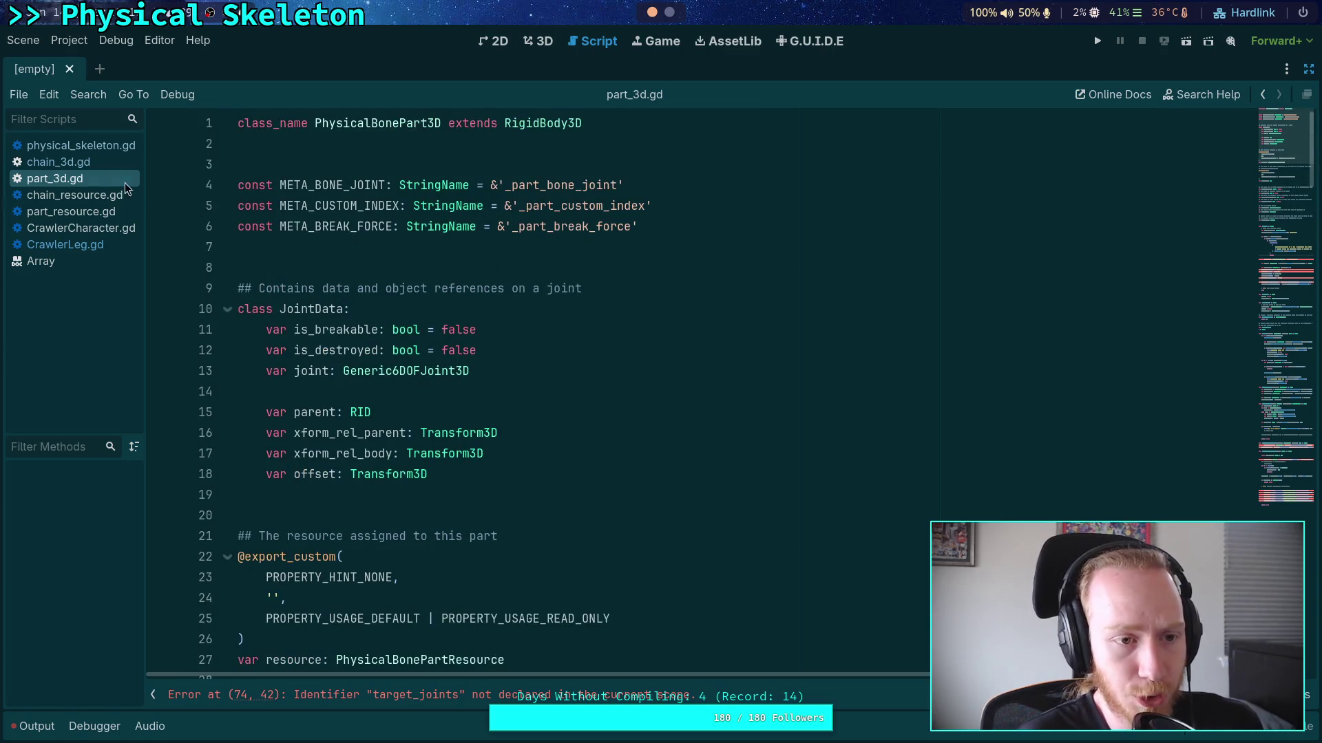
{"action": "left_click", "coordinate": [103, 163]}
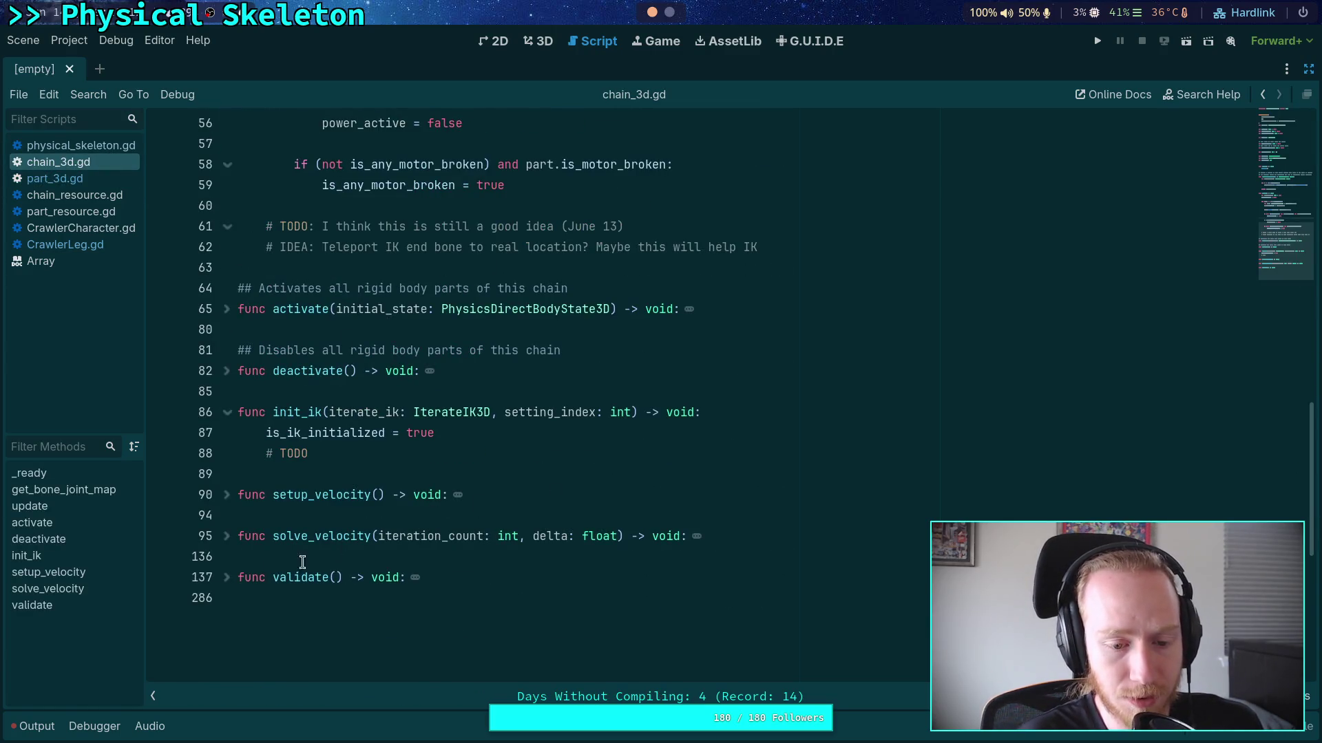
{"action": "left_click", "coordinate": [245, 576]}
{"action": "scroll", "coordinate": [502, 537], "scroll_direction": "down", "scroll_amount": 9}
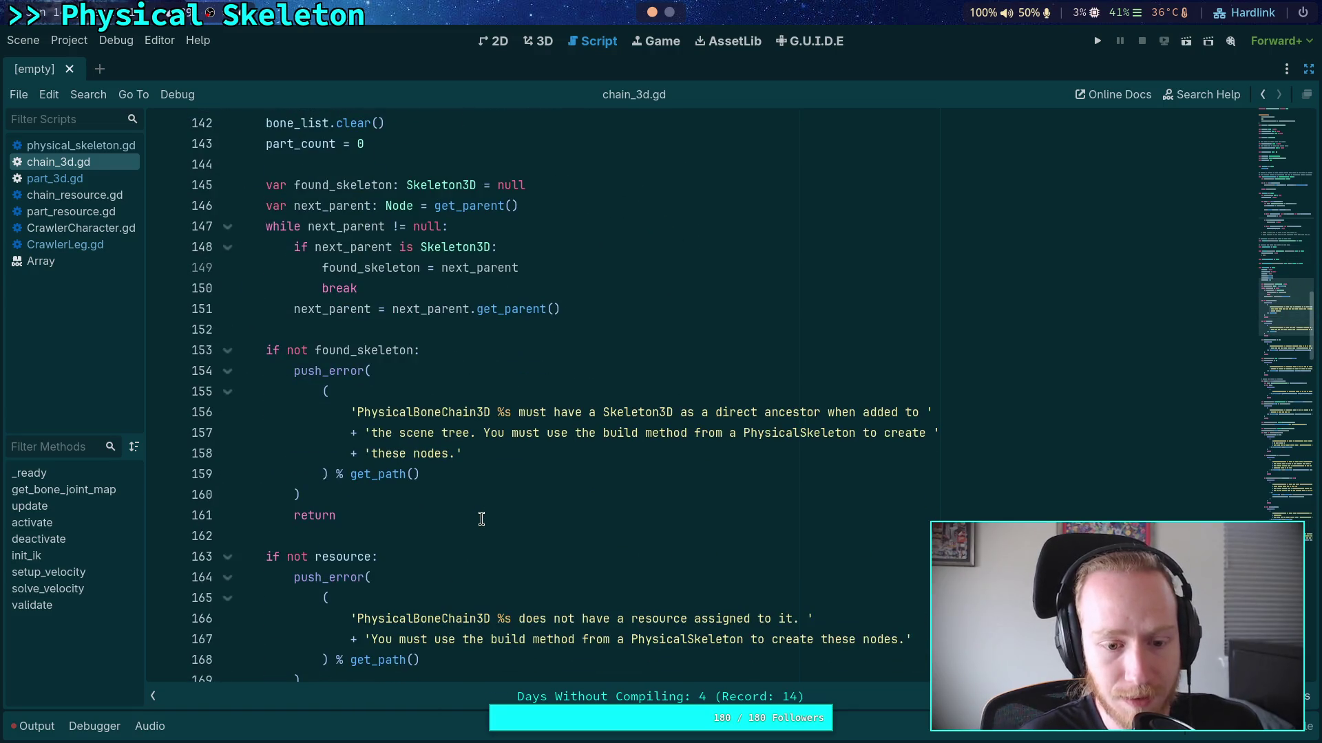
{"action": "scroll", "coordinate": [482, 518], "scroll_direction": "down", "scroll_amount": 15}
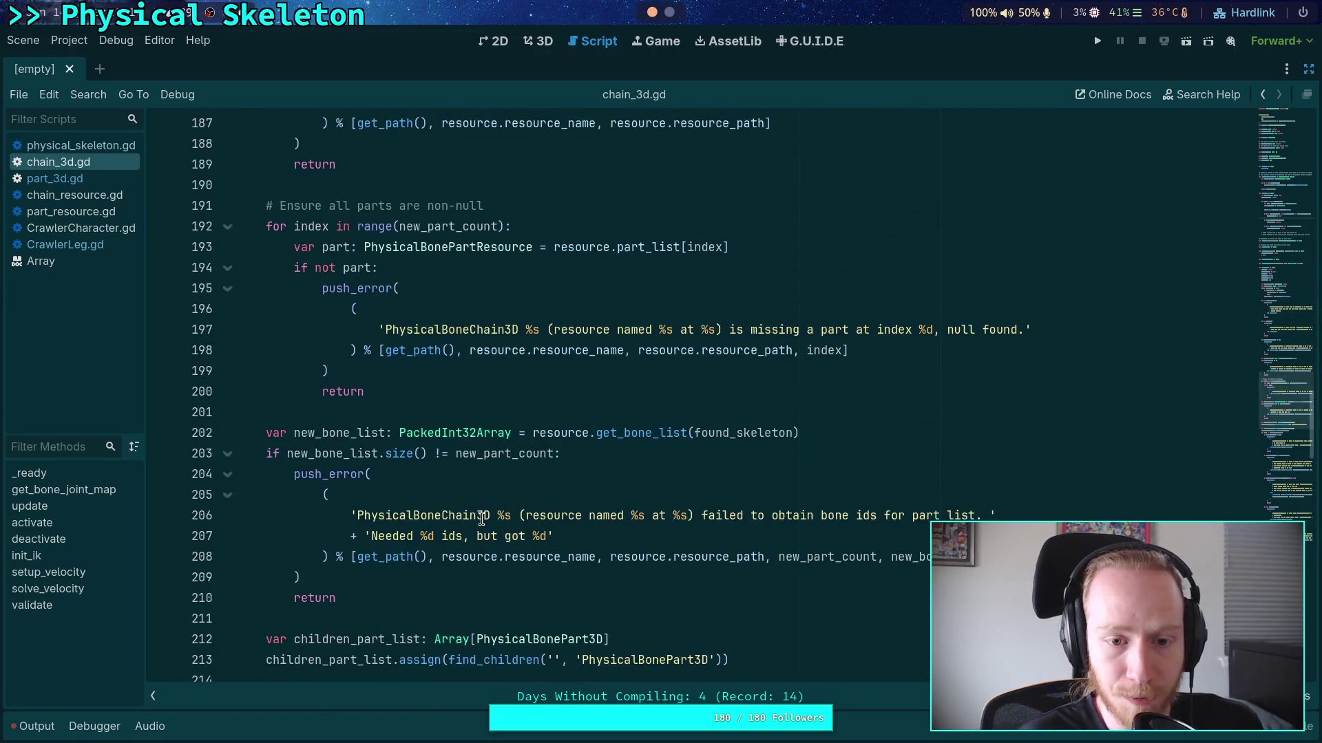
{"action": "double_click", "coordinate": [339, 248]}
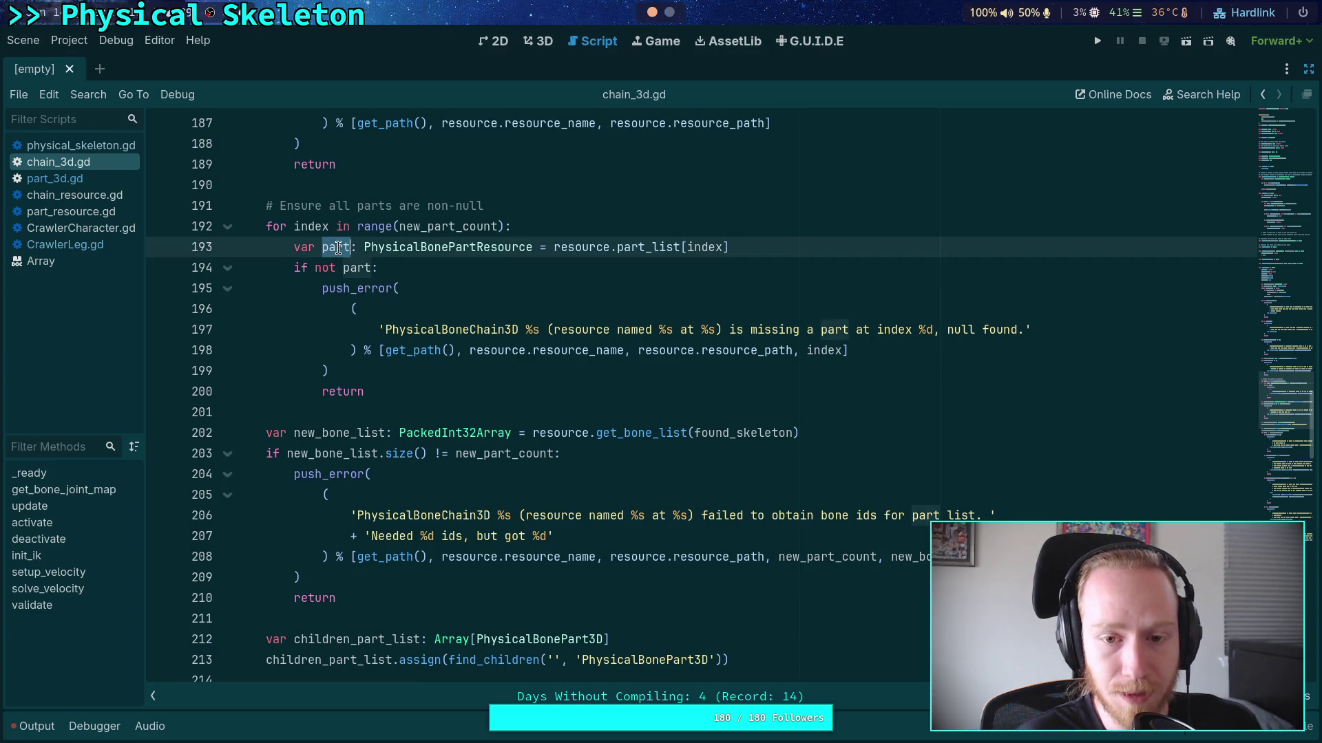
{"action": "scroll", "coordinate": [493, 390], "scroll_direction": "down", "scroll_amount": 6}
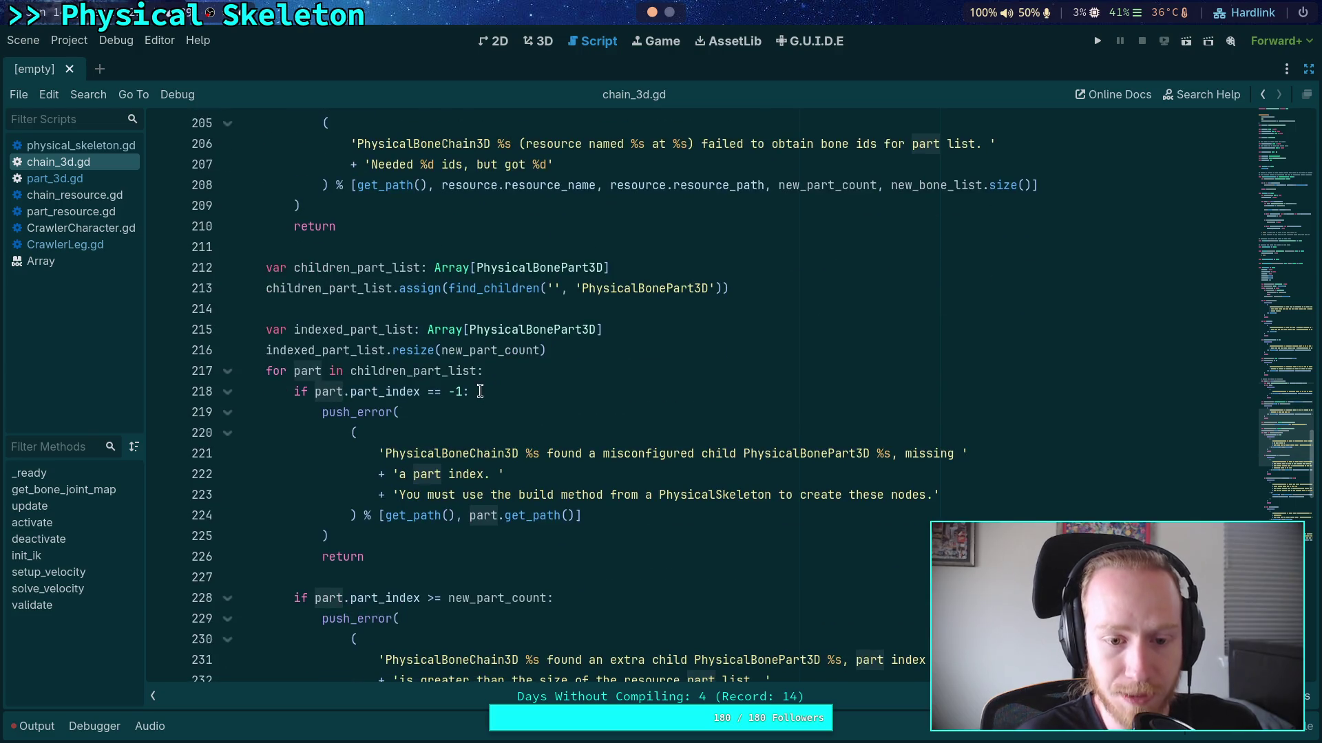
{"action": "scroll", "coordinate": [480, 391], "scroll_direction": "down", "scroll_amount": 2}
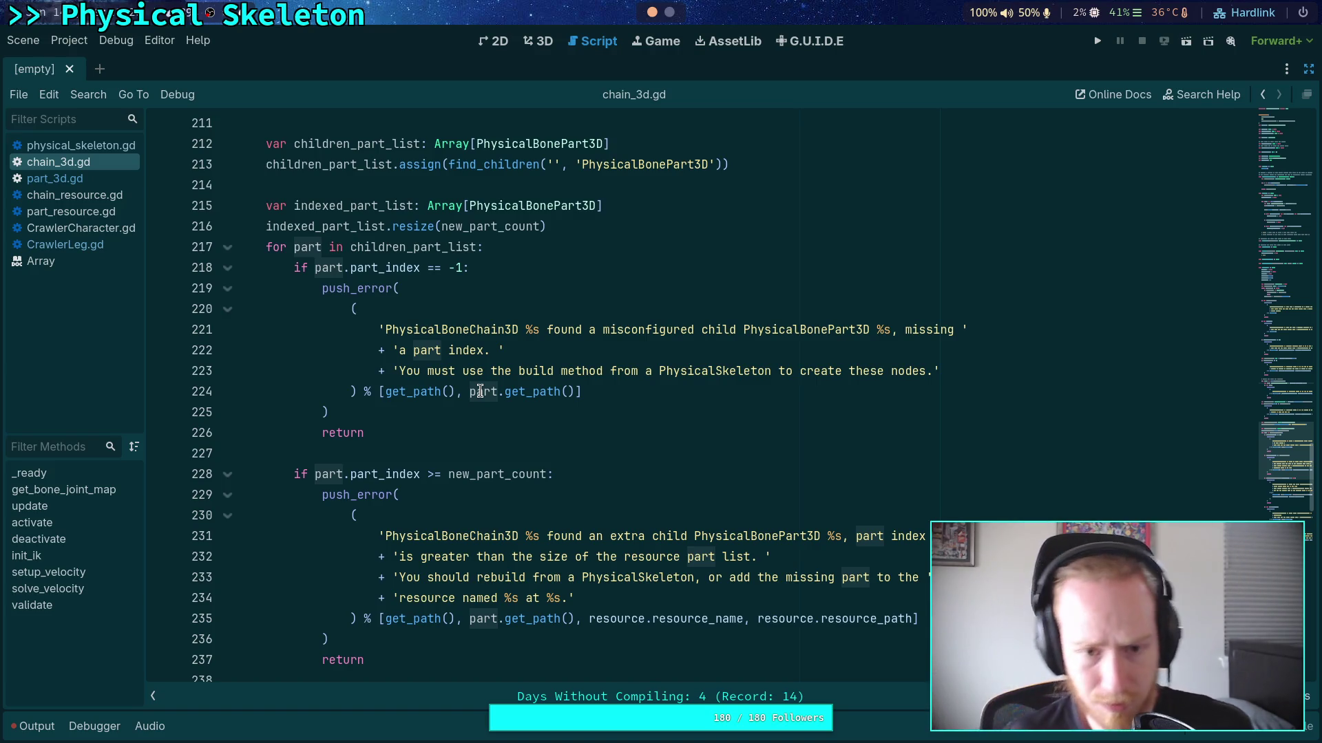
{"action": "scroll", "coordinate": [399, 226], "scroll_direction": "up", "scroll_amount": 1}
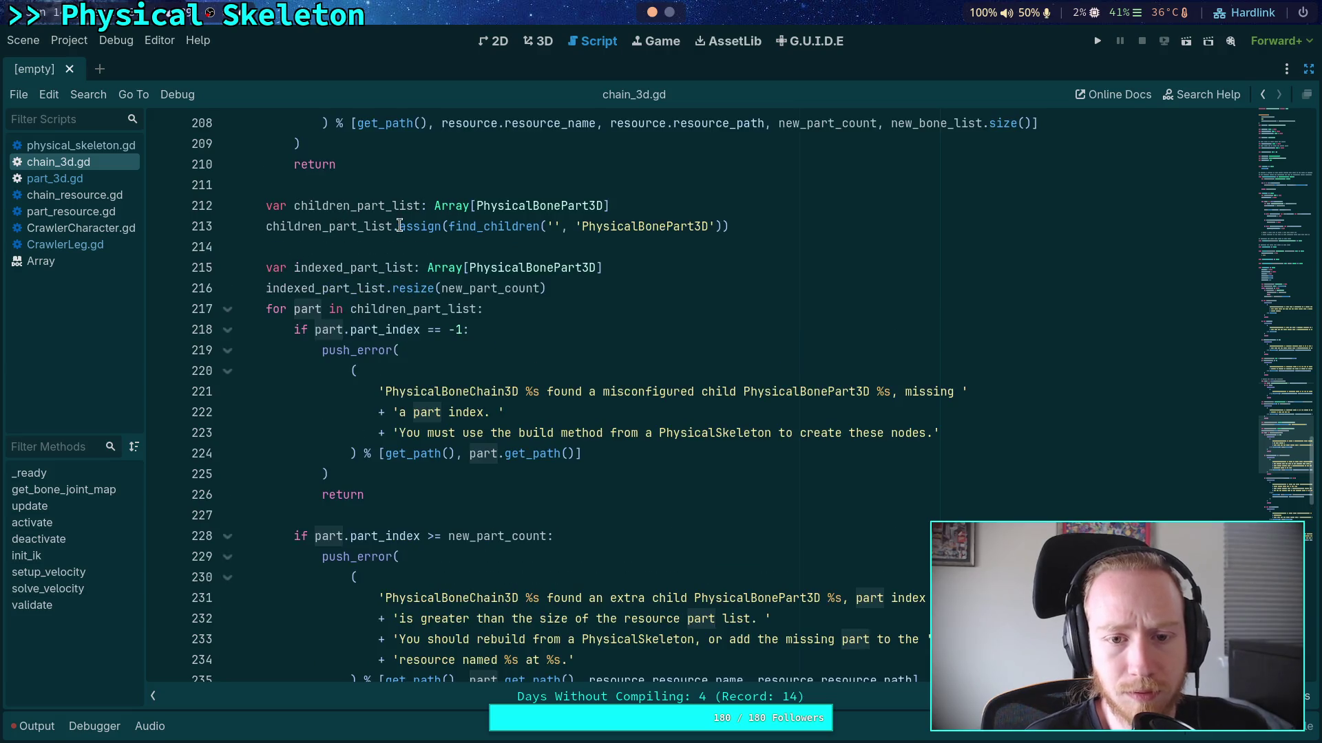
{"action": "double_click", "coordinate": [330, 206]}
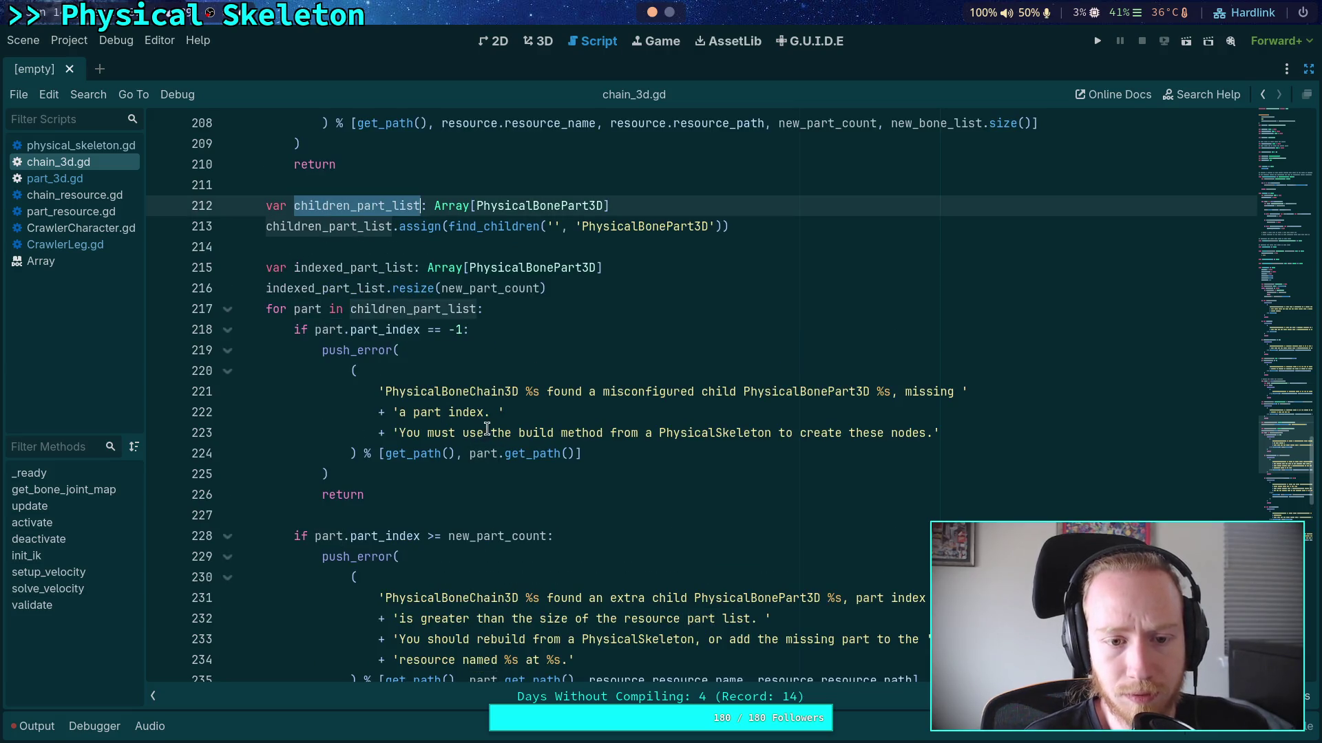
{"action": "scroll", "coordinate": [487, 428], "scroll_direction": "down", "scroll_amount": 2}
{"action": "double_click", "coordinate": [404, 187]}
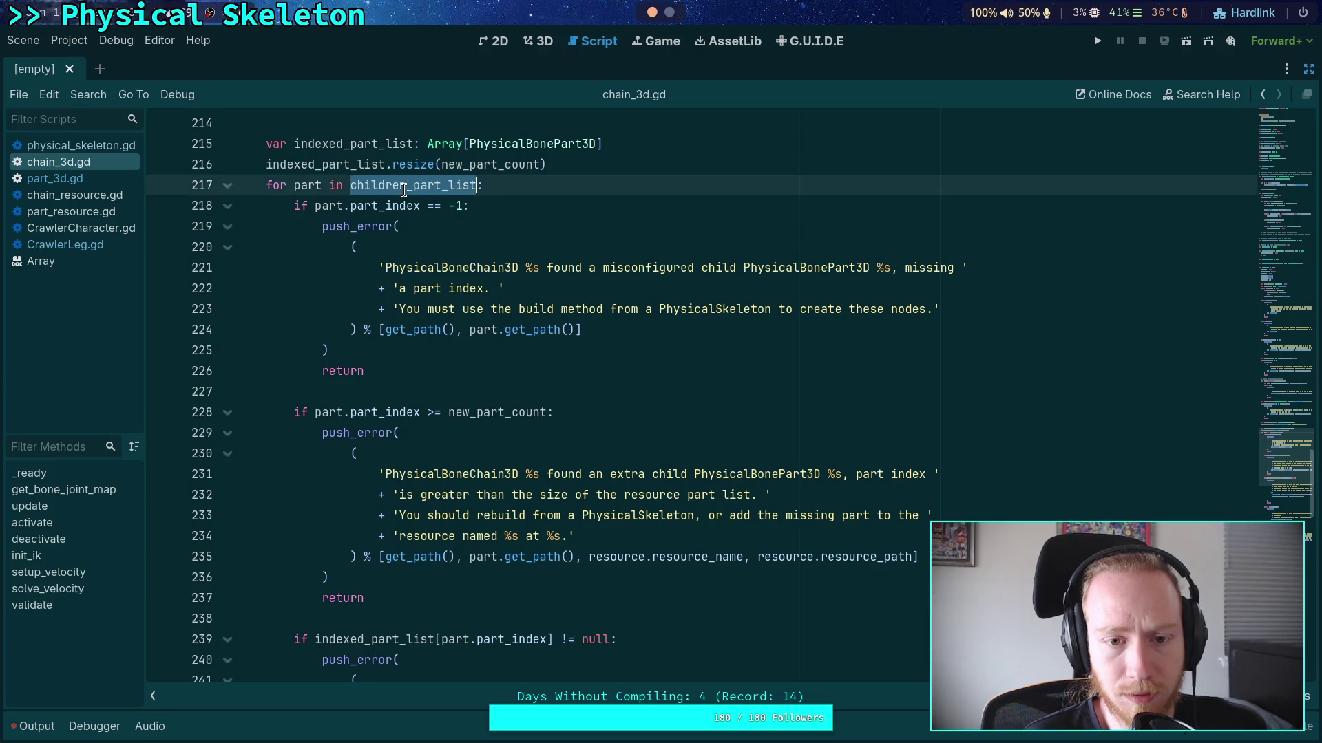
{"action": "scroll", "coordinate": [378, 323], "scroll_direction": "up", "scroll_amount": 2}
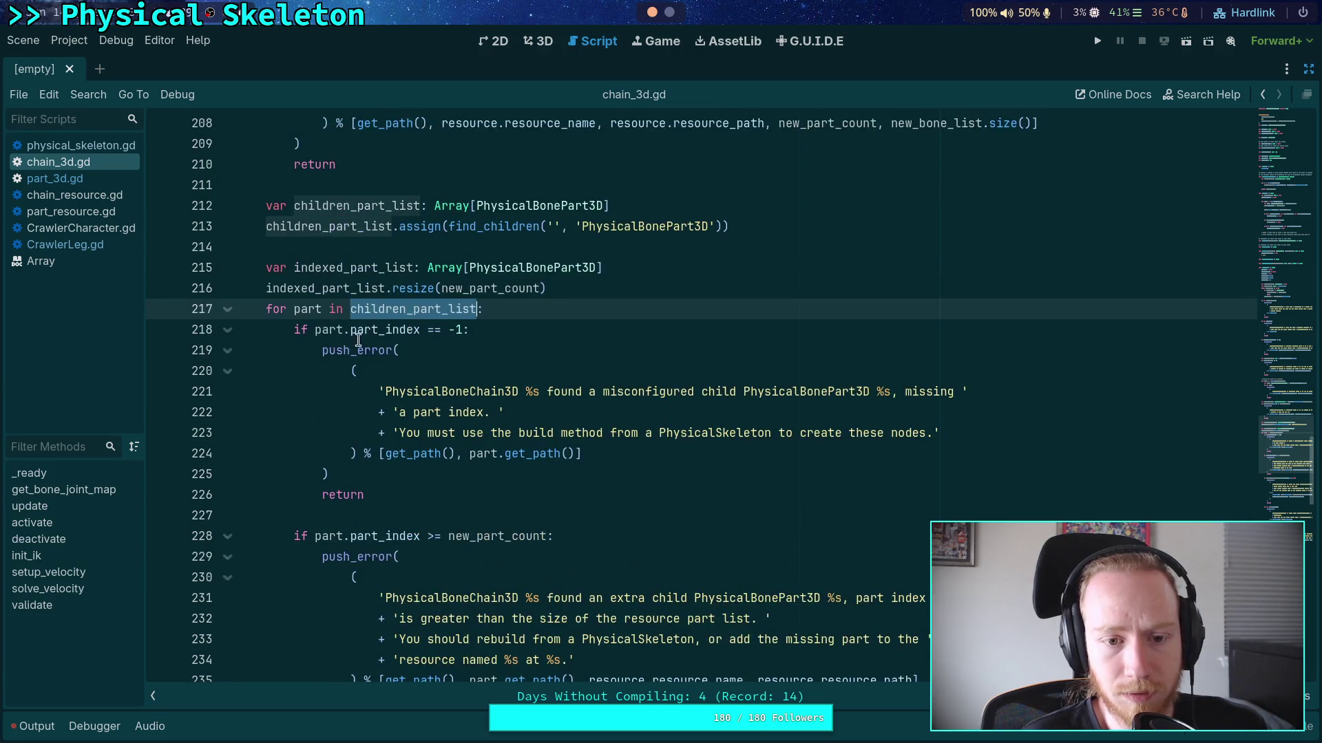
{"action": "scroll", "coordinate": [374, 399], "scroll_direction": "down", "scroll_amount": 1}
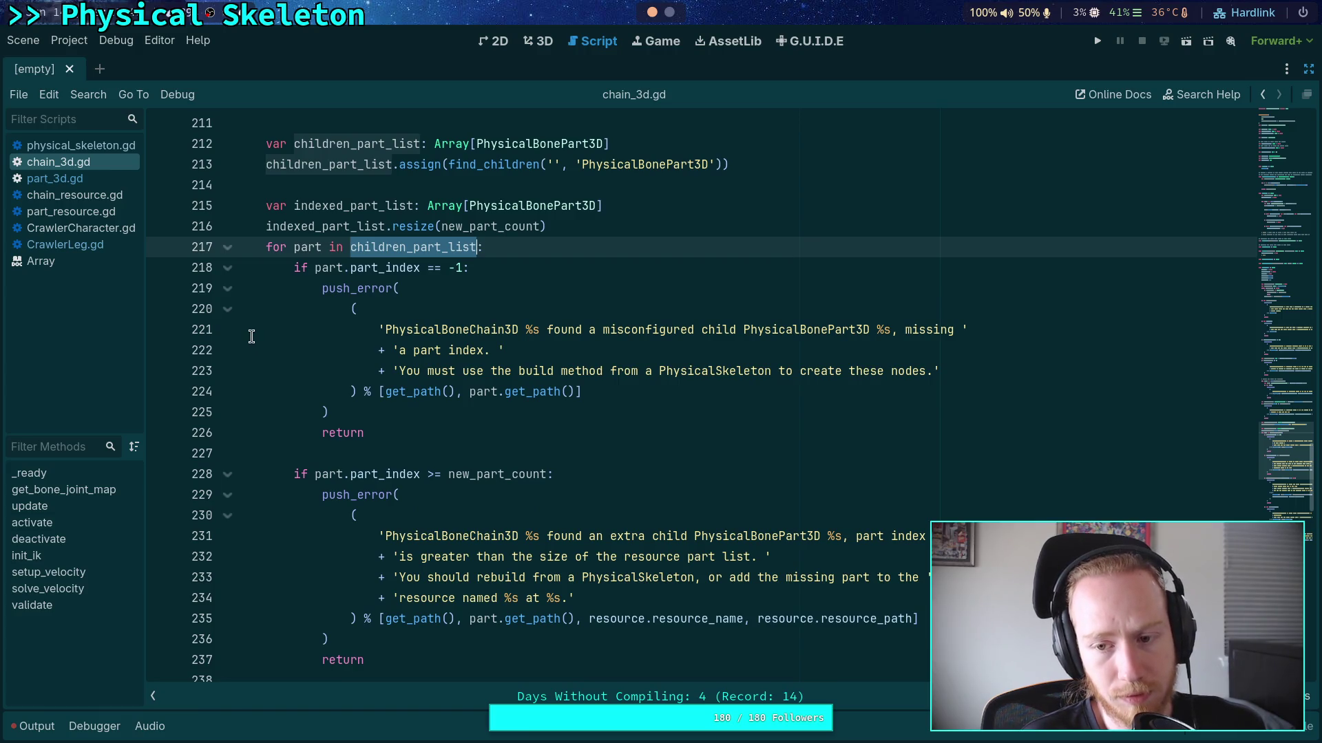
{"action": "left_click", "coordinate": [97, 175]}
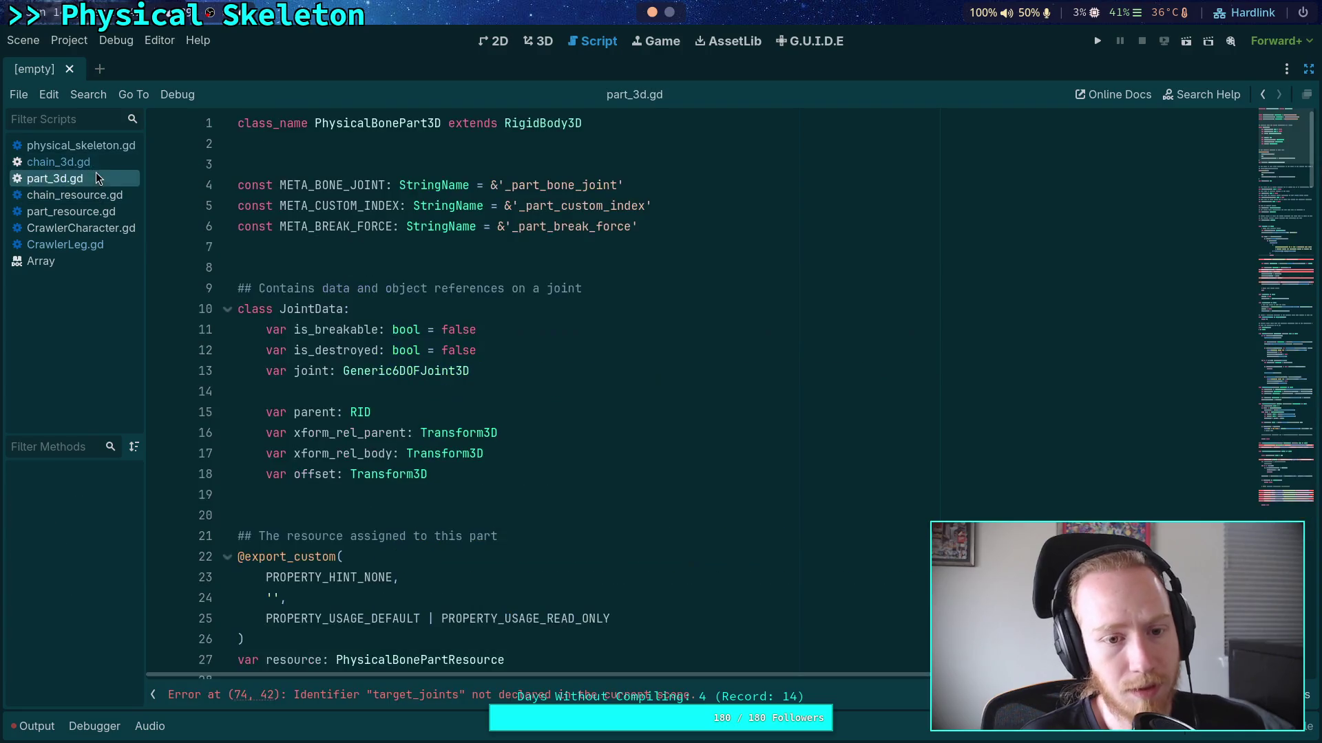
Look up the part_index variable declaration in part_3d.gd
{"action": "scroll", "coordinate": [396, 386], "scroll_direction": "down", "scroll_amount": 3}
{"action": "scroll", "coordinate": [402, 397], "scroll_direction": "down", "scroll_amount": 5}
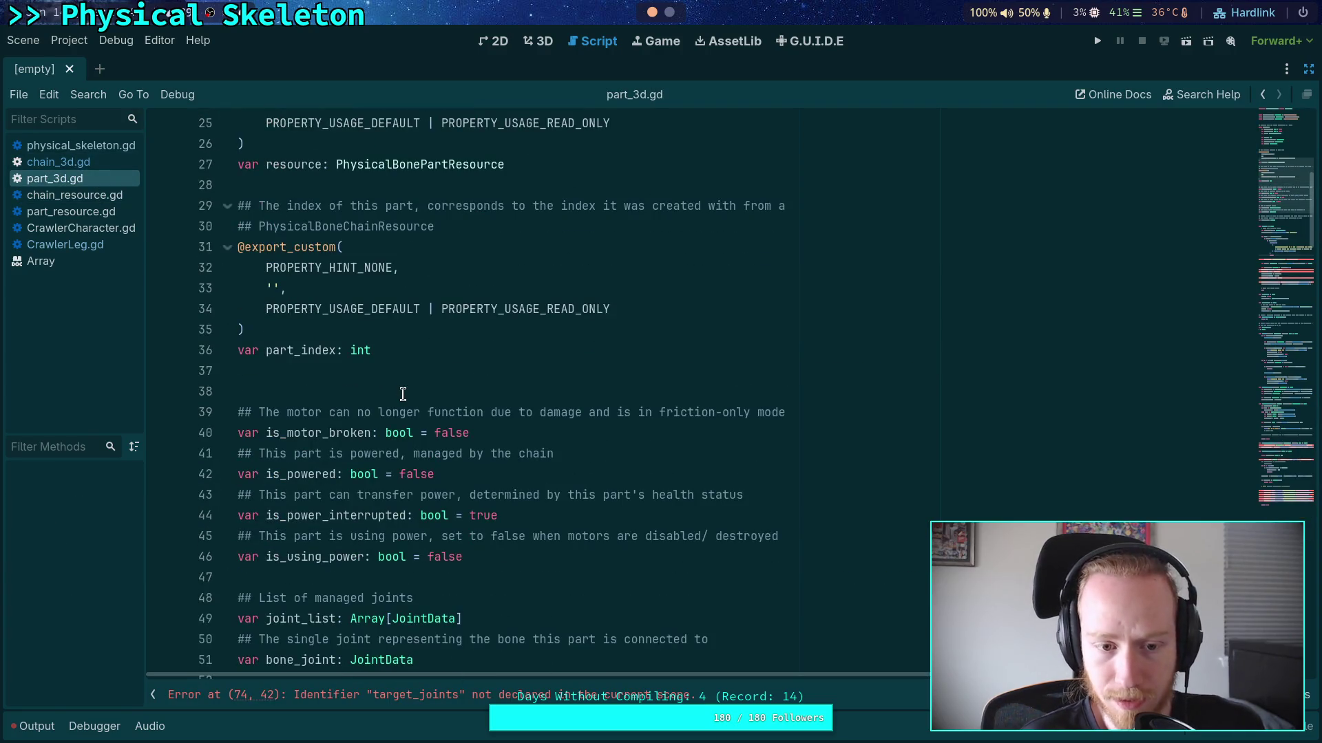
{"action": "scroll", "coordinate": [403, 394], "scroll_direction": "up", "scroll_amount": 8}
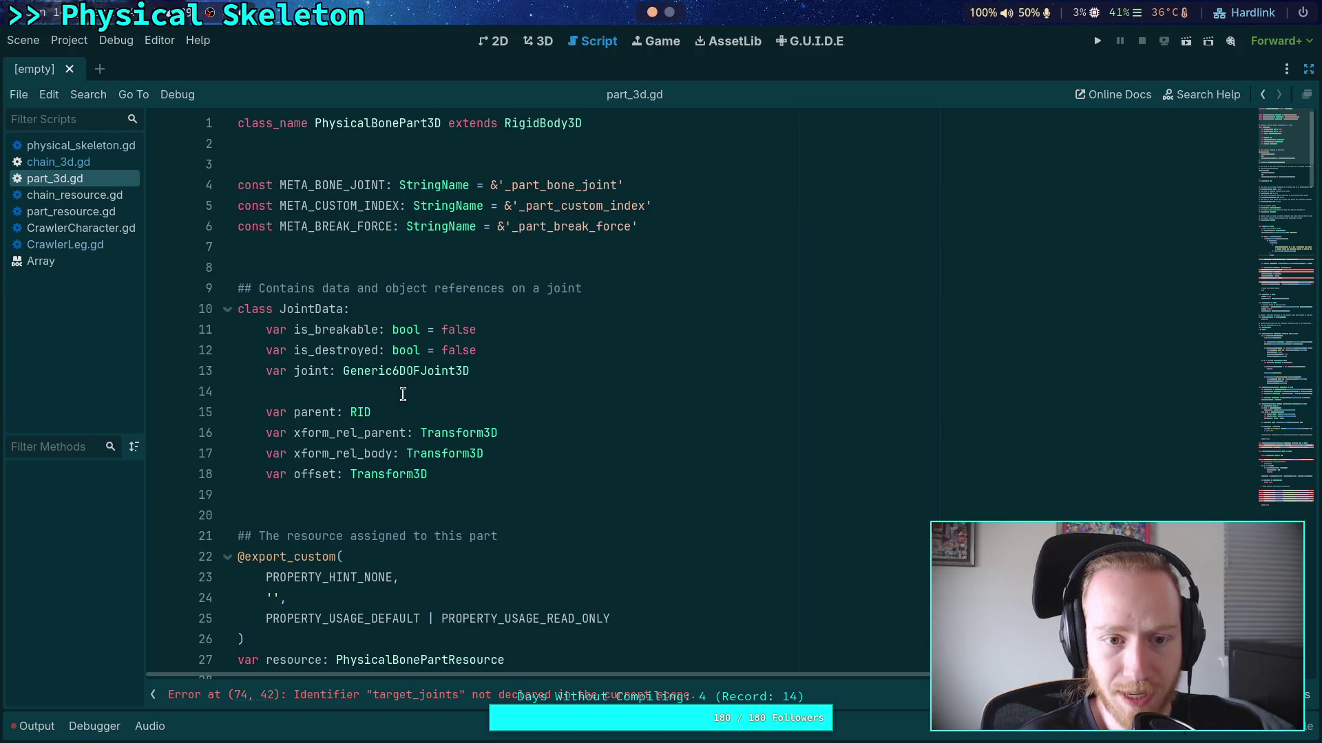
{"action": "scroll", "coordinate": [402, 393], "scroll_direction": "down", "scroll_amount": 10}
{"action": "double_click", "coordinate": [303, 230]}
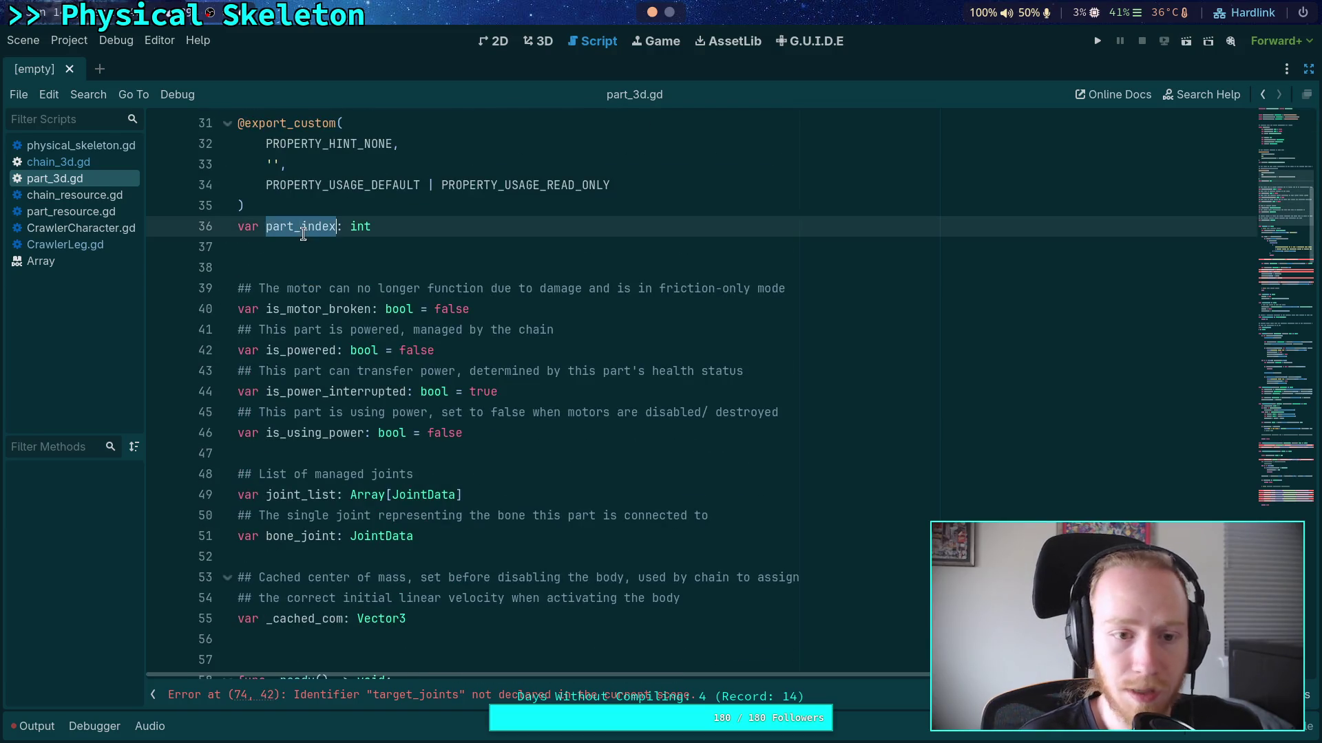
Back in chain_3d.gd, open blank lines below the children_part_list loop header
{"action": "key", "text": "alt+Left"}
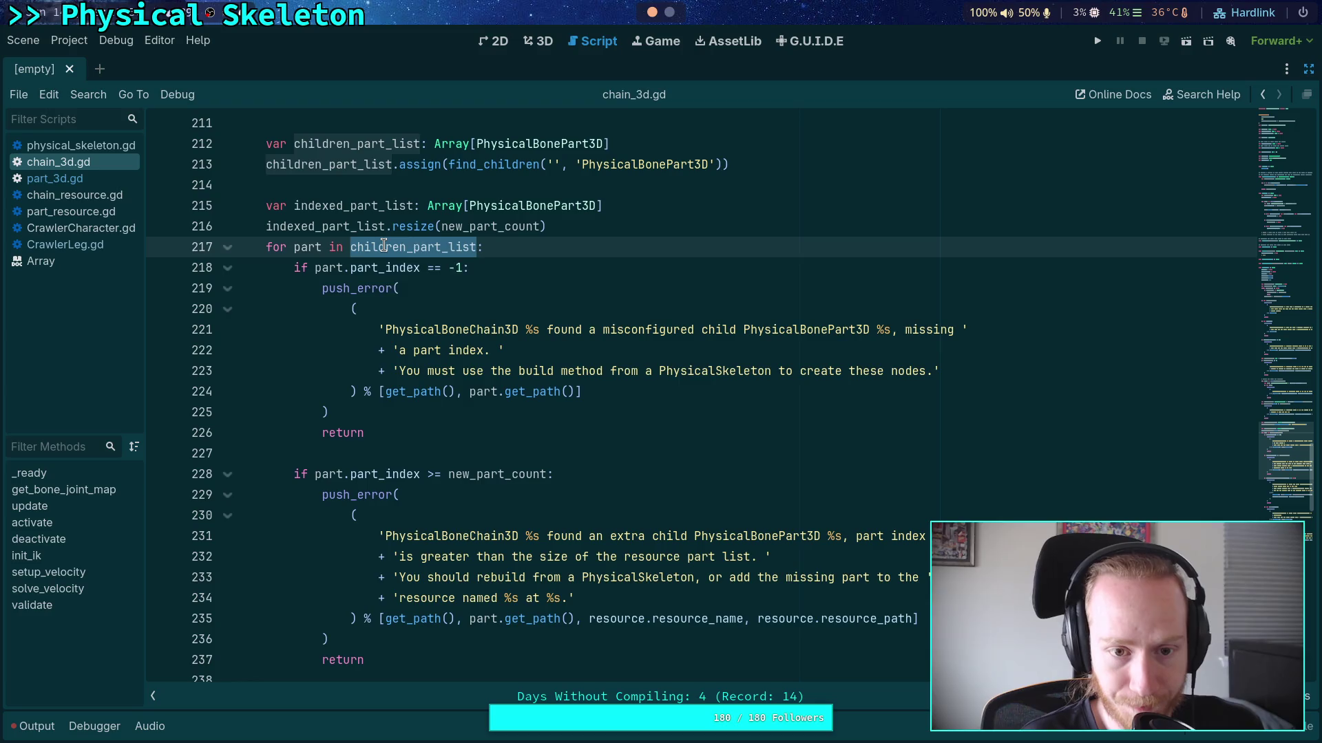
{"action": "double_click", "coordinate": [303, 252]}
{"action": "scroll", "coordinate": [510, 434], "scroll_direction": "down", "scroll_amount": 6}
{"action": "scroll", "coordinate": [509, 538], "scroll_direction": "down", "scroll_amount": 9}
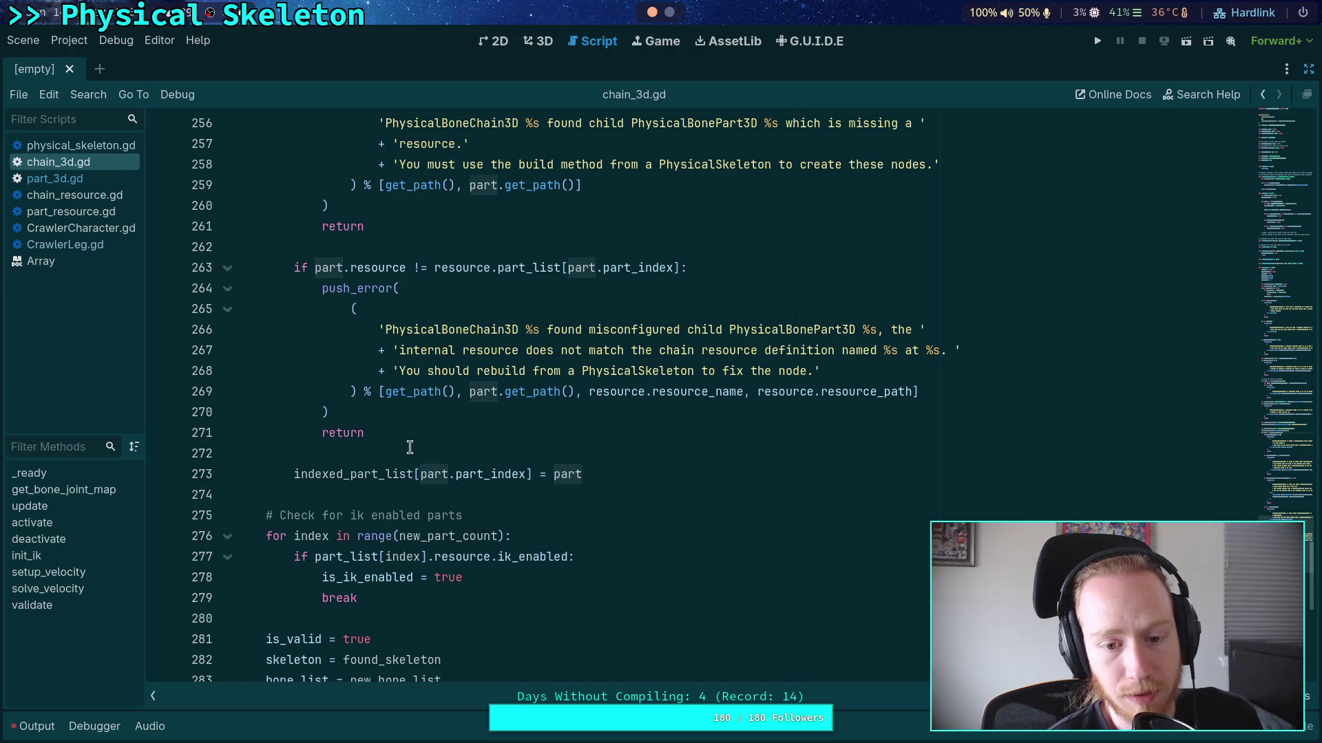
{"action": "scroll", "coordinate": [410, 448], "scroll_direction": "up", "scroll_amount": 13}
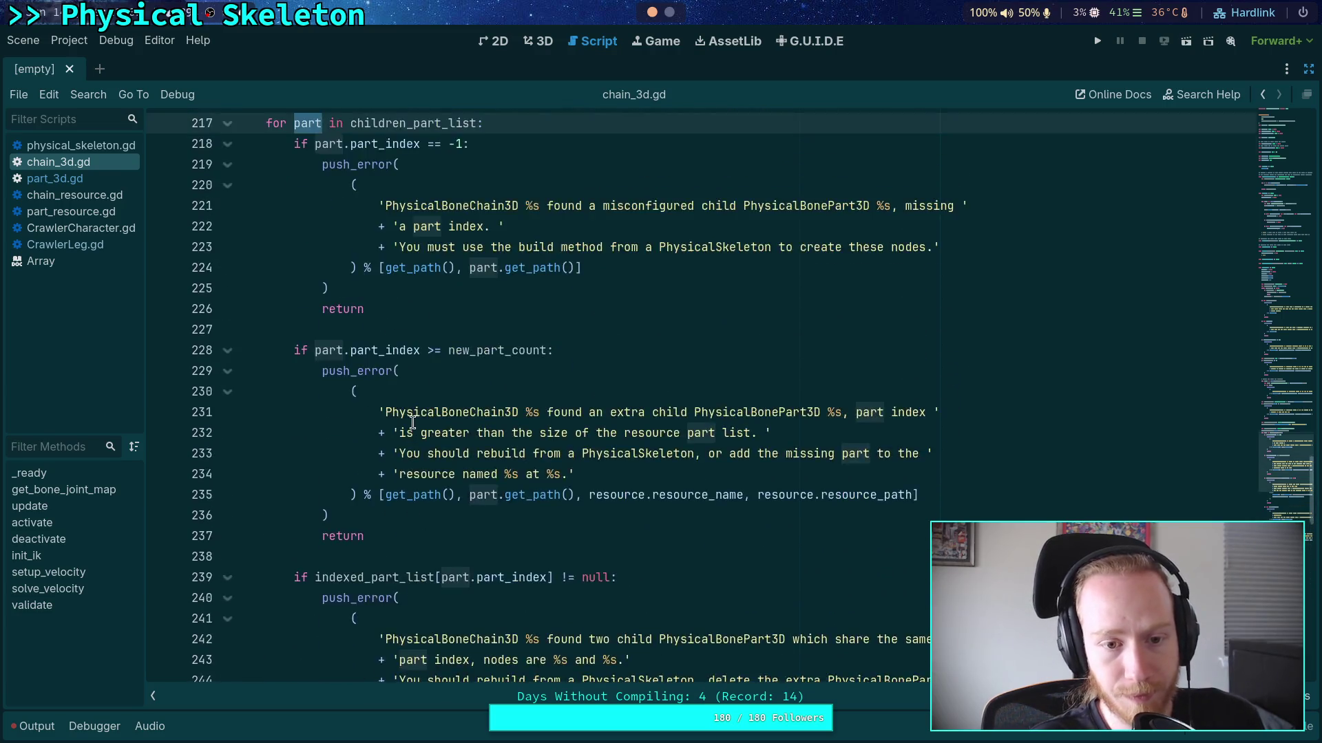
{"action": "scroll", "coordinate": [412, 421], "scroll_direction": "up", "scroll_amount": 3}
{"action": "left_click", "coordinate": [578, 309]}
{"action": "key", "text": "Return"}
{"action": "key", "text": "Return"}
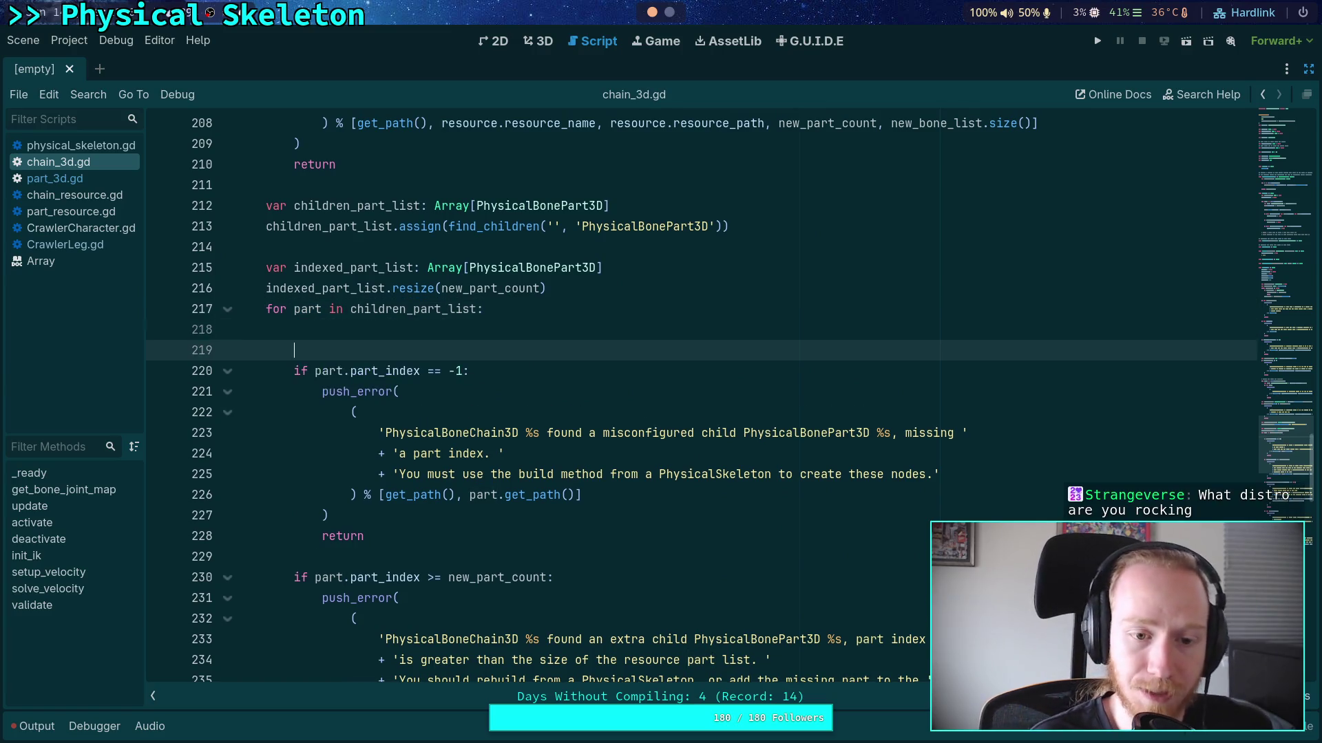
Add an 'if not part.is_valid' check holding a copy of the existing error-and-return block
{"action": "left_click", "coordinate": [294, 329]}
{"action": "type", "text": "if not part.is_valid"}
{"action": "key", "text": "Return"}
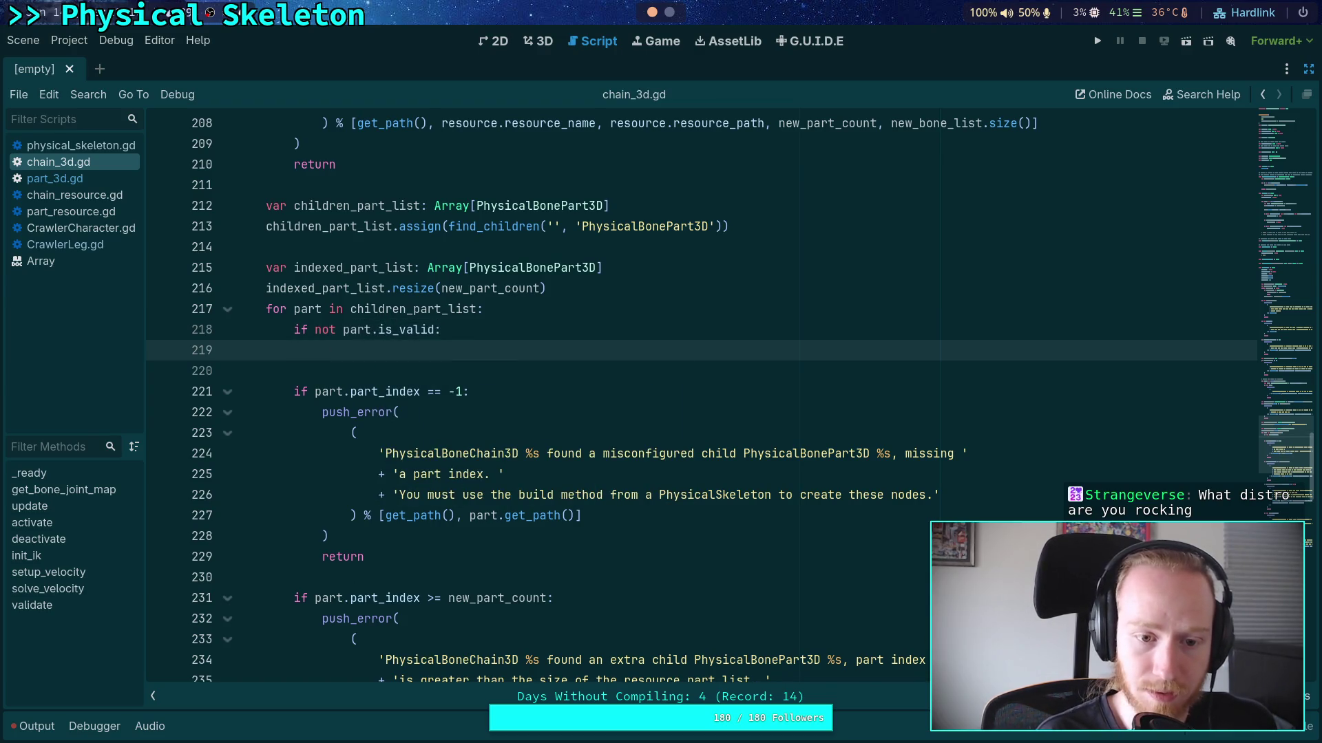
{"action": "mouse_move", "coordinate": [365, 556]}
{"action": "left_mouse_down"}
{"action": "mouse_move", "coordinate": [324, 412]}
{"action": "mouse_move", "coordinate": [365, 556]}
{"action": "left_mouse_up"}
{"action": "right_click", "coordinate": [359, 451]}
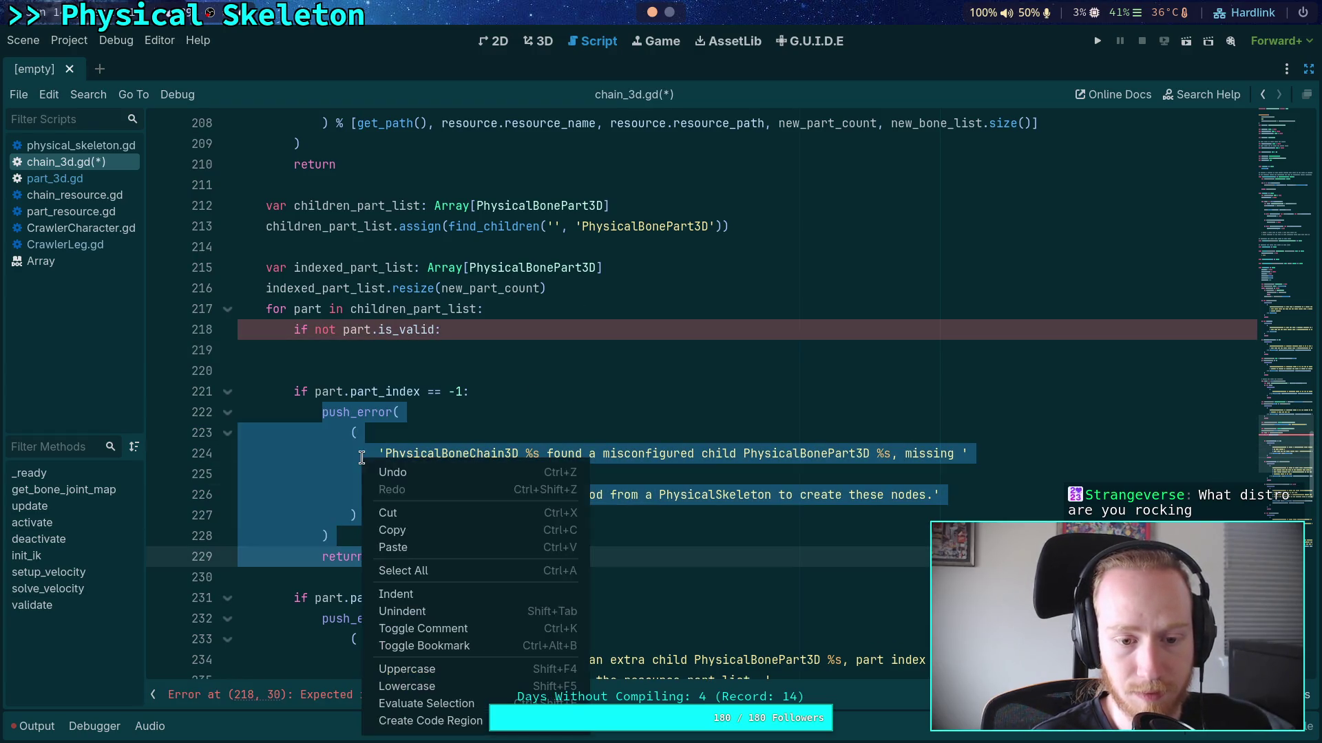
{"action": "left_click", "coordinate": [386, 530]}
{"action": "left_click", "coordinate": [380, 352]}
{"action": "key", "text": "ctrl+v"}
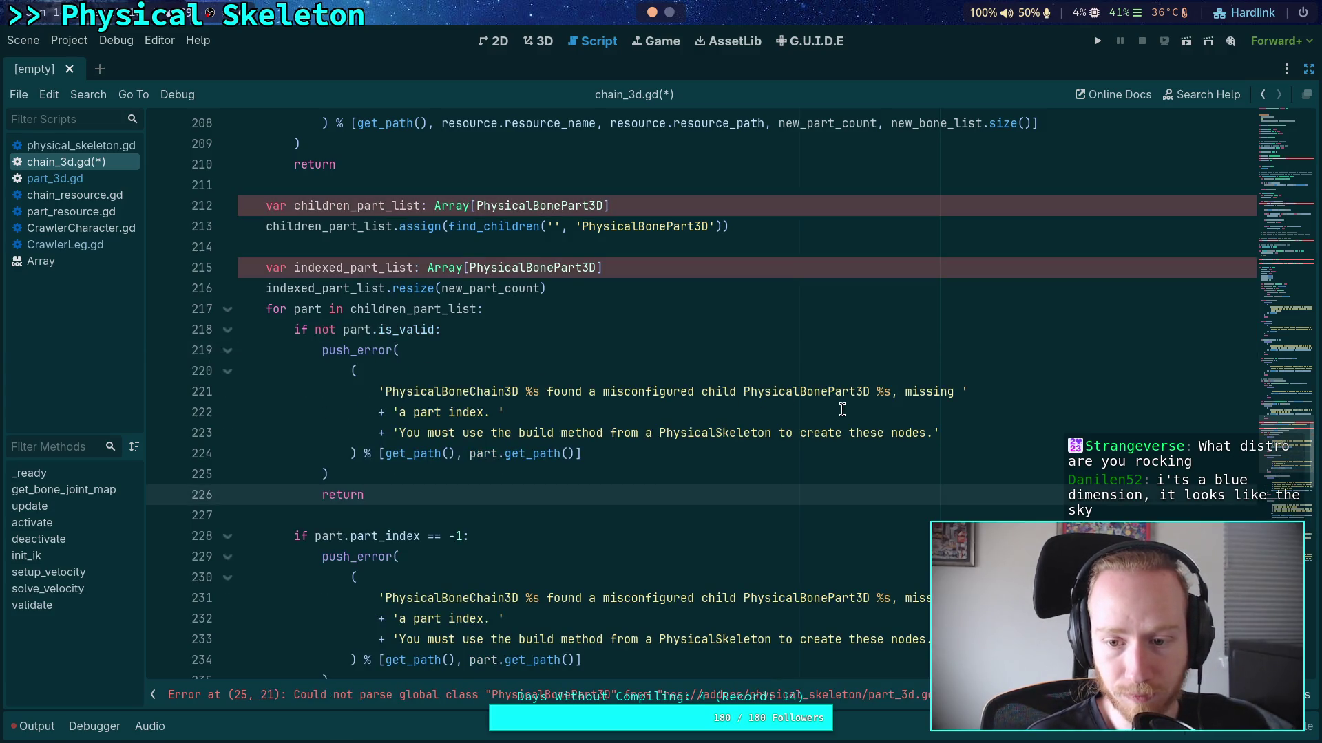
Reword the copied error message to 'There should be additional errors above' and save chain_3d.gd
{"action": "mouse_move", "coordinate": [502, 413]}
{"action": "left_mouse_down"}
{"action": "mouse_move", "coordinate": [963, 393]}
{"action": "mouse_move", "coordinate": [892, 393]}
{"action": "left_mouse_up"}
{"action": "left_click", "coordinate": [485, 413]}
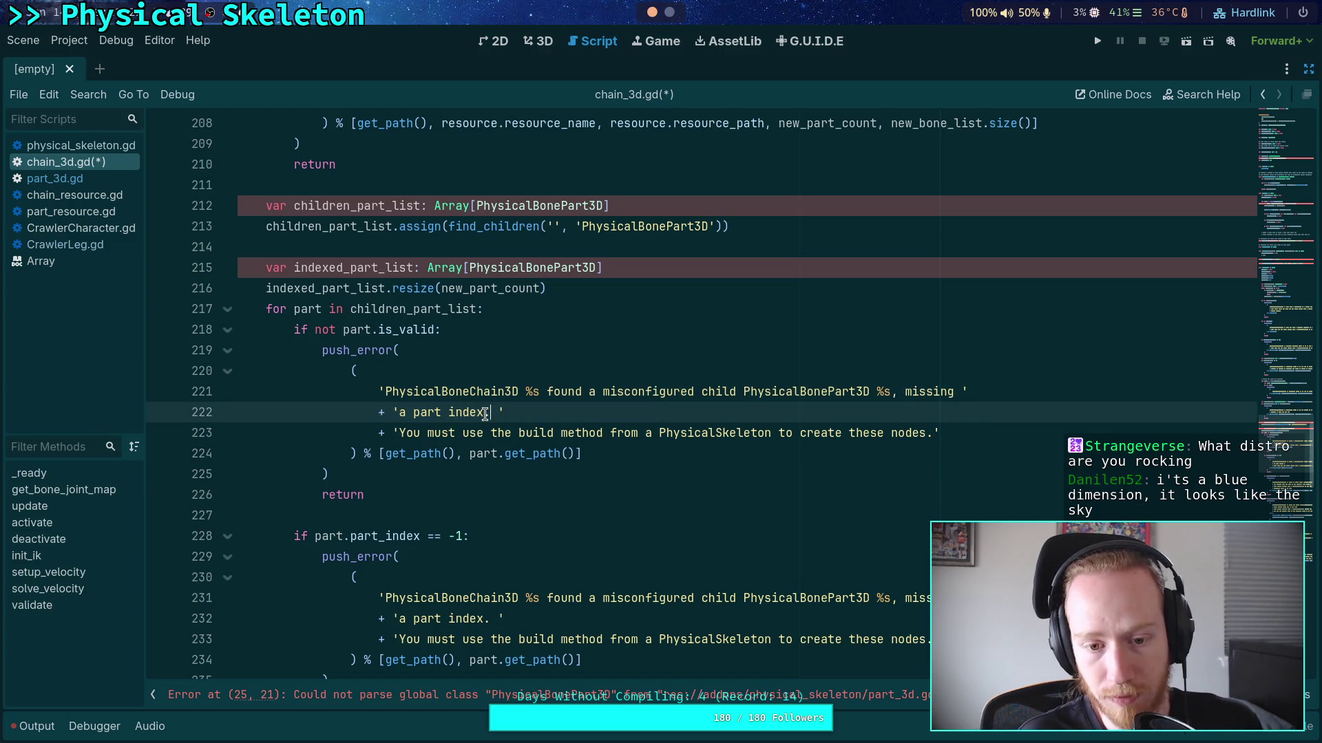
{"action": "left_click_drag", "start_coordinate": [485, 413], "coordinate": [892, 391]}
{"action": "key", "text": "BackSpace"}
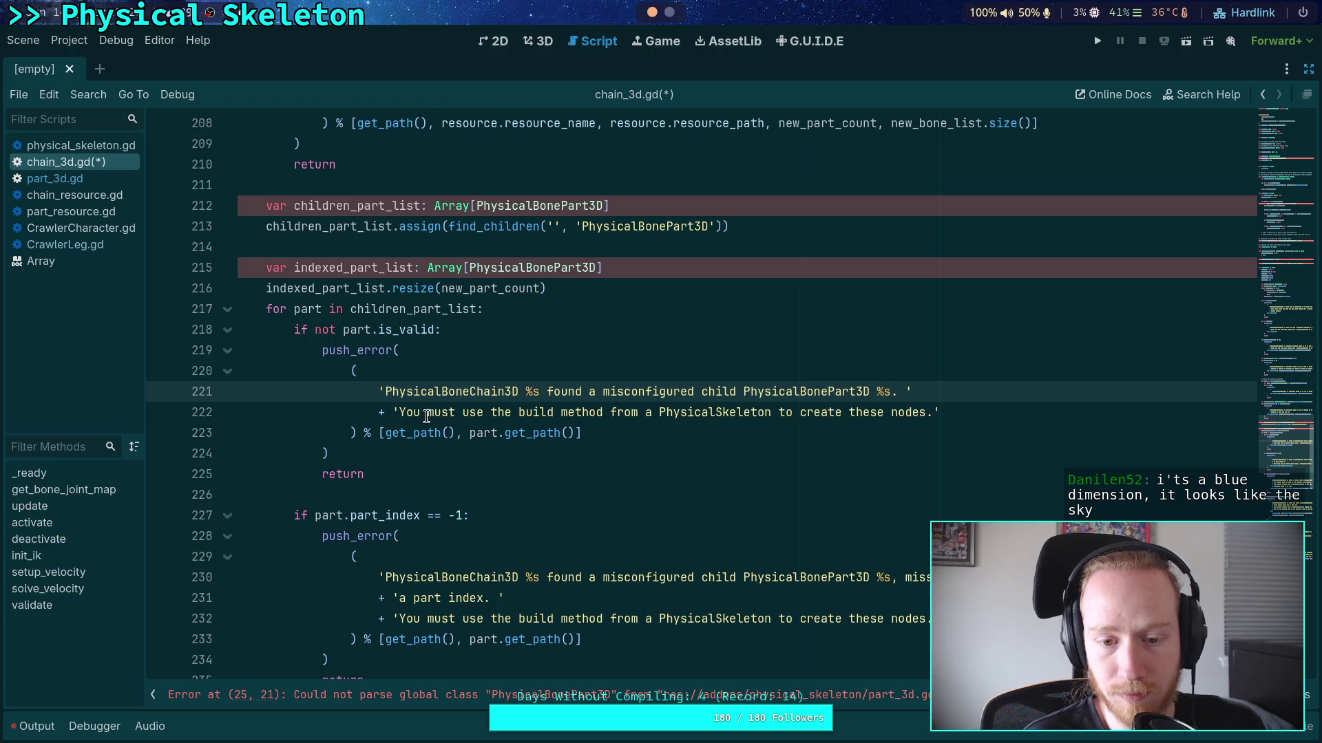
{"action": "left_click_drag", "start_coordinate": [926, 411], "coordinate": [399, 412]}
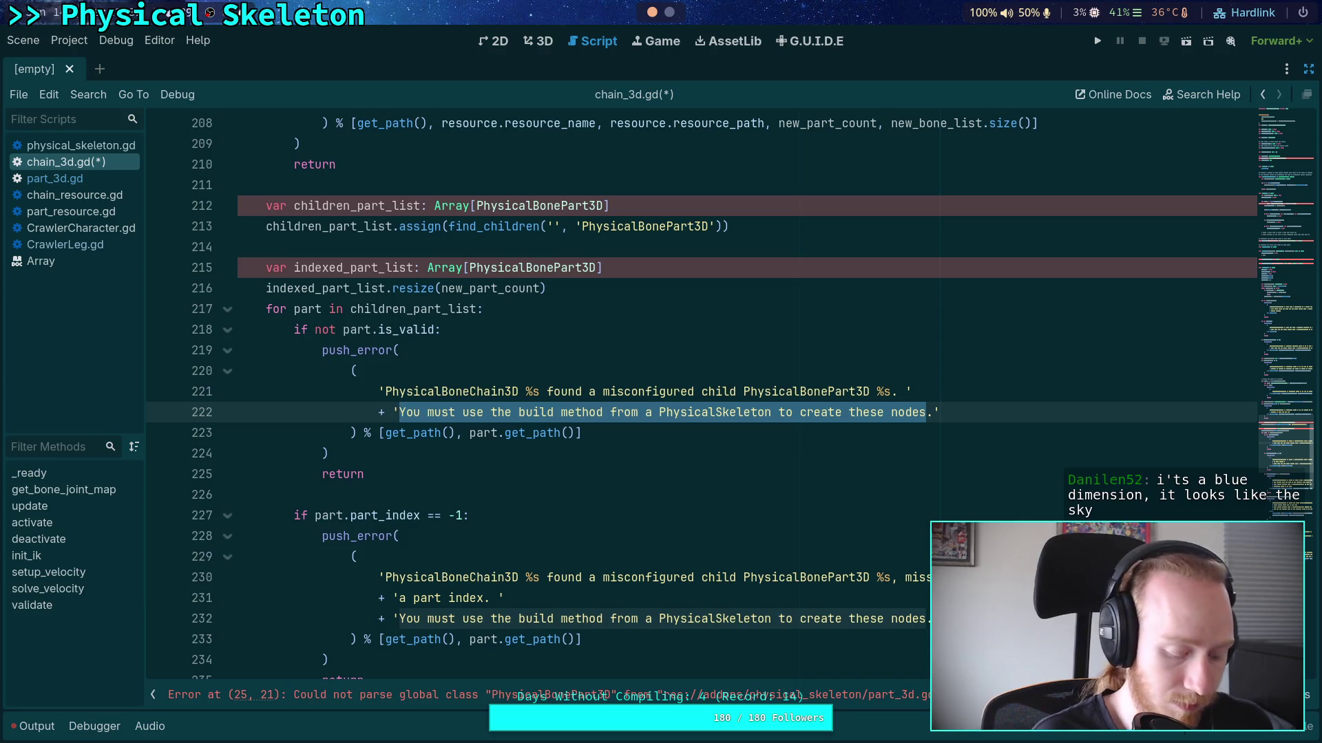
{"action": "type", "text": "There s"}
{"action": "type", "text": "hould be a"}
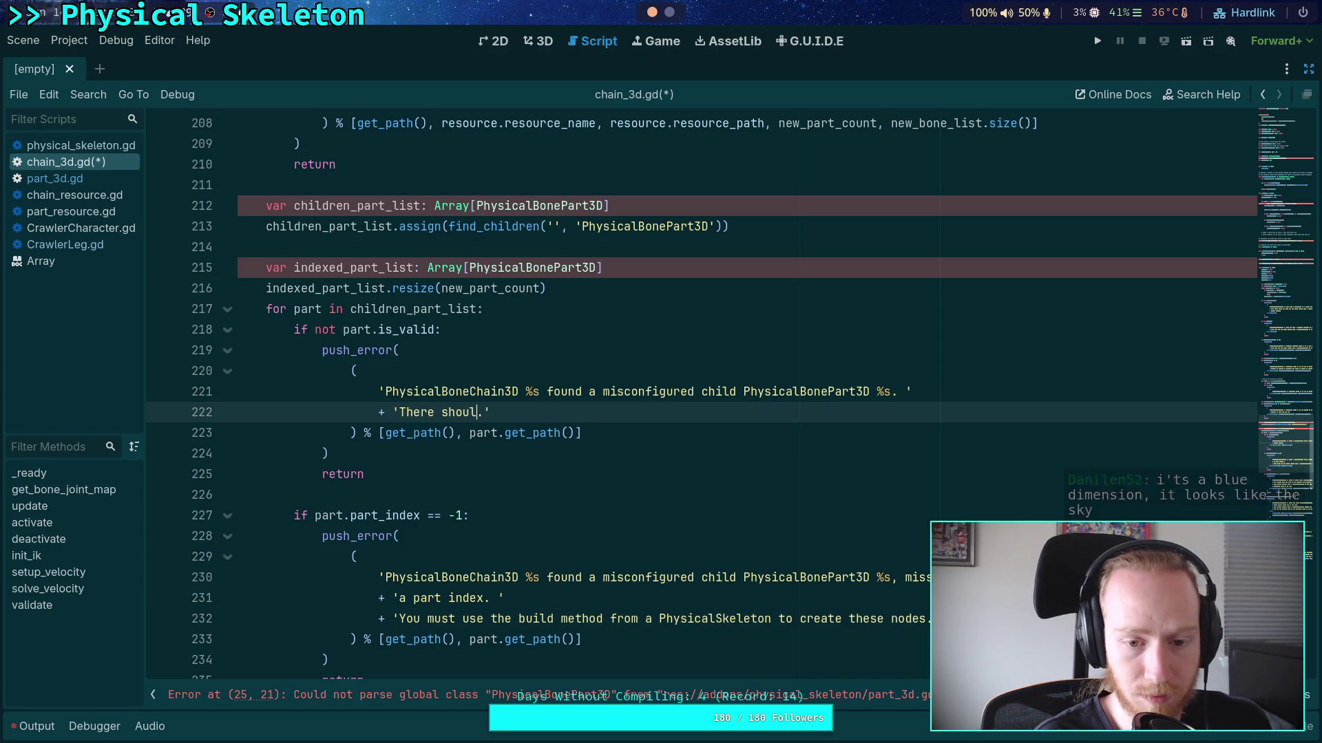
{"action": "type", "text": "dditional e"}
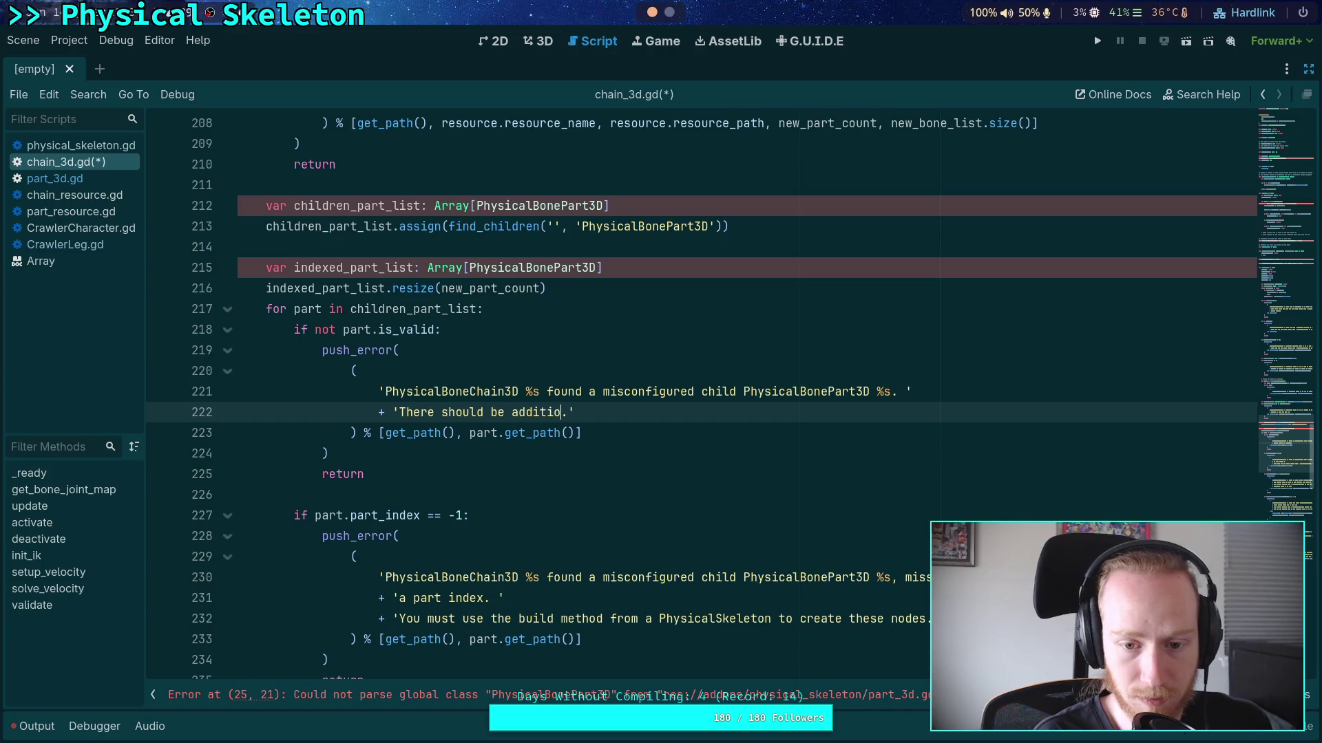
{"action": "type", "text": "rrors above"}
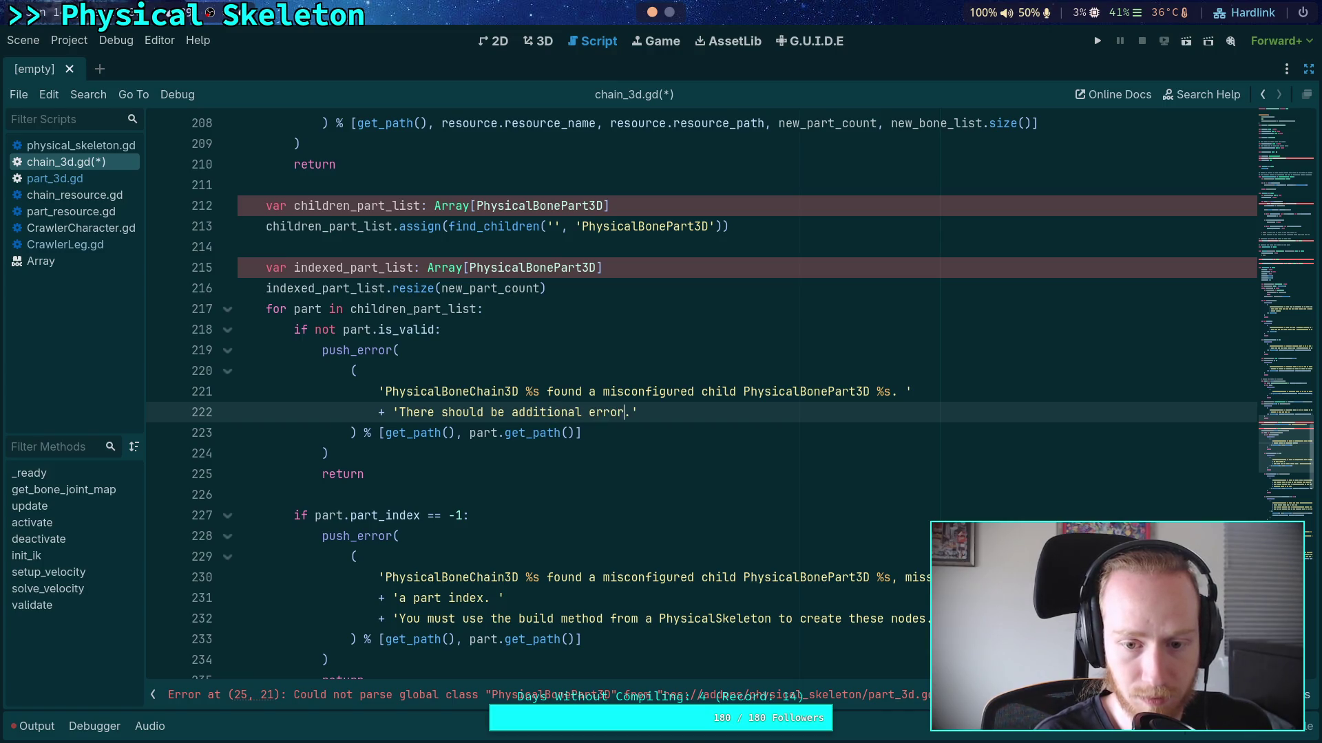
{"action": "left_click", "coordinate": [546, 449]}
{"action": "left_click", "coordinate": [506, 468]}
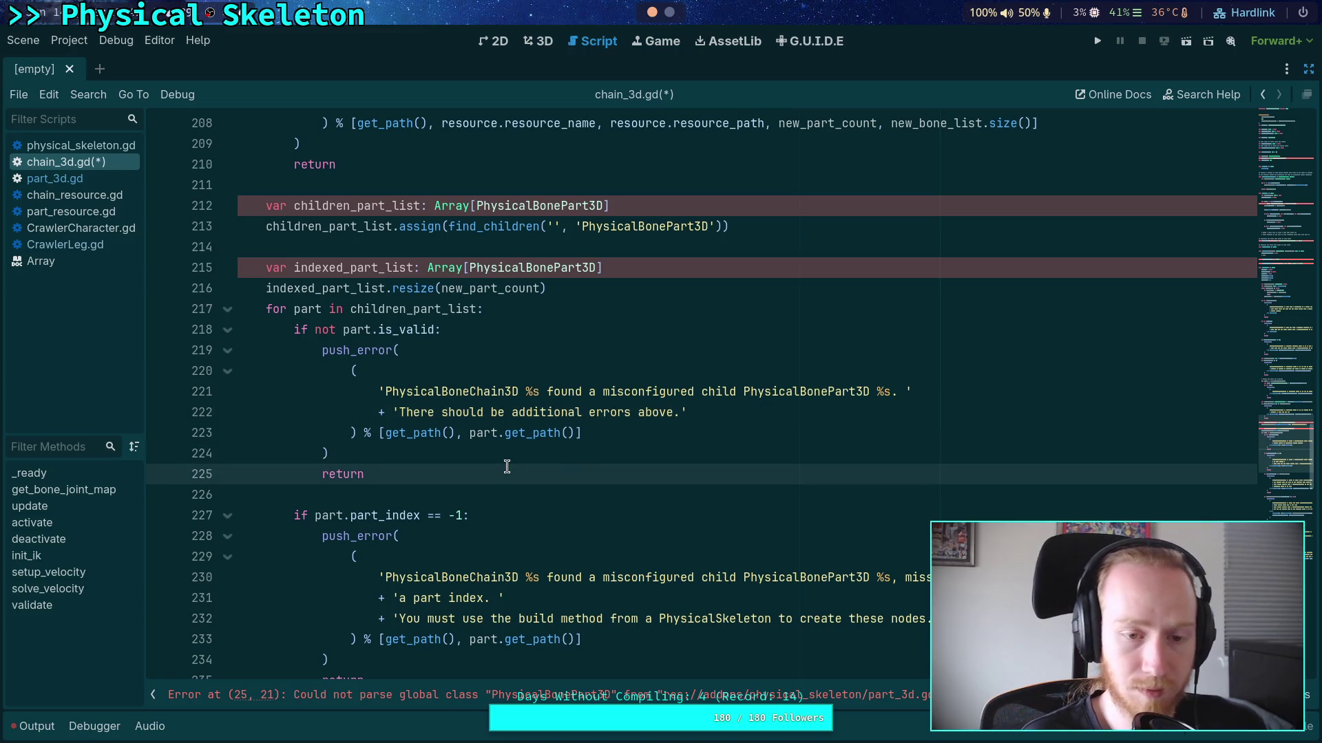
{"action": "key", "text": "ctrl+s"}
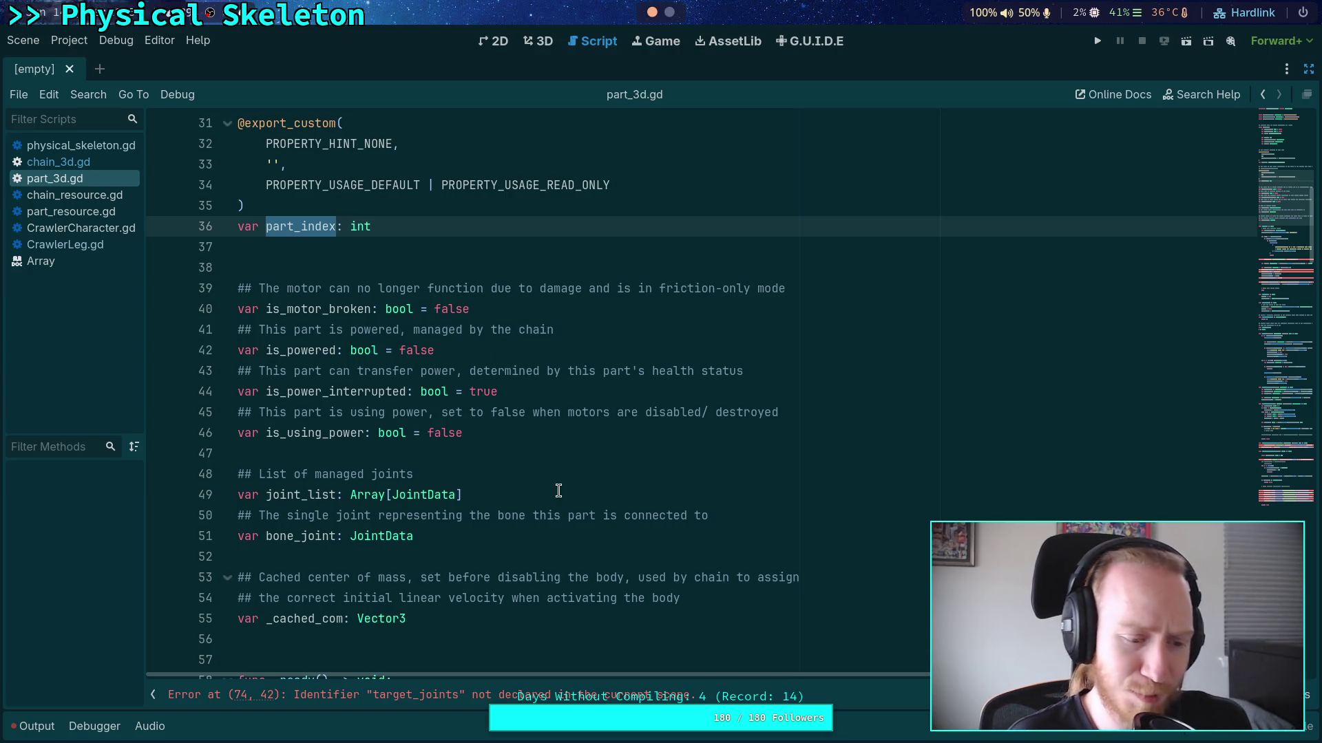
Browse part_3d.gd's member variable declarations between lines 19 and 57
{"action": "left_click", "coordinate": [556, 457]}
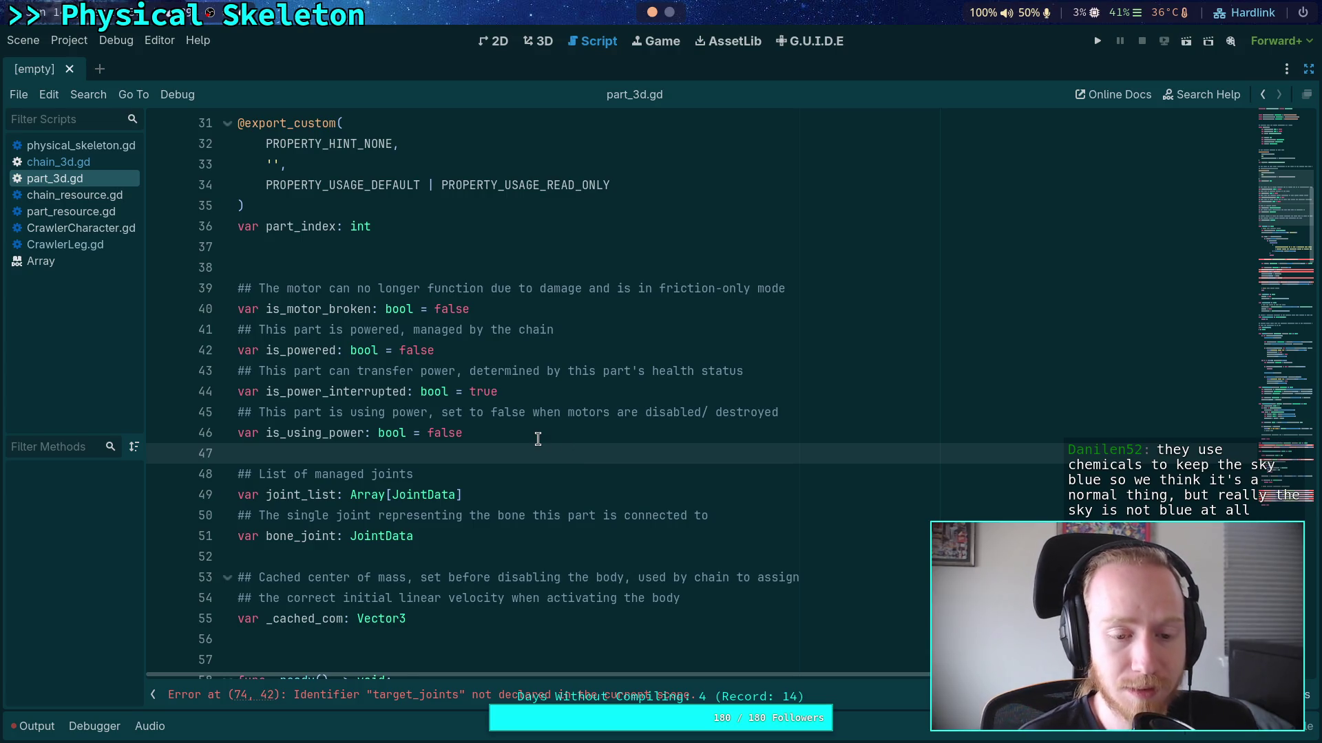
{"action": "scroll", "coordinate": [537, 449], "scroll_direction": "up", "scroll_amount": 7}
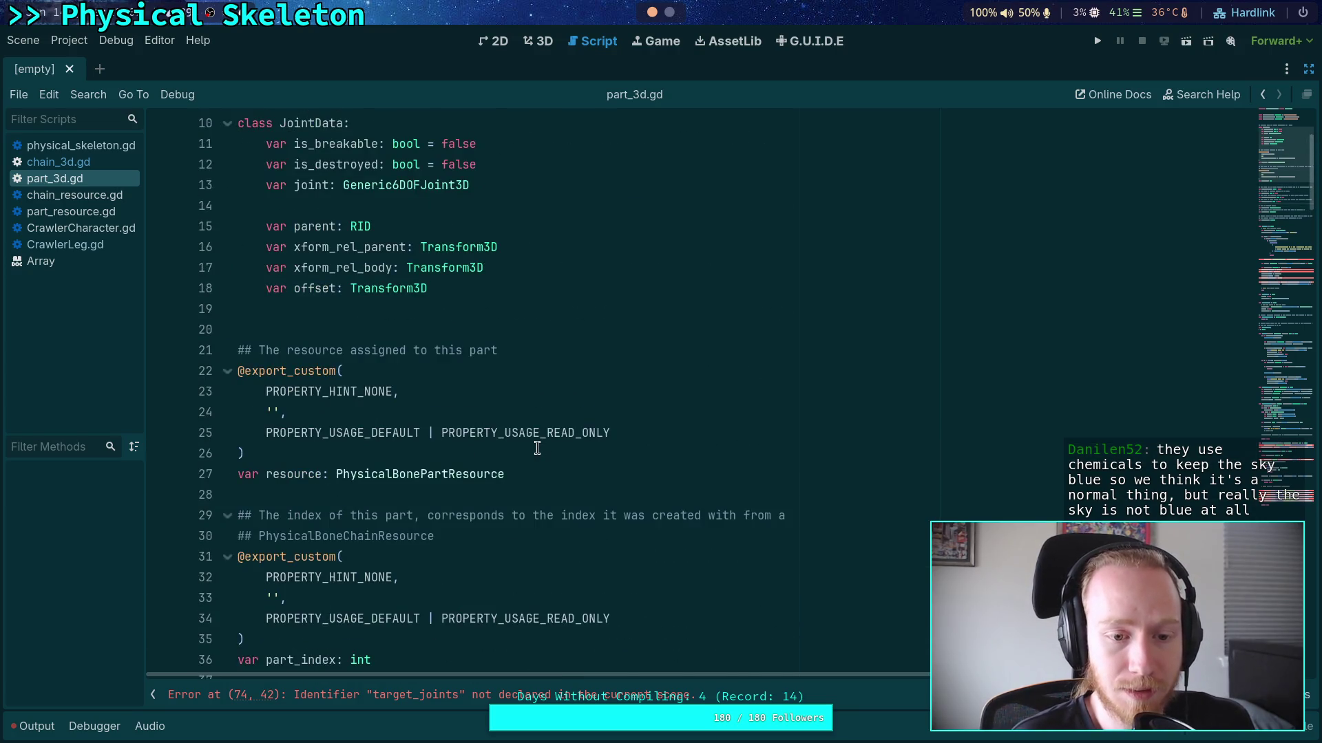
{"action": "scroll", "coordinate": [537, 449], "scroll_direction": "down", "scroll_amount": 4}
{"action": "scroll", "coordinate": [538, 443], "scroll_direction": "down", "scroll_amount": 5}
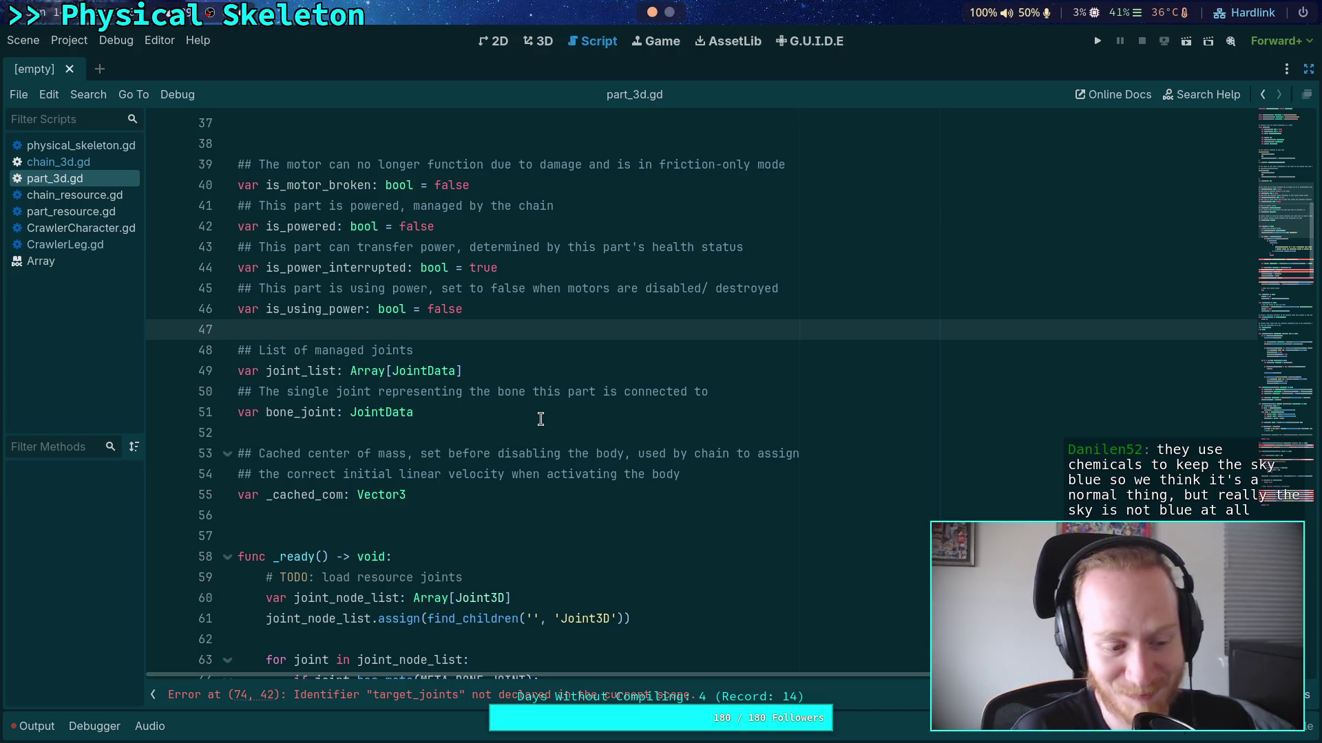
{"action": "left_click", "coordinate": [426, 435]}
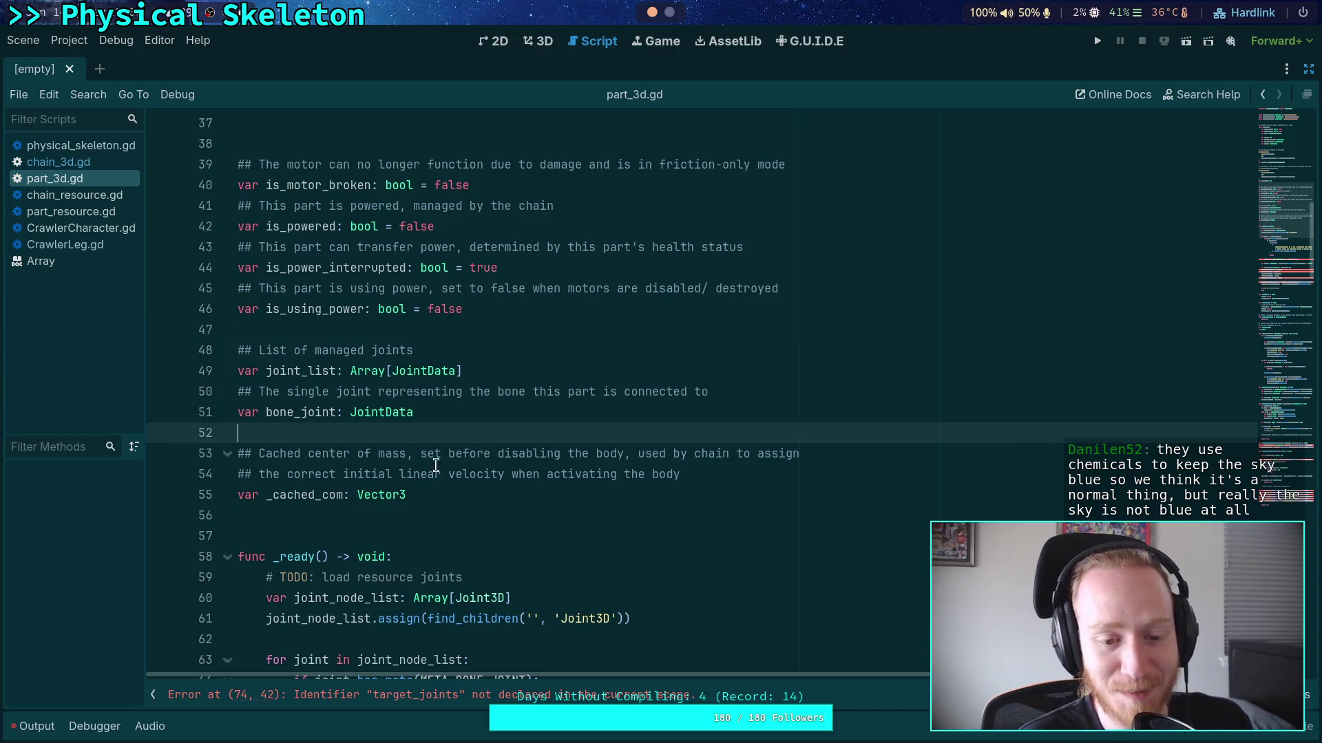
{"action": "left_click", "coordinate": [413, 515]}
{"action": "left_click", "coordinate": [413, 535]}
{"action": "scroll", "coordinate": [413, 534], "scroll_direction": "up", "scroll_amount": 5}
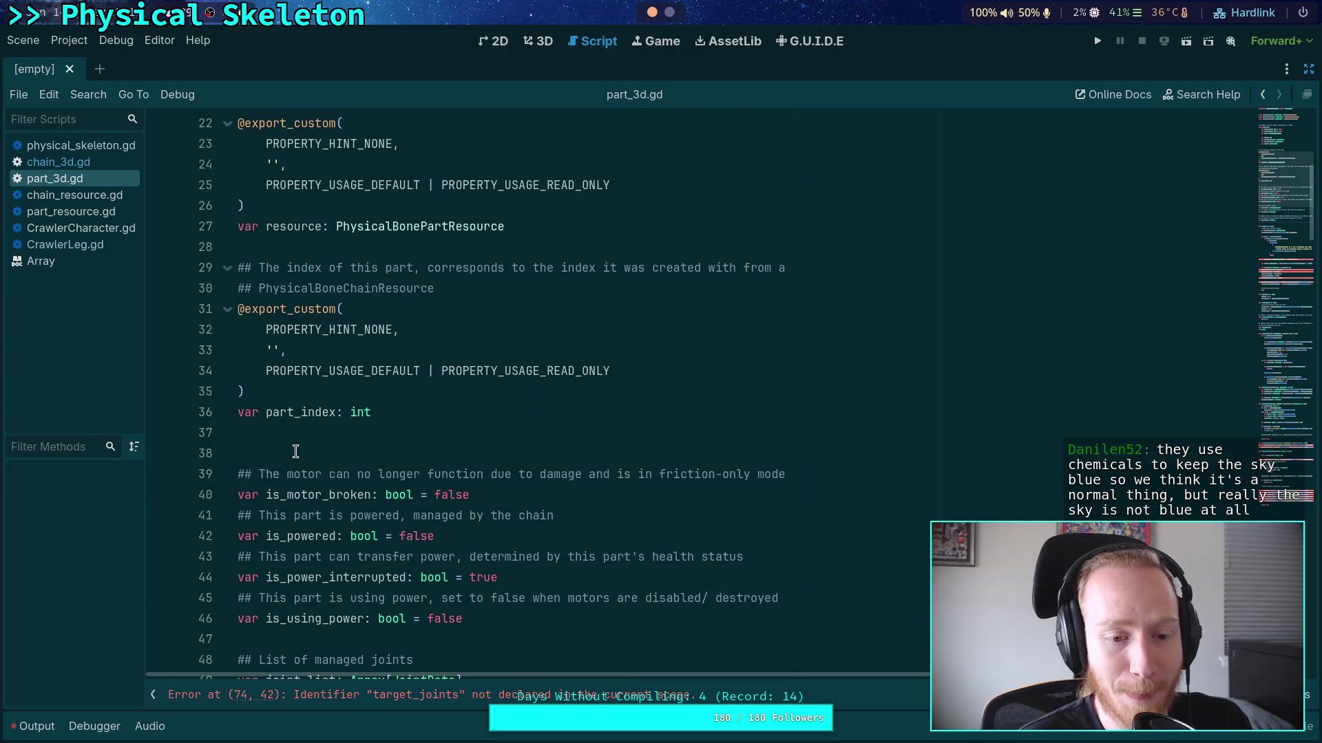
{"action": "left_click", "coordinate": [296, 432]}
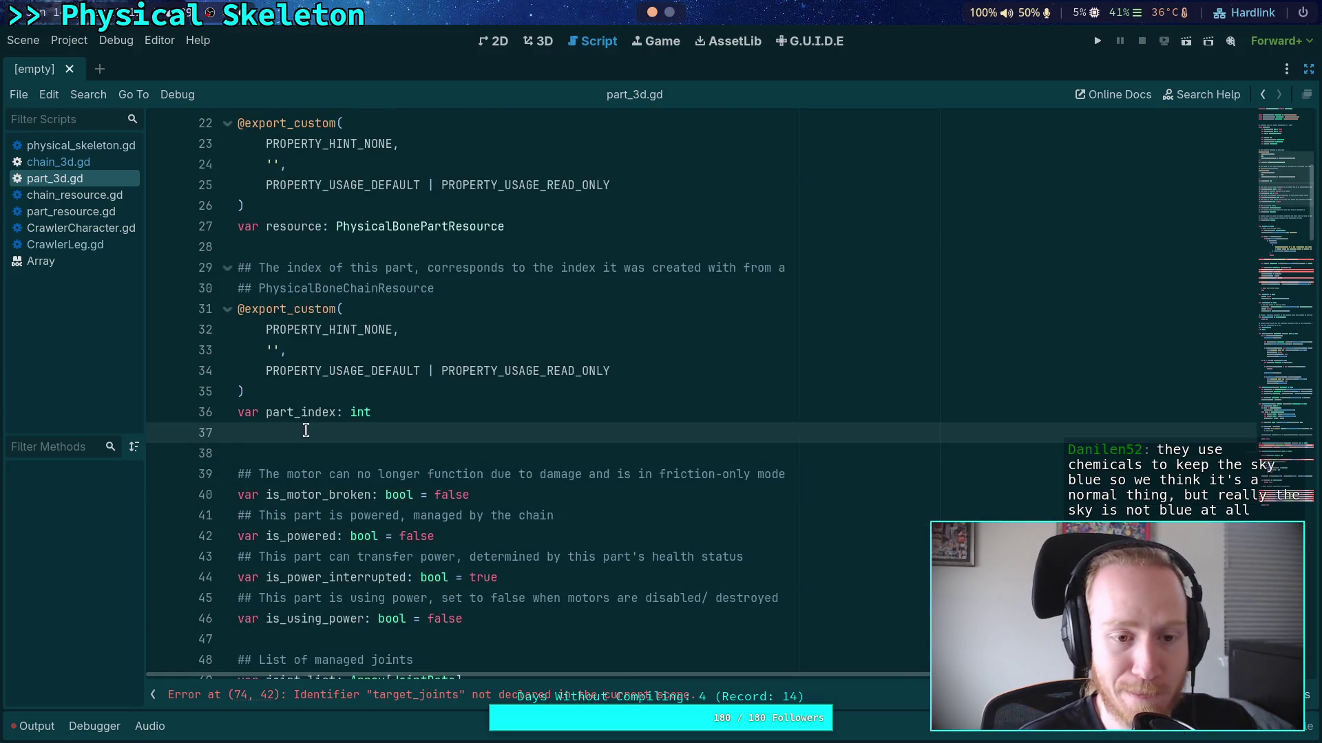
{"action": "scroll", "coordinate": [297, 458], "scroll_direction": "up", "scroll_amount": 4}
{"action": "left_click", "coordinate": [291, 496]}
{"action": "left_click", "coordinate": [306, 330]}
{"action": "left_click", "coordinate": [319, 313]}
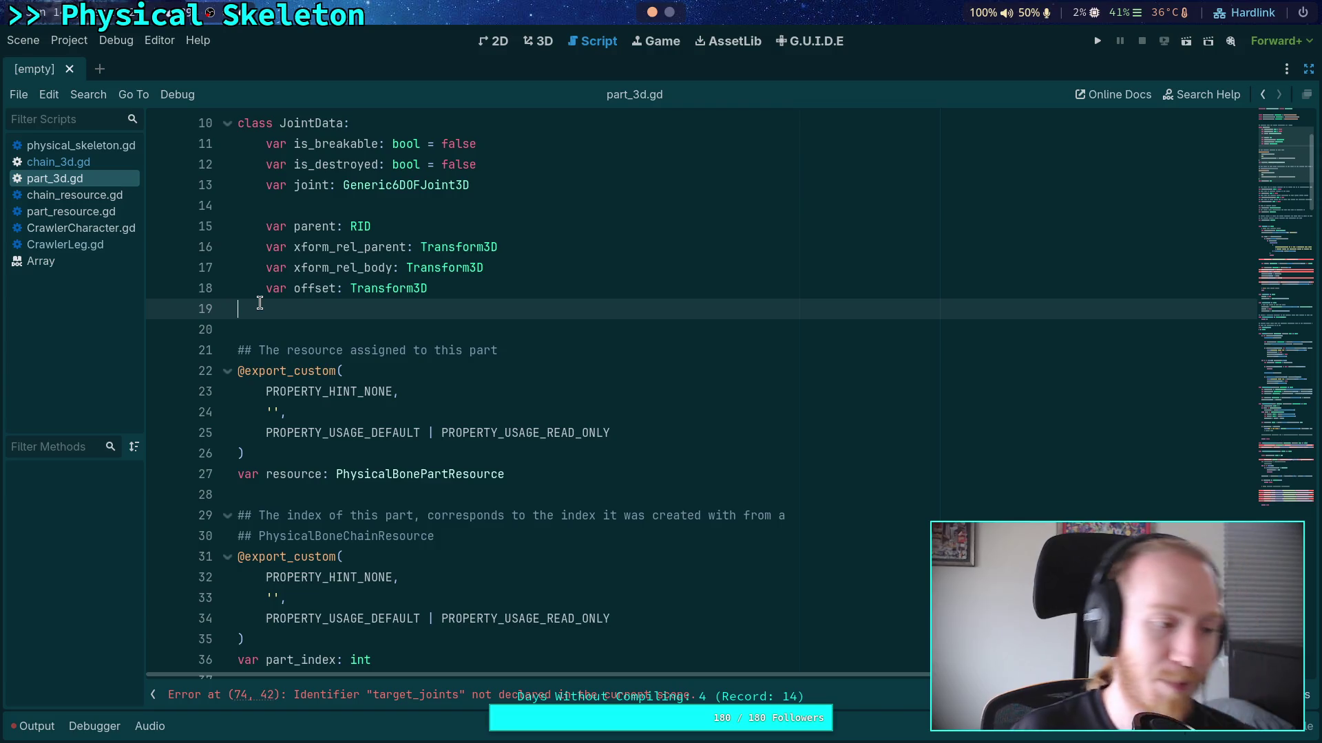
{"action": "scroll", "coordinate": [466, 360], "scroll_direction": "down", "scroll_amount": 12}
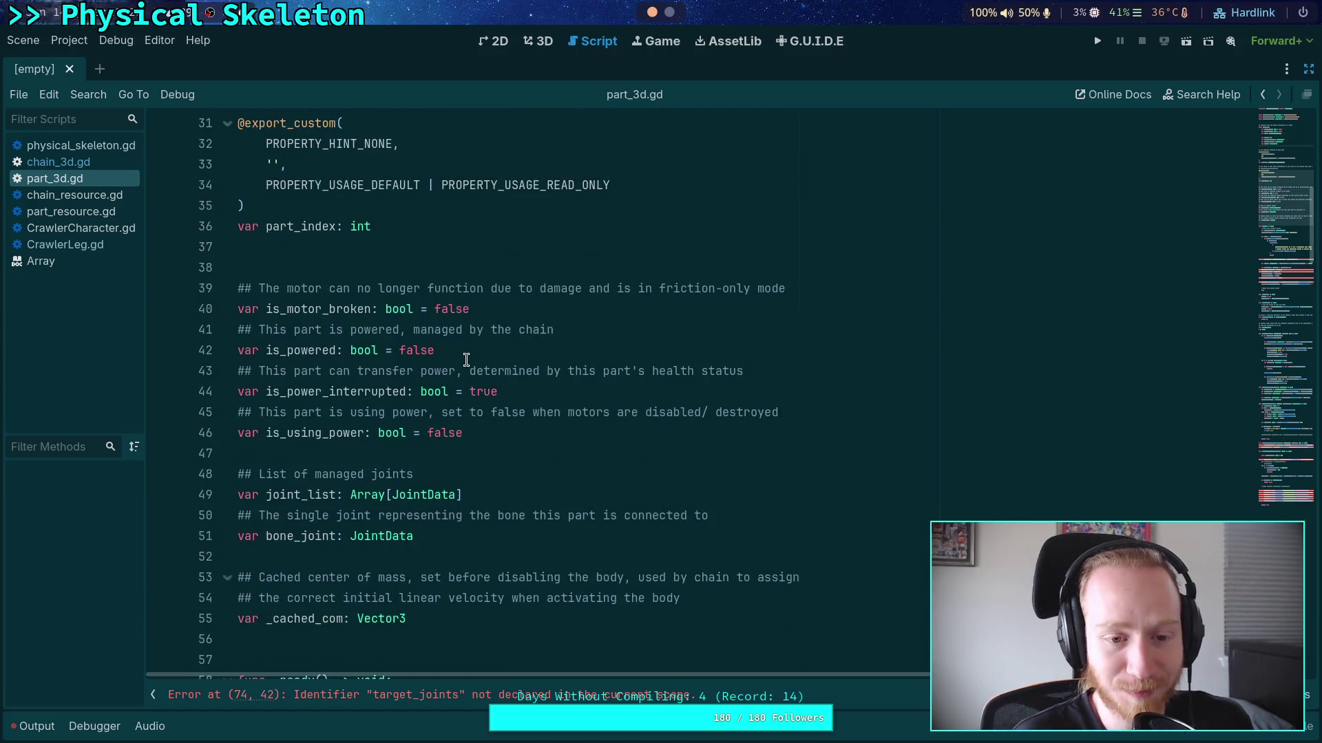
{"action": "scroll", "coordinate": [466, 360], "scroll_direction": "down", "scroll_amount": 5}
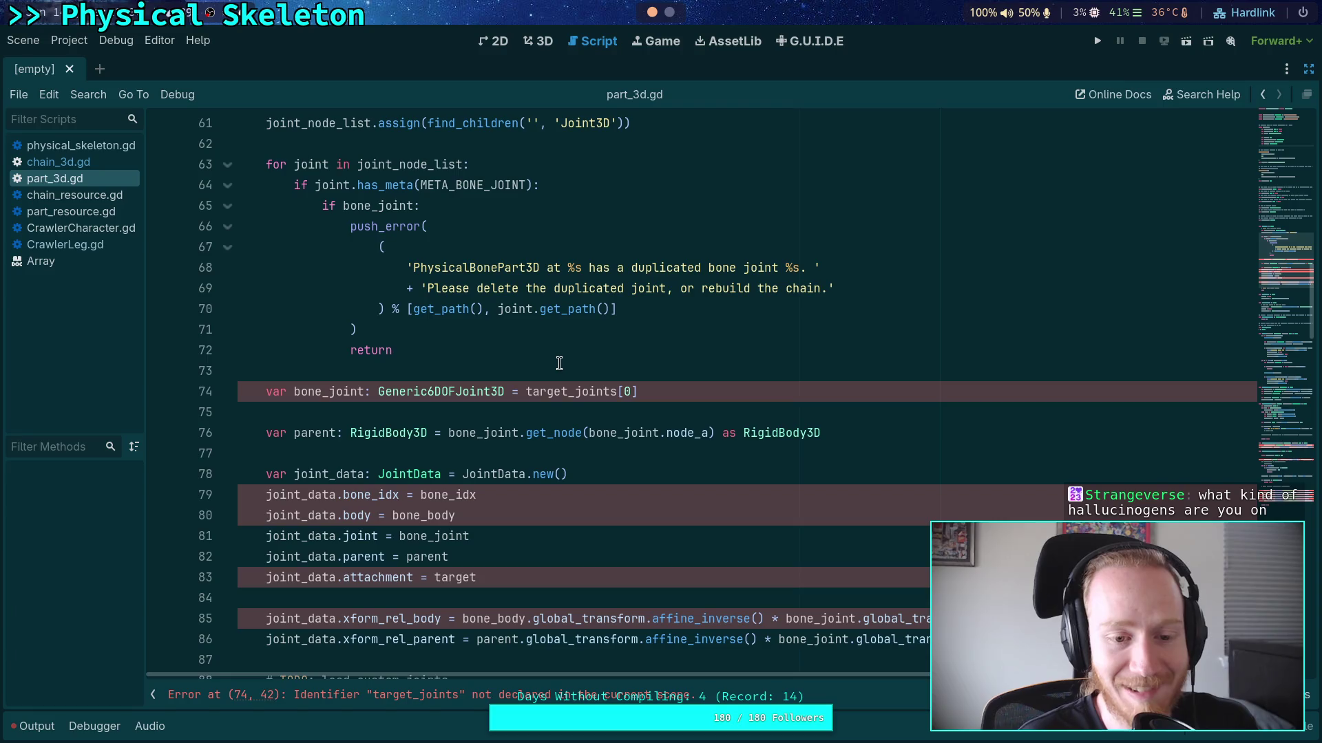
{"action": "scroll", "coordinate": [461, 455], "scroll_direction": "up", "scroll_amount": 2}
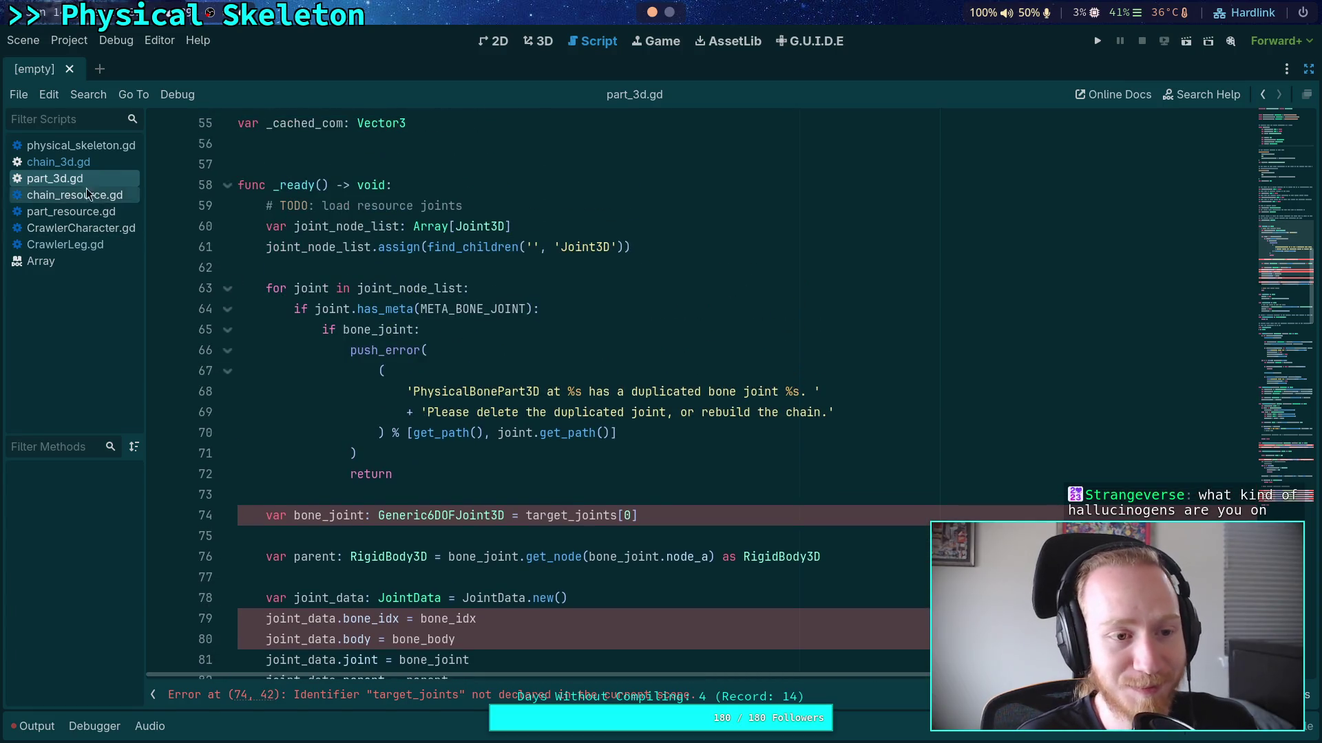
{"action": "scroll", "coordinate": [382, 344], "scroll_direction": "up", "scroll_amount": 5}
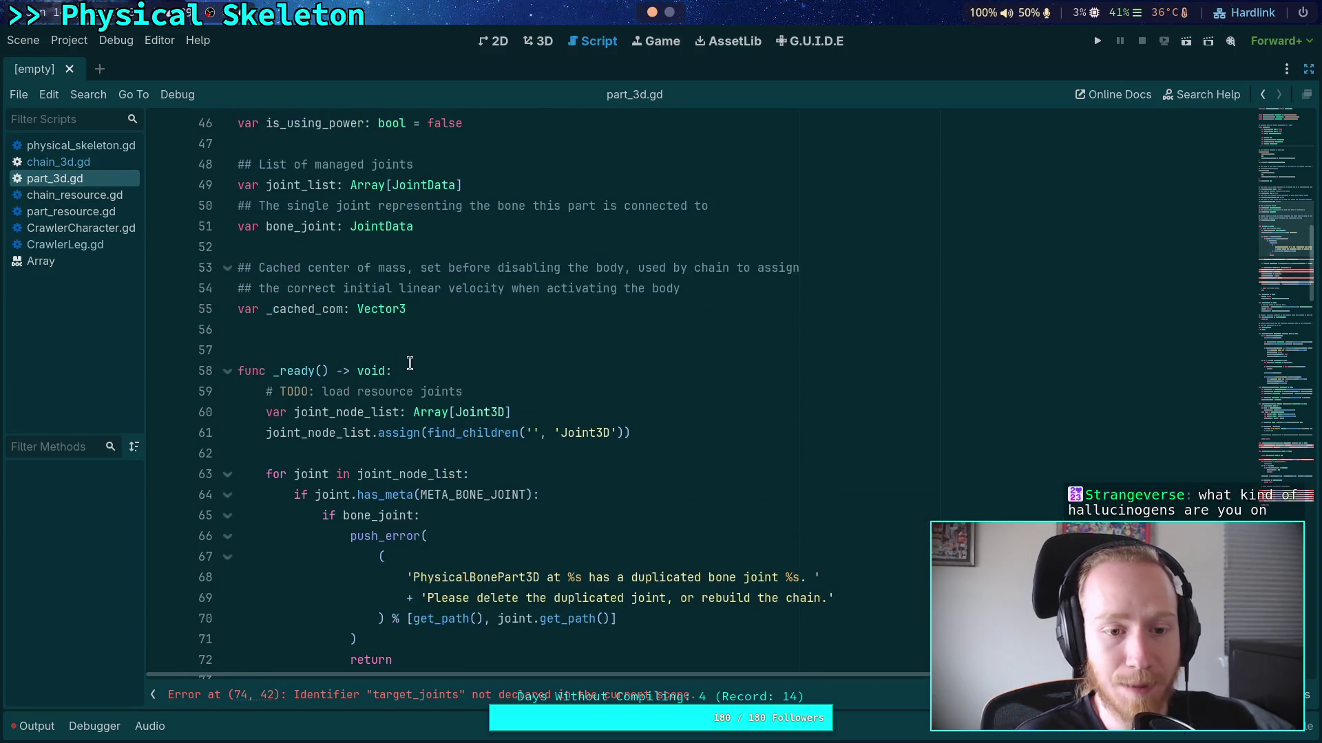
{"action": "scroll", "coordinate": [475, 358], "scroll_direction": "up", "scroll_amount": 6}
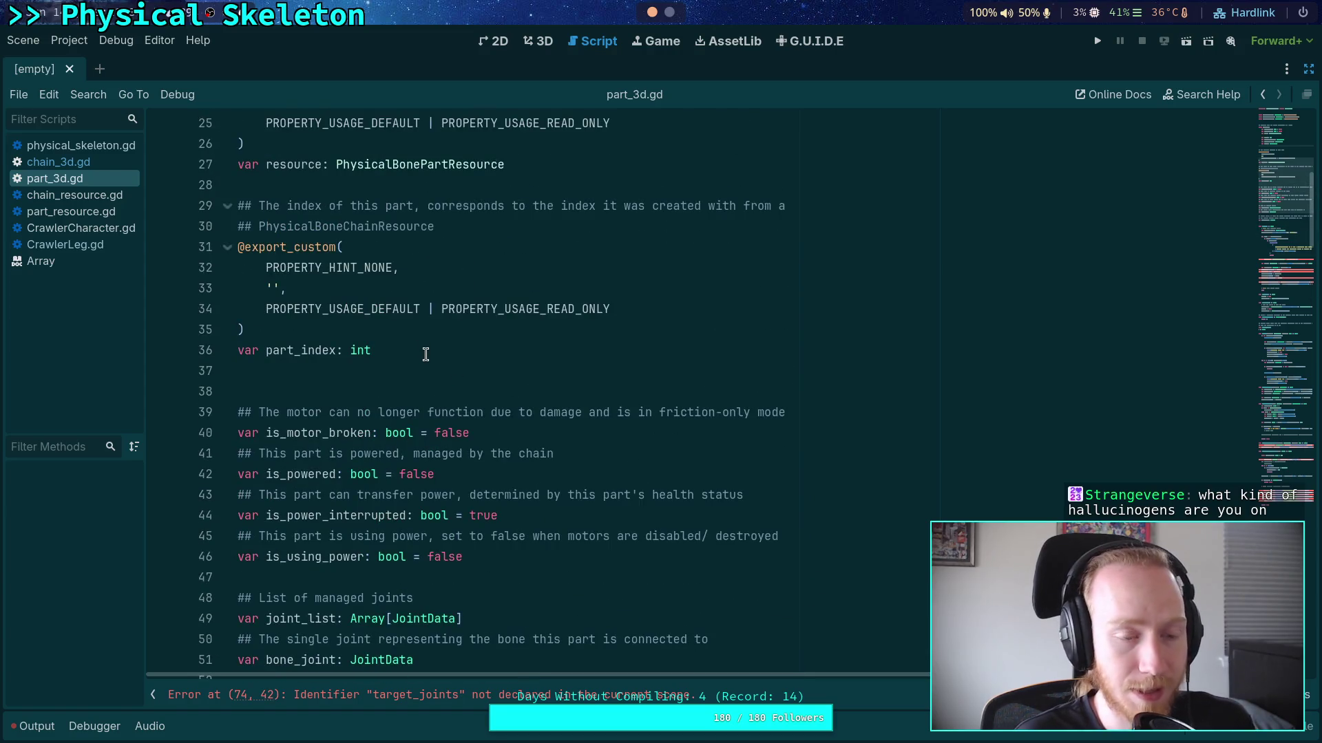
{"action": "scroll", "coordinate": [425, 352], "scroll_direction": "down", "scroll_amount": 2}
{"action": "scroll", "coordinate": [431, 353], "scroll_direction": "down", "scroll_amount": 3}
Check the top of chain_3d.gd, then return to part_3d.gd's declarations
{"action": "left_click", "coordinate": [590, 467]}
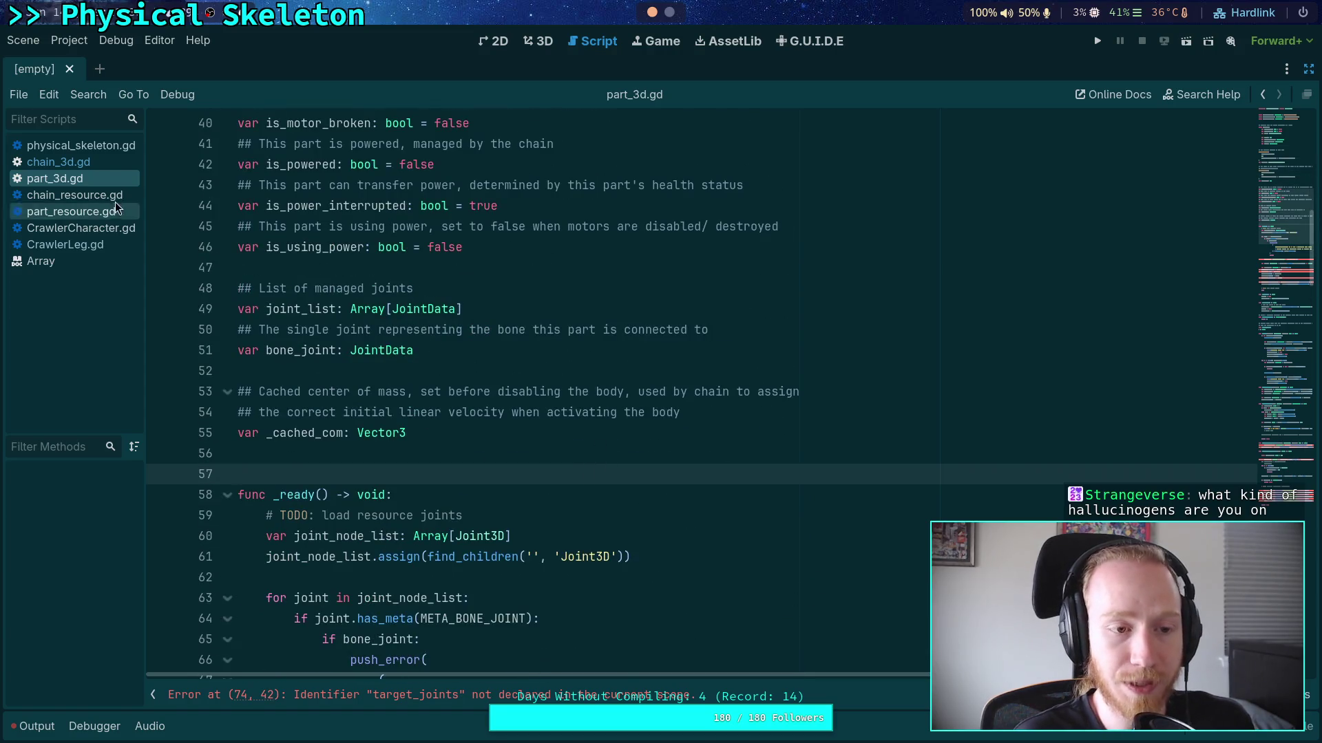
{"action": "left_click", "coordinate": [99, 168]}
{"action": "scroll", "coordinate": [411, 374], "scroll_direction": "up", "scroll_amount": 20}
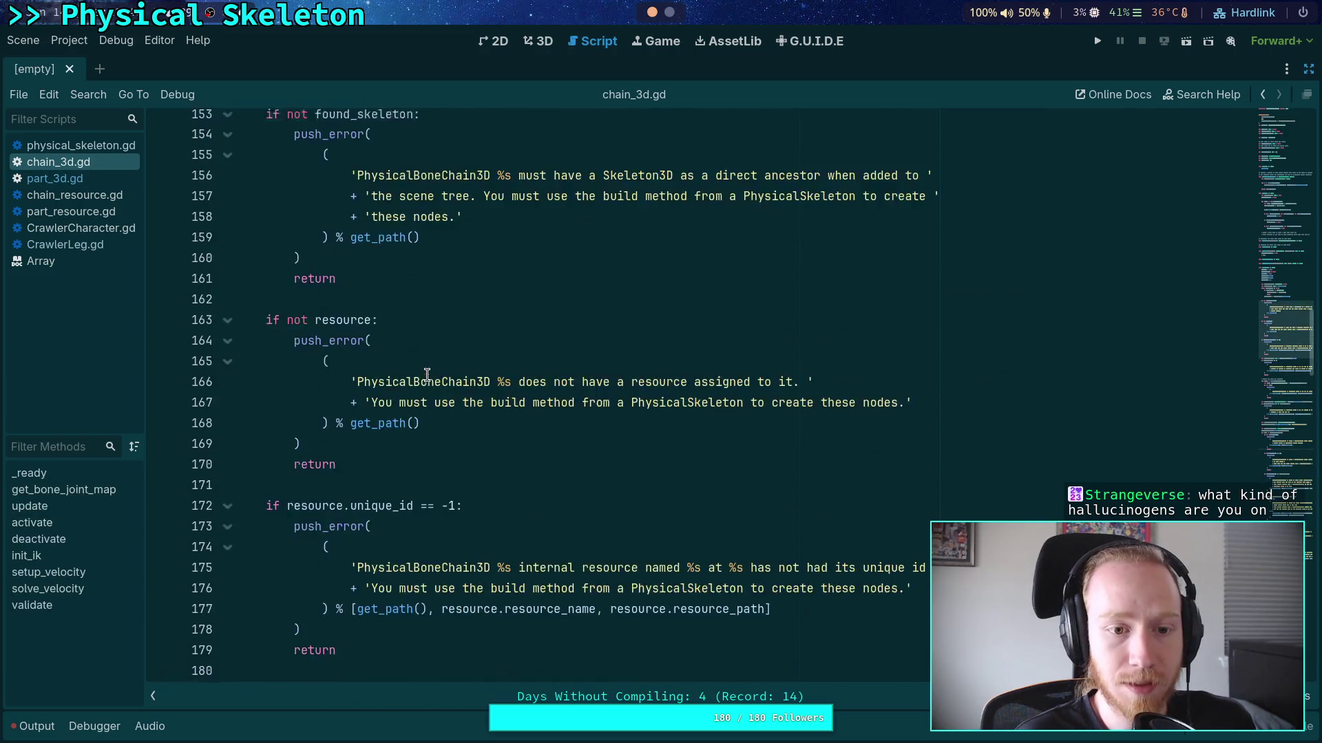
{"action": "scroll", "coordinate": [411, 374], "scroll_direction": "up", "scroll_amount": 3}
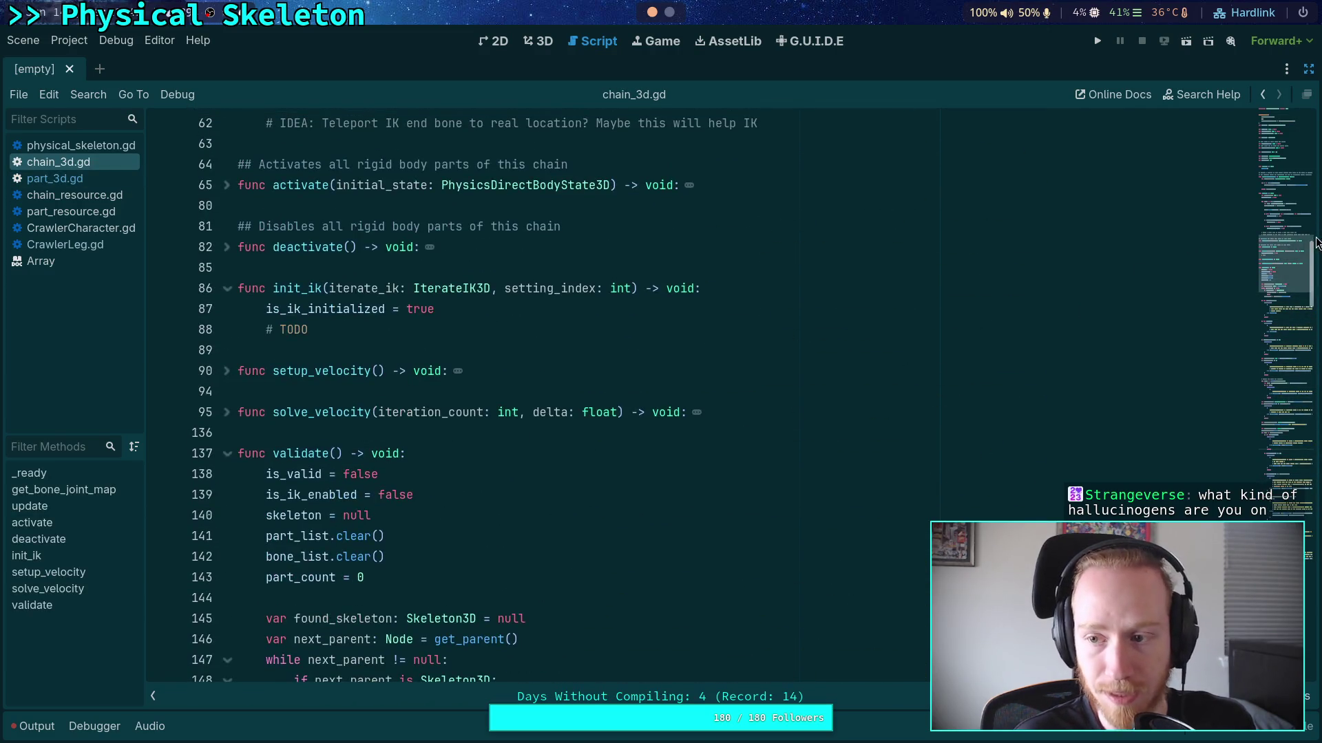
{"action": "left_click", "coordinate": [1277, 140]}
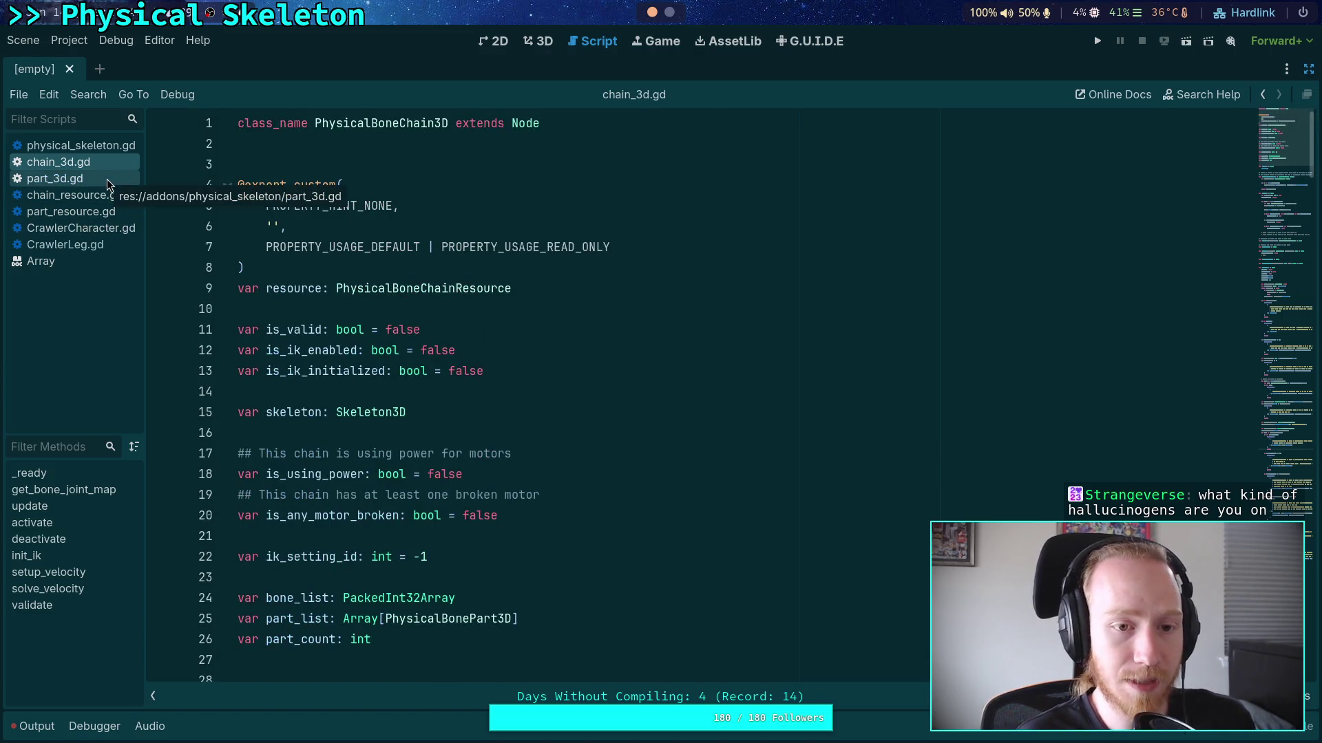
{"action": "left_click", "coordinate": [55, 178]}
{"action": "scroll", "coordinate": [523, 413], "scroll_direction": "up", "scroll_amount": 6}
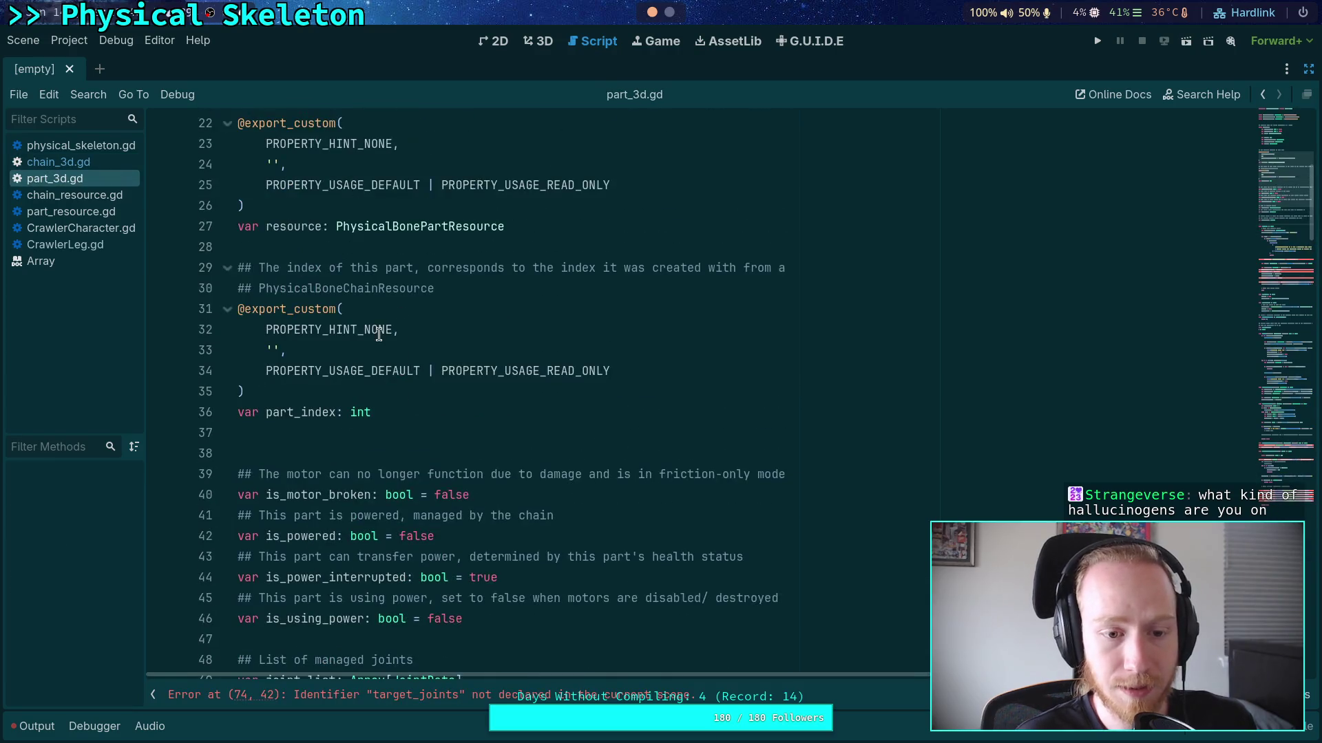
Declare 'var is_valid: bool = false' on a new line after part_index
{"action": "left_click", "coordinate": [528, 411]}
{"action": "key", "text": "Return"}
{"action": "key", "text": "Return"}
{"action": "type", "text": "var is_v"}
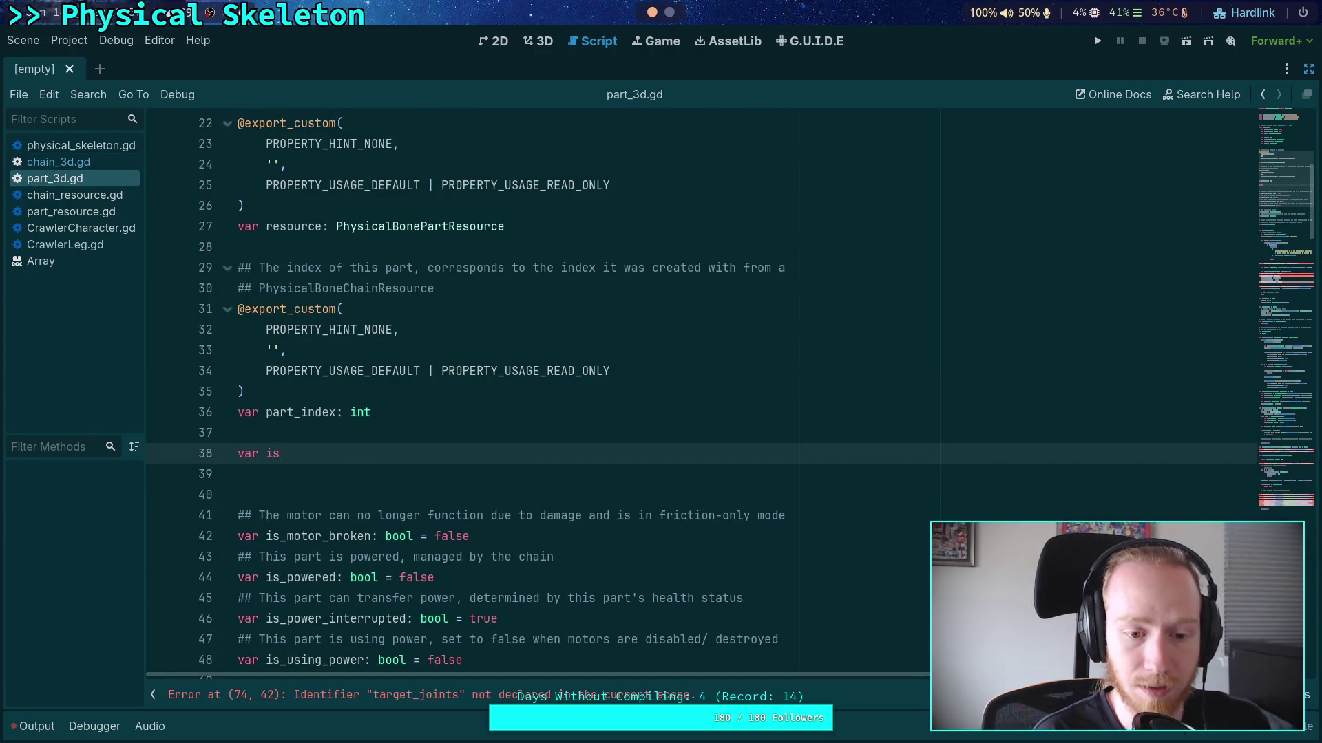
{"action": "type", "text": "alid"}
{"action": "key", "text": "BackSpace"}
{"action": "key", "text": "BackSpace"}
{"action": "key", "text": "BackSpace"}
{"action": "type", "text": "alid:bool = fa"}
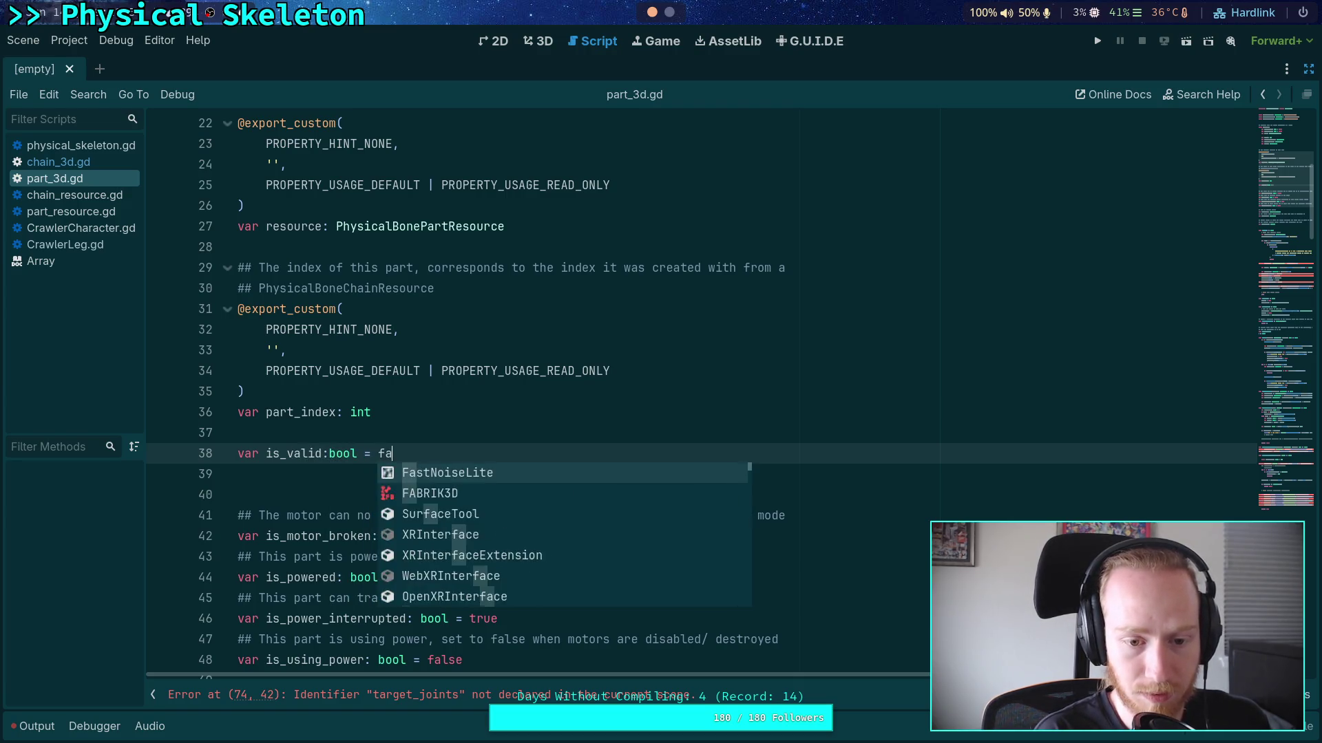
{"action": "type", "text": "lse"}
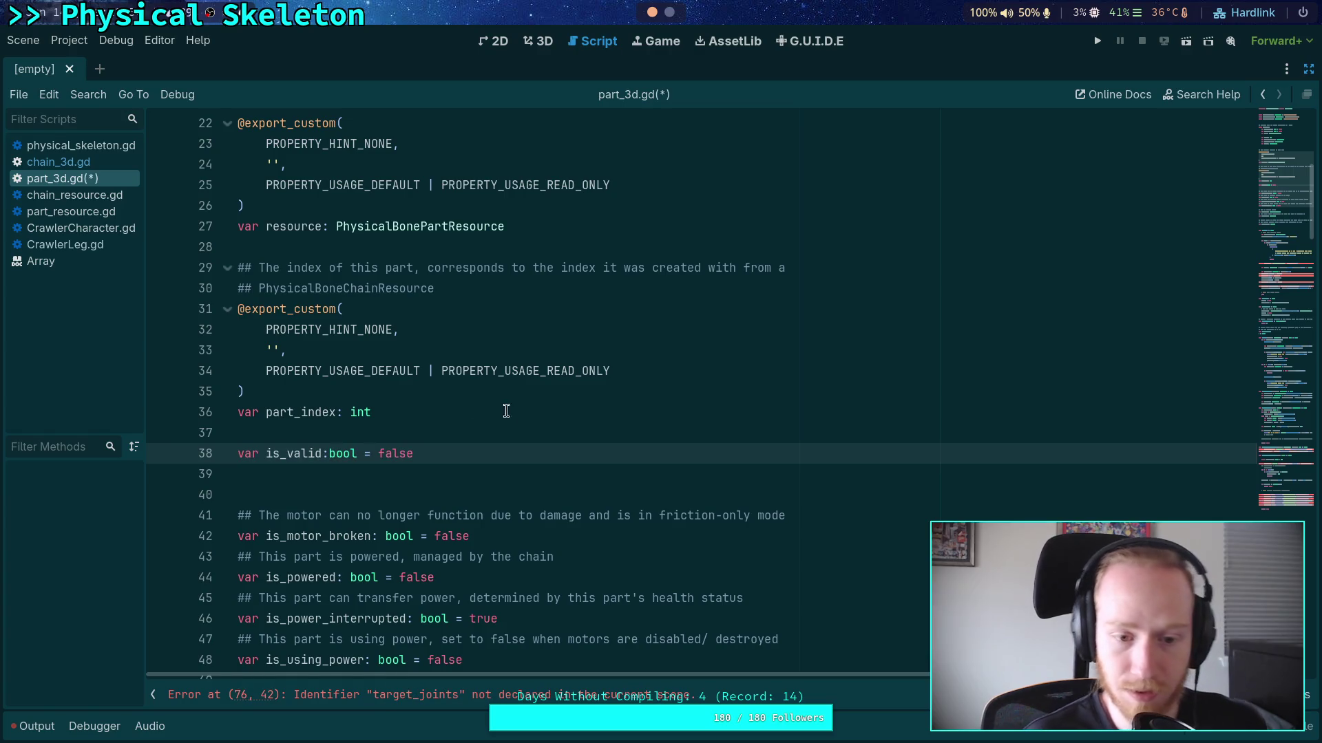
{"action": "left_click", "coordinate": [330, 454]}
{"action": "left_click", "coordinate": [338, 438]}
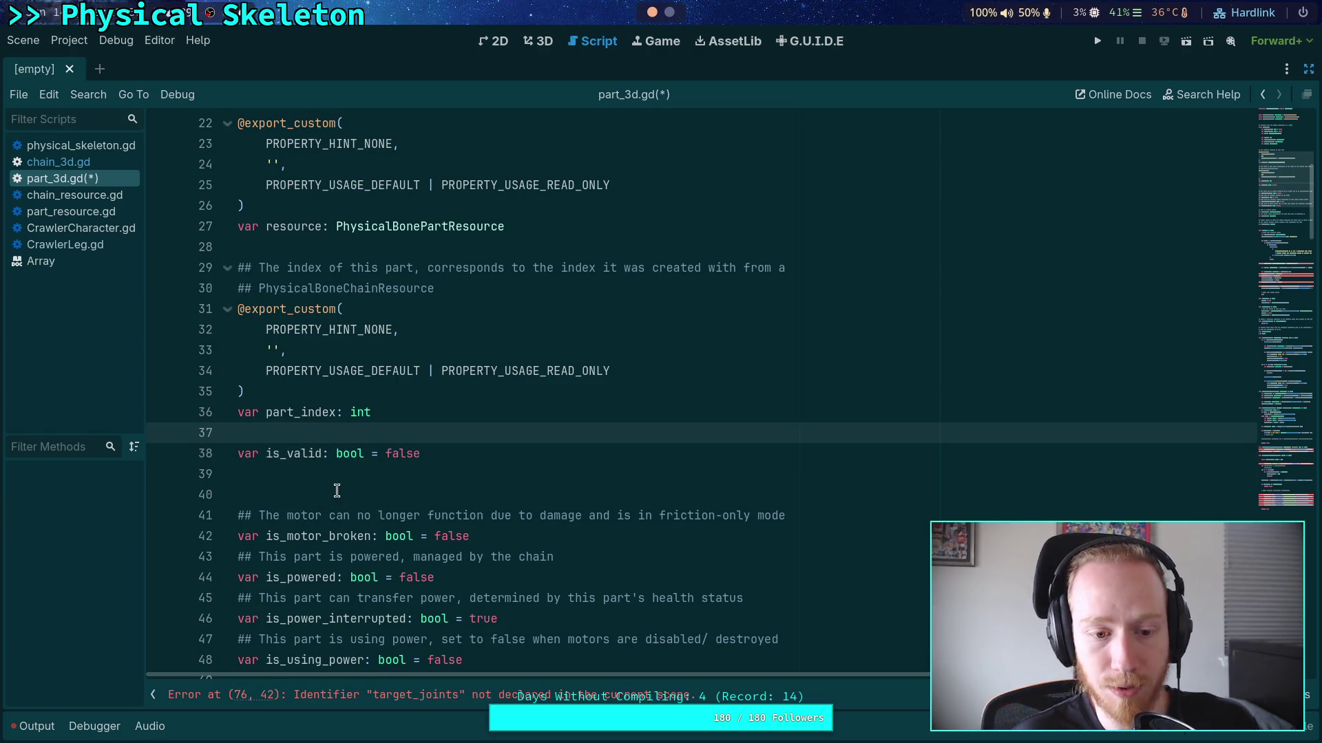
{"action": "key", "text": "Return"}
Review part_3d.gd's _ready code around lines 75 and 89
{"action": "left_click", "coordinate": [314, 506]}
{"action": "scroll", "coordinate": [618, 444], "scroll_direction": "down", "scroll_amount": 15}
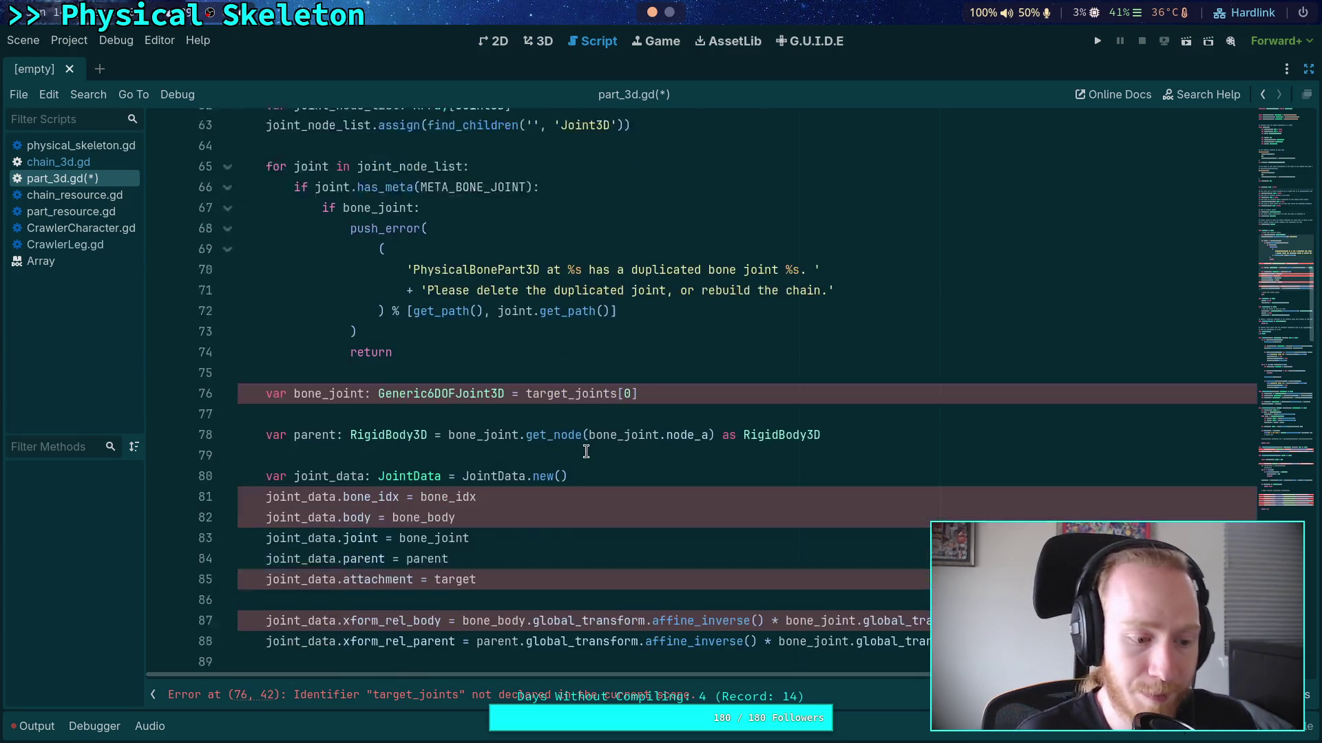
{"action": "left_click", "coordinate": [641, 444]}
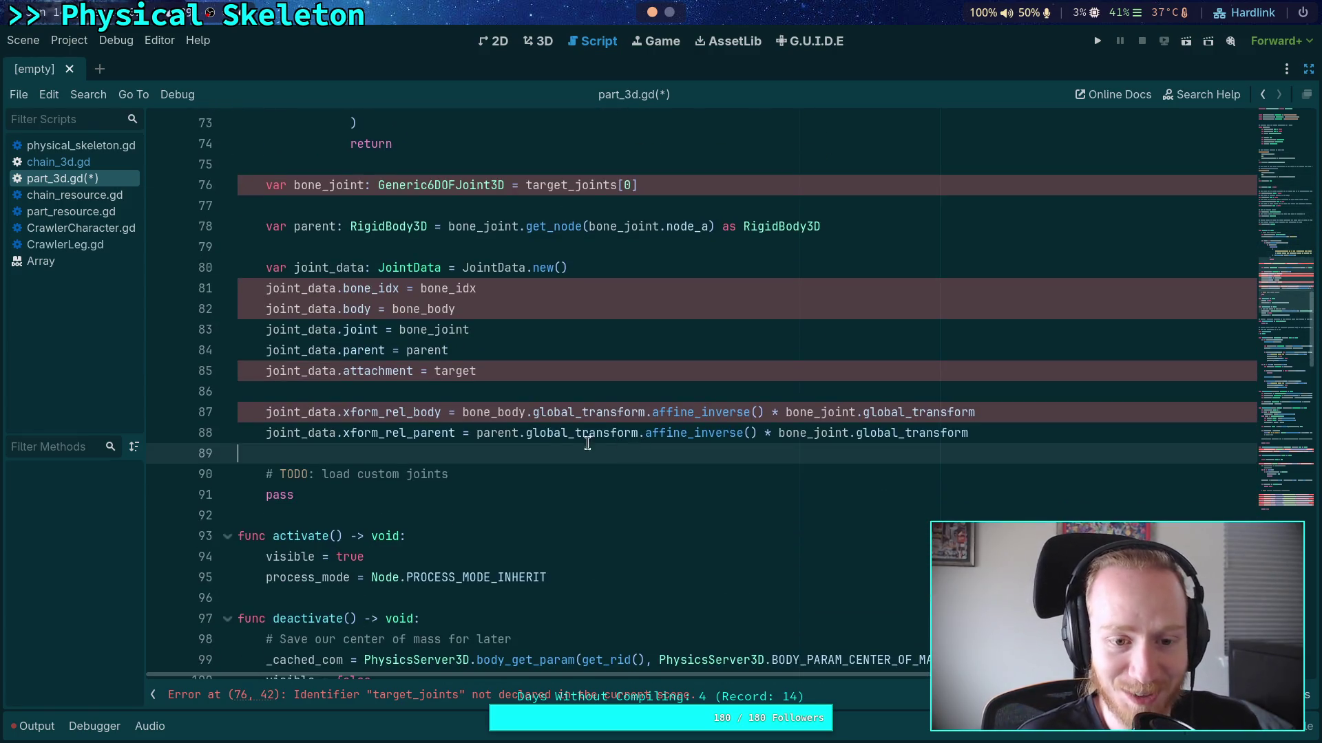
{"action": "left_click", "coordinate": [583, 490]}
{"action": "scroll", "coordinate": [582, 490], "scroll_direction": "up", "scroll_amount": 5}
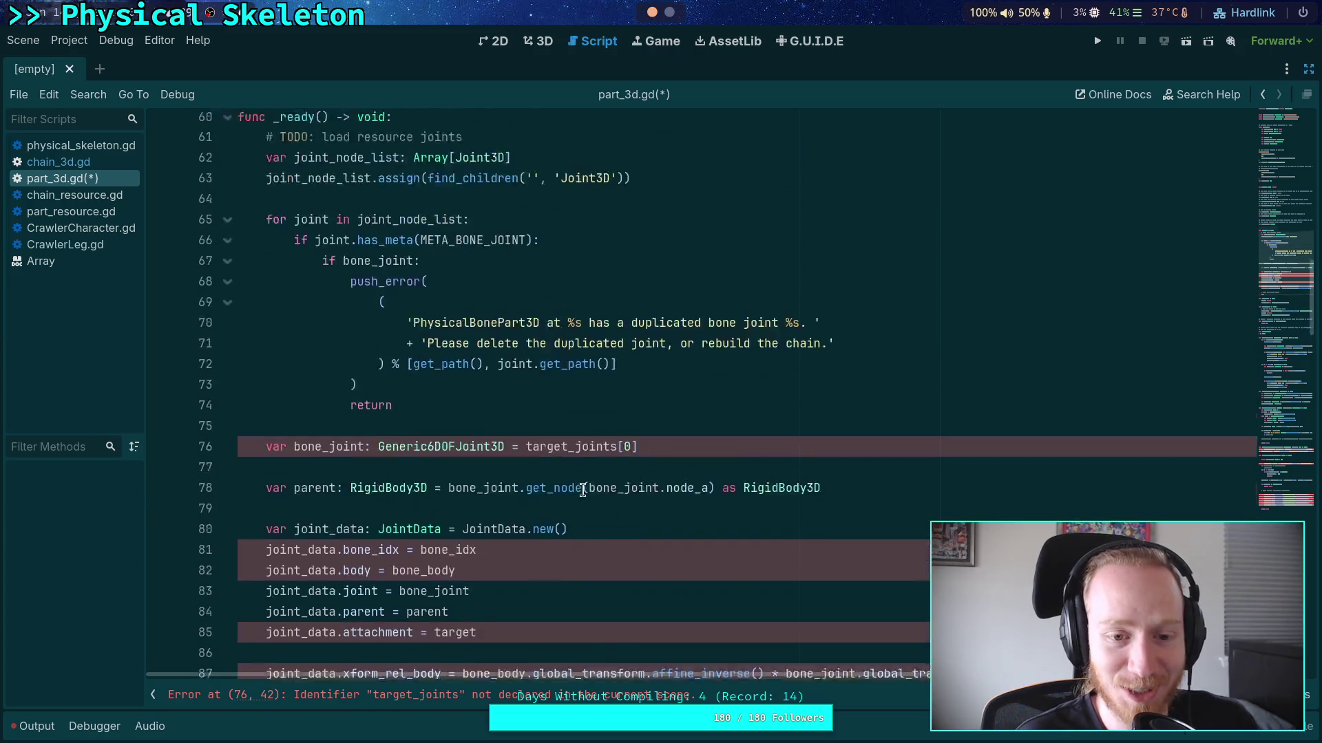
{"action": "left_click", "coordinate": [650, 480]}
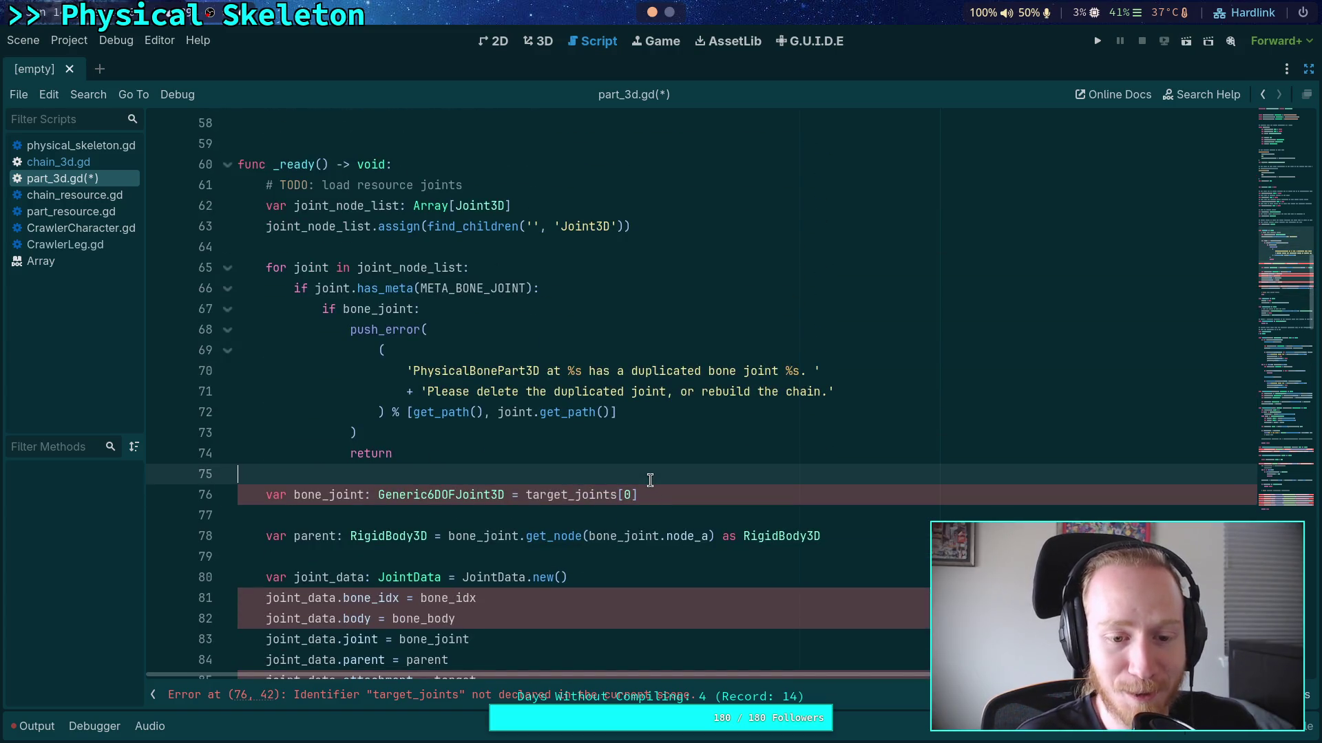
{"action": "left_click", "coordinate": [654, 494]}
{"action": "left_click", "coordinate": [679, 472]}
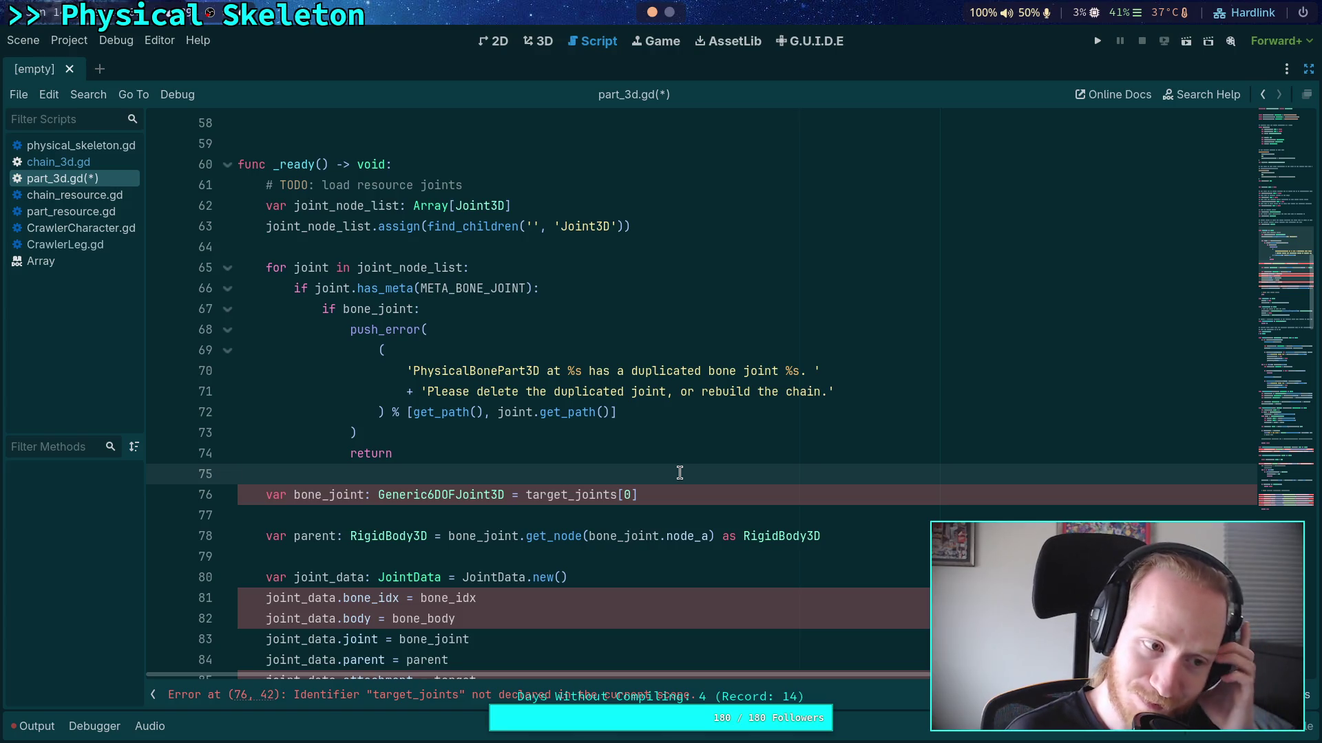
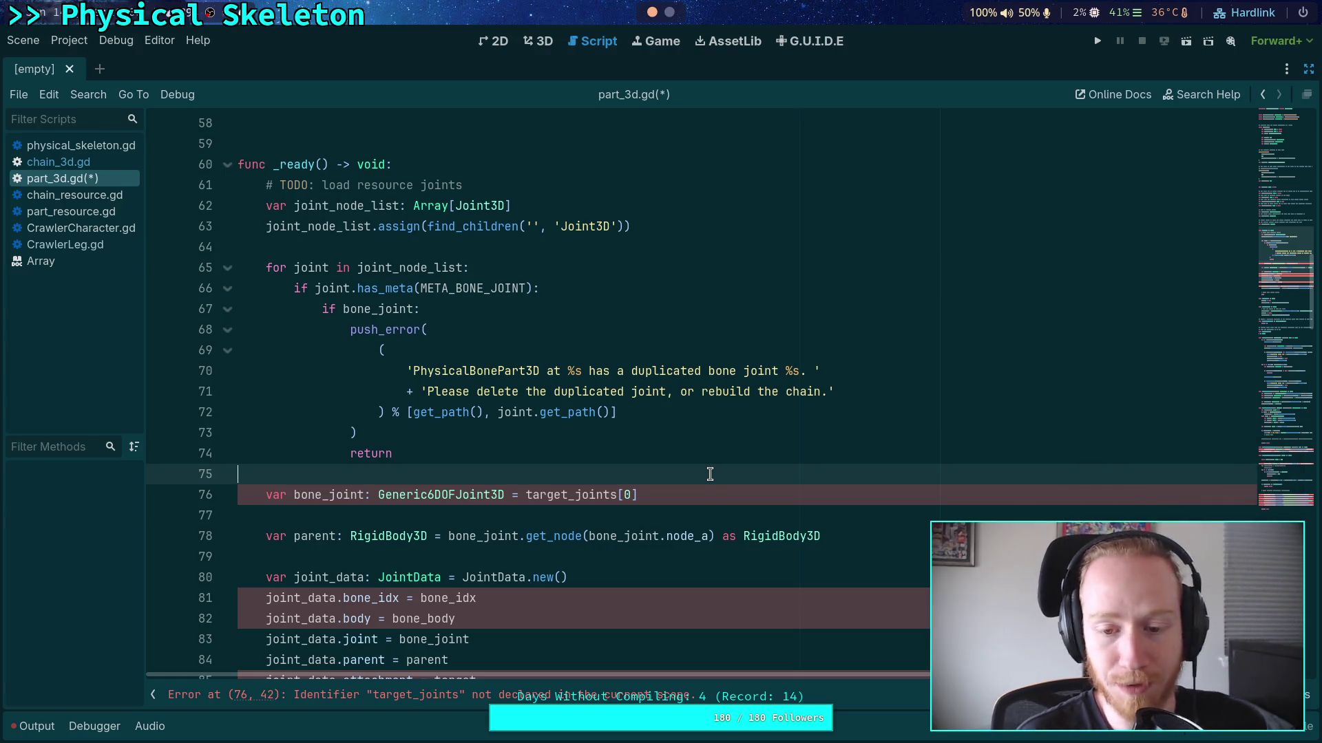
Insert a 'bone_joint = joint' line after the return on line 74
{"action": "left_click", "coordinate": [688, 494]}
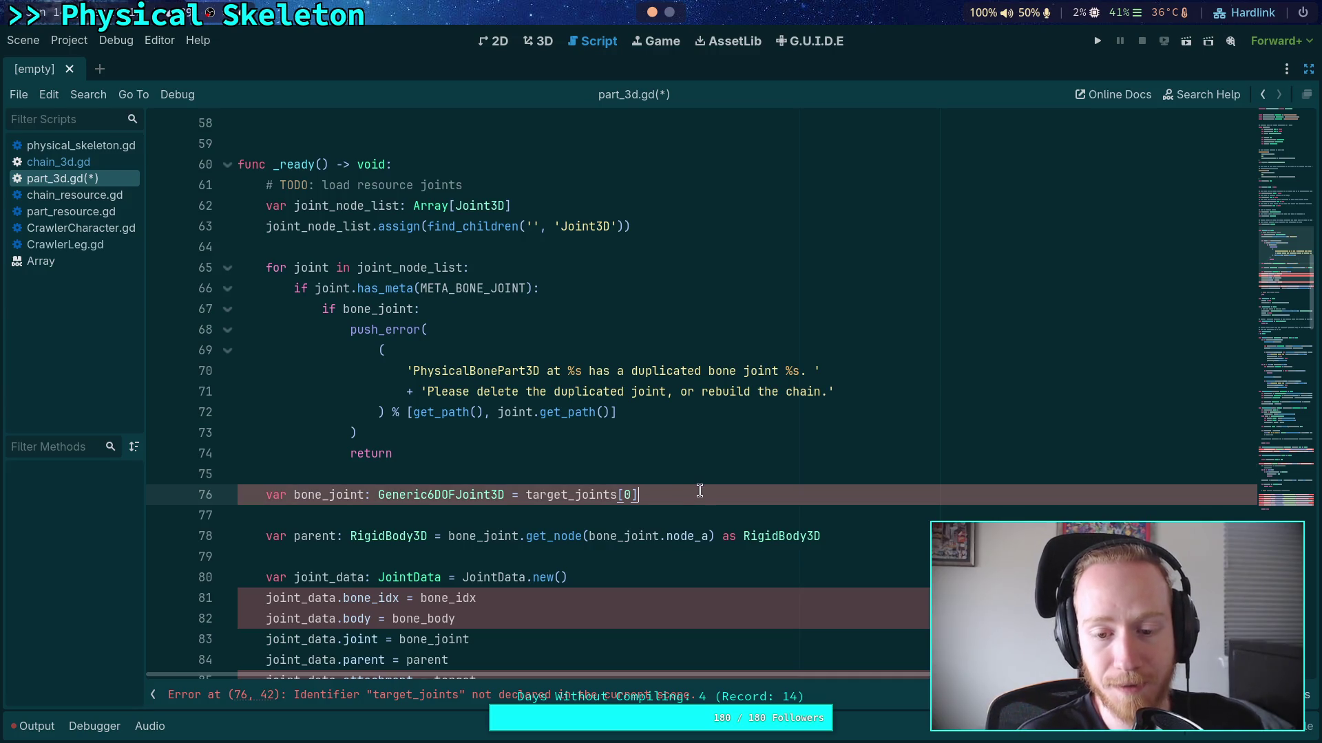
{"action": "scroll", "coordinate": [728, 474], "scroll_direction": "down", "scroll_amount": 1}
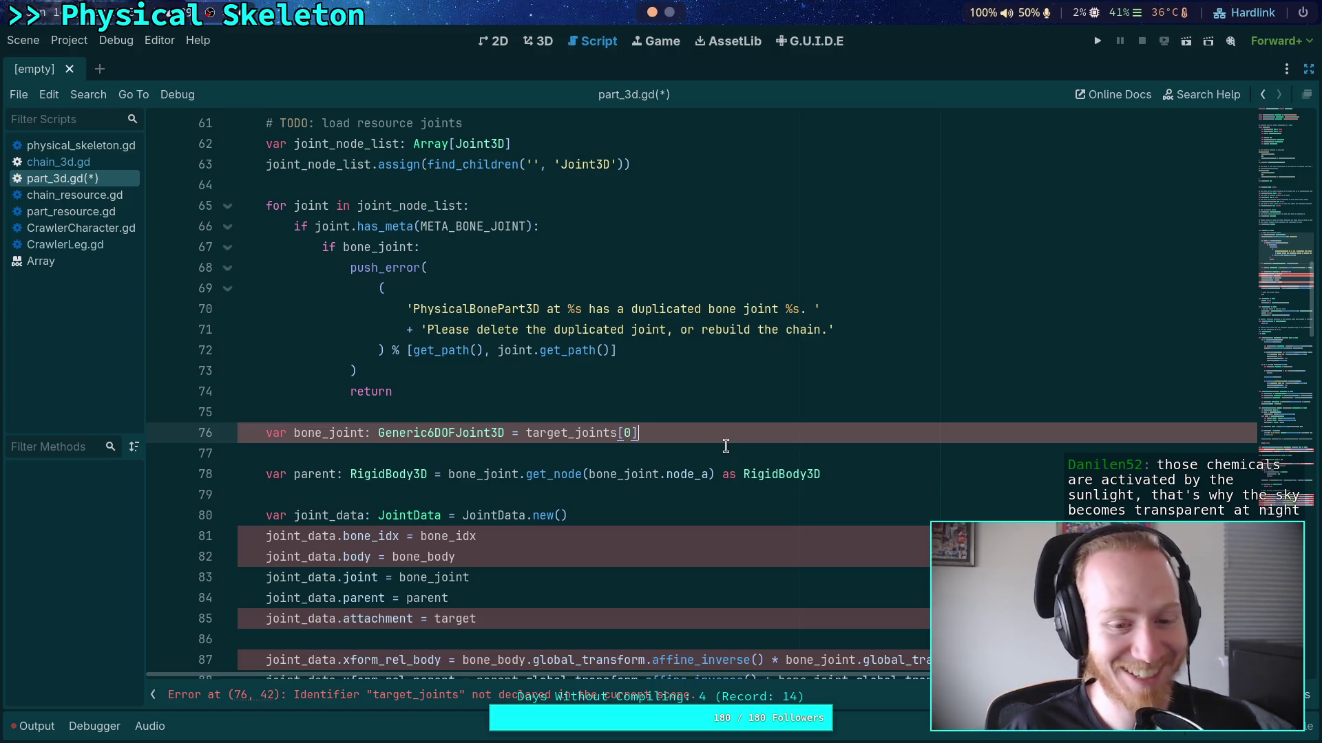
{"action": "left_click", "coordinate": [751, 452]}
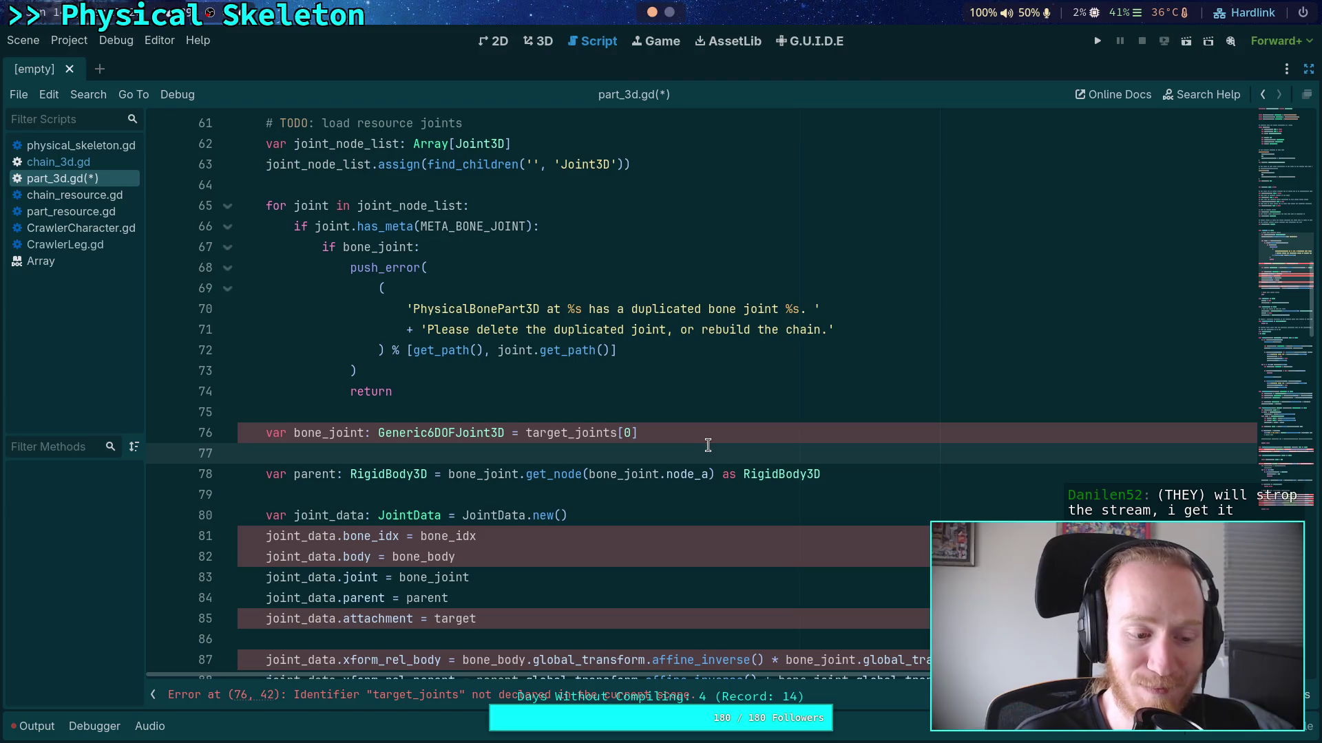
{"action": "left_click", "coordinate": [707, 422]}
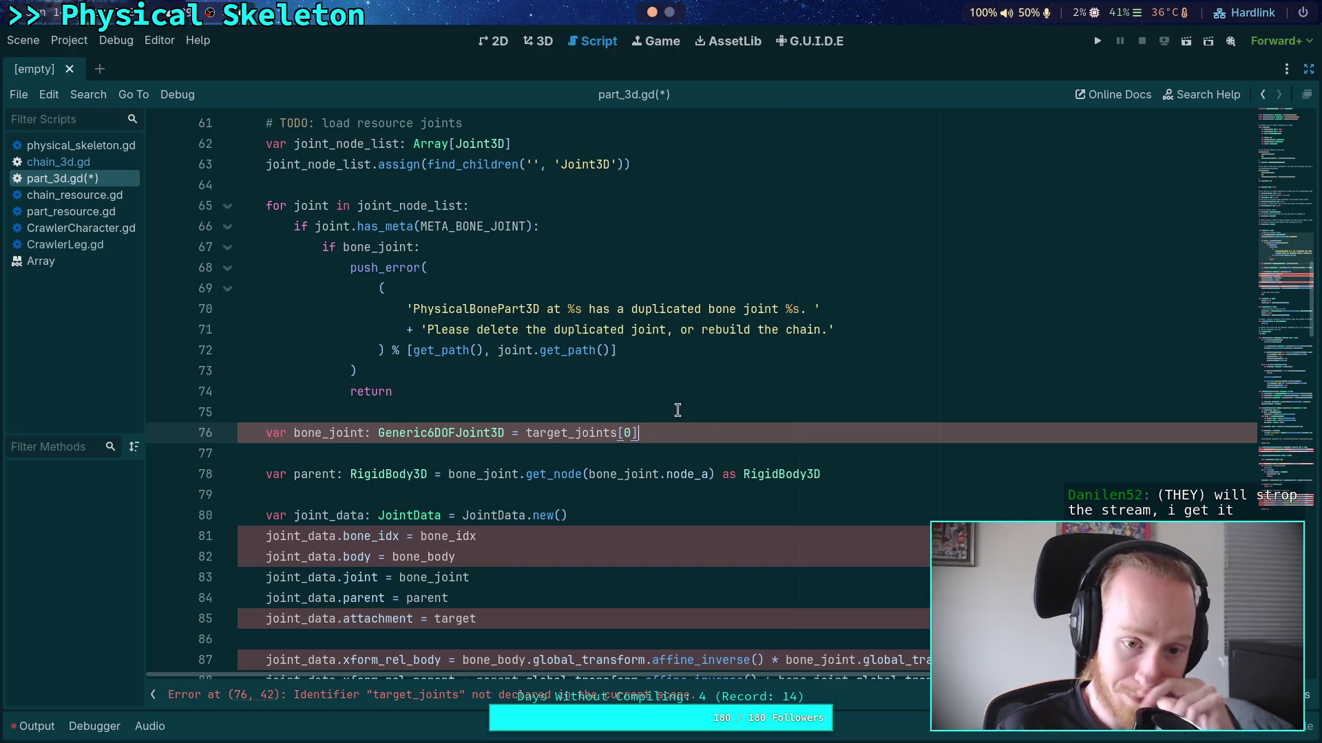
{"action": "left_click", "coordinate": [519, 392]}
{"action": "key", "text": "Return"}
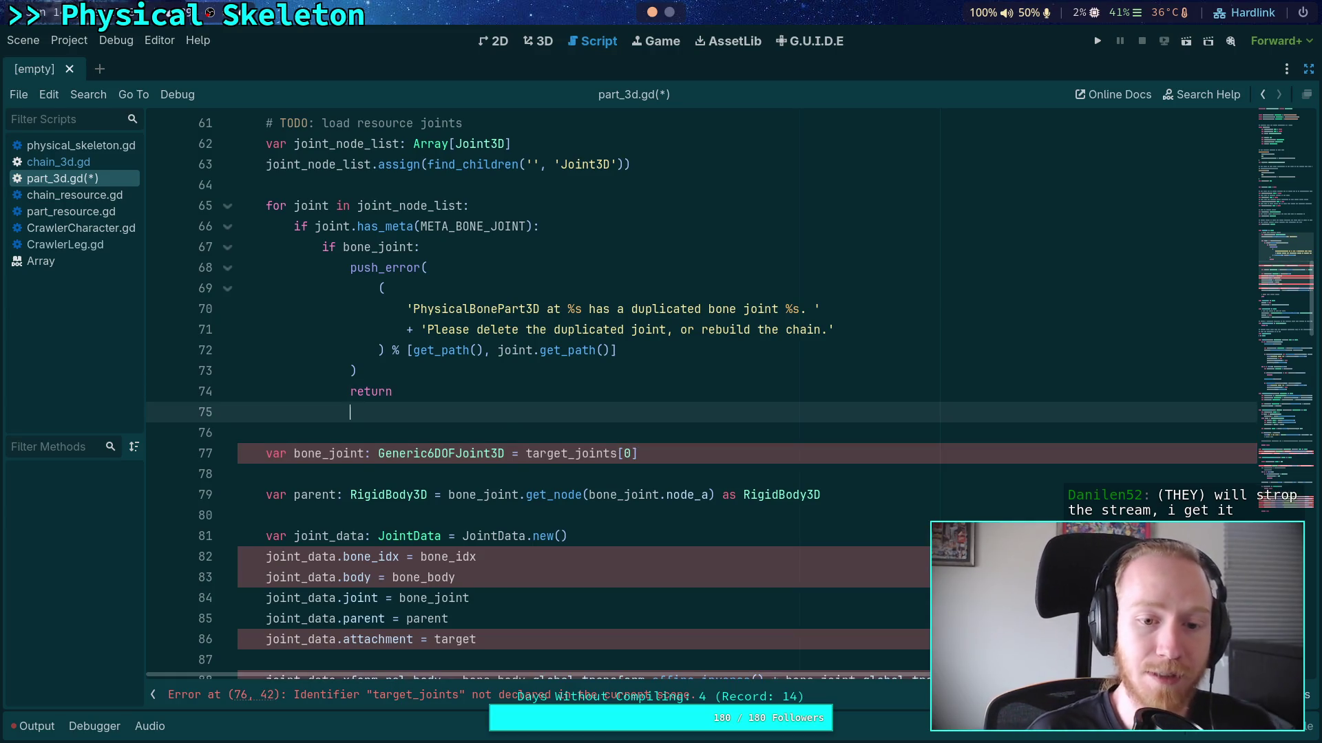
{"action": "type", "text": "bone_joint = "}
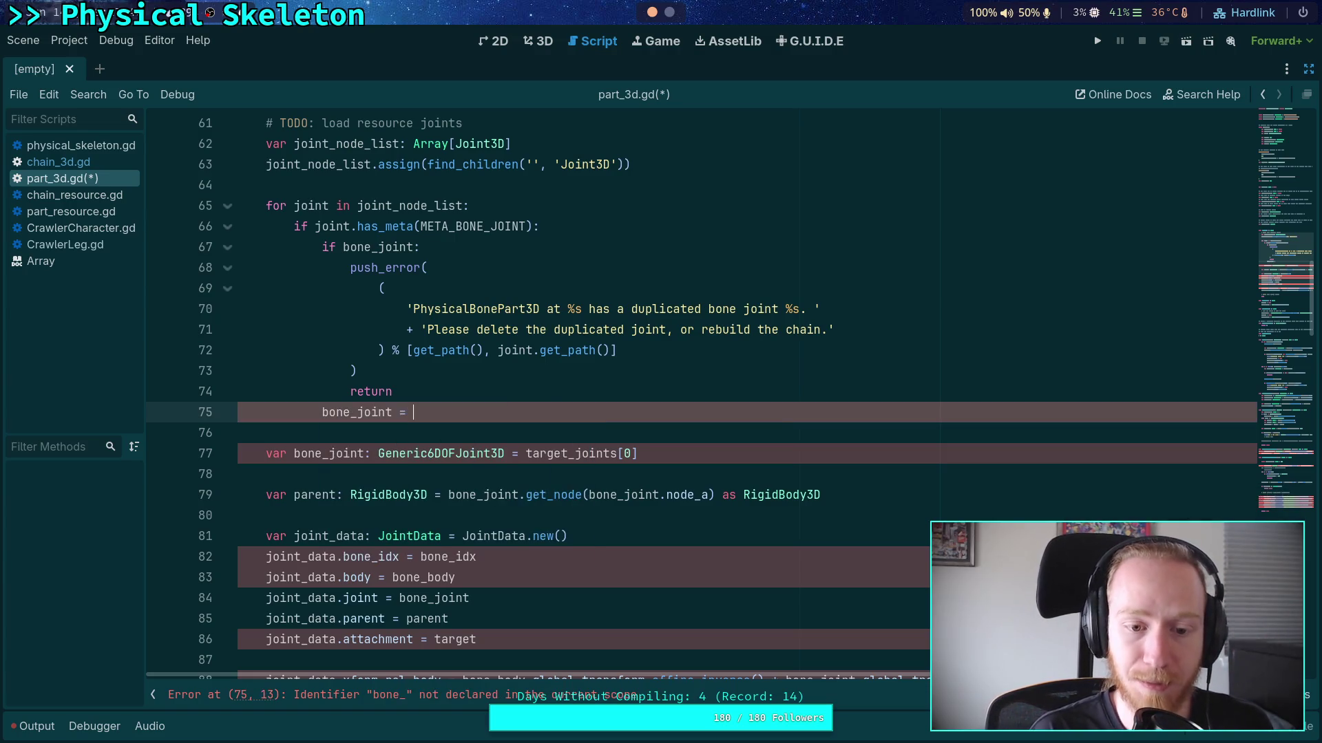
{"action": "type", "text": "joint"}
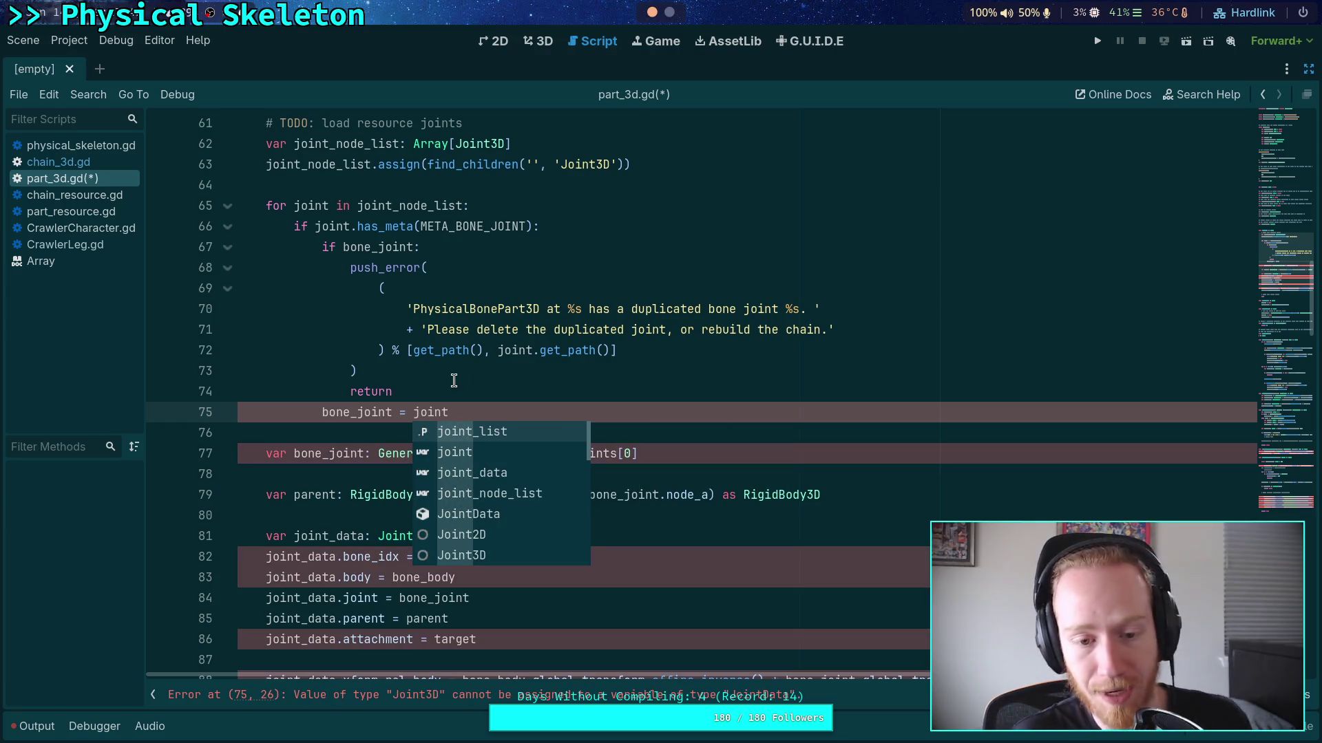
{"action": "left_click", "coordinate": [453, 379]}
Highlight the uses of bone_joint, then delete the 'bone_joint = joint' line
{"action": "scroll", "coordinate": [454, 380], "scroll_direction": "up", "scroll_amount": 13}
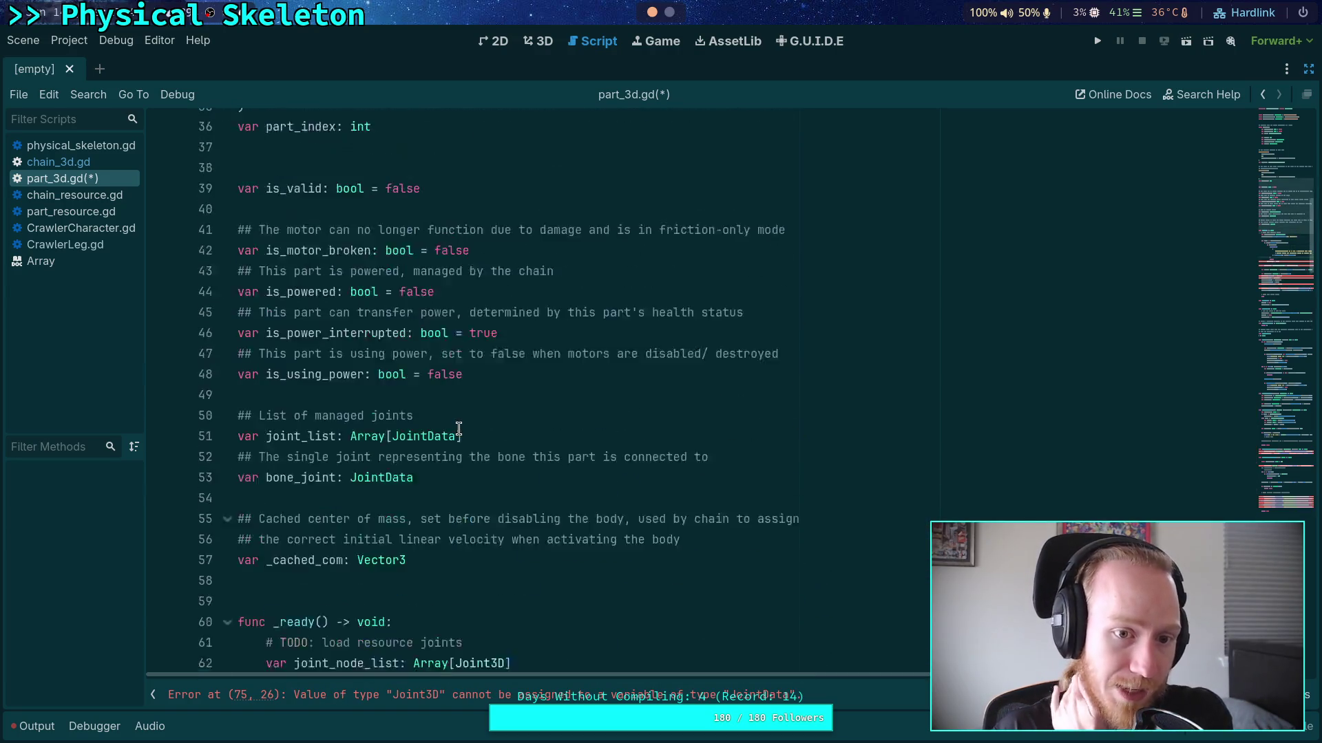
{"action": "scroll", "coordinate": [458, 428], "scroll_direction": "down", "scroll_amount": 9}
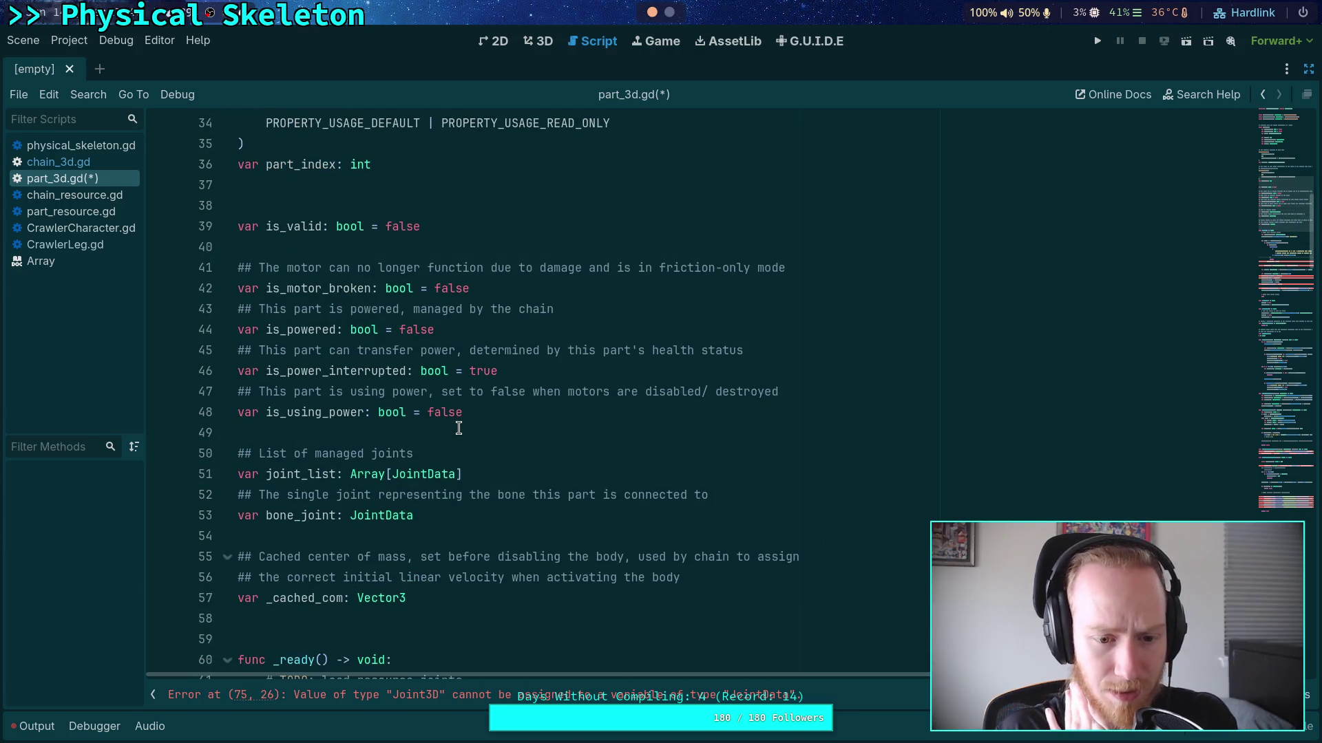
{"action": "double_click", "coordinate": [318, 212]}
{"action": "scroll", "coordinate": [488, 515], "scroll_direction": "down", "scroll_amount": 4}
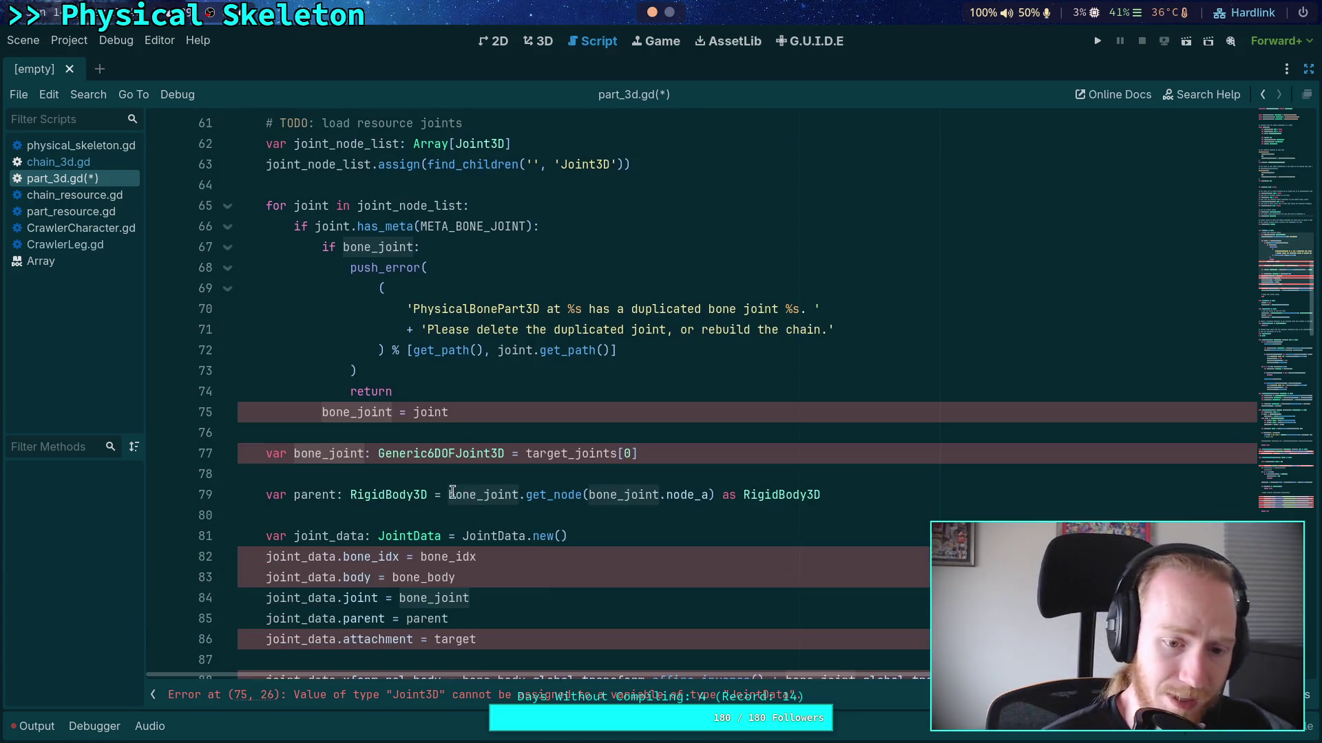
{"action": "left_click_drag", "start_coordinate": [481, 418], "coordinate": [316, 413]}
{"action": "left_click", "coordinate": [510, 416]}
{"action": "left_click_drag", "start_coordinate": [511, 416], "coordinate": [318, 414]}
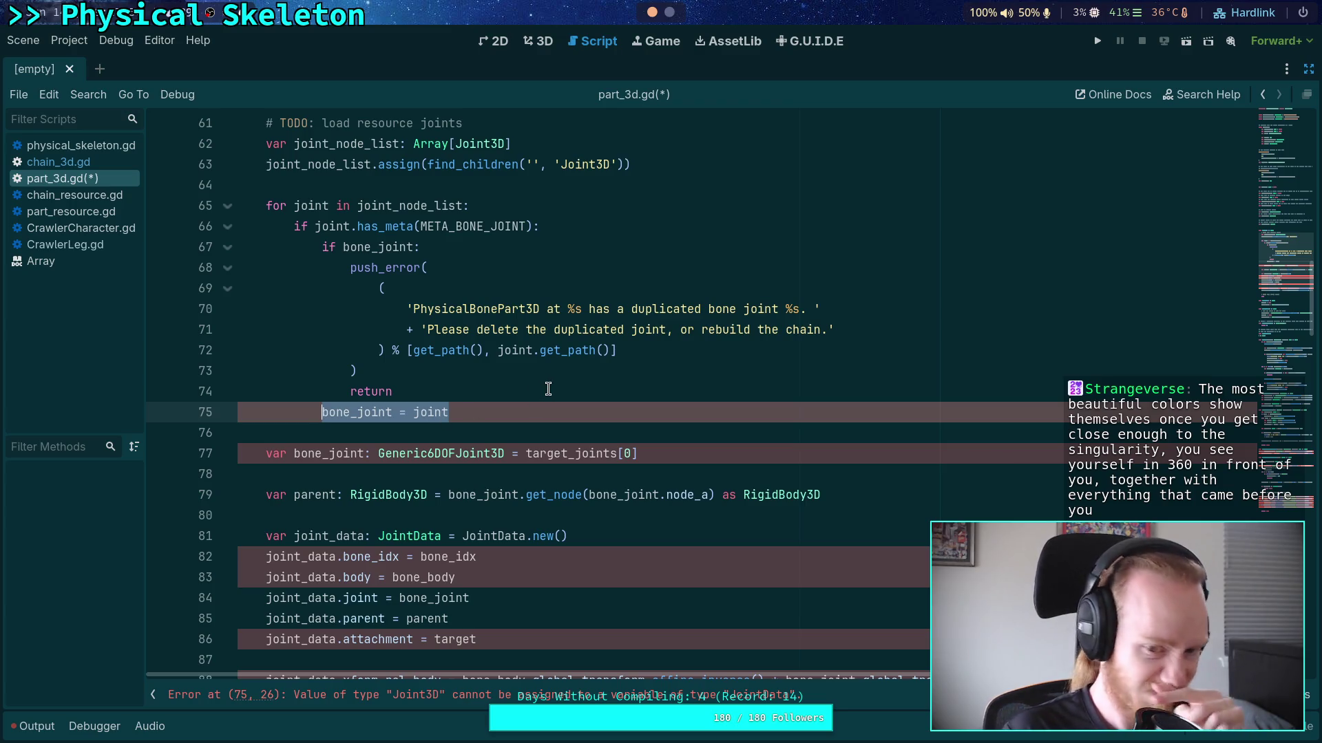
{"action": "key", "text": "BackSpace"}
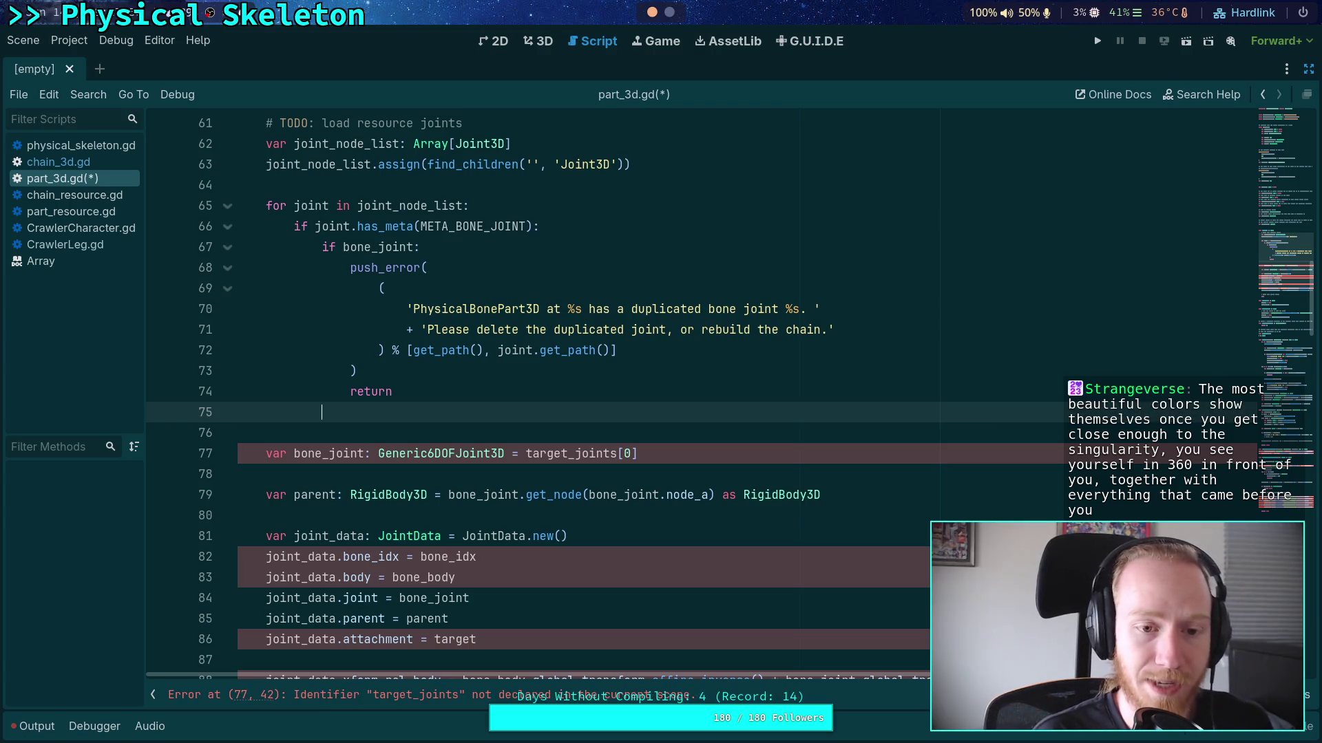
Write 'if joint is not Generic6DOFJoint3D:' on line 75 and open its indented body
{"action": "type", "text": "if "}
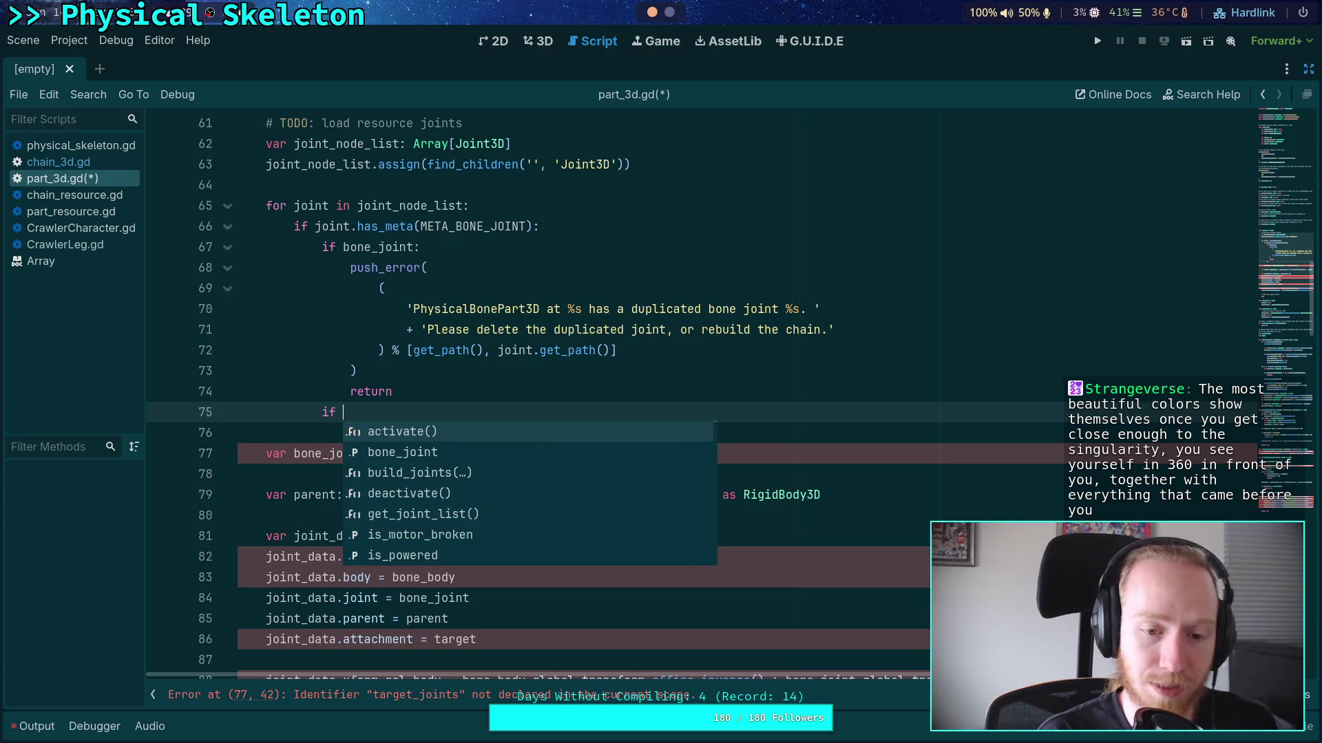
{"action": "type", "text": "jon"}
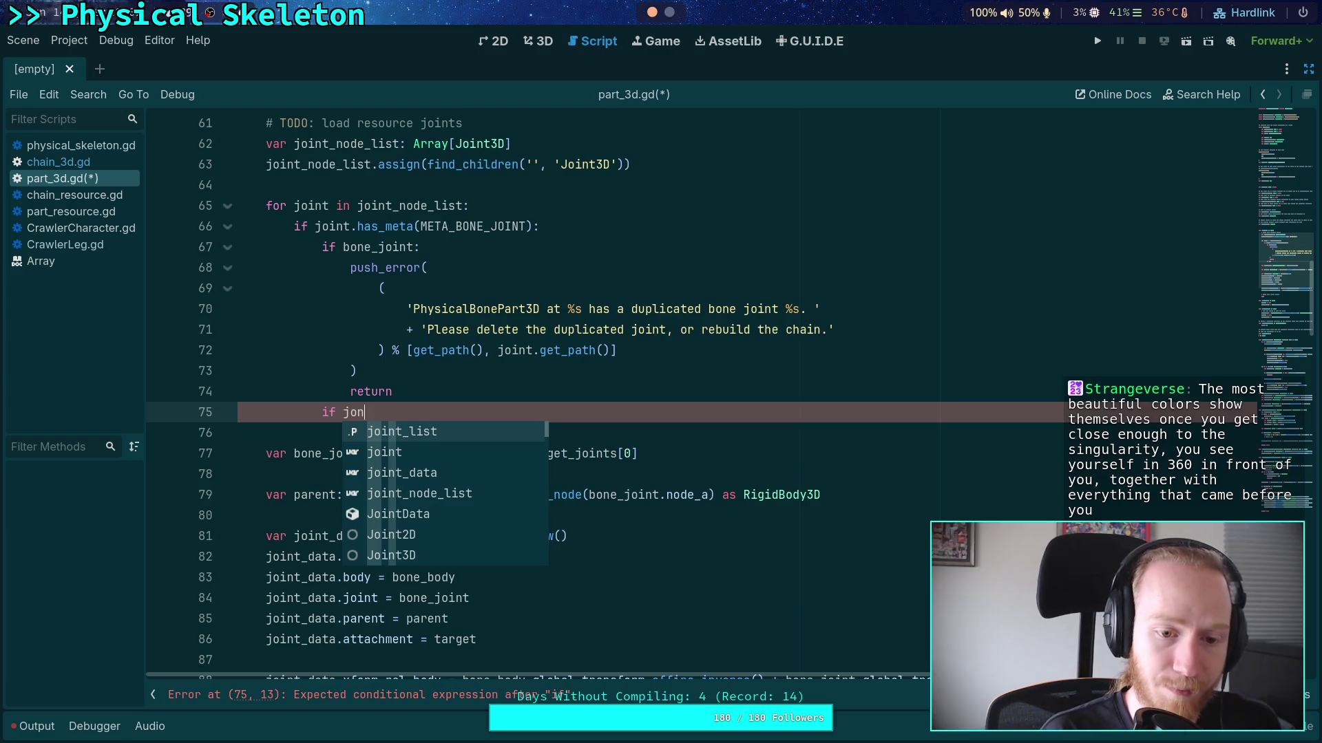
{"action": "key", "text": "BackSpace"}
{"action": "type", "text": "int is"}
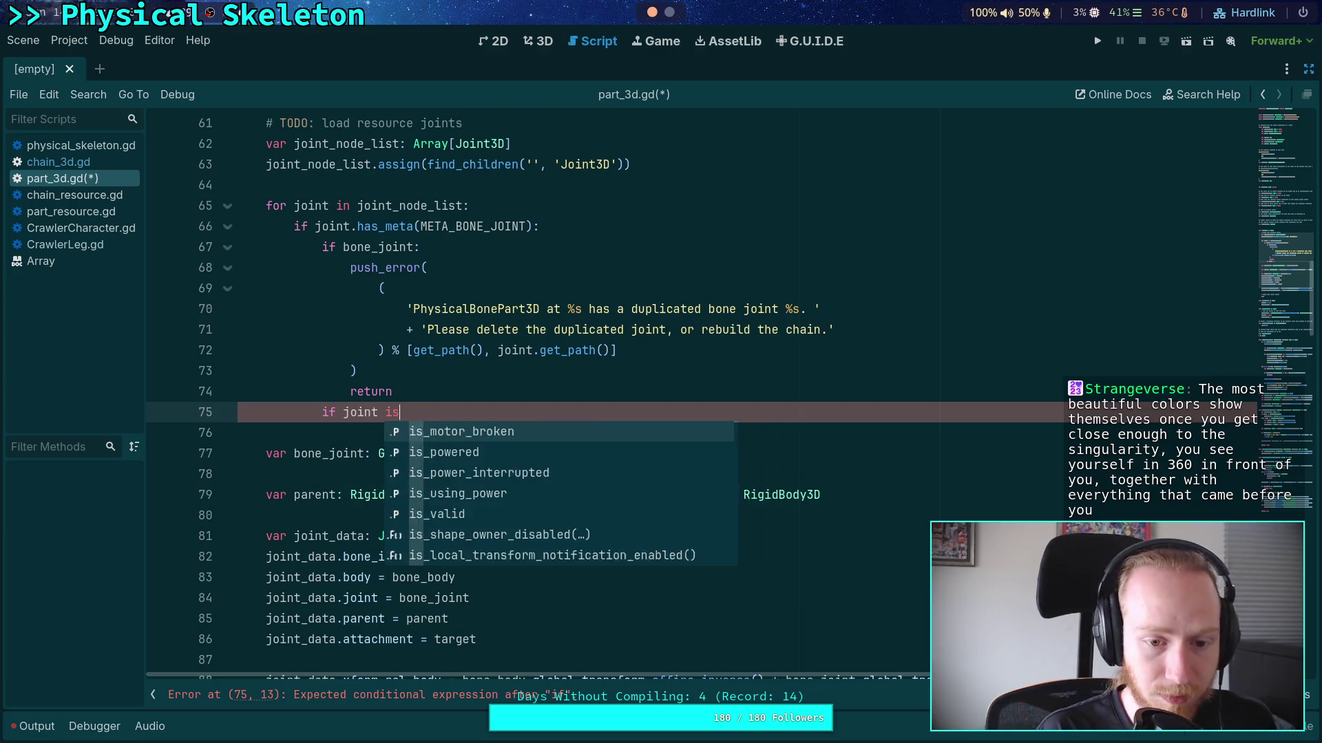
{"action": "type", "text": " not Gener"}
{"action": "key", "text": "Return"}
{"action": "key", "text": "Down"}
{"action": "key", "text": "Up"}
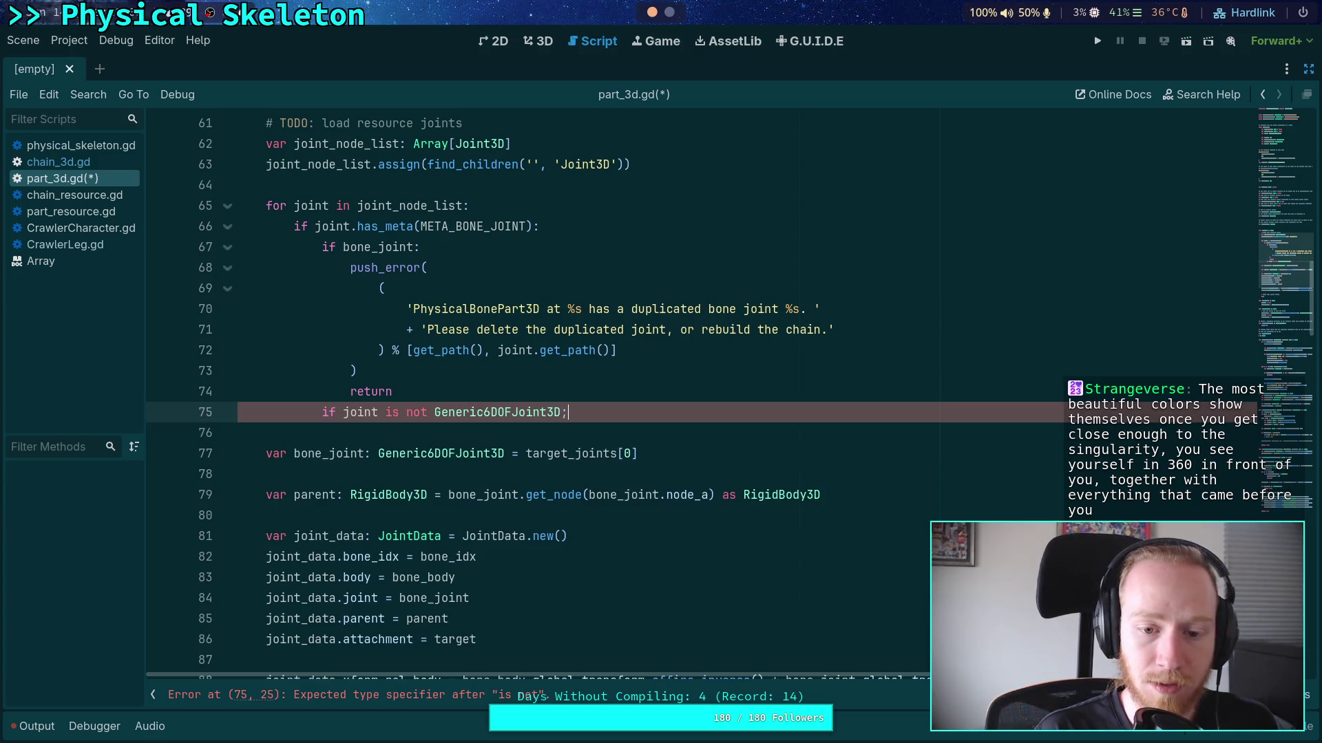
{"action": "type", "text": ":"}
{"action": "key", "text": "Return"}
{"action": "left_click_drag", "start_coordinate": [410, 388], "coordinate": [338, 267]}
Copy the duplicate-joint push_error and return block into the new if body
{"action": "right_click", "coordinate": [350, 268]}
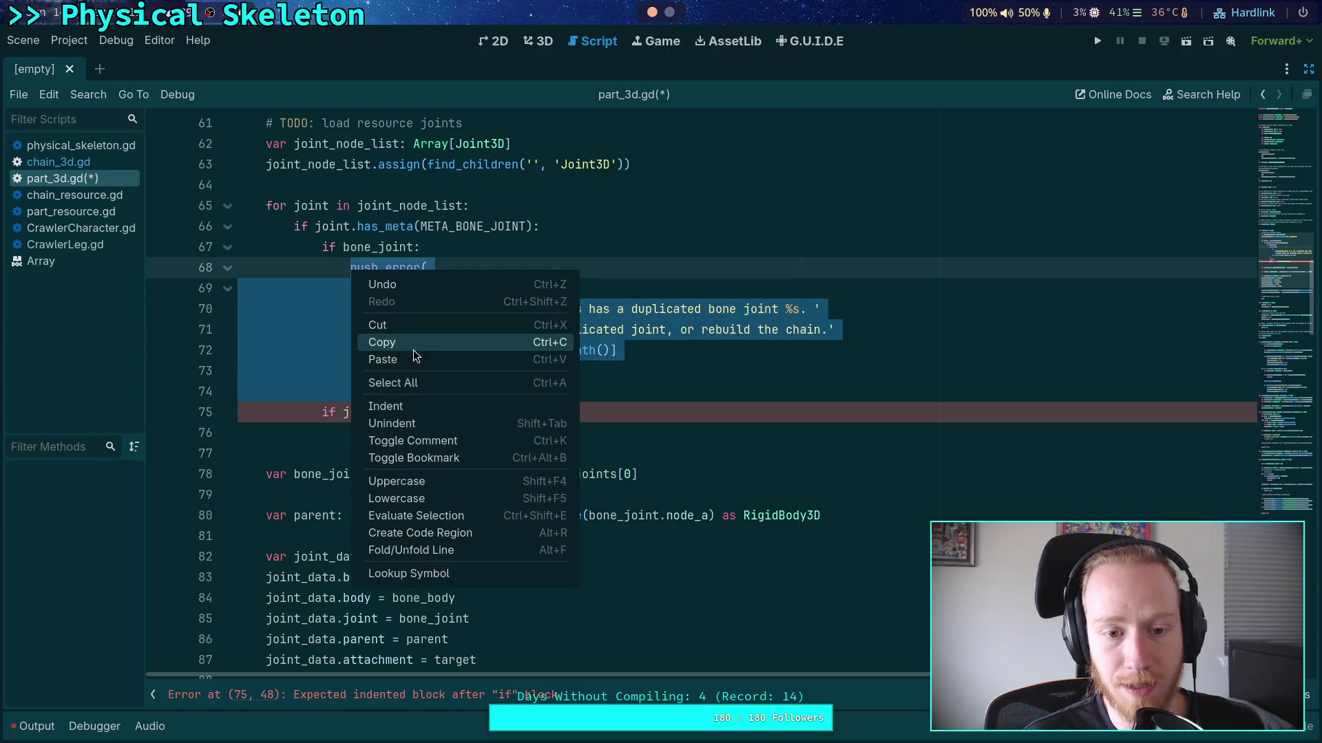
{"action": "left_click", "coordinate": [413, 350]}
{"action": "left_click", "coordinate": [390, 432]}
{"action": "key", "text": "ctrl+v"}
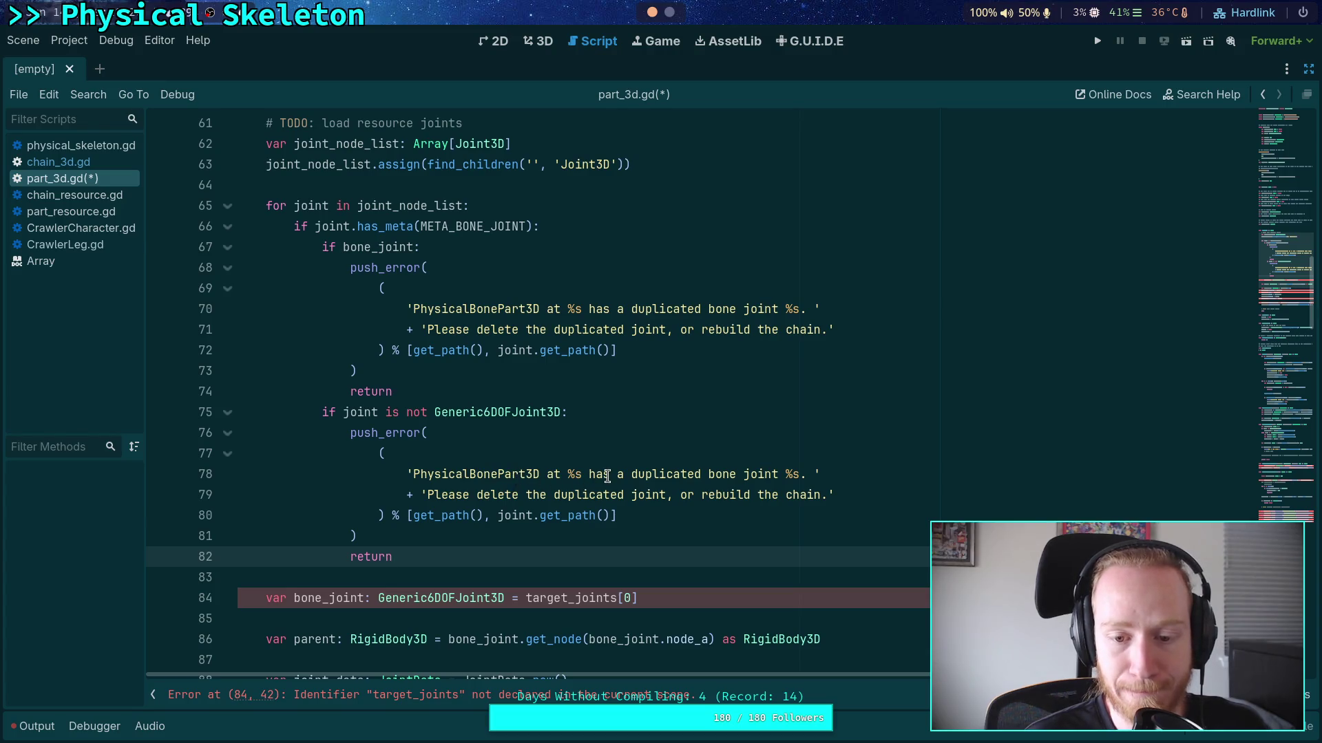
Reword the error to 'the wrong type of' bone joint, adding 'The type should be Generic6DOFJoint3D'
{"action": "left_click_drag", "start_coordinate": [631, 474], "coordinate": [701, 470]}
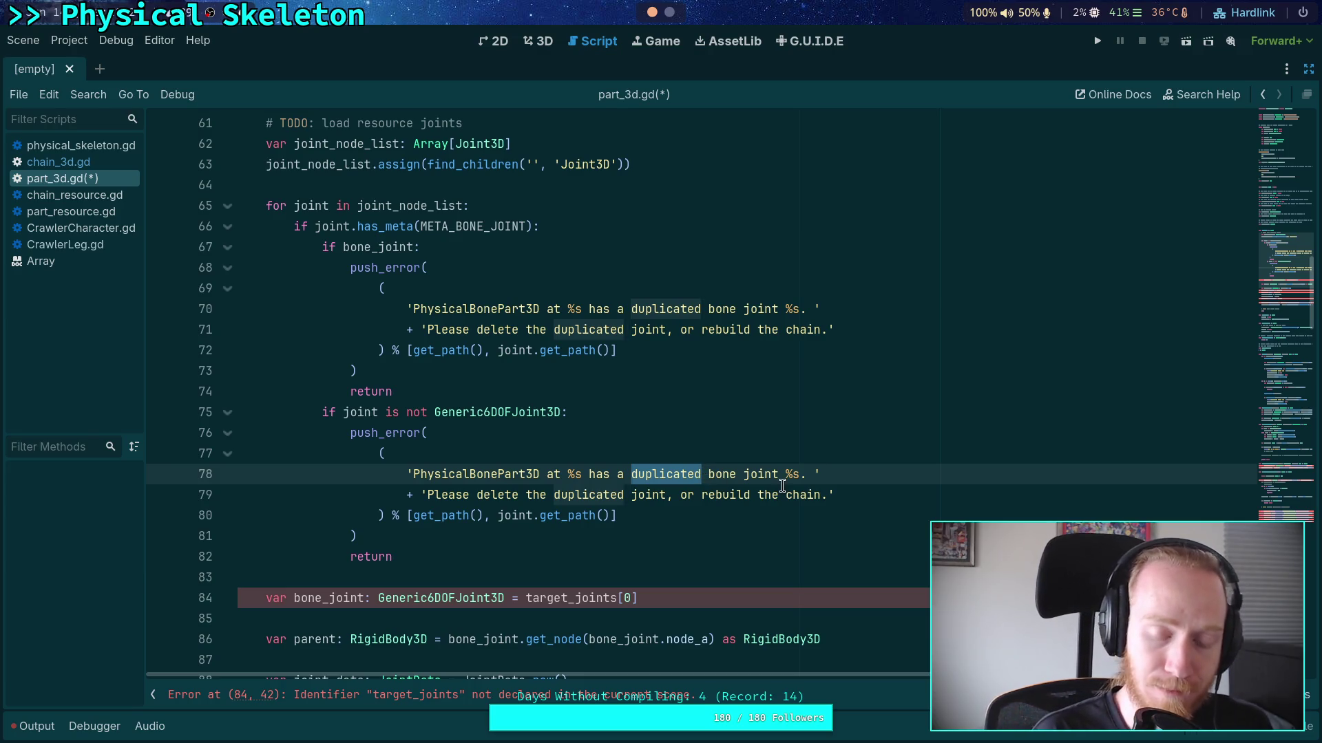
{"action": "key", "text": "BackSpace"}
{"action": "key", "text": "BackSpace"}
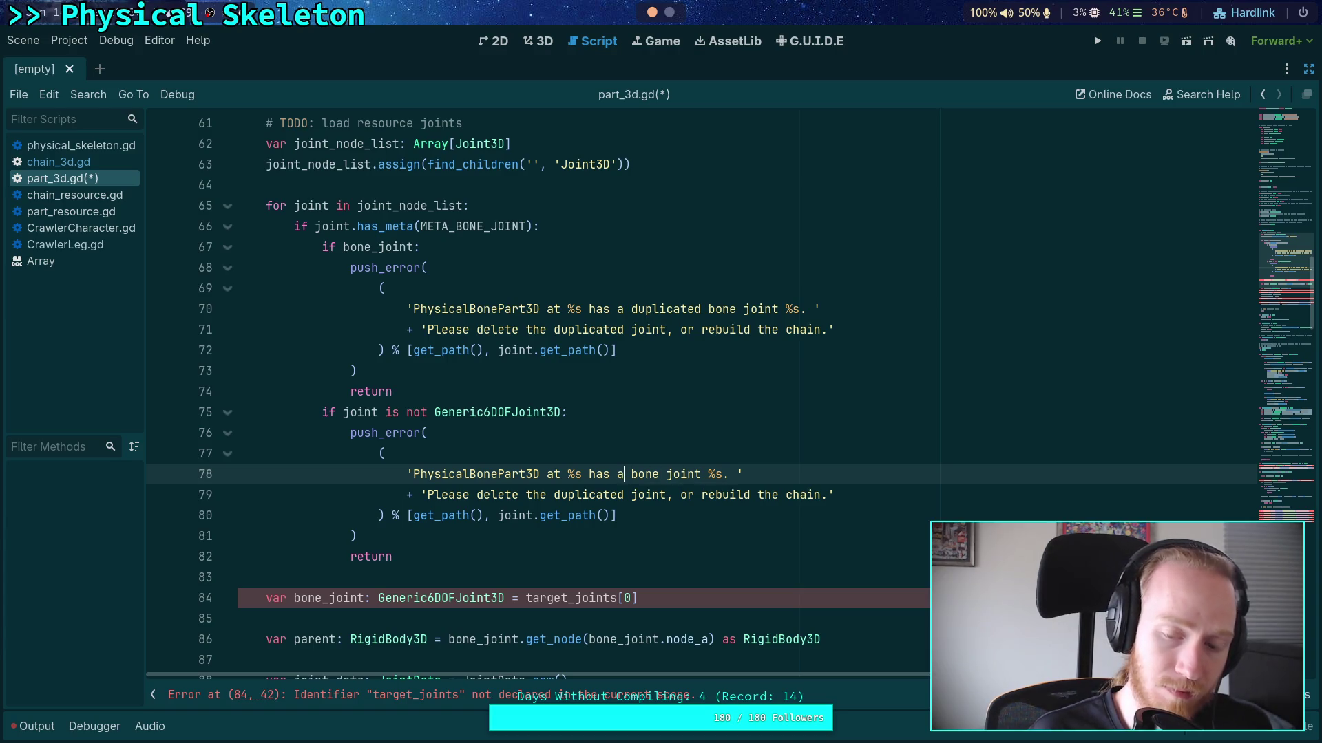
{"action": "key", "text": "BackSpace"}
{"action": "type", "text": "the wrong type of"}
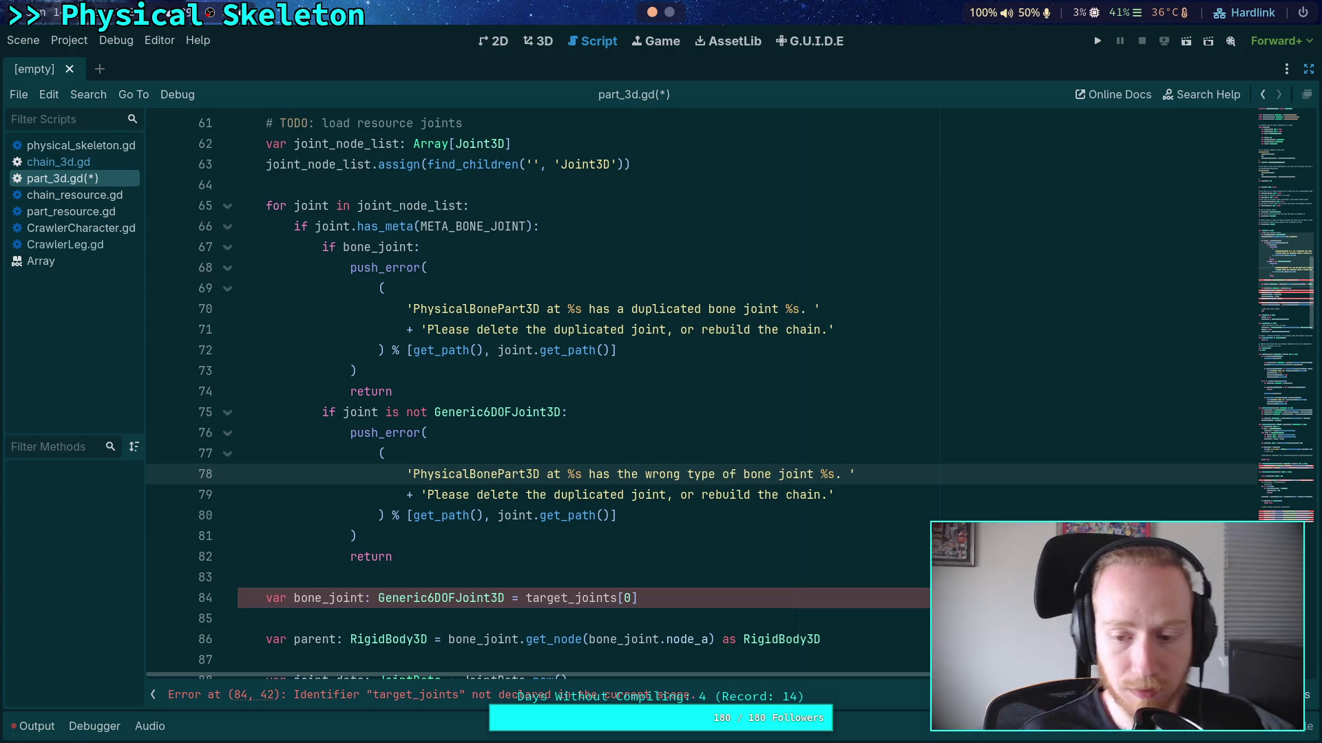
{"action": "left_click_drag", "start_coordinate": [427, 495], "coordinate": [820, 497]}
{"action": "type", "text": "The type should "}
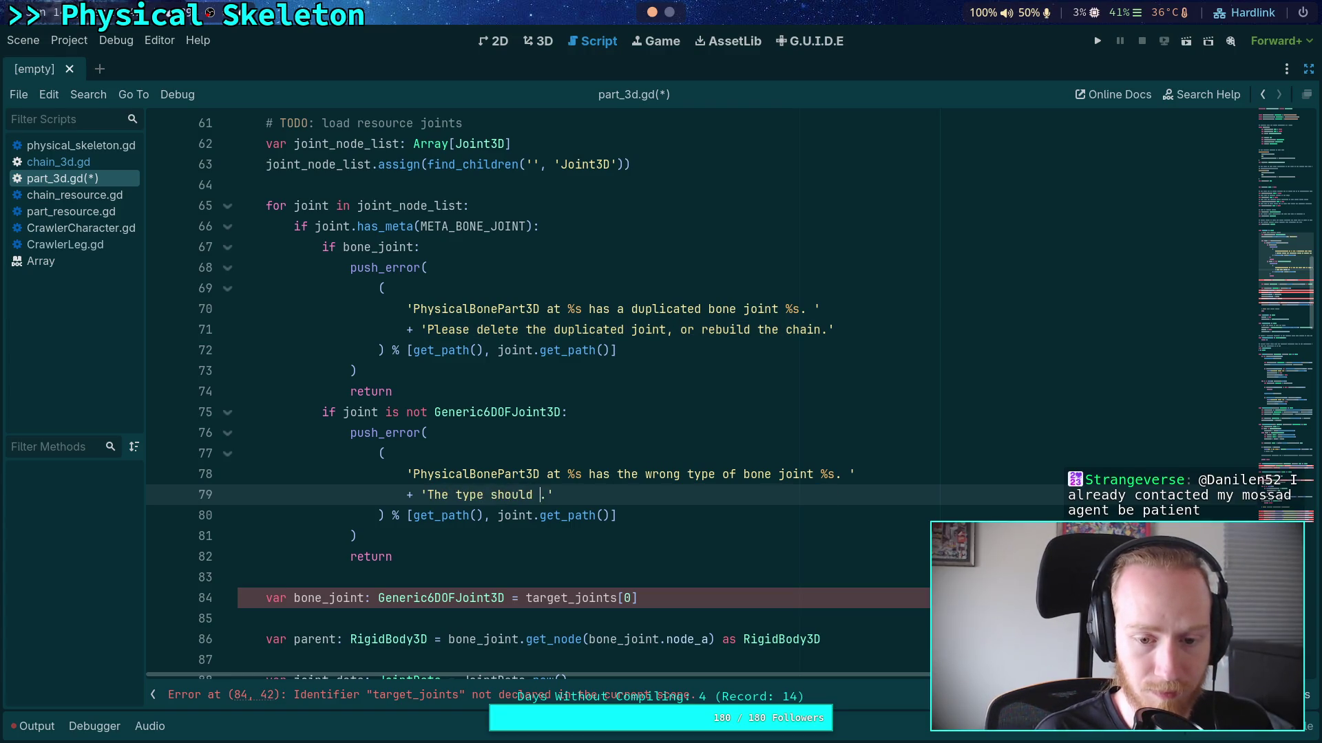
{"action": "type", "text": "be Generic6DOF"}
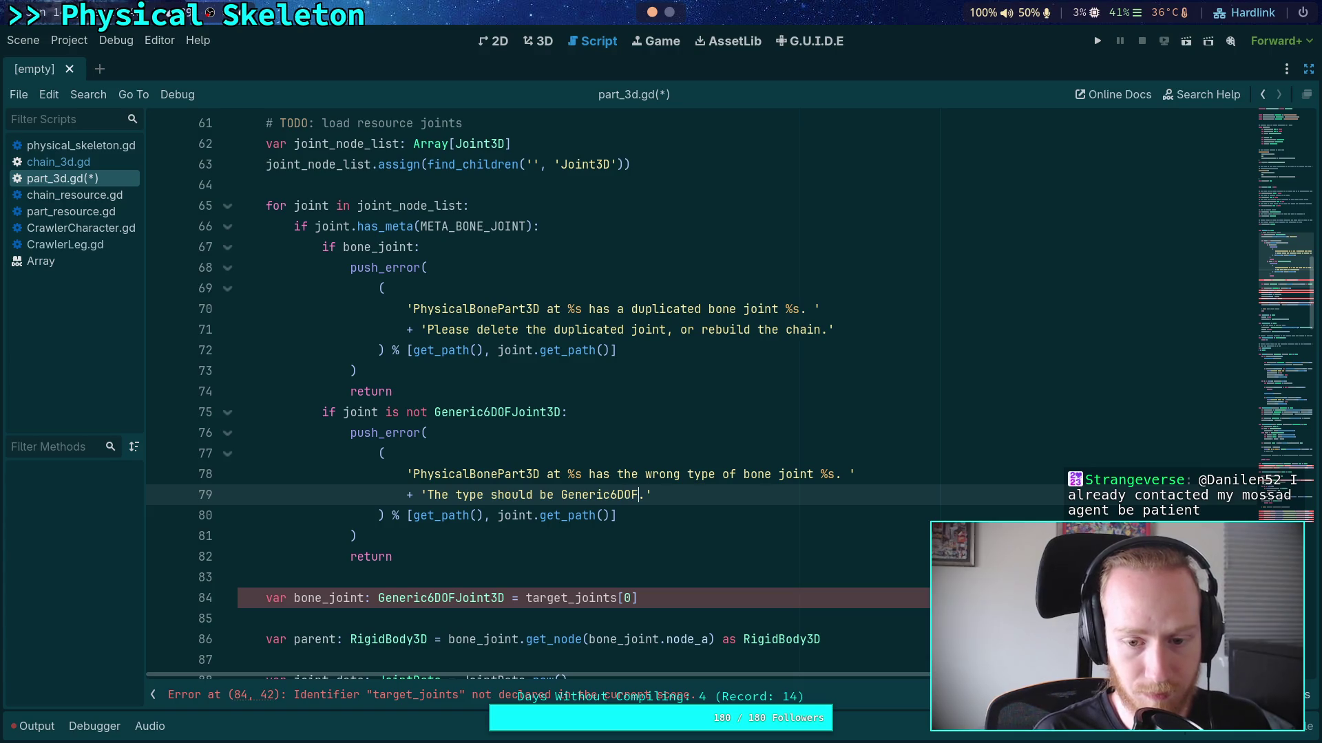
{"action": "type", "text": "Joint3D"}
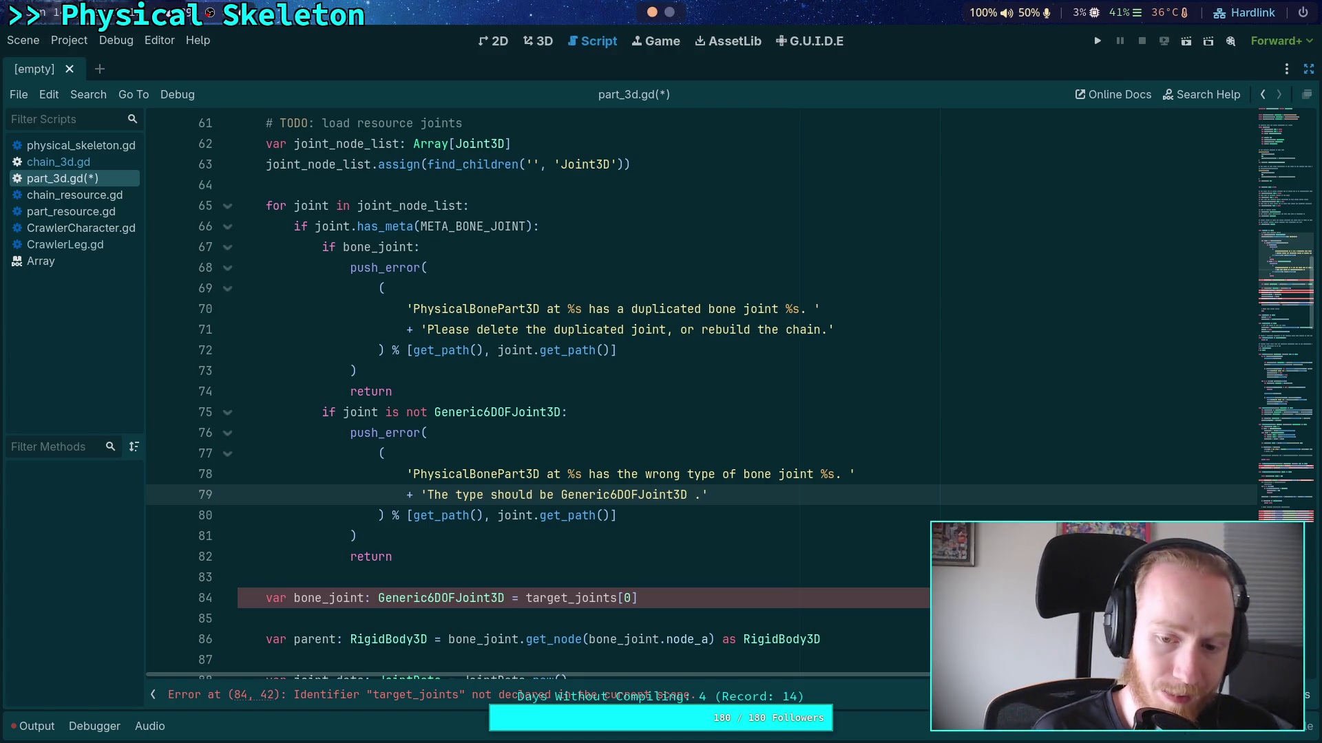
End the message with 'please rebuild the chain' and add a blank line after the return
{"action": "type", "text": "please ru"}
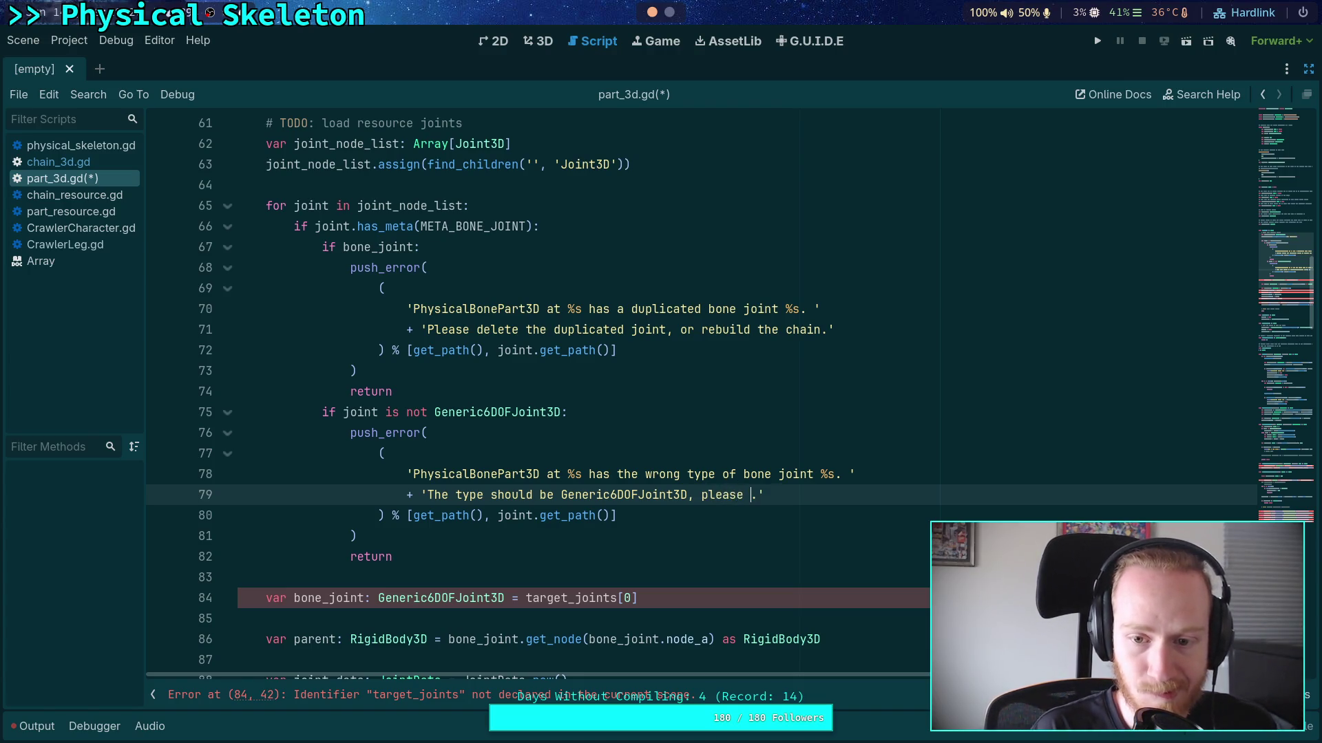
{"action": "key", "text": "BackSpace"}
{"action": "type", "text": "ebuild the cha"}
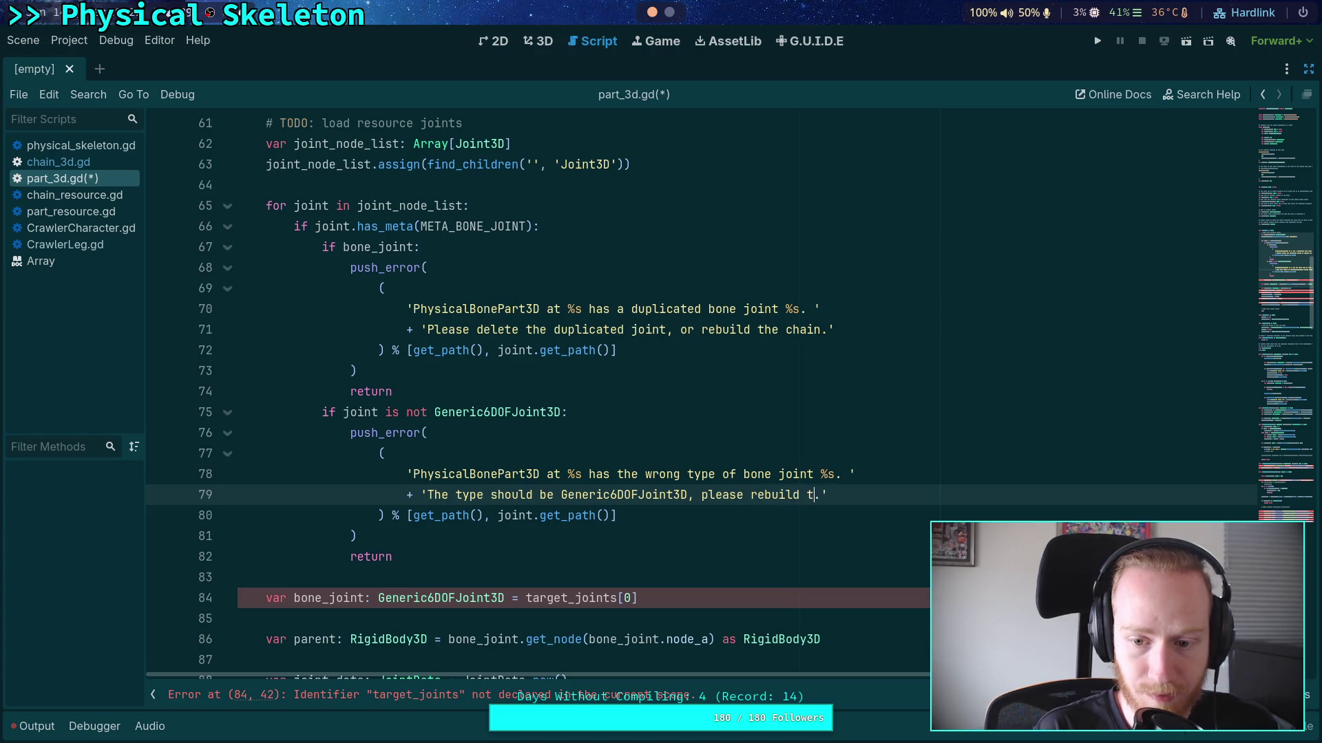
{"action": "type", "text": "in"}
{"action": "left_click", "coordinate": [525, 559]}
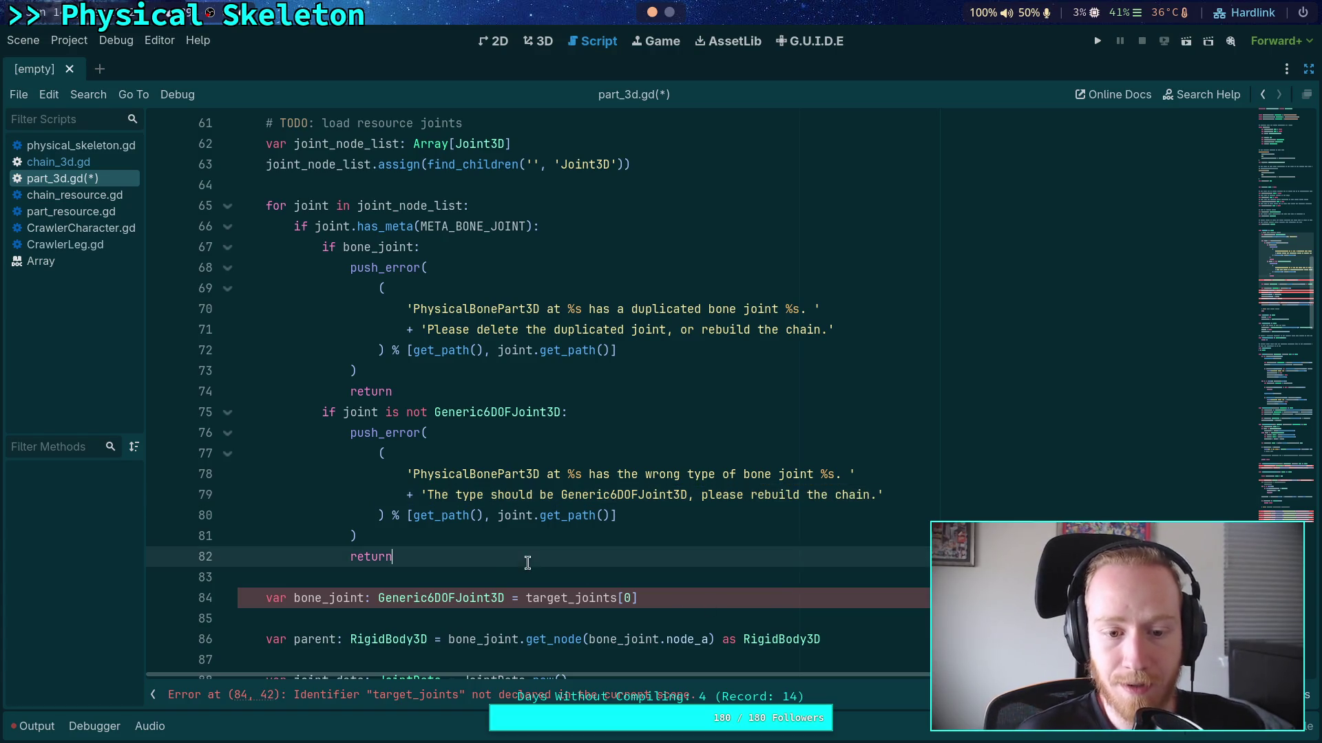
{"action": "key", "text": "Return"}
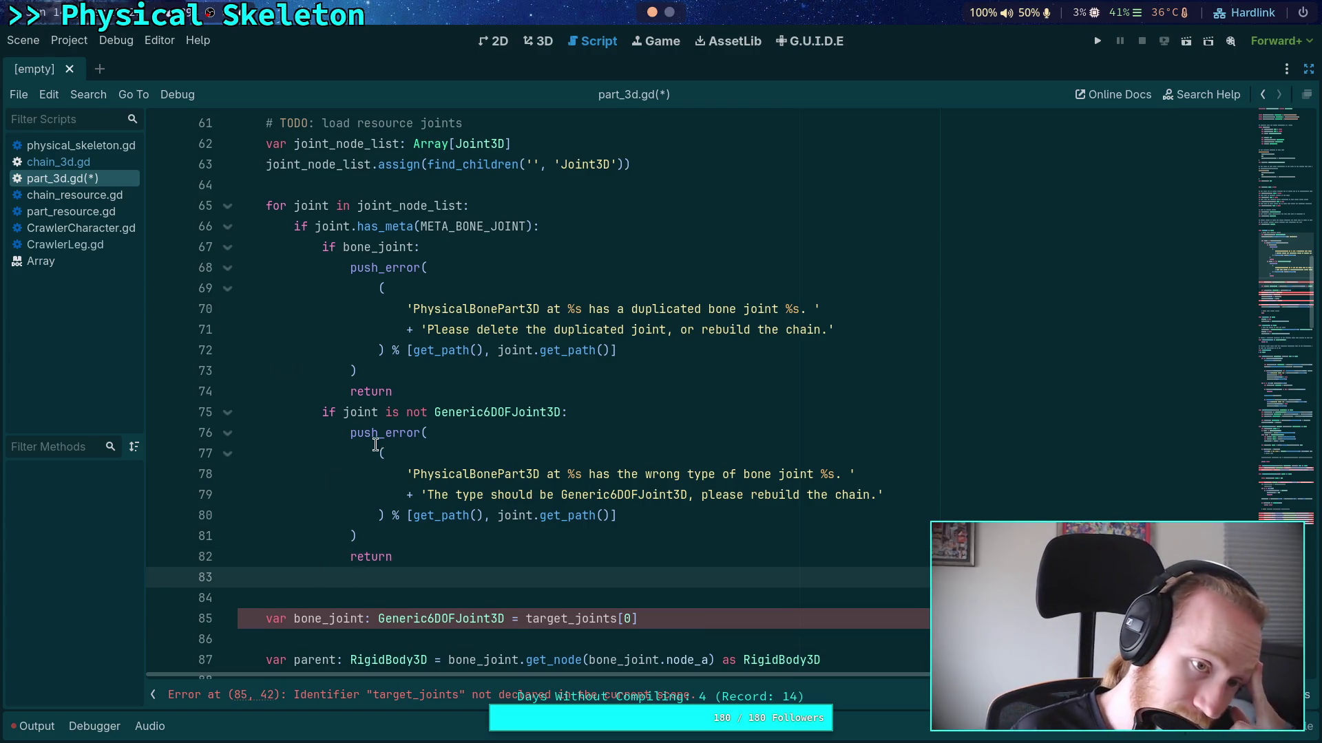
{"action": "scroll", "coordinate": [337, 411], "scroll_direction": "up", "scroll_amount": 15}
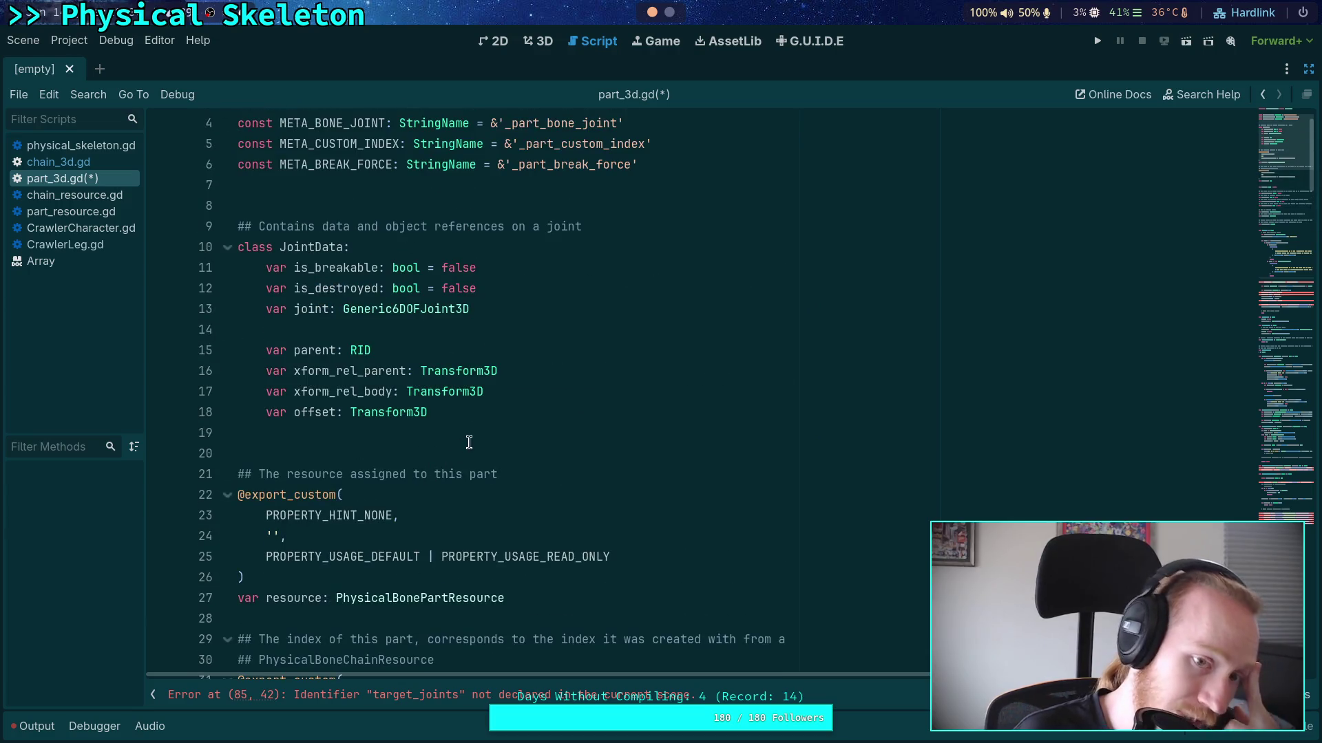
{"action": "scroll", "coordinate": [475, 442], "scroll_direction": "down", "scroll_amount": 10}
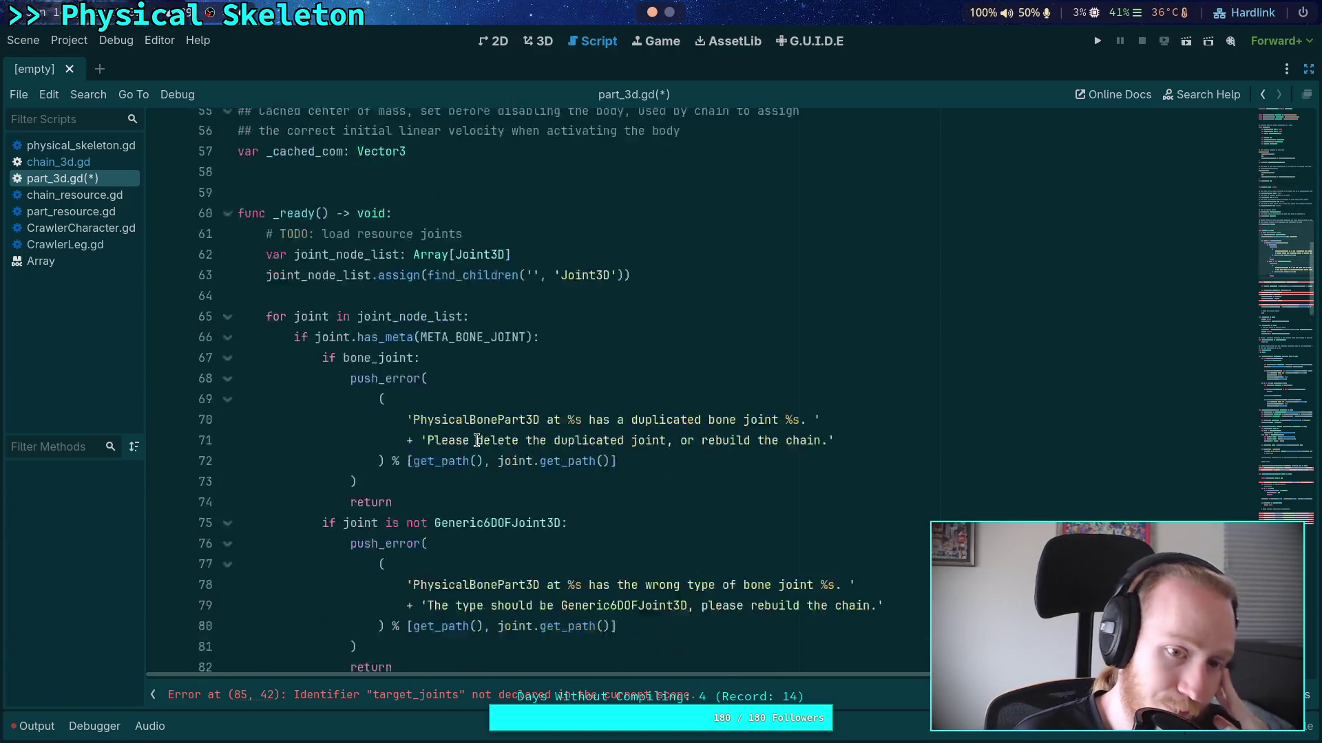
{"action": "scroll", "coordinate": [453, 506], "scroll_direction": "up", "scroll_amount": 4}
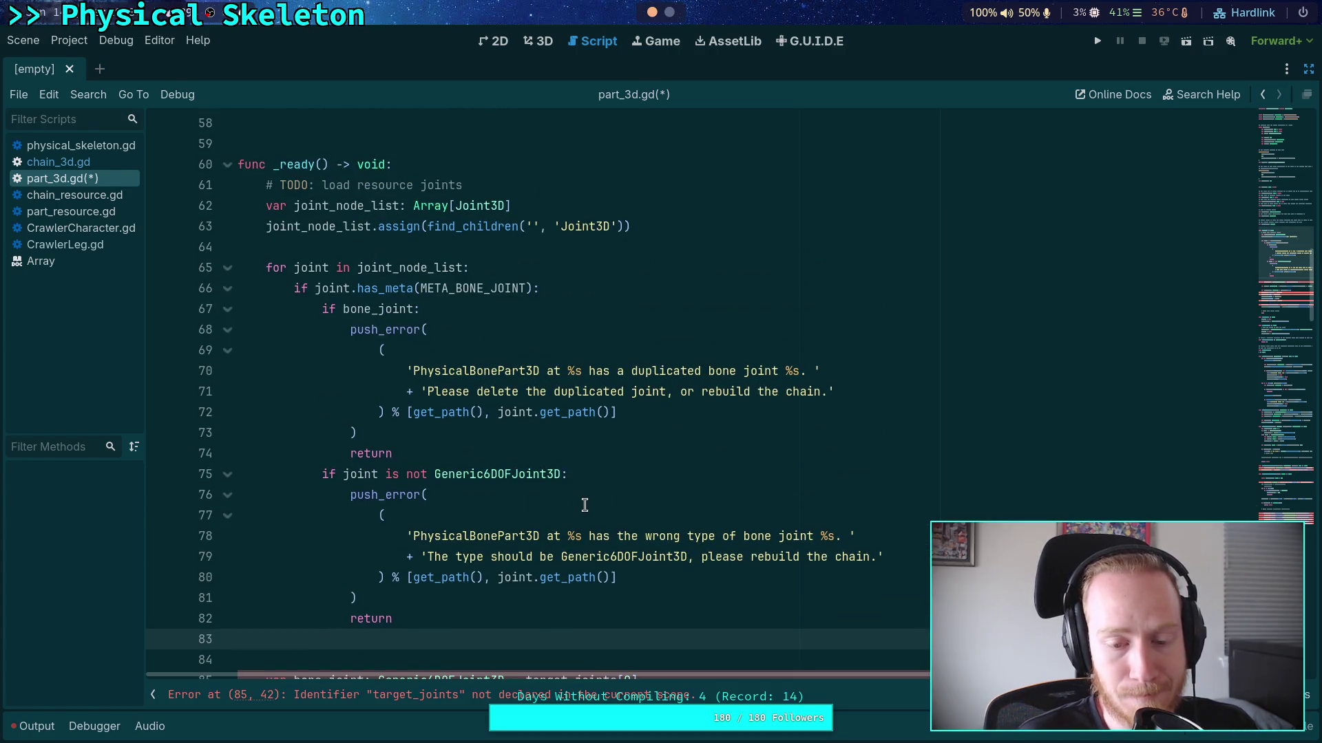
{"action": "scroll", "coordinate": [584, 505], "scroll_direction": "up", "scroll_amount": 16}
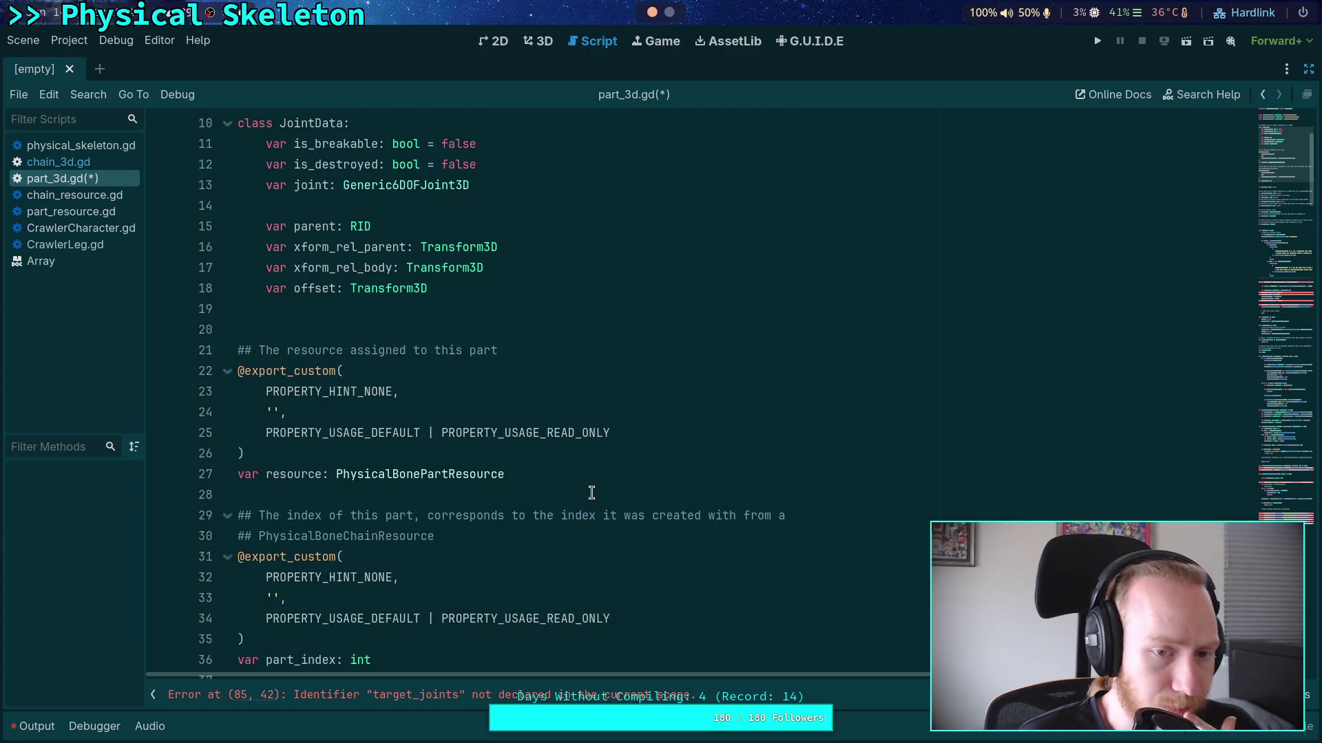
{"action": "scroll", "coordinate": [589, 479], "scroll_direction": "down", "scroll_amount": 13}
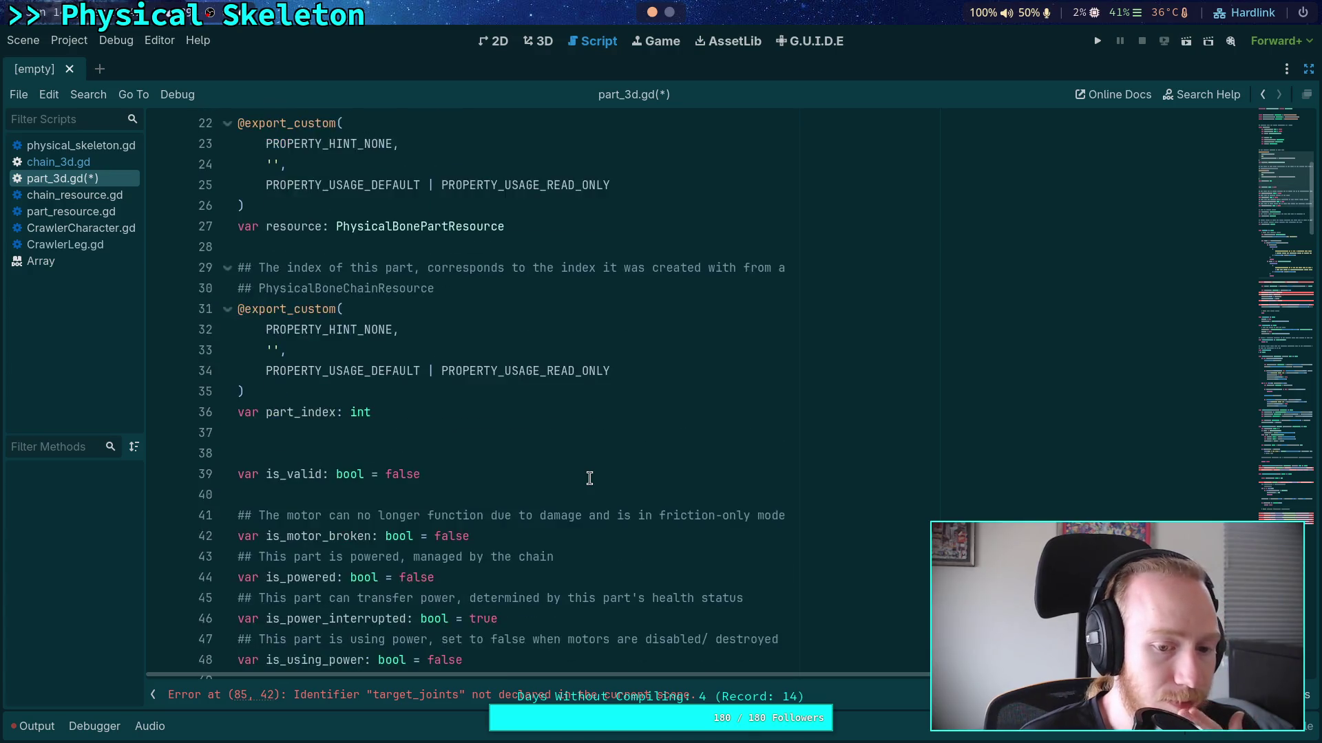
{"action": "scroll", "coordinate": [589, 478], "scroll_direction": "down", "scroll_amount": 3}
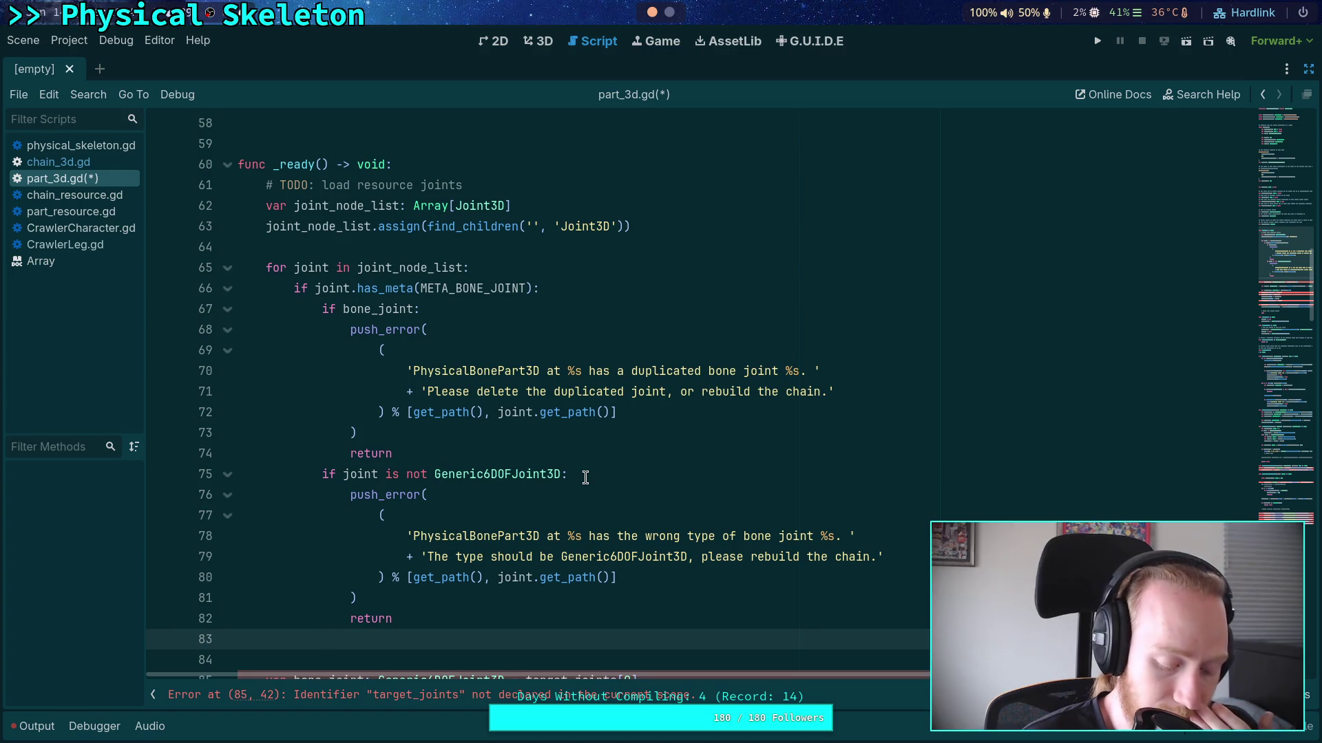
{"action": "scroll", "coordinate": [586, 478], "scroll_direction": "up", "scroll_amount": 10}
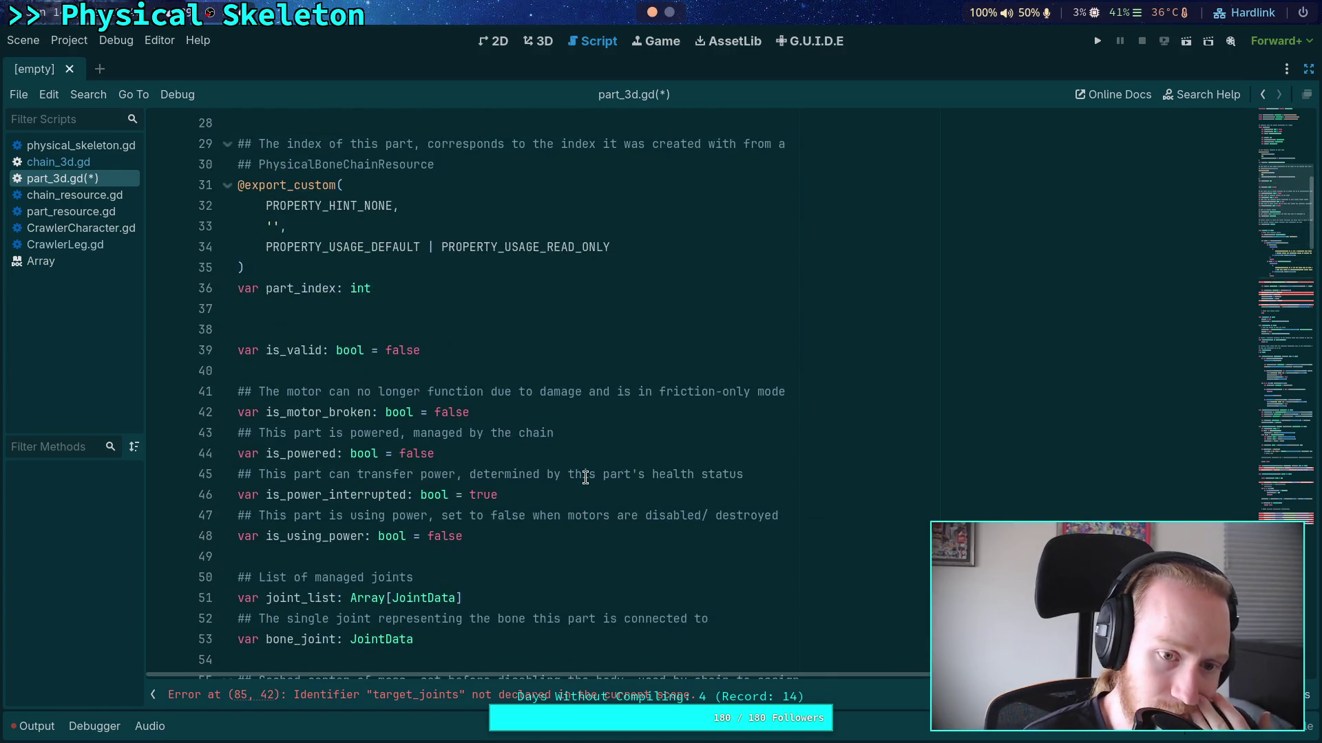
{"action": "scroll", "coordinate": [585, 477], "scroll_direction": "up", "scroll_amount": 7}
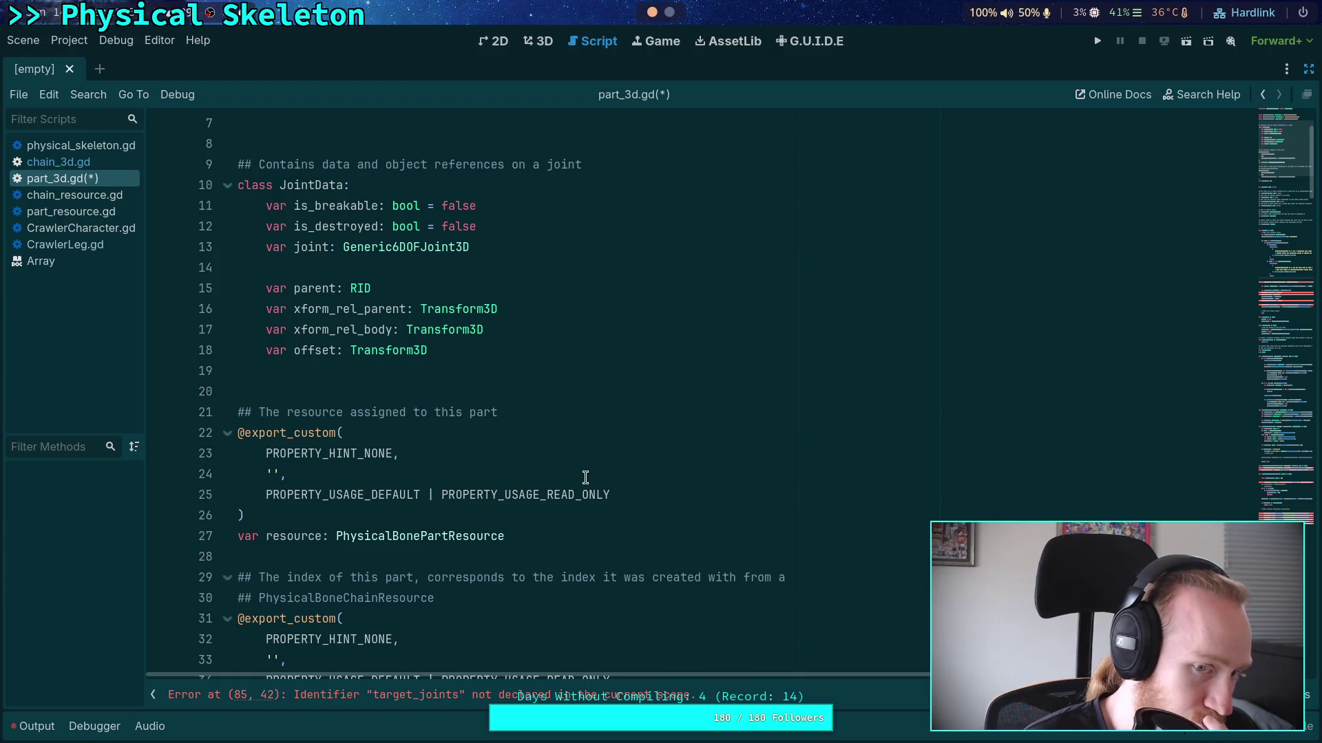
{"action": "left_click_drag", "start_coordinate": [273, 296], "coordinate": [429, 297]}
{"action": "left_click", "coordinate": [429, 297]}
{"action": "scroll", "coordinate": [466, 466], "scroll_direction": "down", "scroll_amount": 13}
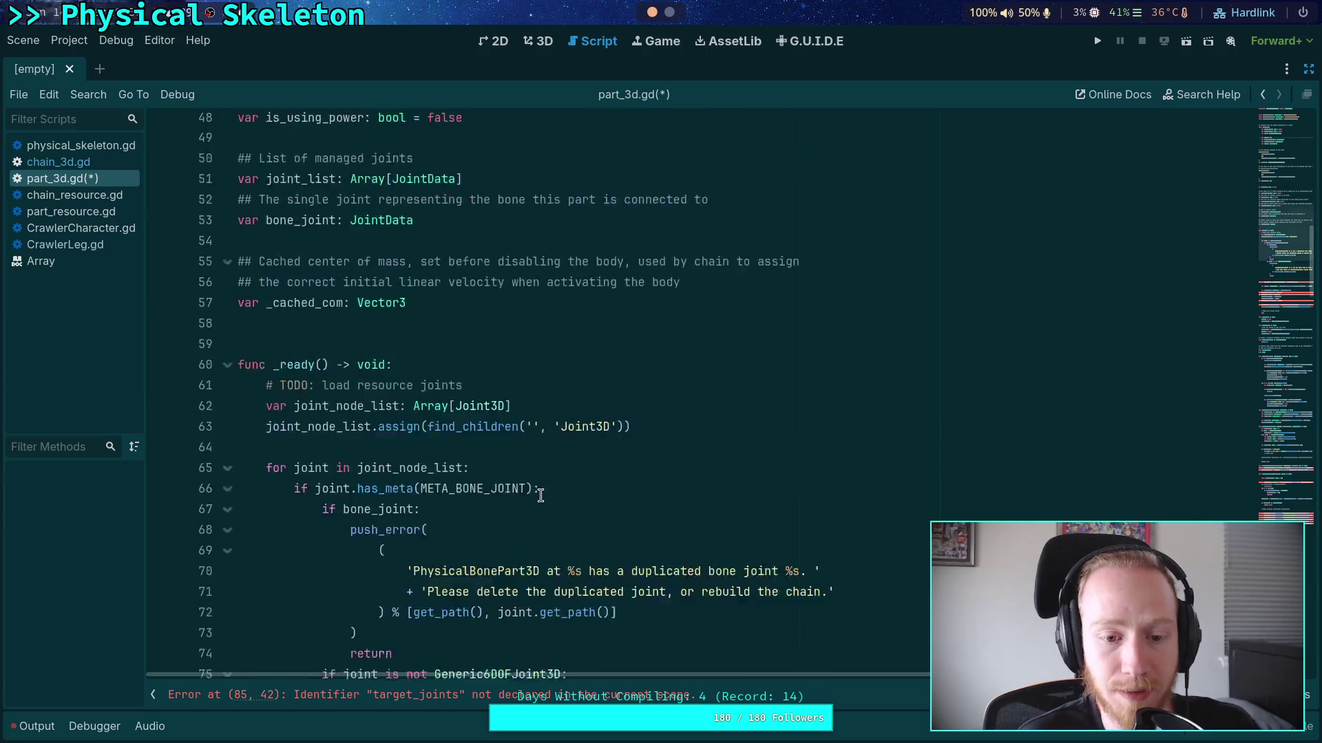
{"action": "scroll", "coordinate": [538, 495], "scroll_direction": "down", "scroll_amount": 7}
{"action": "left_click", "coordinate": [526, 451]}
{"action": "scroll", "coordinate": [525, 451], "scroll_direction": "up", "scroll_amount": 2}
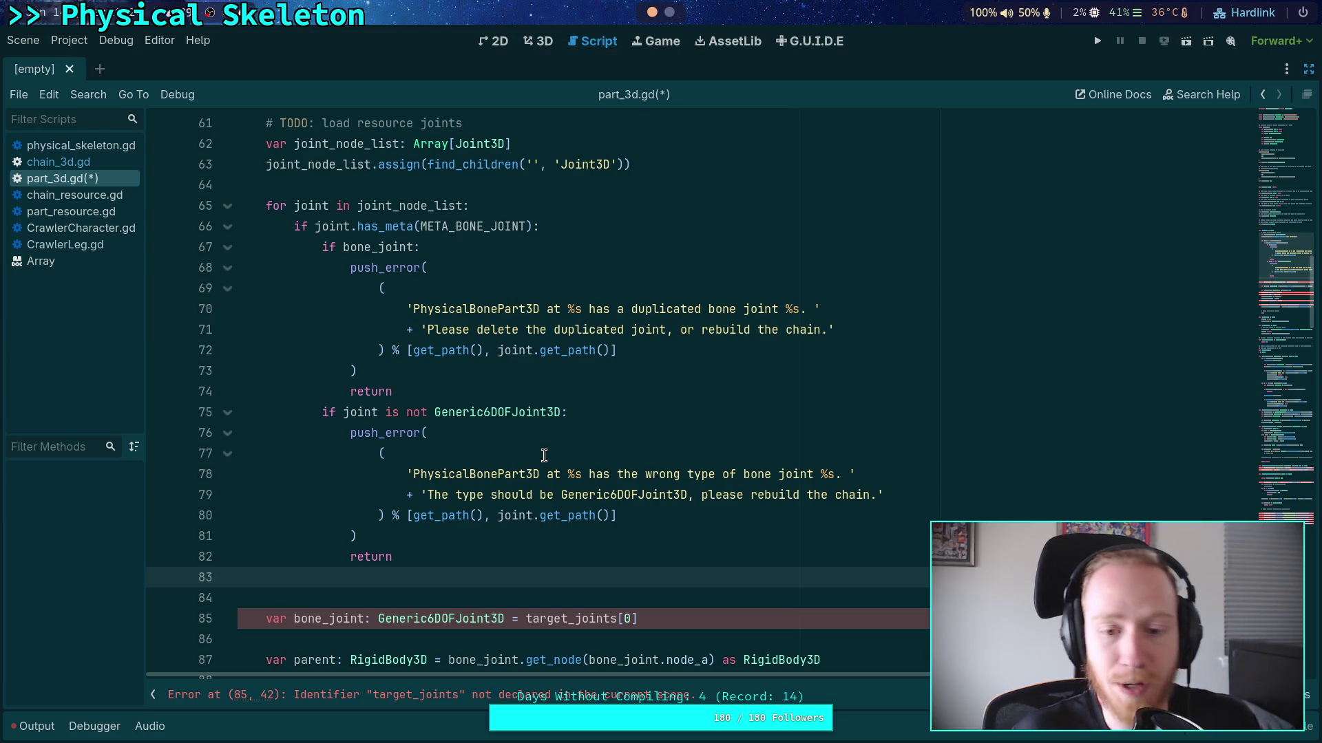
On an empty workspace, open a terminal and attach to the planet-game session's godot window
{"action": "key", "text": "super+2"}
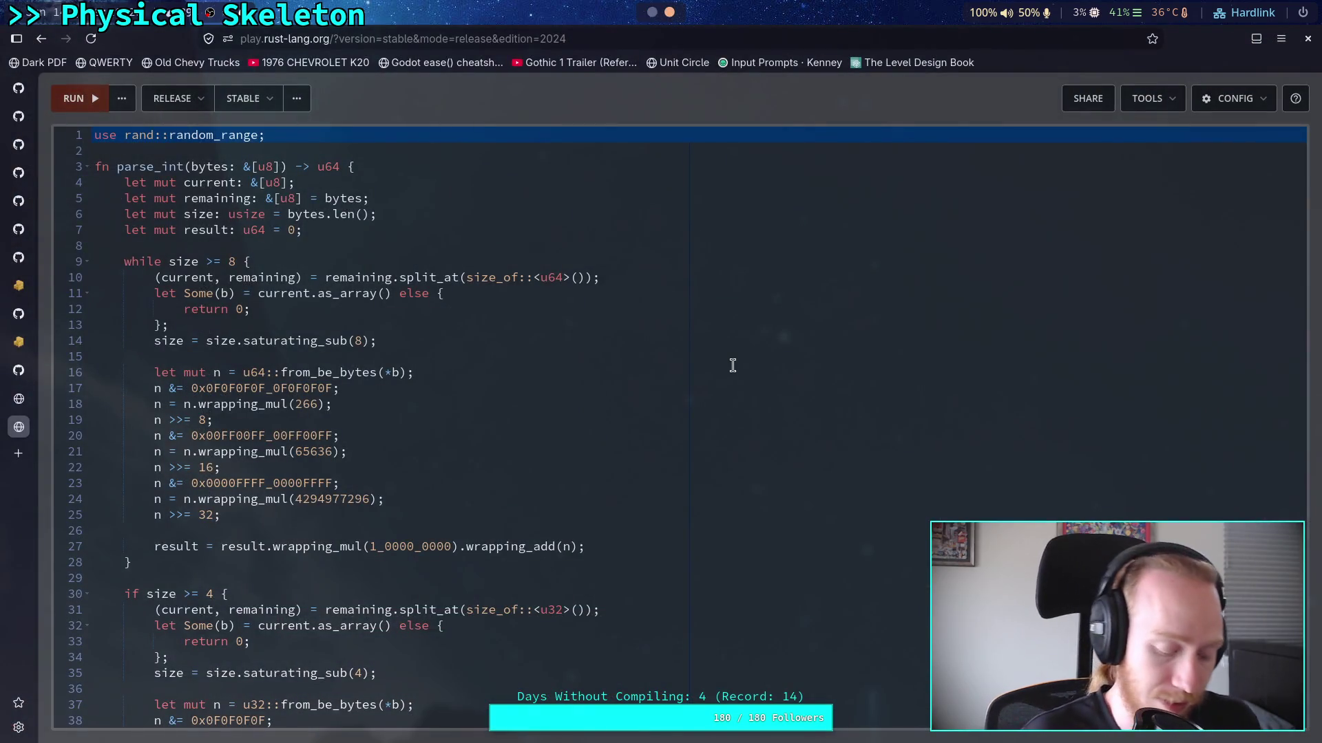
{"action": "key", "text": "super+3"}
{"action": "key", "text": "super+Return"}
{"action": "type", "text": "code plane"}
{"action": "key", "text": "Tab"}
{"action": "type", "text": "g"}
{"action": "key", "text": "Tab"}
{"action": "key", "text": "Return"}
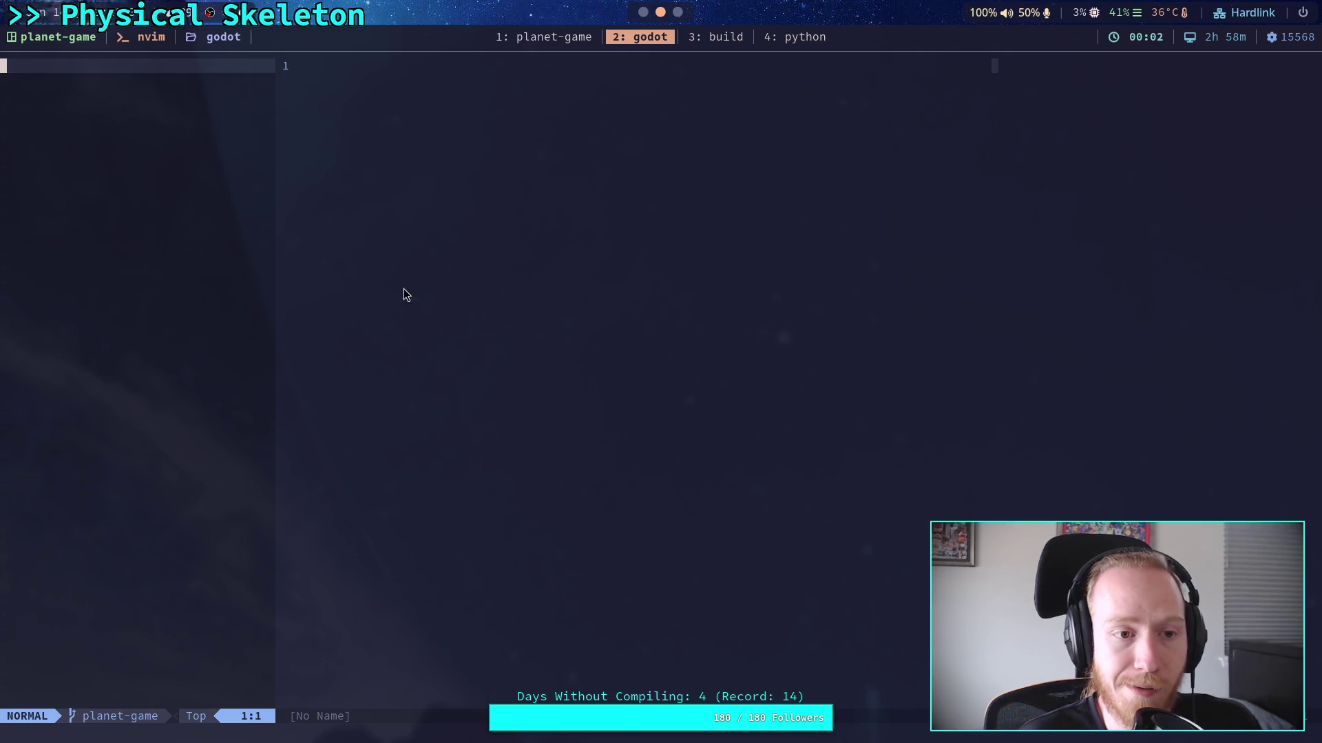
Filter the neo-tree for joint_3d and open scene/3d/physics/joints/joint_3d.cpp
{"action": "left_click", "coordinate": [140, 184]}
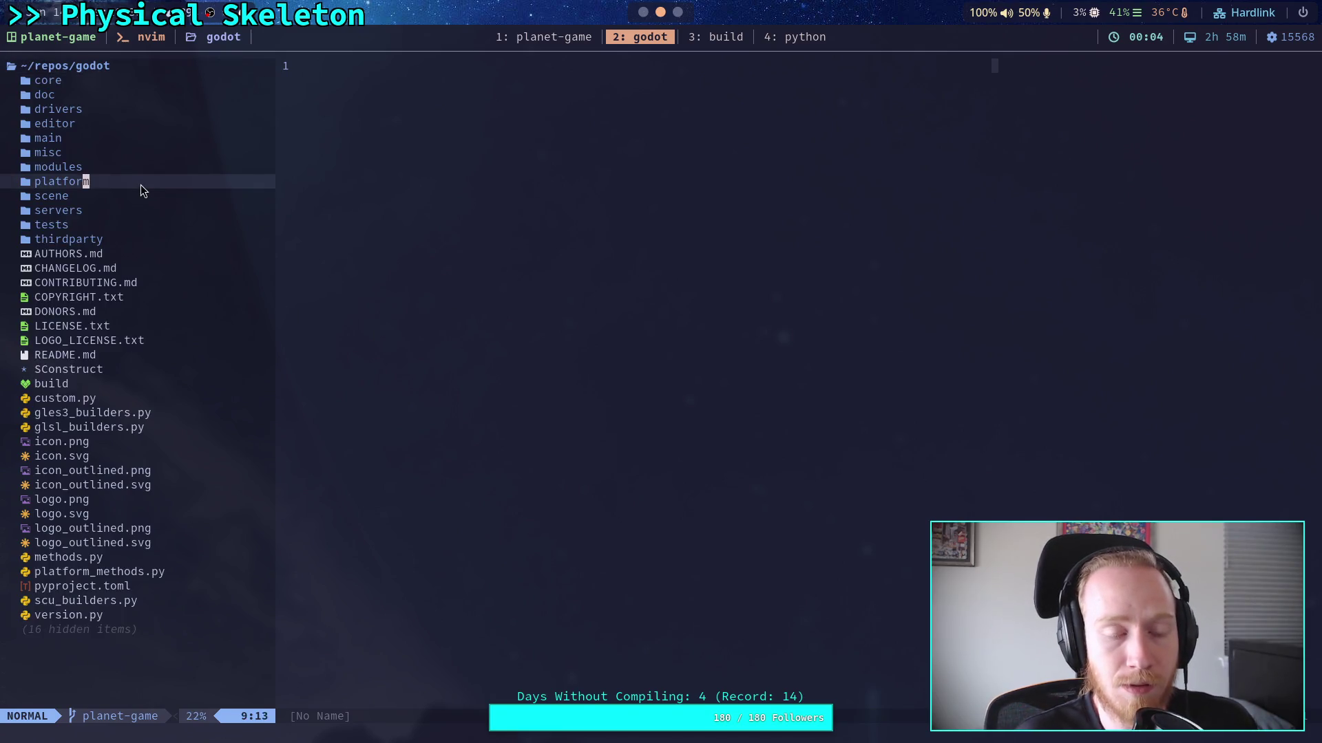
{"action": "left_click", "coordinate": [449, 246]}
{"action": "left_click", "coordinate": [165, 217]}
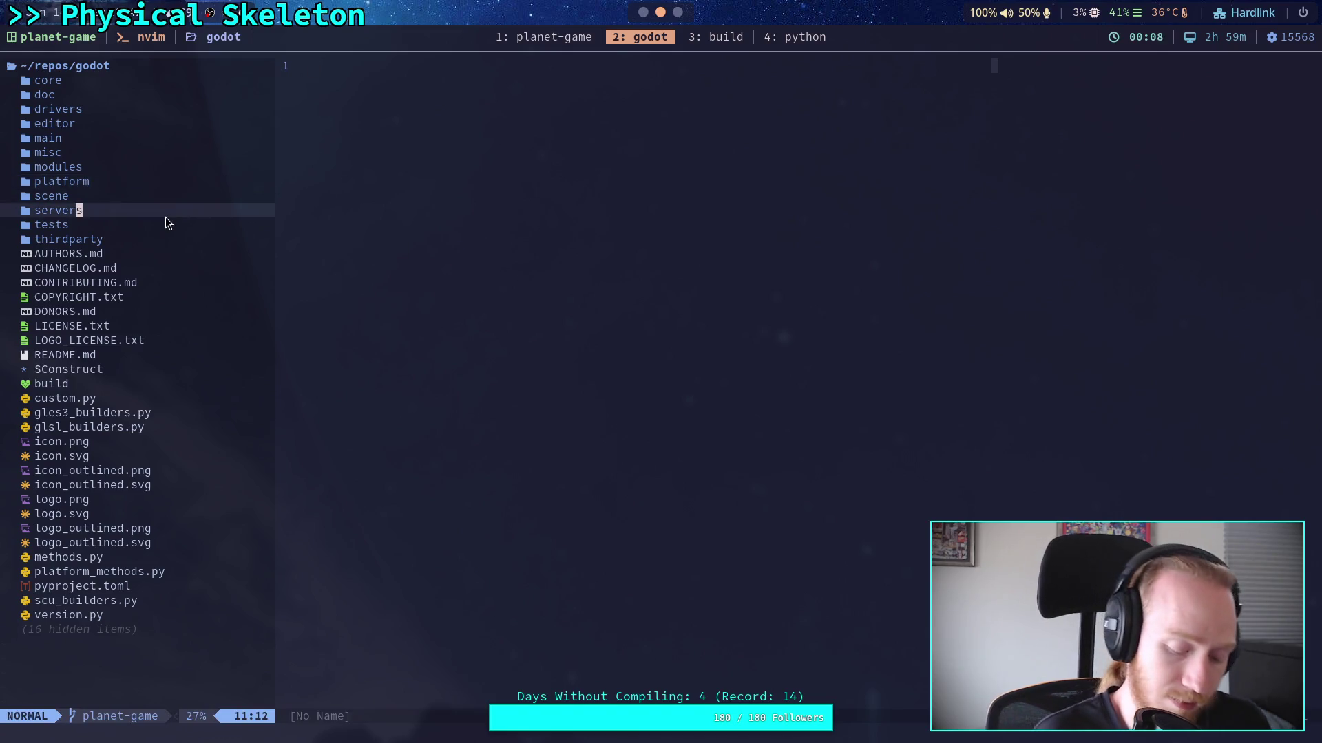
{"action": "key", "text": "slash"}
{"action": "type", "text": "joint_3d"}
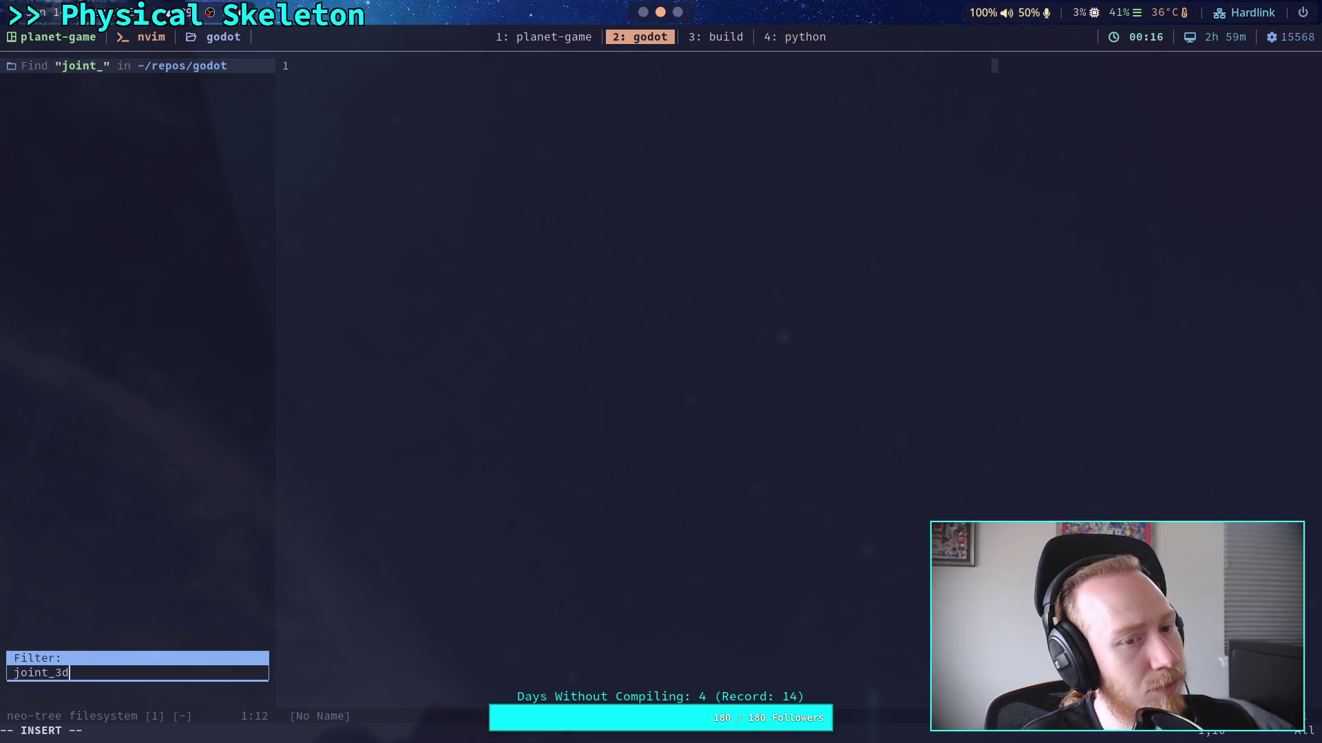
{"action": "key", "text": "Down"}
{"action": "key", "text": "Down"}
{"action": "key", "text": "Down"}
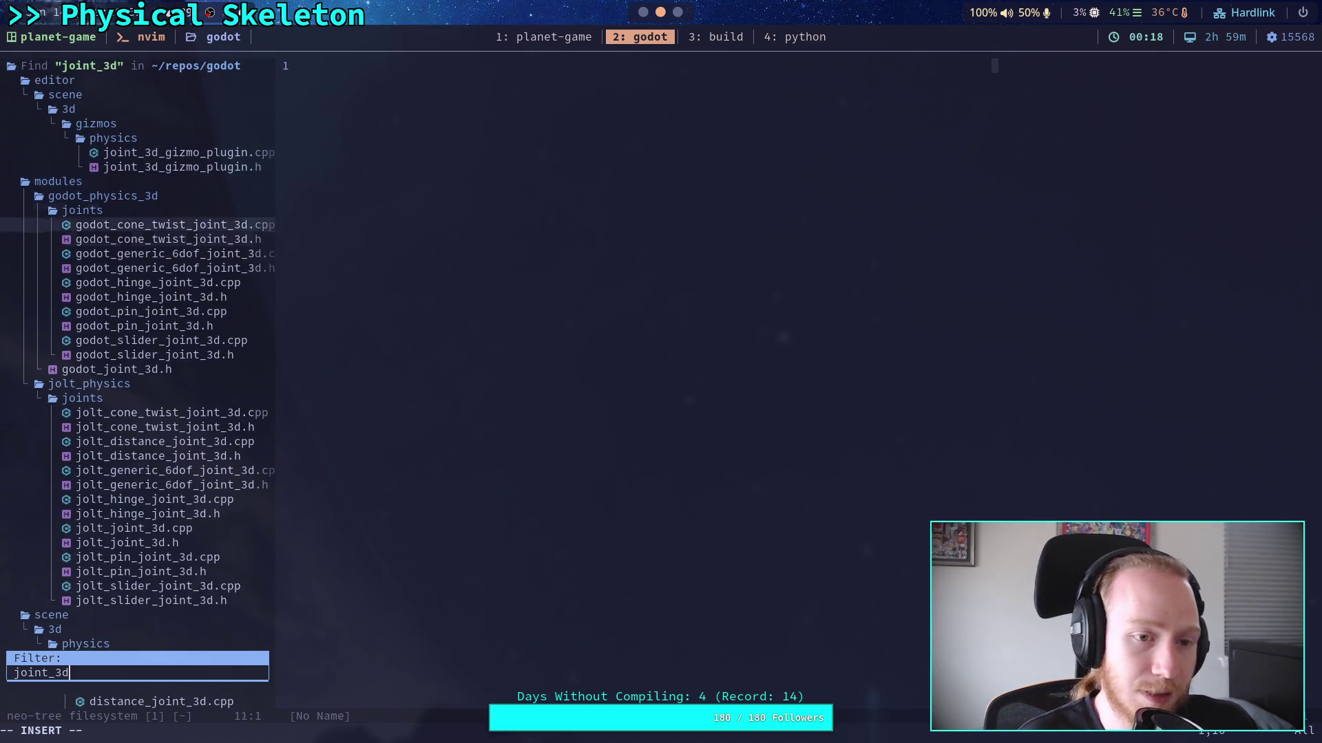
{"action": "key", "text": "Up"}
{"action": "key", "text": "Up"}
{"action": "key", "text": "Up"}
{"action": "key", "text": "Up"}
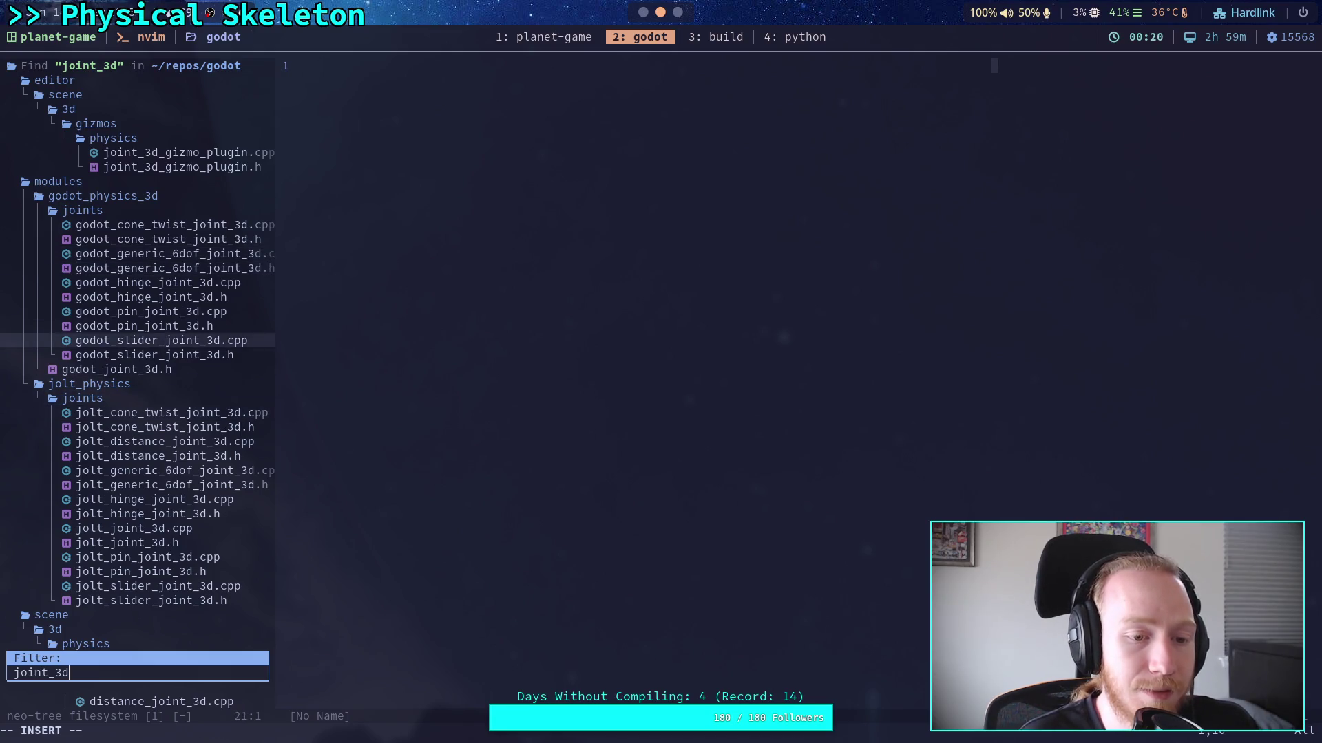
{"action": "key", "text": "Down"}
{"action": "key", "text": "Down"}
{"action": "key", "text": "Down"}
{"action": "key", "text": "Down"}
{"action": "key", "text": "Down"}
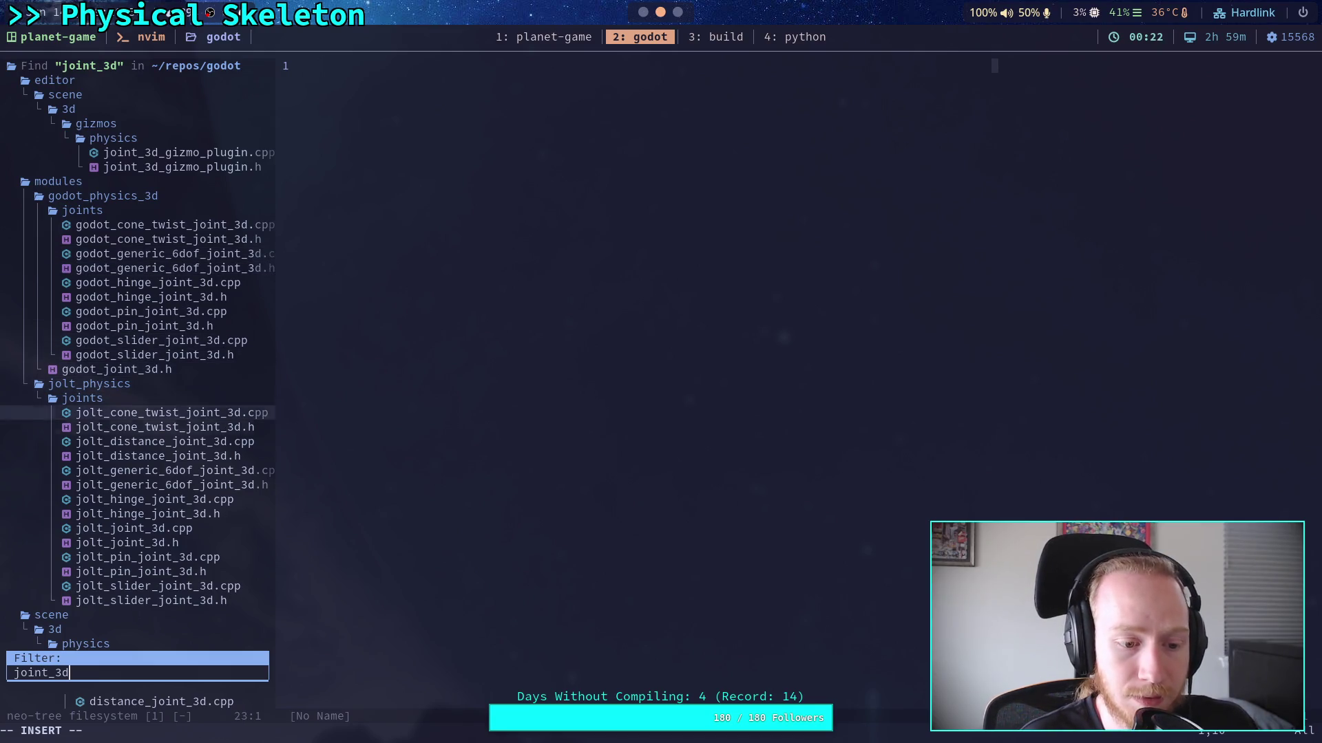
{"action": "key", "text": "Up"}
{"action": "key", "text": "Up"}
{"action": "key", "text": "Up"}
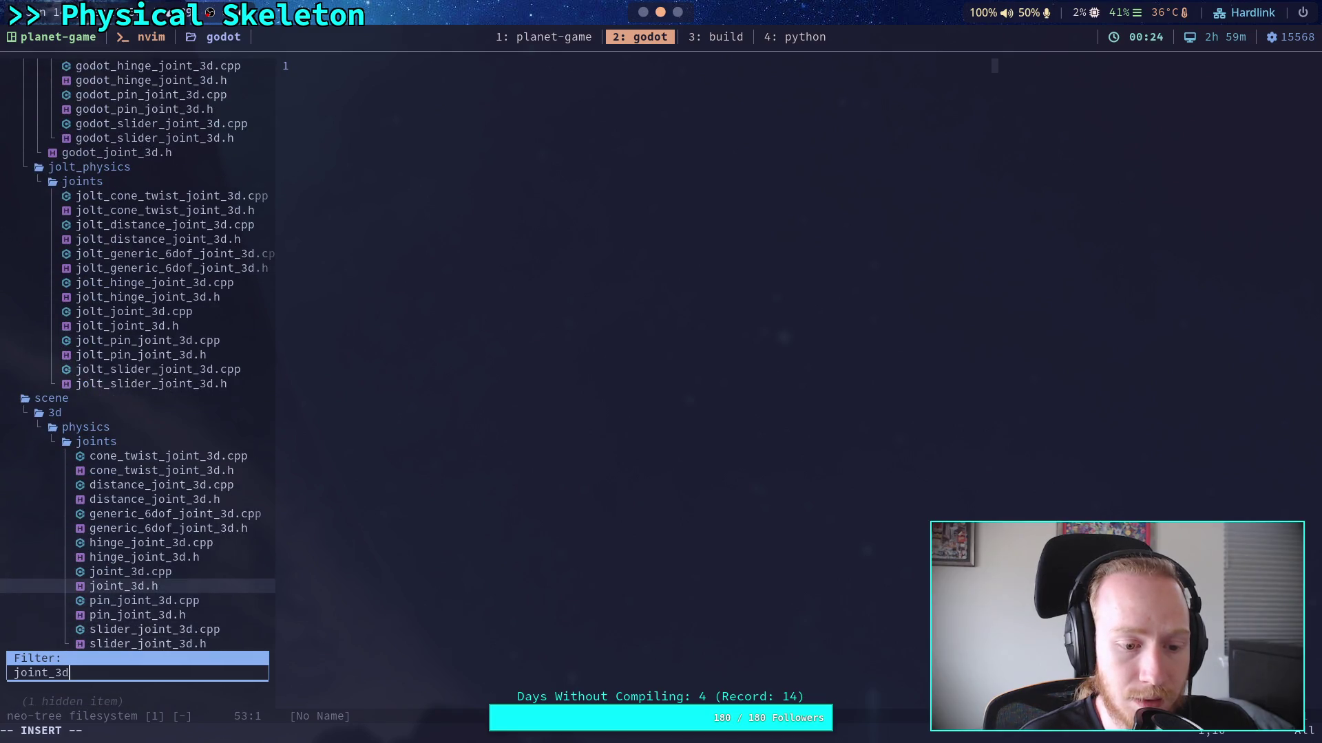
{"action": "key", "text": "Down"}
{"action": "key", "text": "Up"}
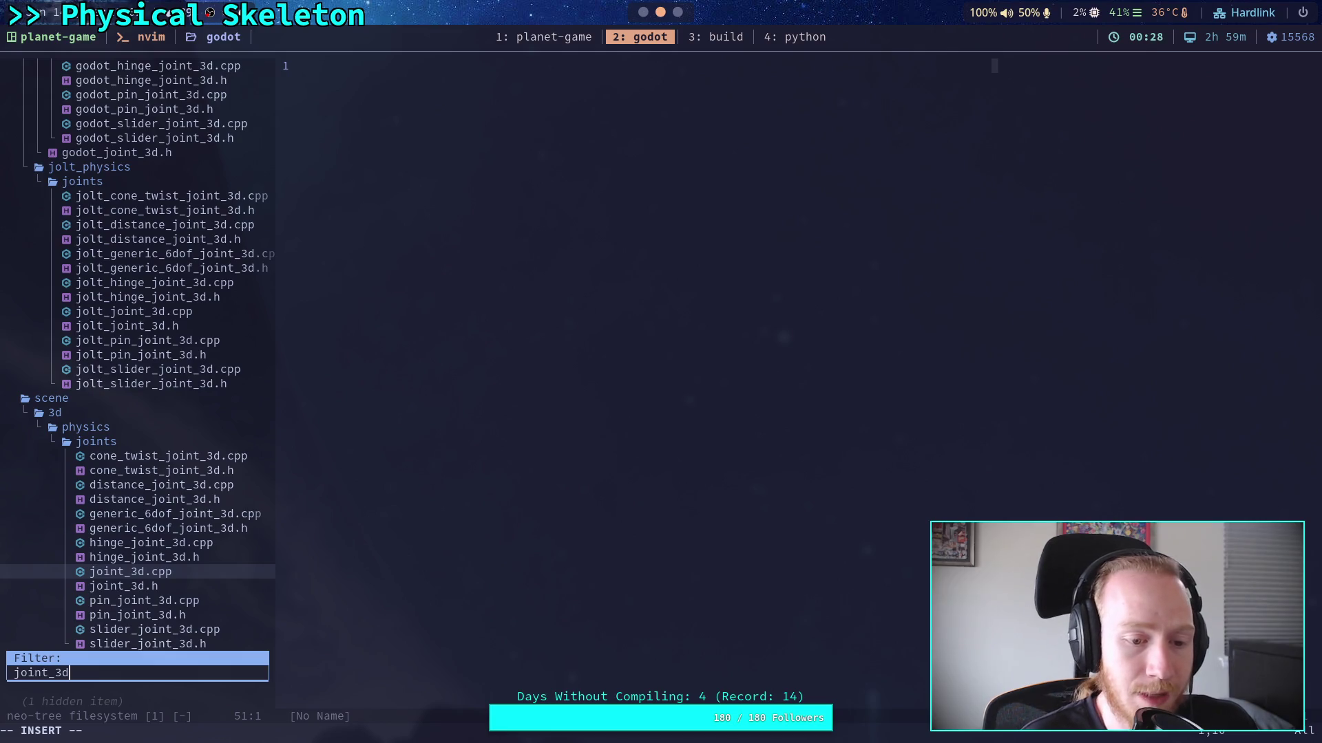
{"action": "key", "text": "Return"}
{"action": "key", "text": "Return"}
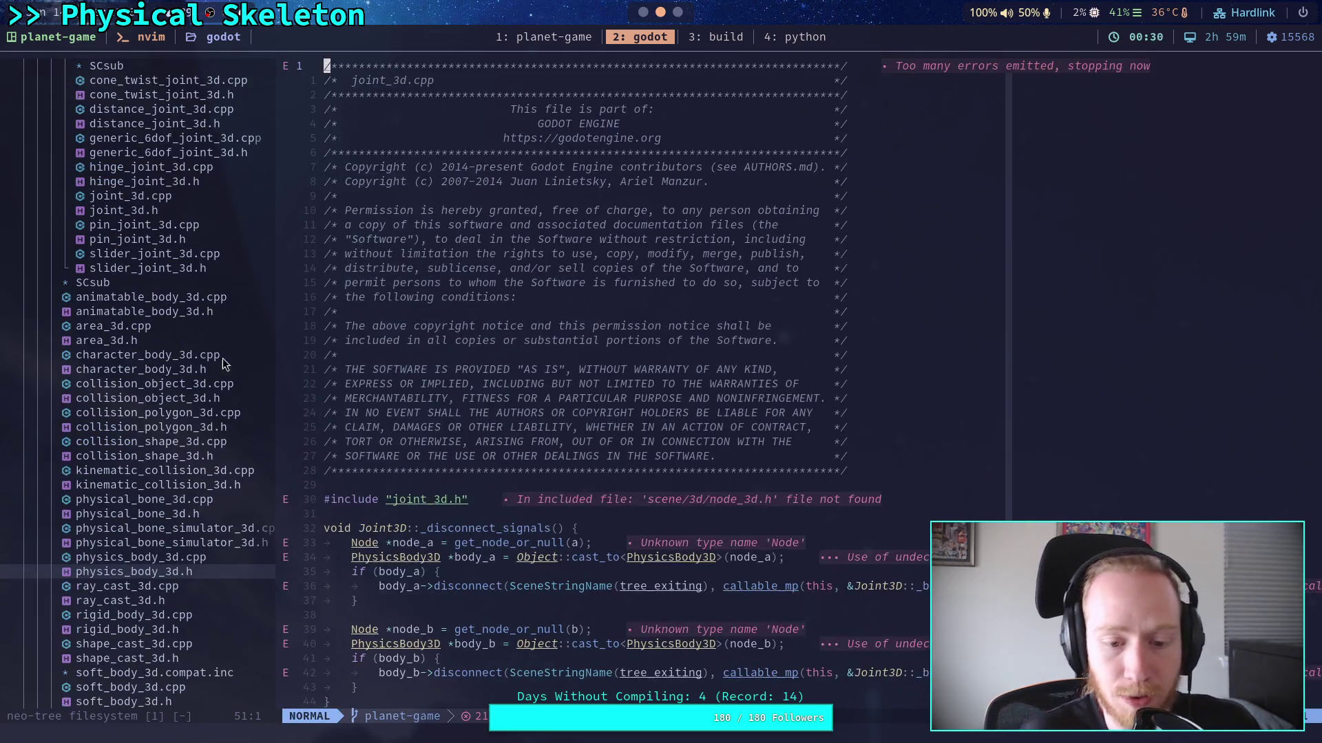
{"action": "scroll", "coordinate": [576, 344], "scroll_direction": "down", "scroll_amount": 2}
{"action": "scroll", "coordinate": [575, 344], "scroll_direction": "down", "scroll_amount": 6}
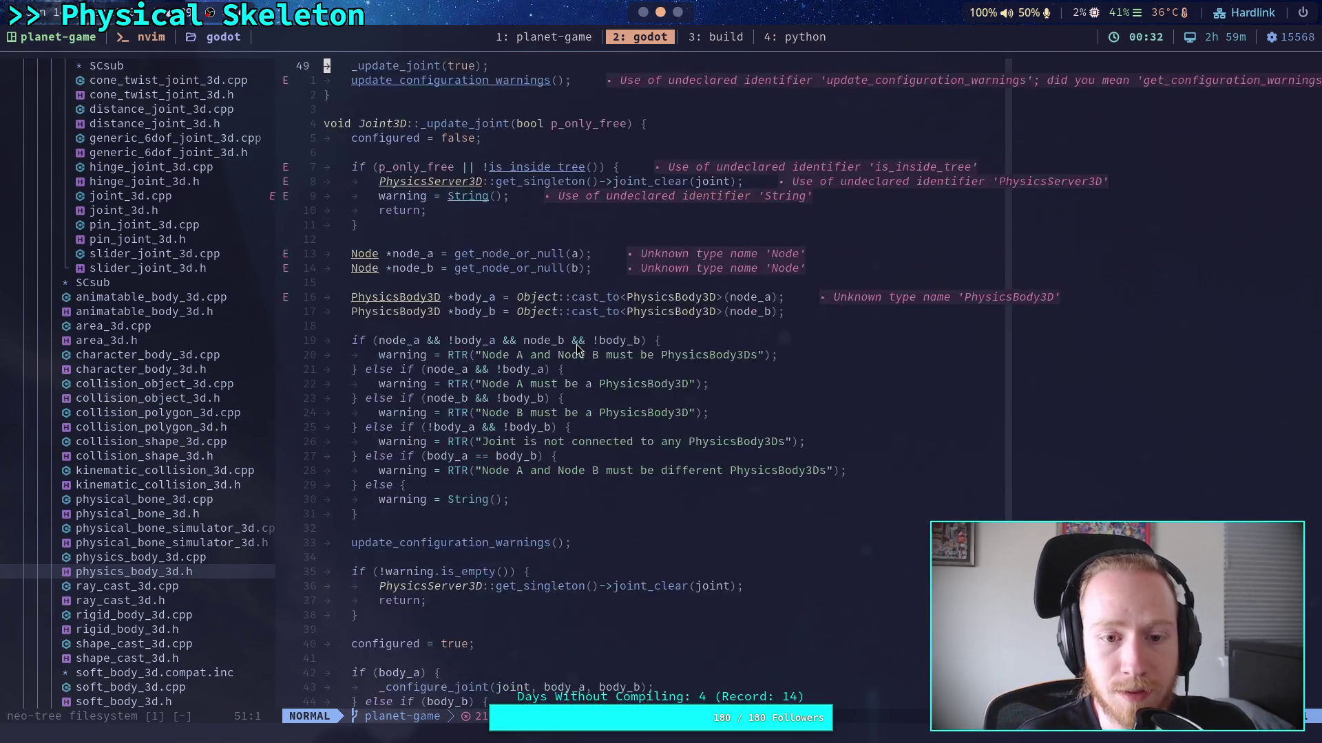
{"action": "scroll", "coordinate": [690, 383], "scroll_direction": "down", "scroll_amount": 20}
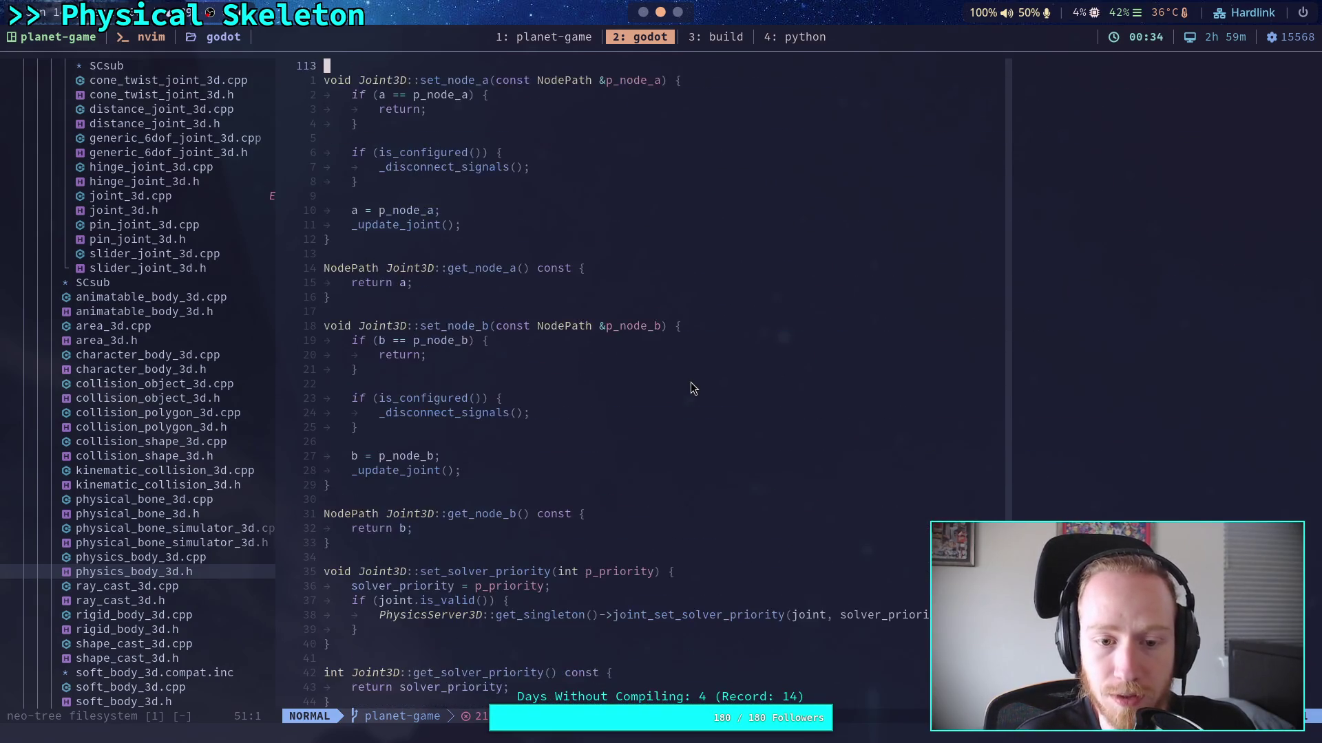
{"action": "scroll", "coordinate": [691, 383], "scroll_direction": "down", "scroll_amount": 7}
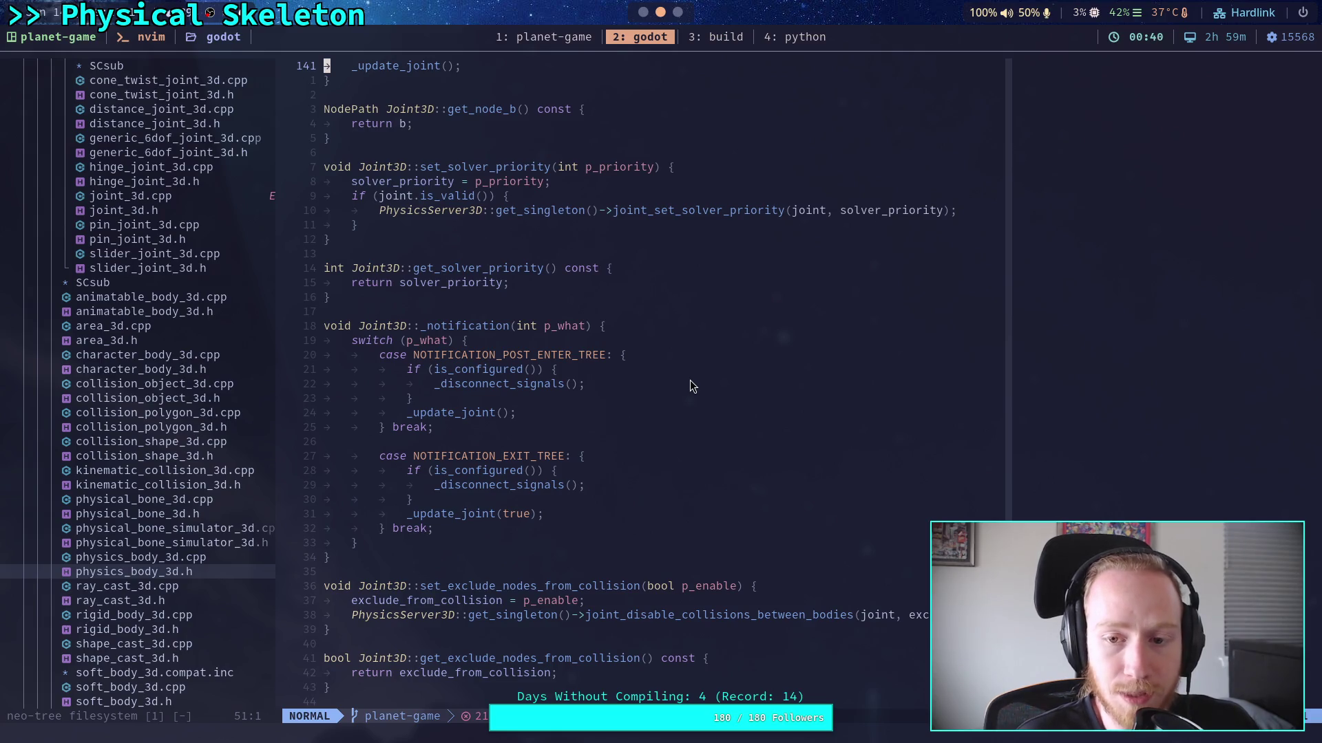
{"action": "scroll", "coordinate": [692, 384], "scroll_direction": "up", "scroll_amount": 12}
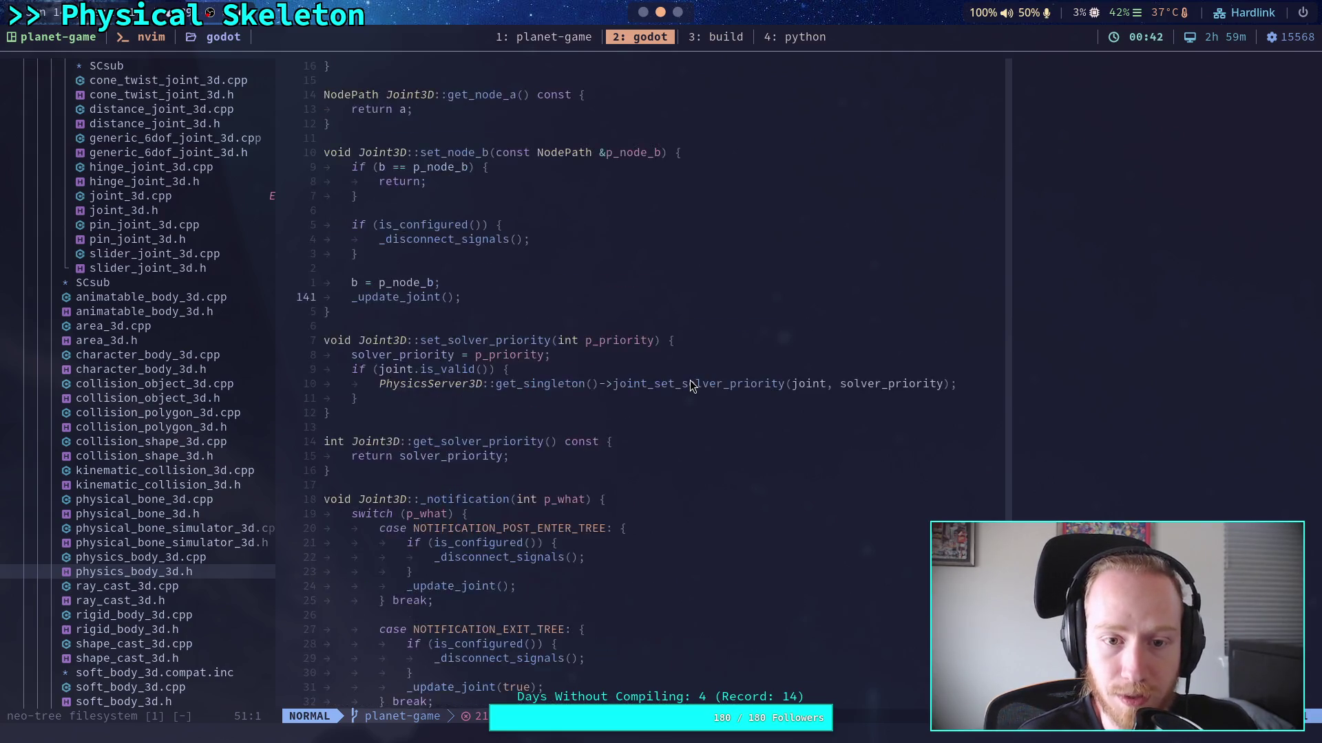
{"action": "scroll", "coordinate": [691, 384], "scroll_direction": "up", "scroll_amount": 19}
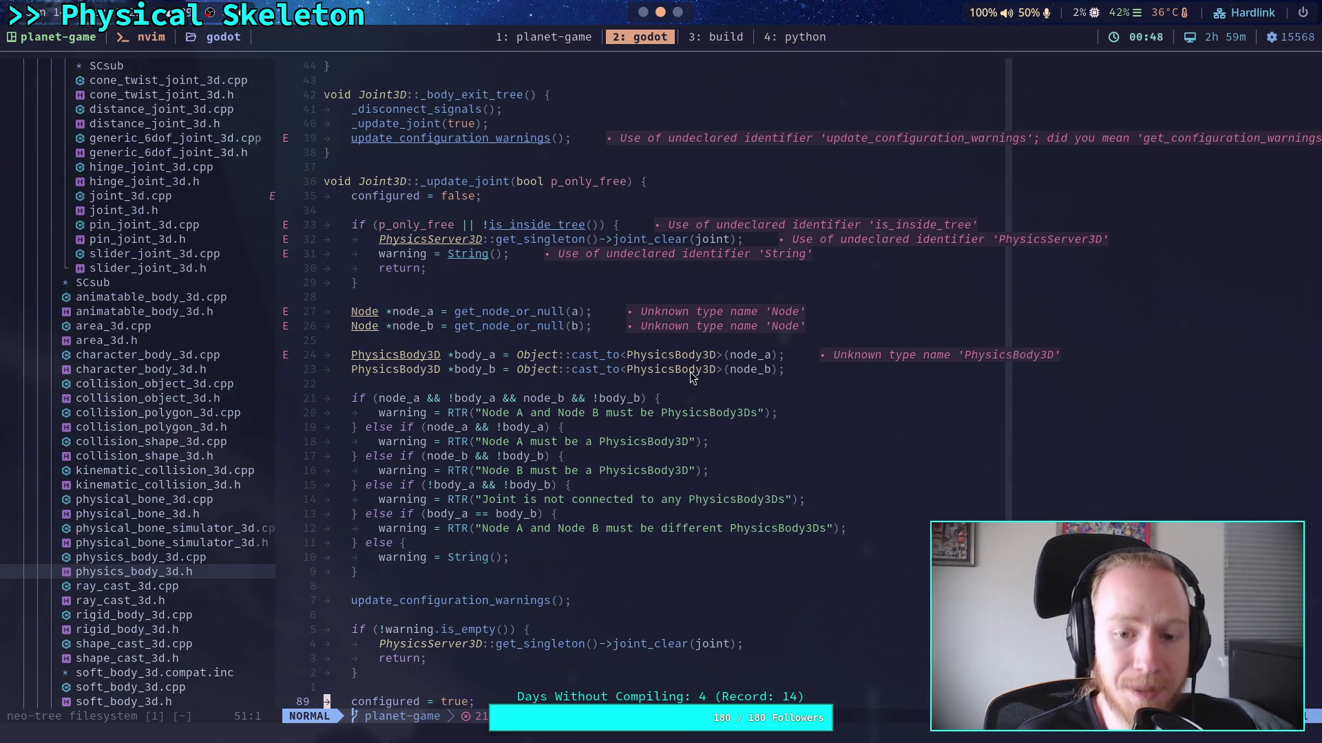
{"action": "key", "text": "super+1"}
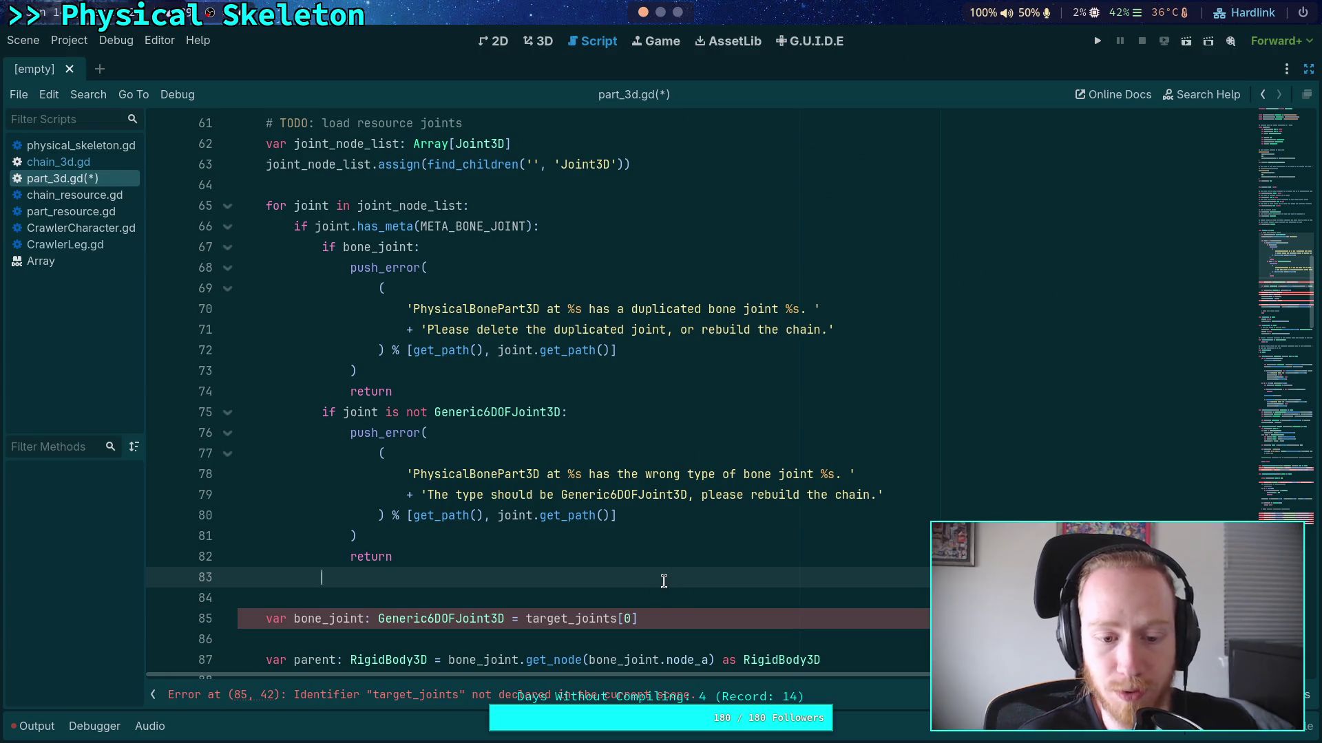
Insert a NOTIFICATION_POST_ENTER_TREE line, then delete it again
{"action": "type", "text": "NO"}
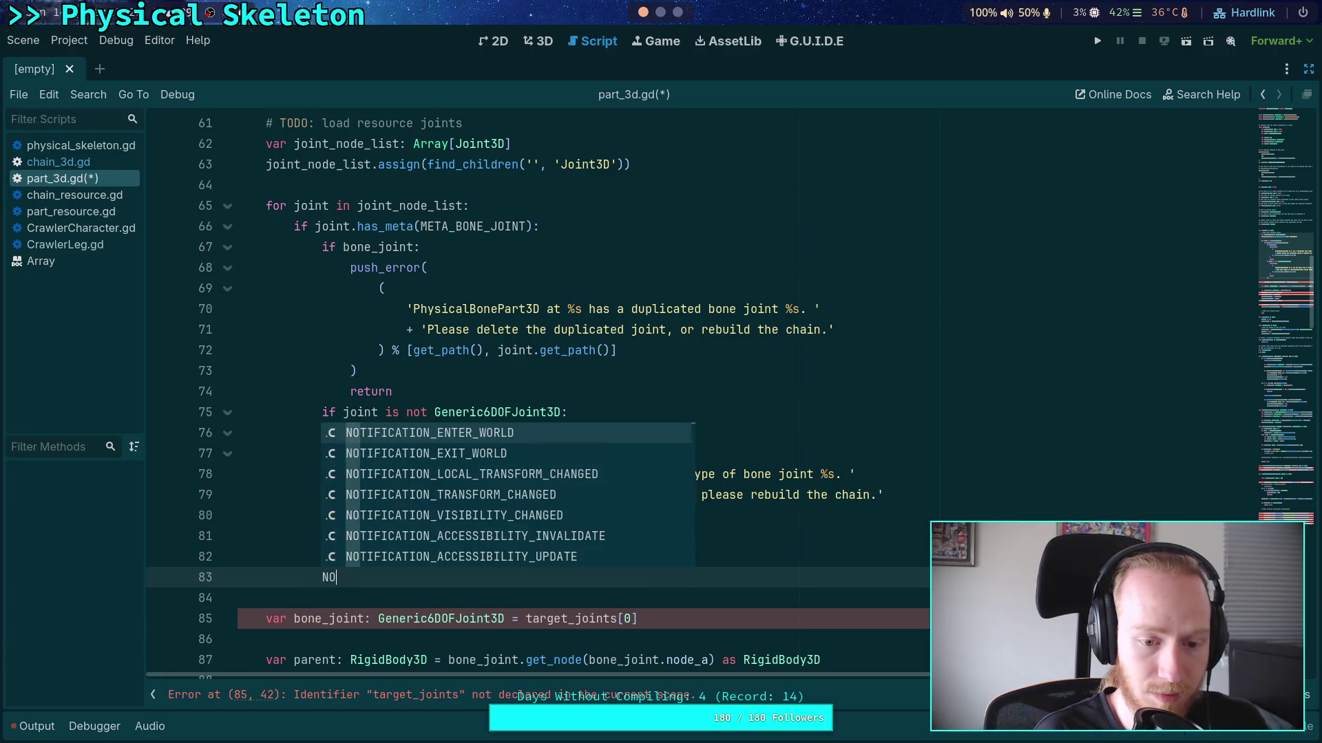
{"action": "type", "text": "T_POST"}
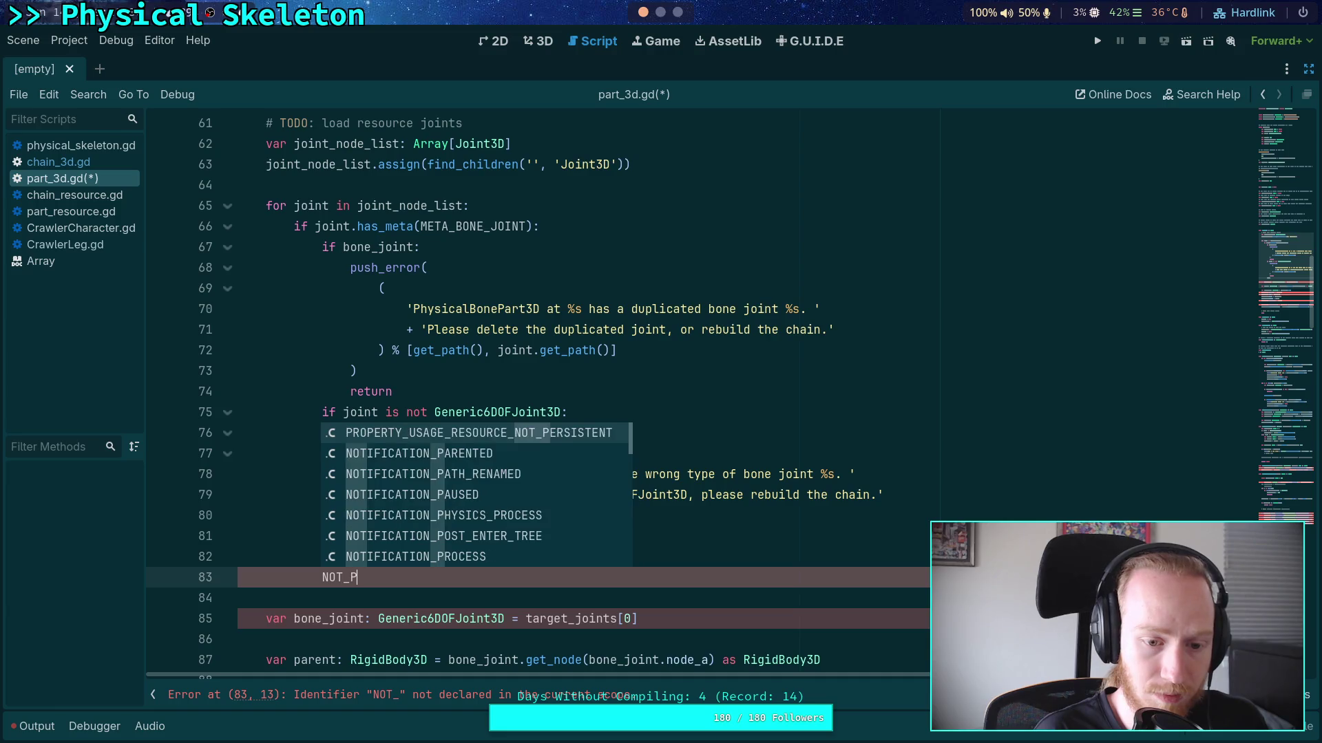
{"action": "key", "text": "Return"}
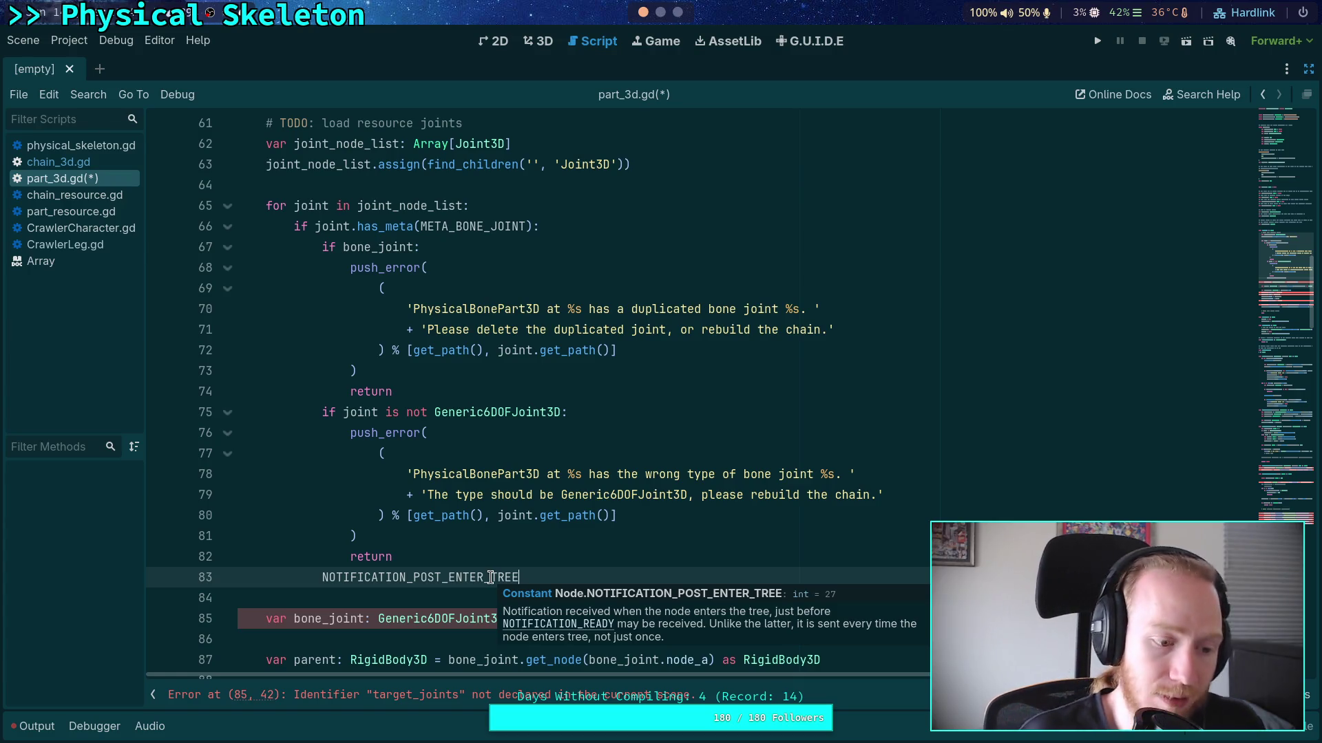
{"action": "left_click_drag", "start_coordinate": [547, 578], "coordinate": [544, 560]}
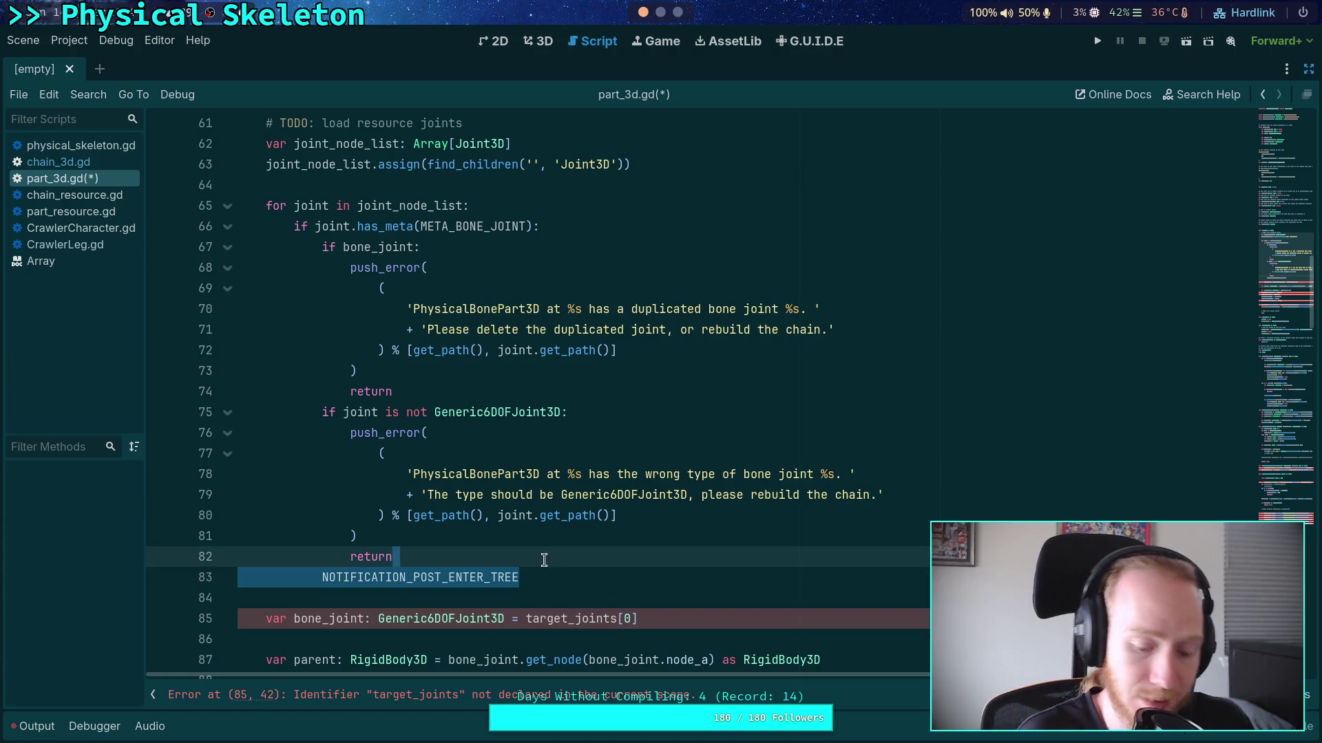
{"action": "key", "text": "BackSpace"}
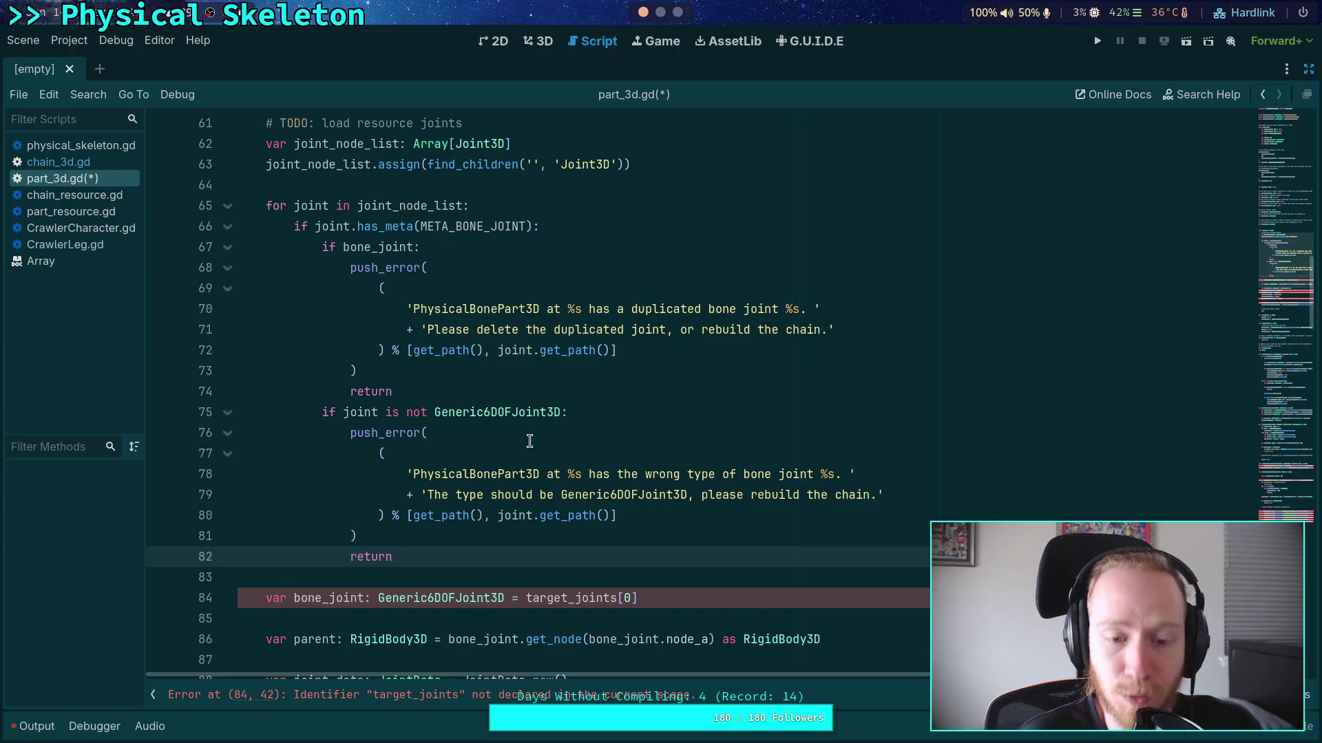
Read _ready's documentation in part_3d.gd, then bring Neovim's Joint3D::_update_joint source to the front
{"action": "scroll", "coordinate": [556, 417], "scroll_direction": "up", "scroll_amount": 5}
{"action": "mouse_move", "coordinate": [289, 403]}
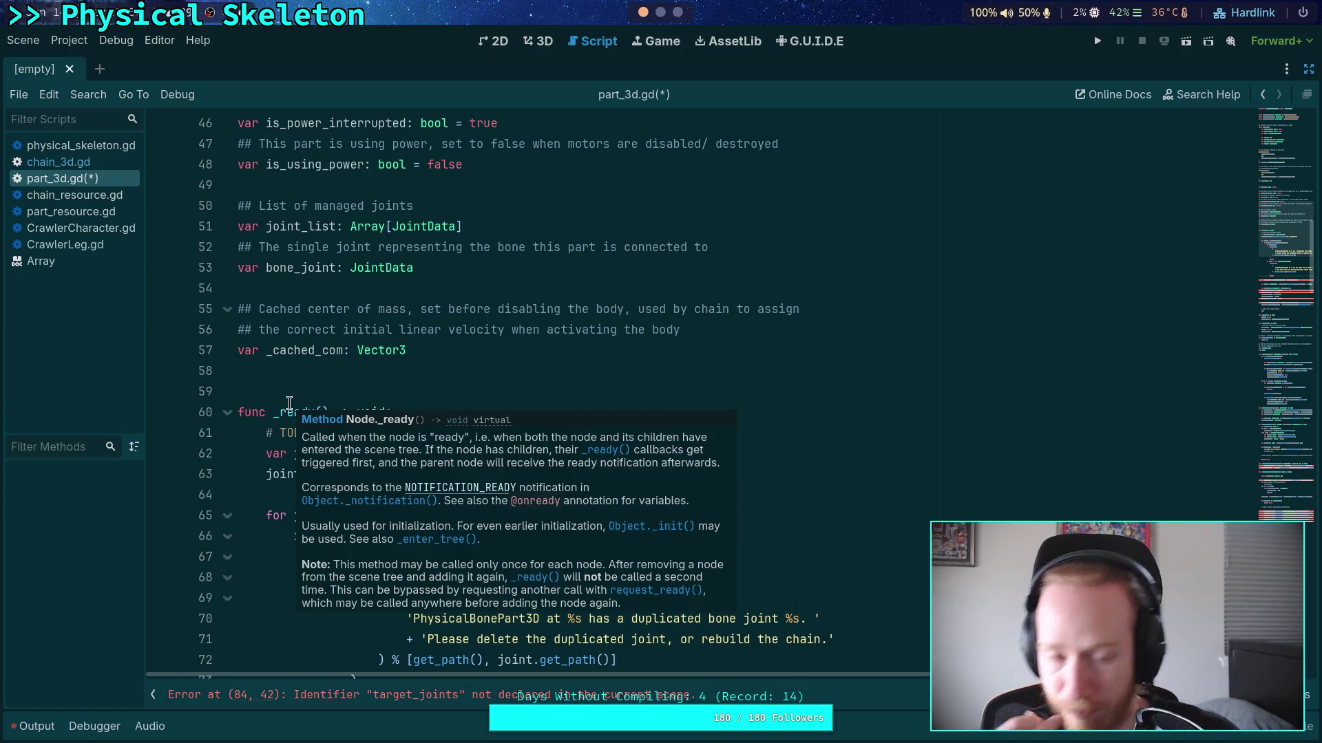
{"action": "key", "text": "super+2"}
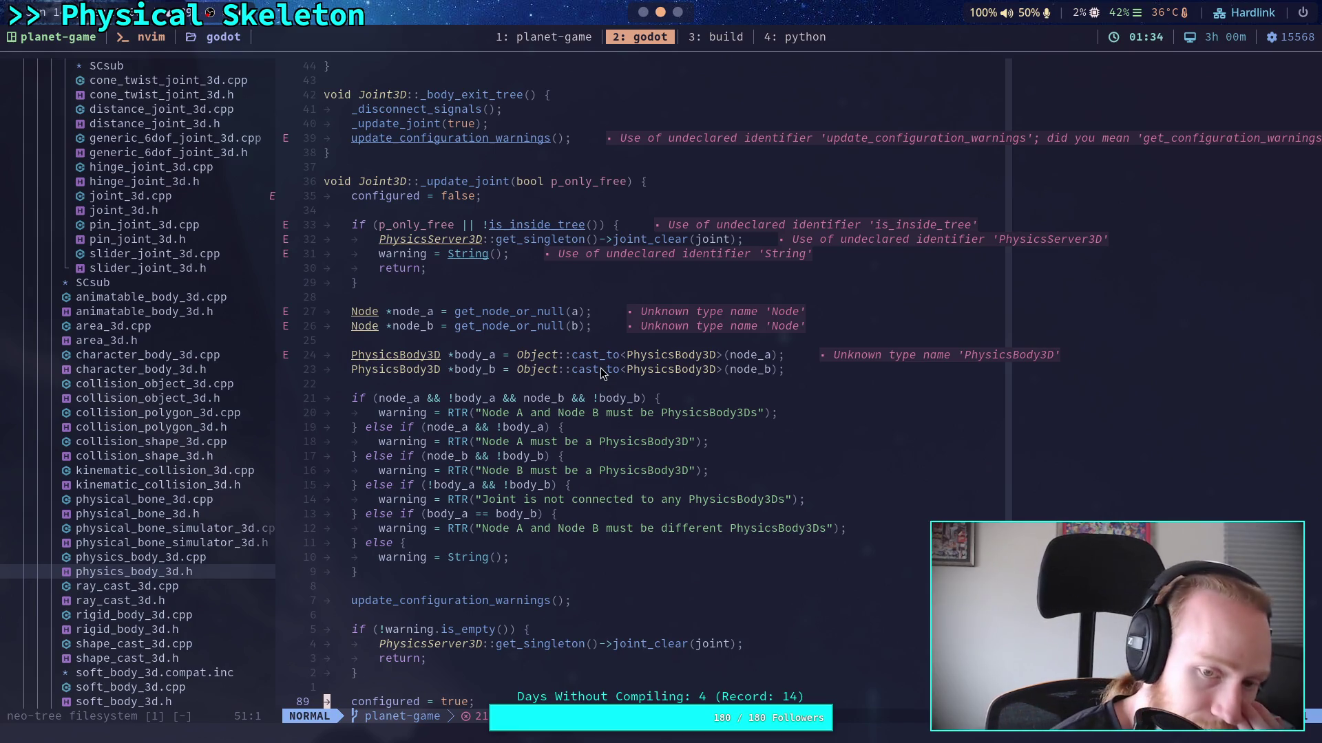
Scroll further through Joint3D::_update_joint, then return to part_3d.gd in Godot
{"action": "scroll", "coordinate": [601, 374], "scroll_direction": "down", "scroll_amount": 4}
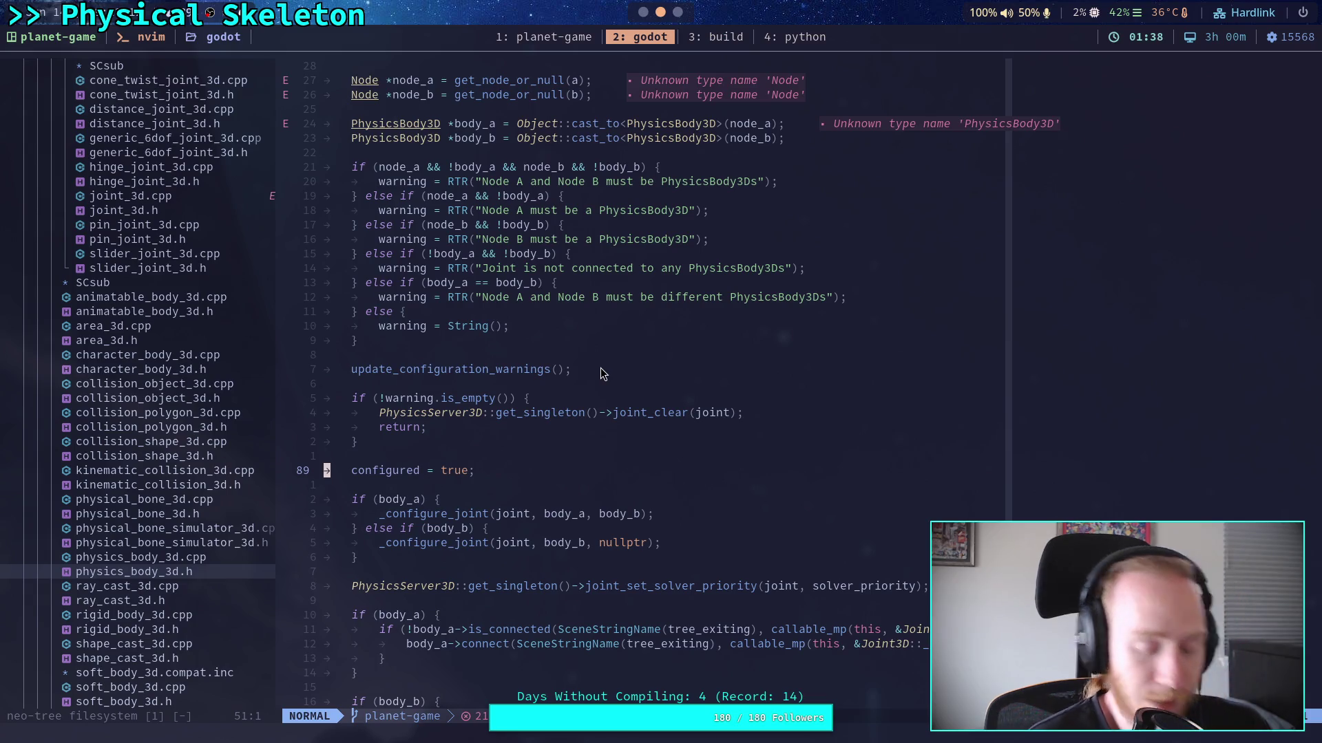
{"action": "key", "text": "alt+Tab"}
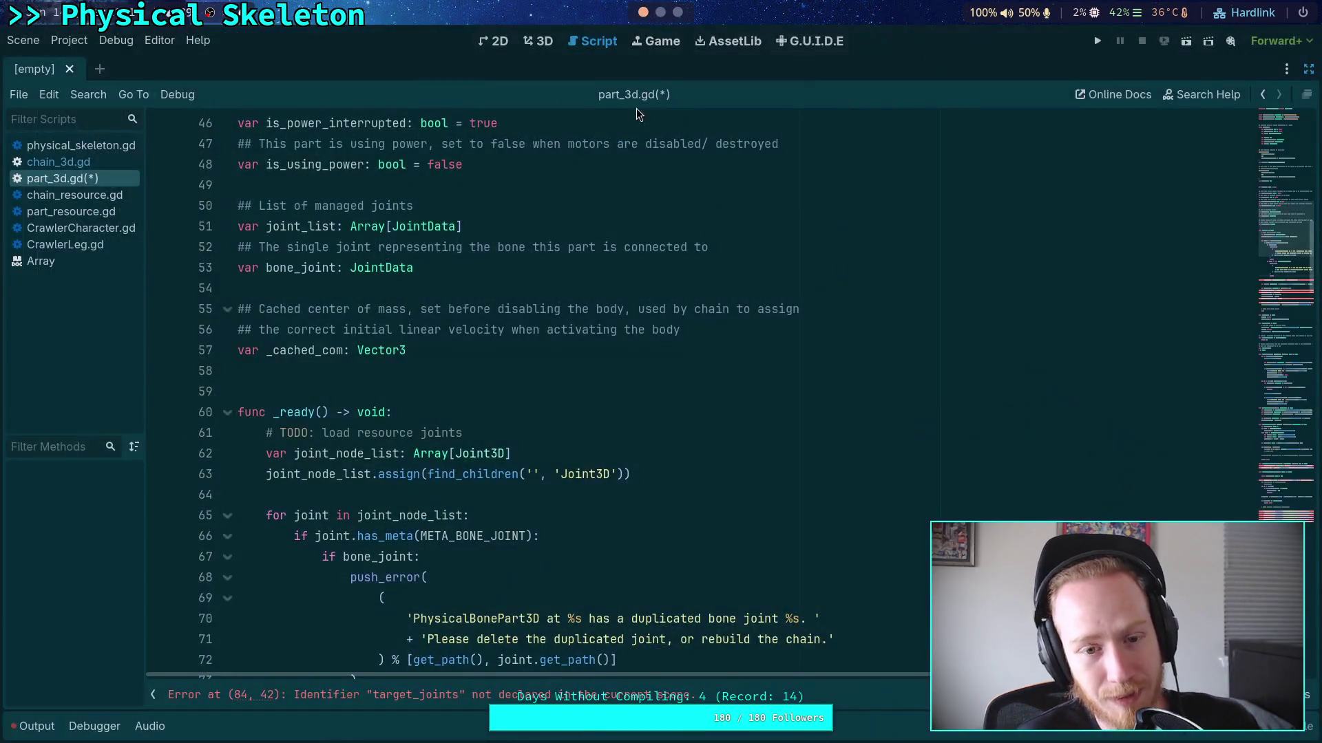
{"action": "scroll", "coordinate": [331, 172], "scroll_direction": "up", "scroll_amount": 1}
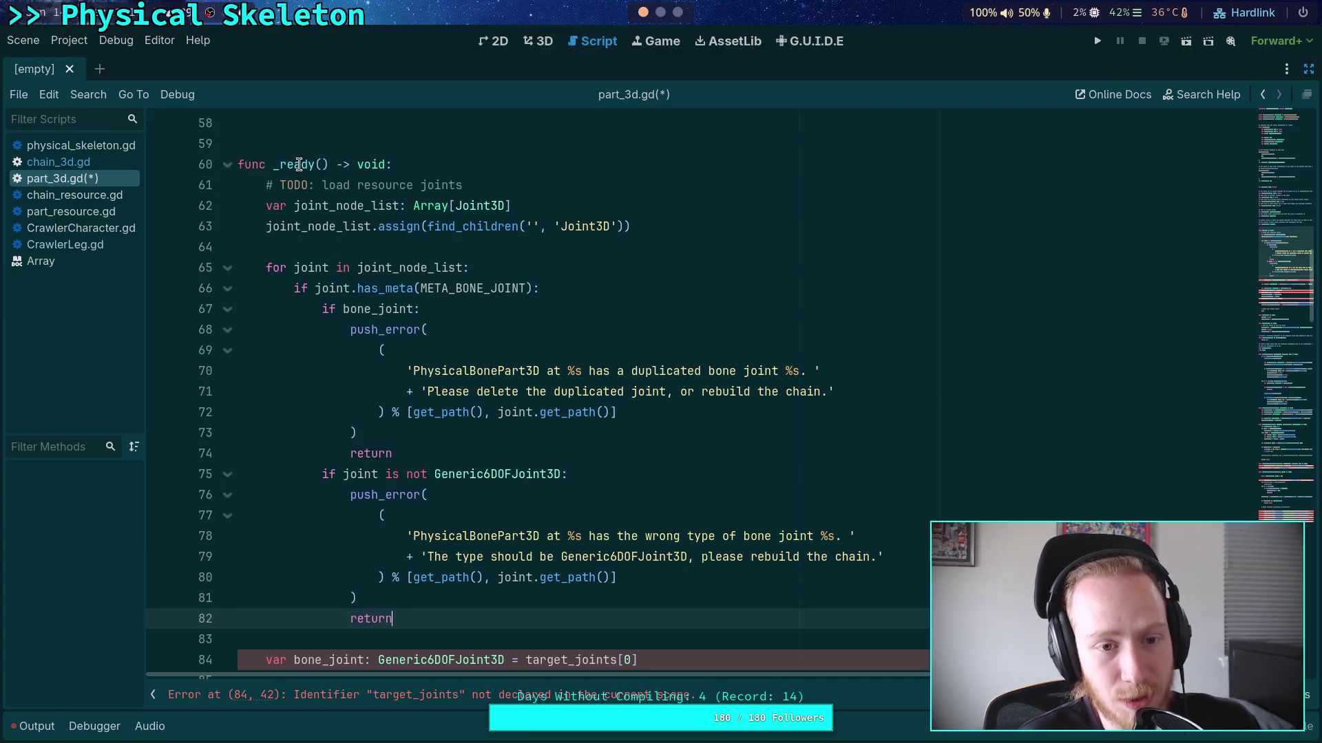
{"action": "mouse_move", "coordinate": [298, 163]}
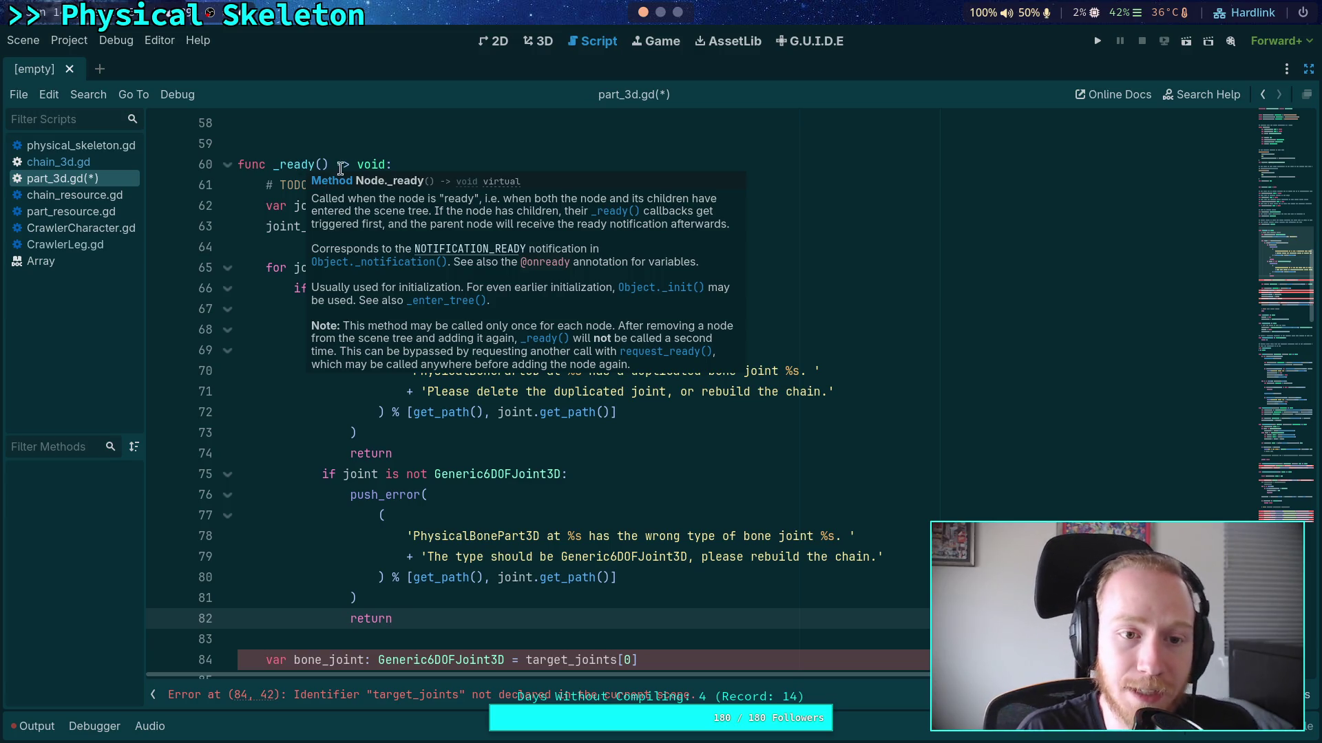
{"action": "left_click", "coordinate": [299, 164]}
{"action": "key", "text": "super+2"}
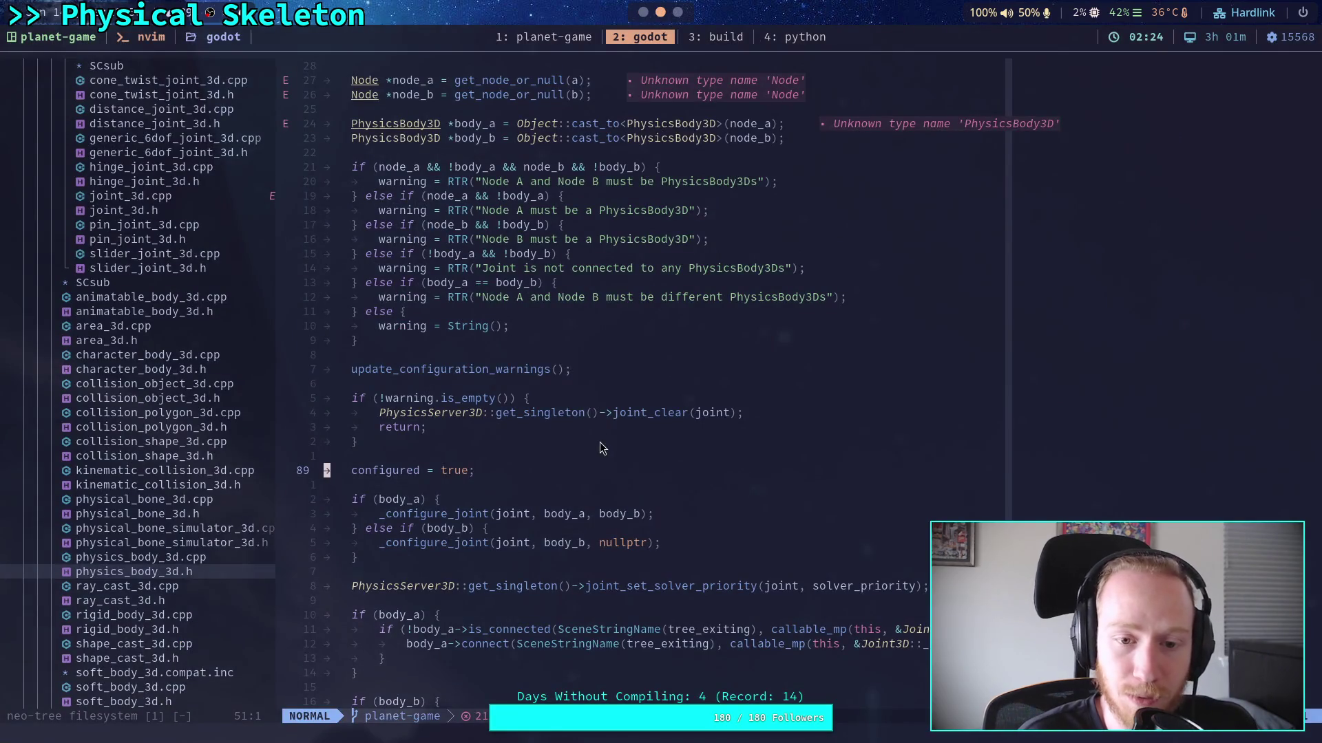
{"action": "scroll", "coordinate": [600, 444], "scroll_direction": "down", "scroll_amount": 5}
{"action": "mouse_move", "coordinate": [572, 493]}
{"action": "left_mouse_down"}
{"action": "mouse_move", "coordinate": [488, 377]}
{"action": "mouse_move", "coordinate": [496, 167]}
{"action": "left_mouse_up"}
{"action": "left_click", "coordinate": [675, 371]}
{"action": "scroll", "coordinate": [674, 371], "scroll_direction": "up", "scroll_amount": 5}
{"action": "left_click_drag", "start_coordinate": [482, 475], "coordinate": [606, 341]}
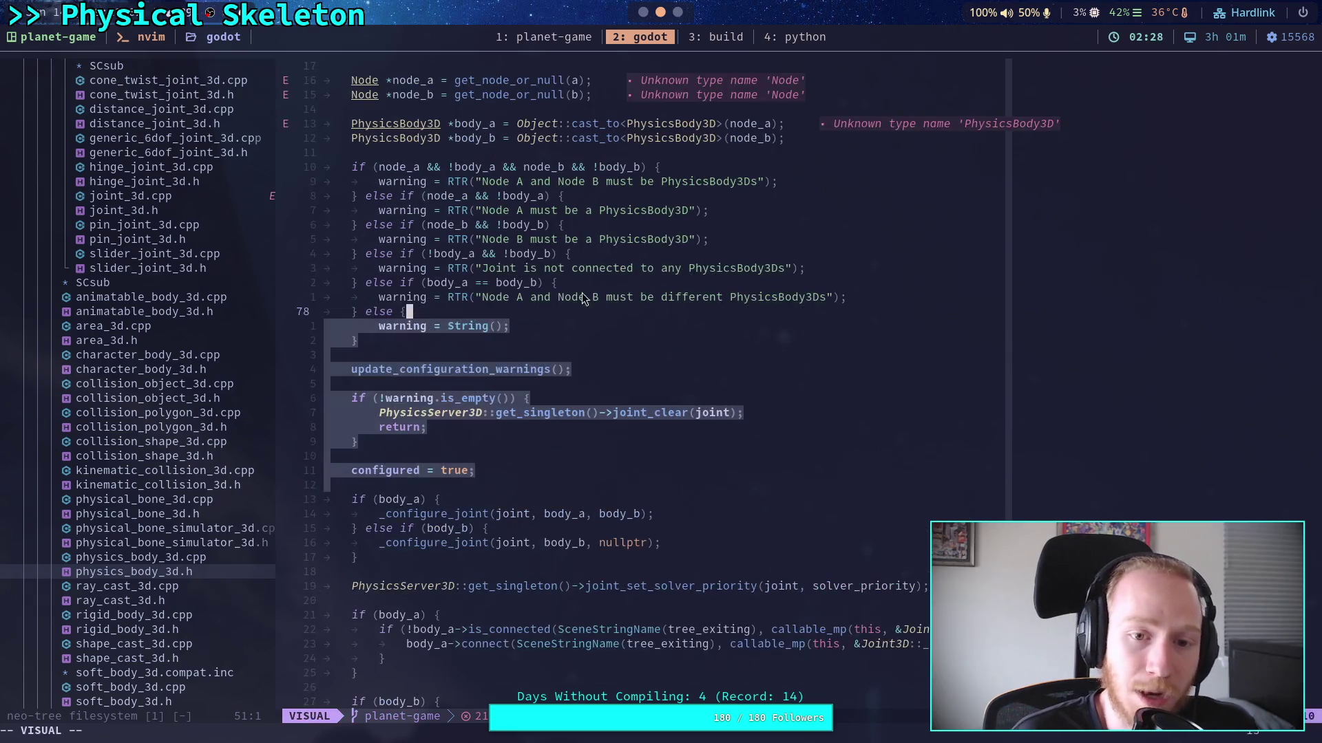
{"action": "scroll", "coordinate": [619, 316], "scroll_direction": "up", "scroll_amount": 3}
{"action": "left_click", "coordinate": [617, 259]}
{"action": "key", "text": "alt+Tab"}
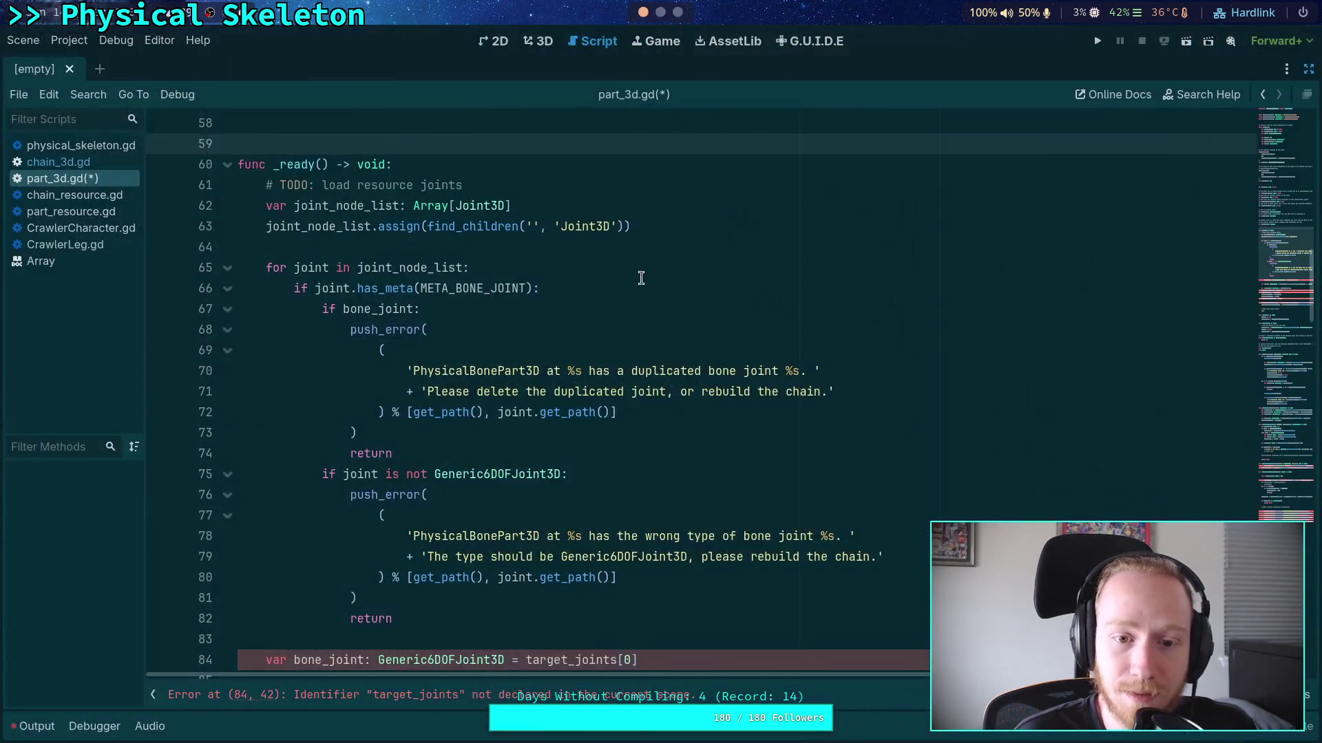
Open a new indented line 83 after the wrong-type check's return
{"action": "left_click", "coordinate": [511, 451]}
{"action": "left_click", "coordinate": [428, 511]}
{"action": "scroll", "coordinate": [431, 514], "scroll_direction": "down", "scroll_amount": 3}
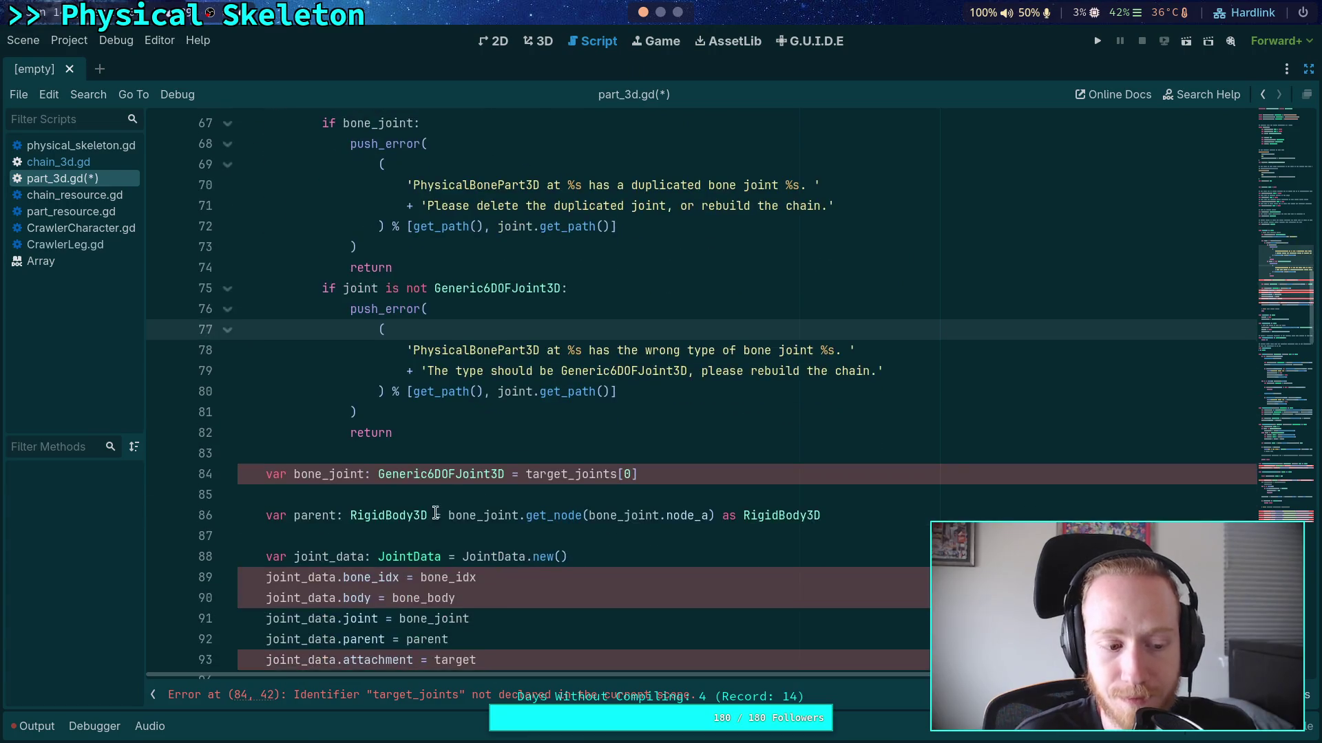
{"action": "left_click", "coordinate": [517, 462]}
{"action": "scroll", "coordinate": [537, 454], "scroll_direction": "up", "scroll_amount": 4}
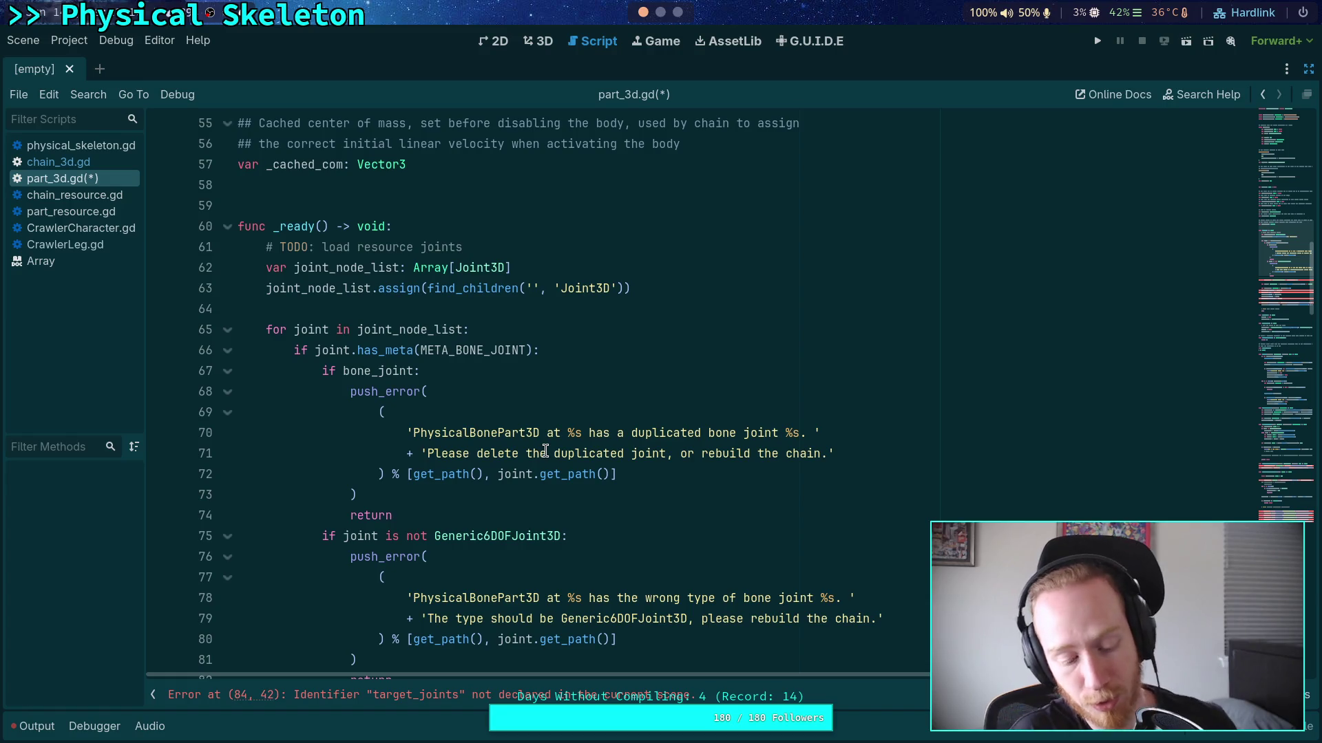
{"action": "left_click", "coordinate": [447, 330]}
{"action": "left_click", "coordinate": [475, 310]}
{"action": "scroll", "coordinate": [655, 338], "scroll_direction": "down", "scroll_amount": 5}
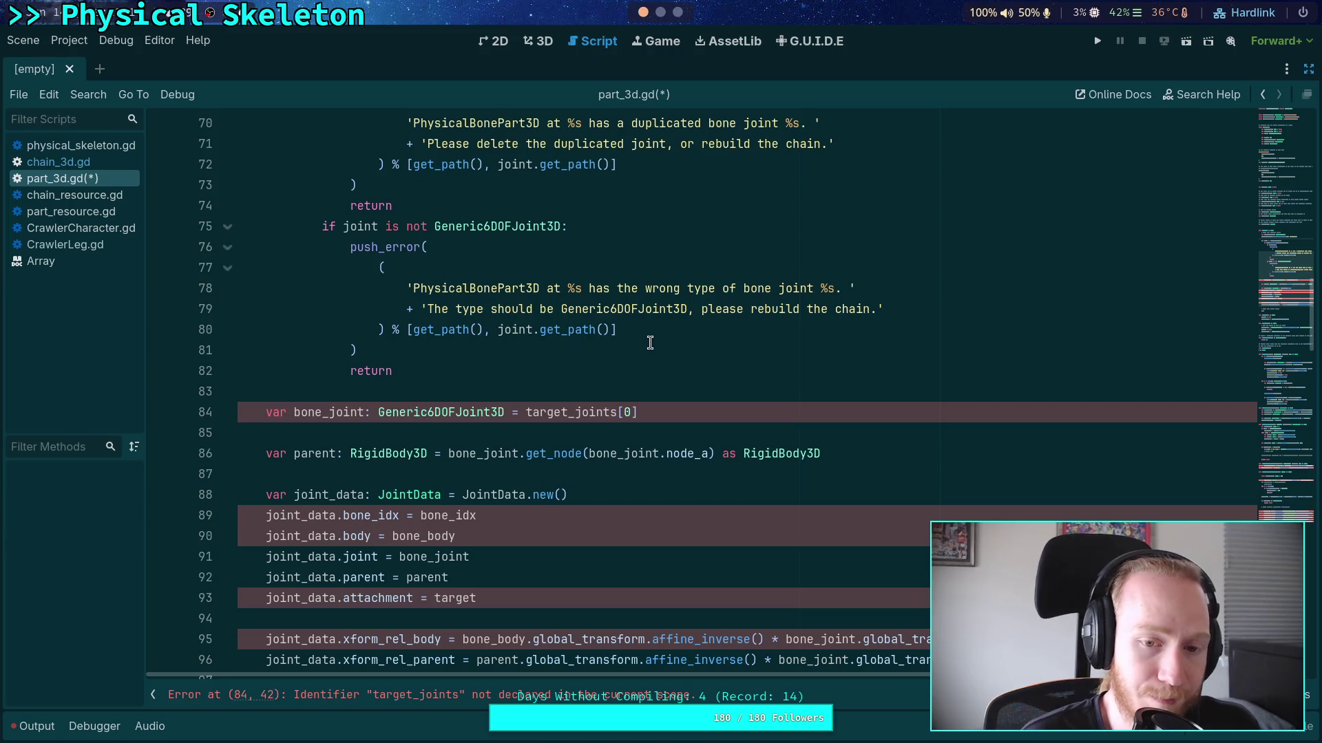
{"action": "left_click", "coordinate": [657, 370]}
{"action": "scroll", "coordinate": [661, 382], "scroll_direction": "up", "scroll_amount": 4}
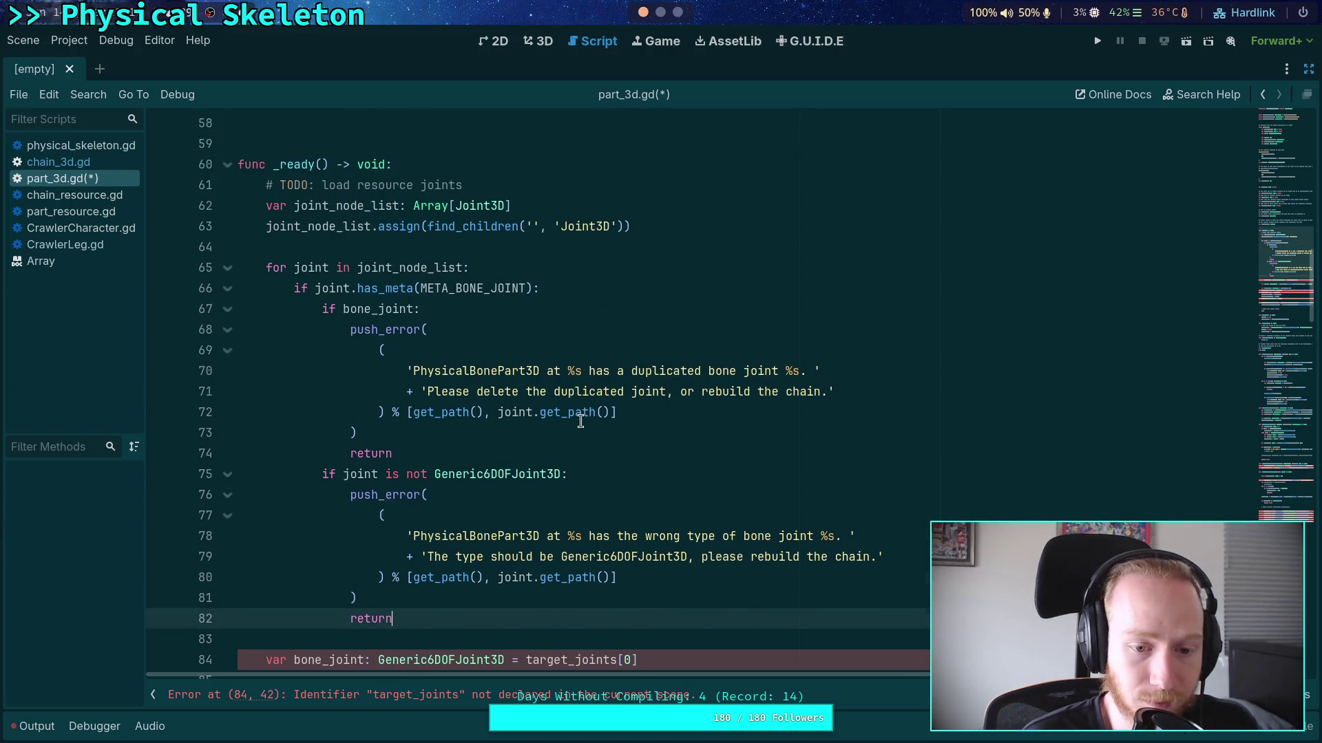
{"action": "scroll", "coordinate": [580, 420], "scroll_direction": "down", "scroll_amount": 2}
{"action": "key", "text": "Return"}
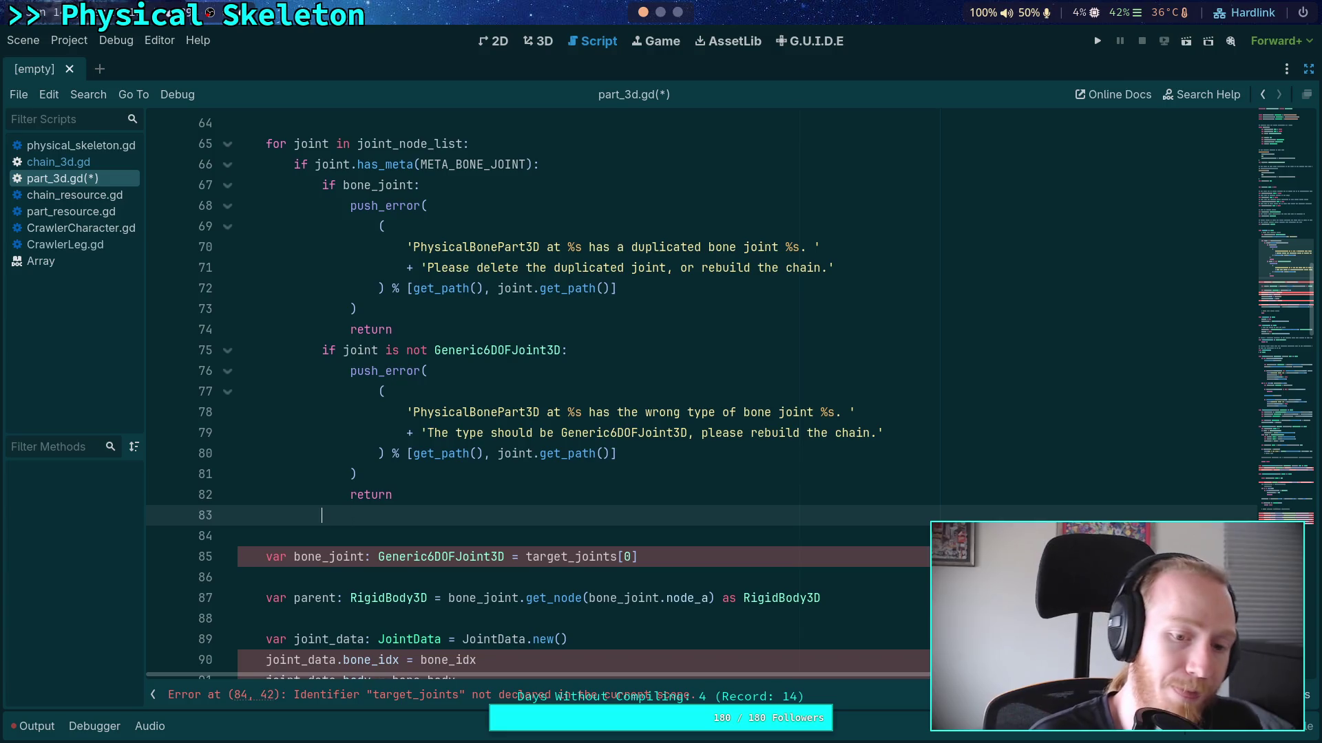
Look over the parent declaration on line 87 and delete the stray underscore on line 83
{"action": "scroll", "coordinate": [682, 498], "scroll_direction": "down", "scroll_amount": 2}
{"action": "scroll", "coordinate": [684, 498], "scroll_direction": "down", "scroll_amount": 2}
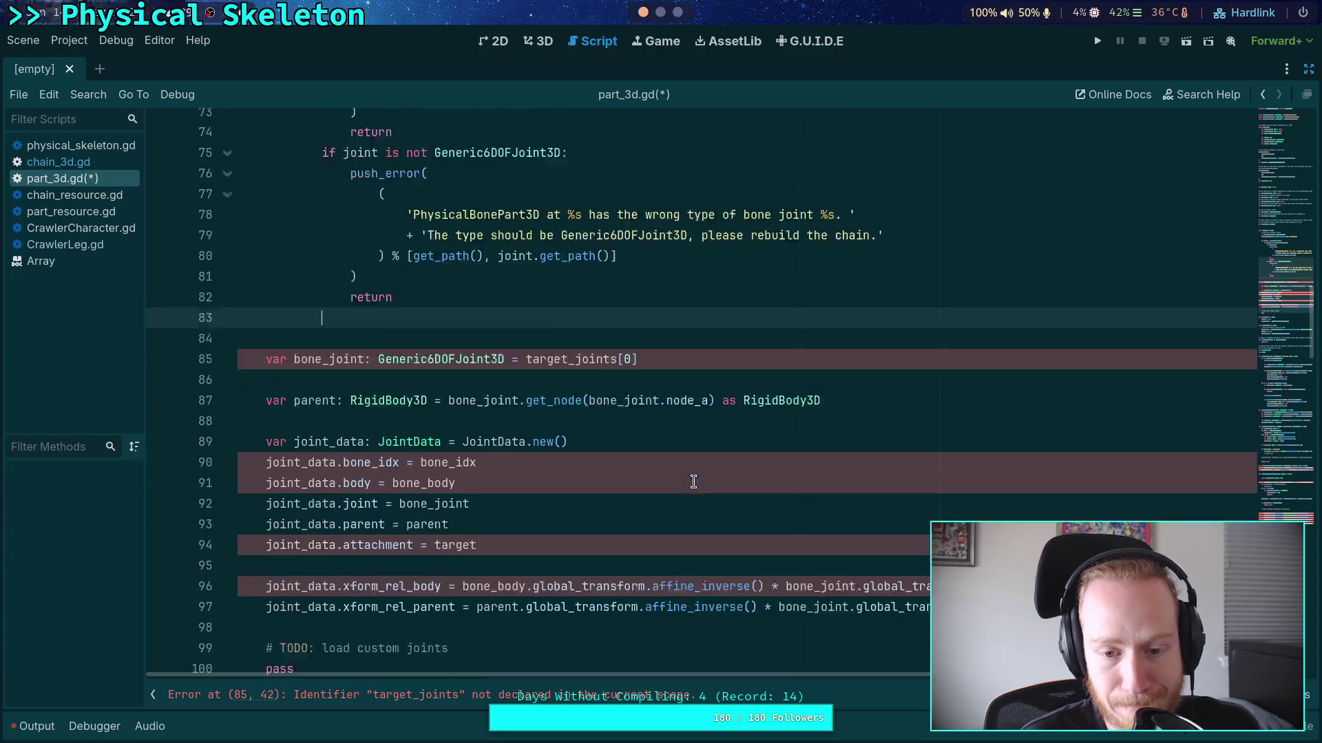
{"action": "left_click_drag", "start_coordinate": [274, 350], "coordinate": [868, 354]}
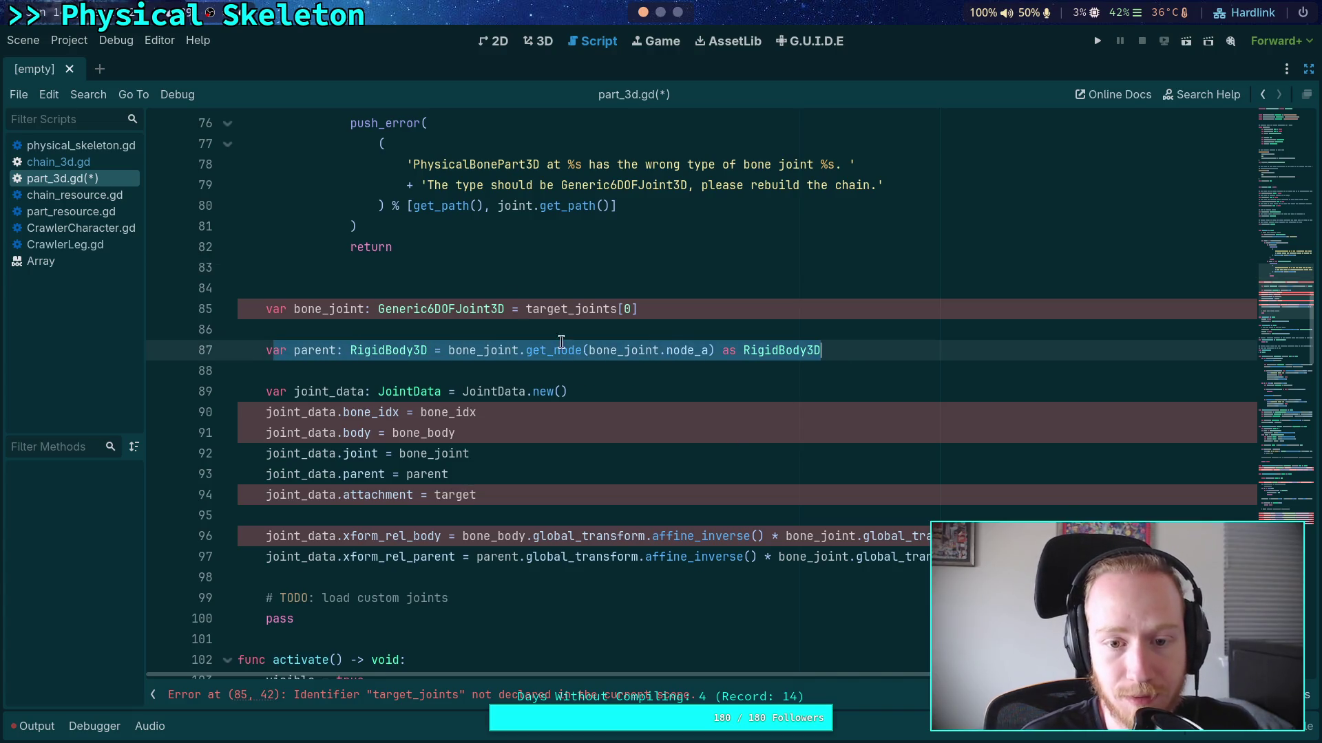
{"action": "left_click", "coordinate": [522, 266]}
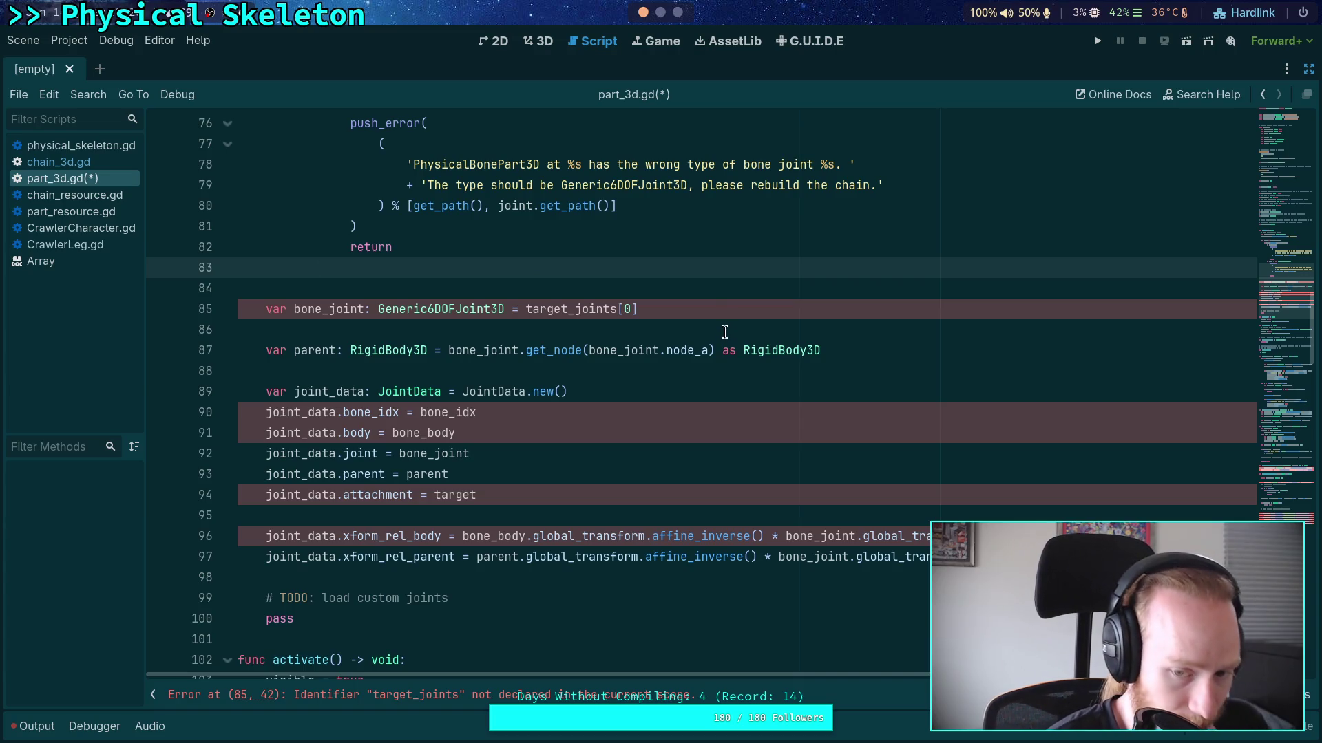
{"action": "type", "text": "_"}
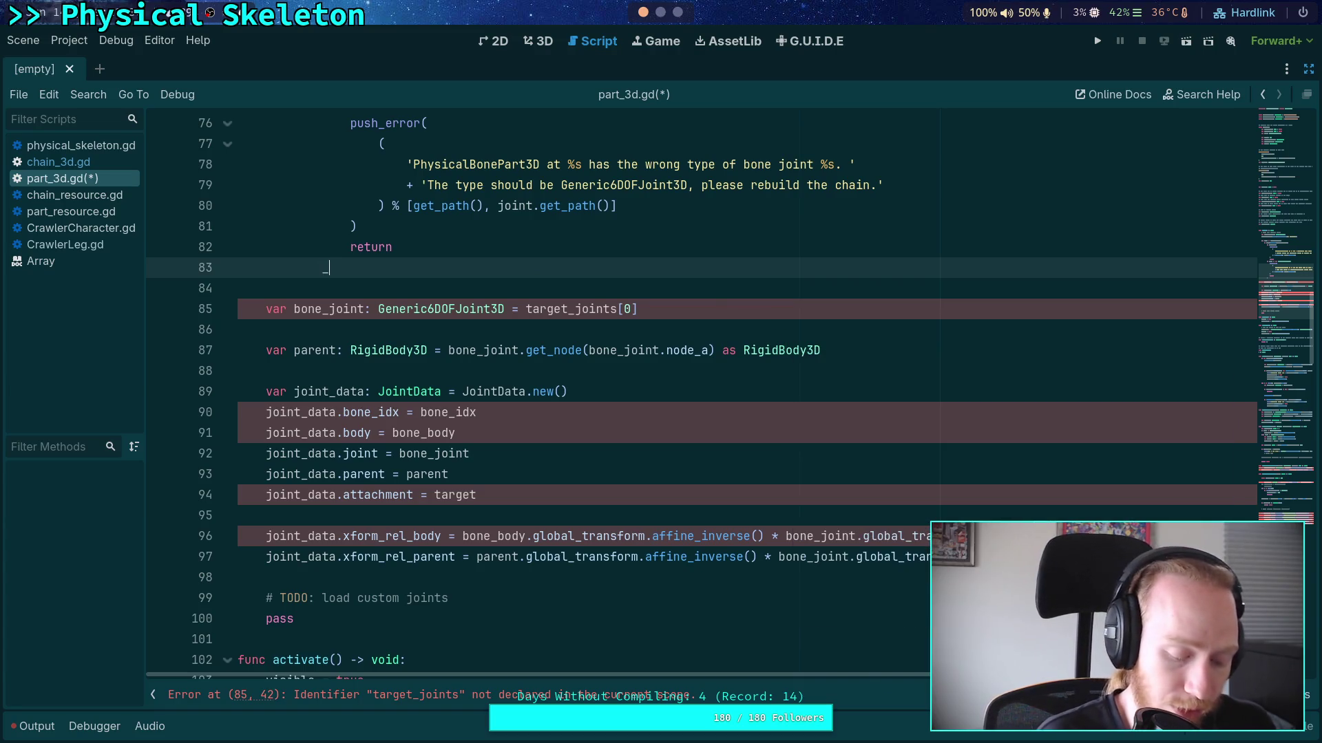
{"action": "key", "text": "BackSpace"}
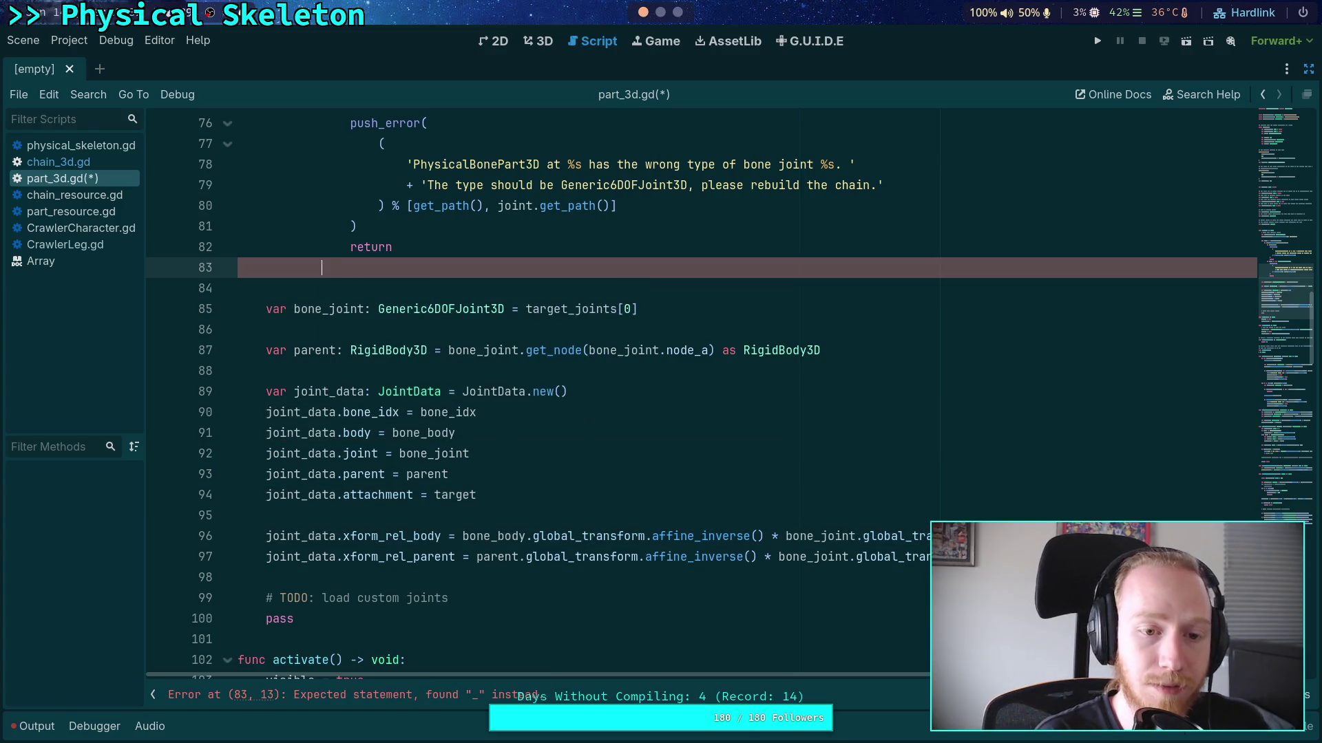
Start a 'var joint_data: JointData' declaration calling _configure_joint on line 83
{"action": "type", "text": "var joint_data:"}
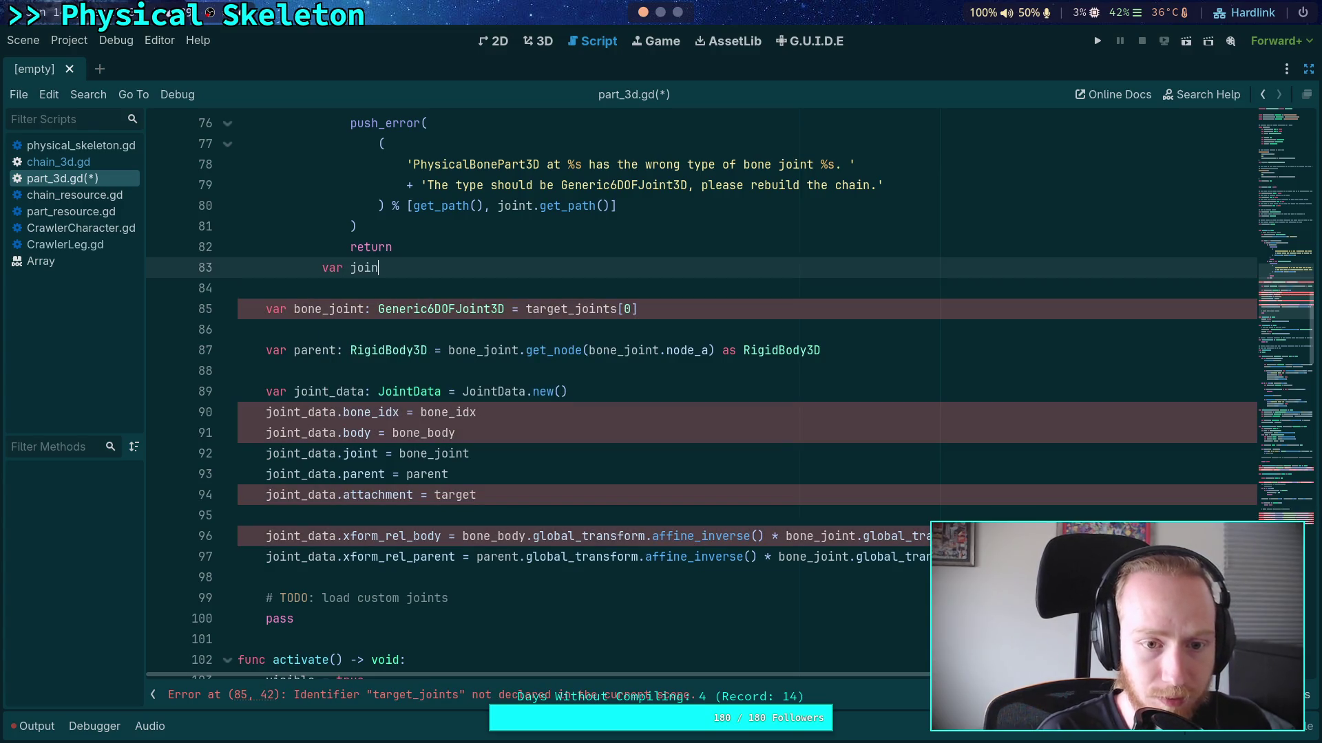
{"action": "type", "text": " Joint"}
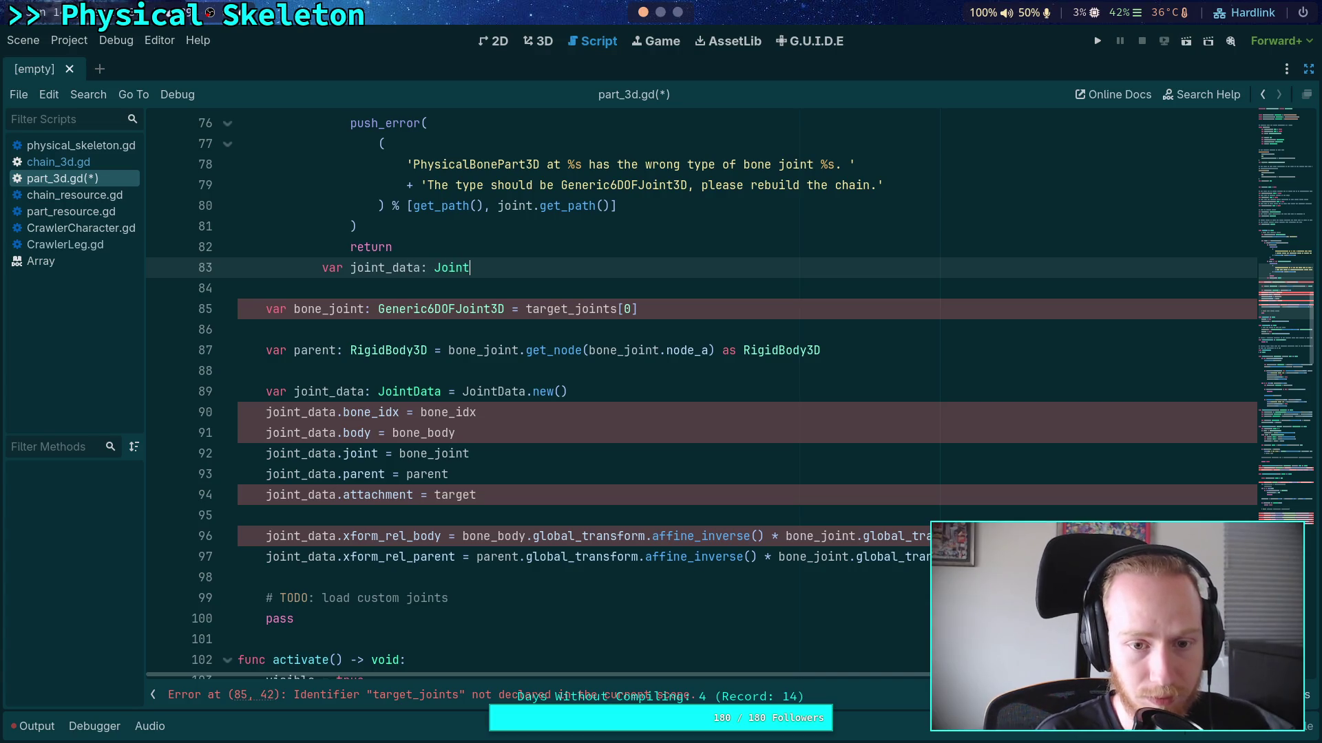
{"action": "type", "text": "Dat"}
{"action": "key", "text": "BackSpace"}
{"action": "key", "text": "BackSpace"}
{"action": "key", "text": "BackSpace"}
{"action": "key", "text": "Return"}
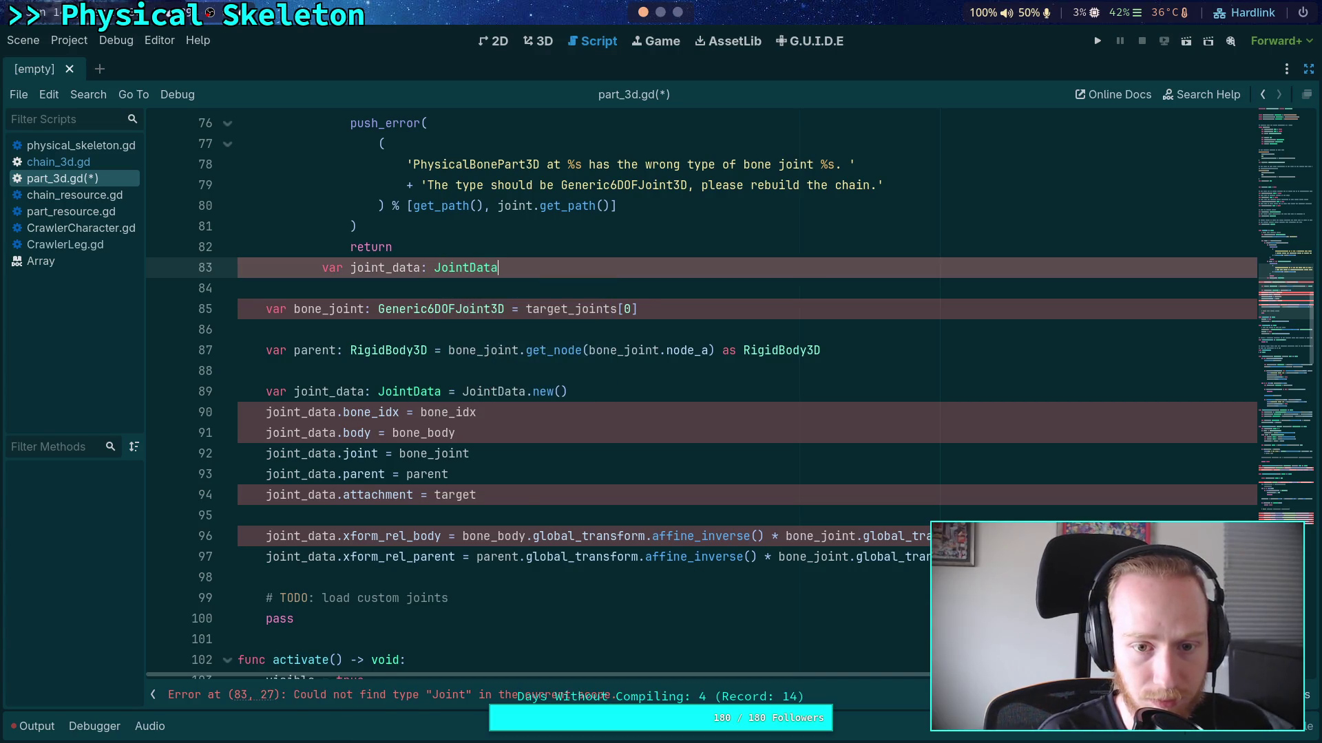
{"action": "type", "text": " = -crea"}
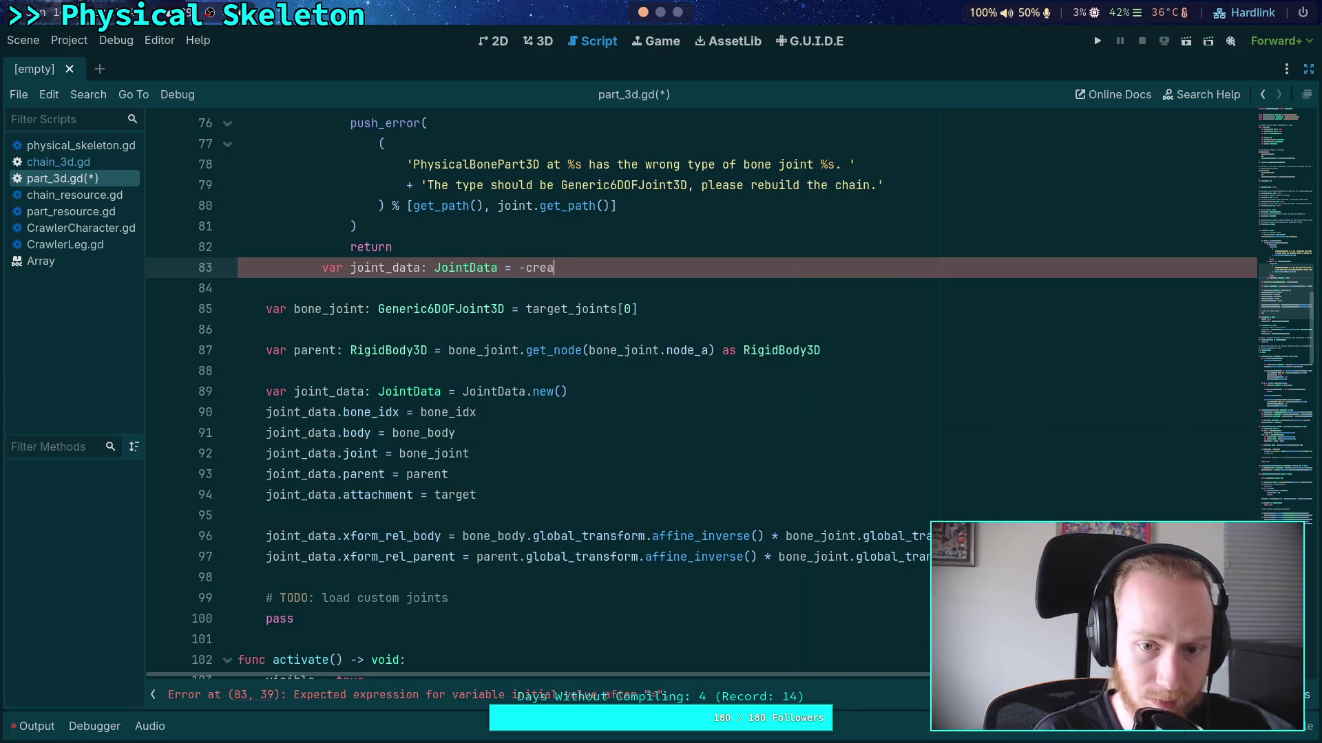
{"action": "key", "text": "BackSpace"}
{"action": "key", "text": "BackSpace"}
{"action": "key", "text": "BackSpace"}
{"action": "key", "text": "BackSpace"}
{"action": "key", "text": "BackSpace"}
{"action": "type", "text": "_con"}
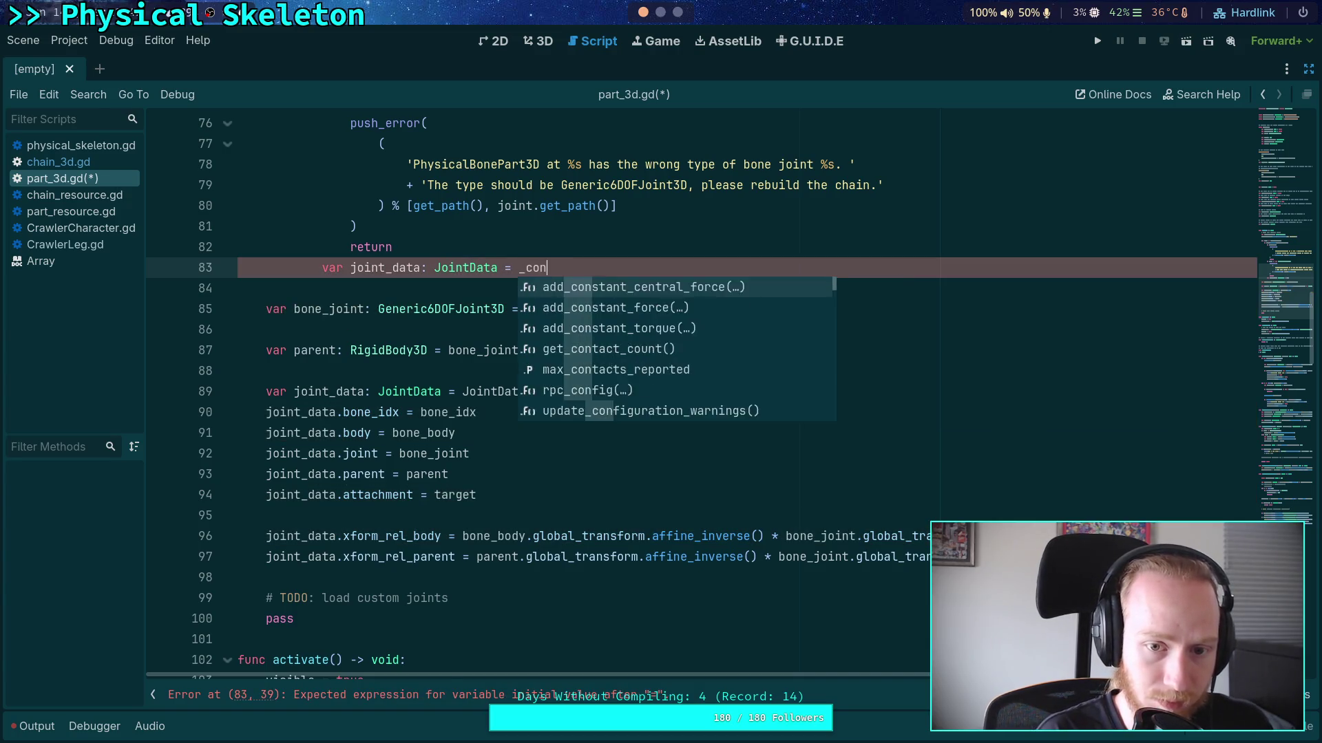
{"action": "type", "text": "figure_joint()"}
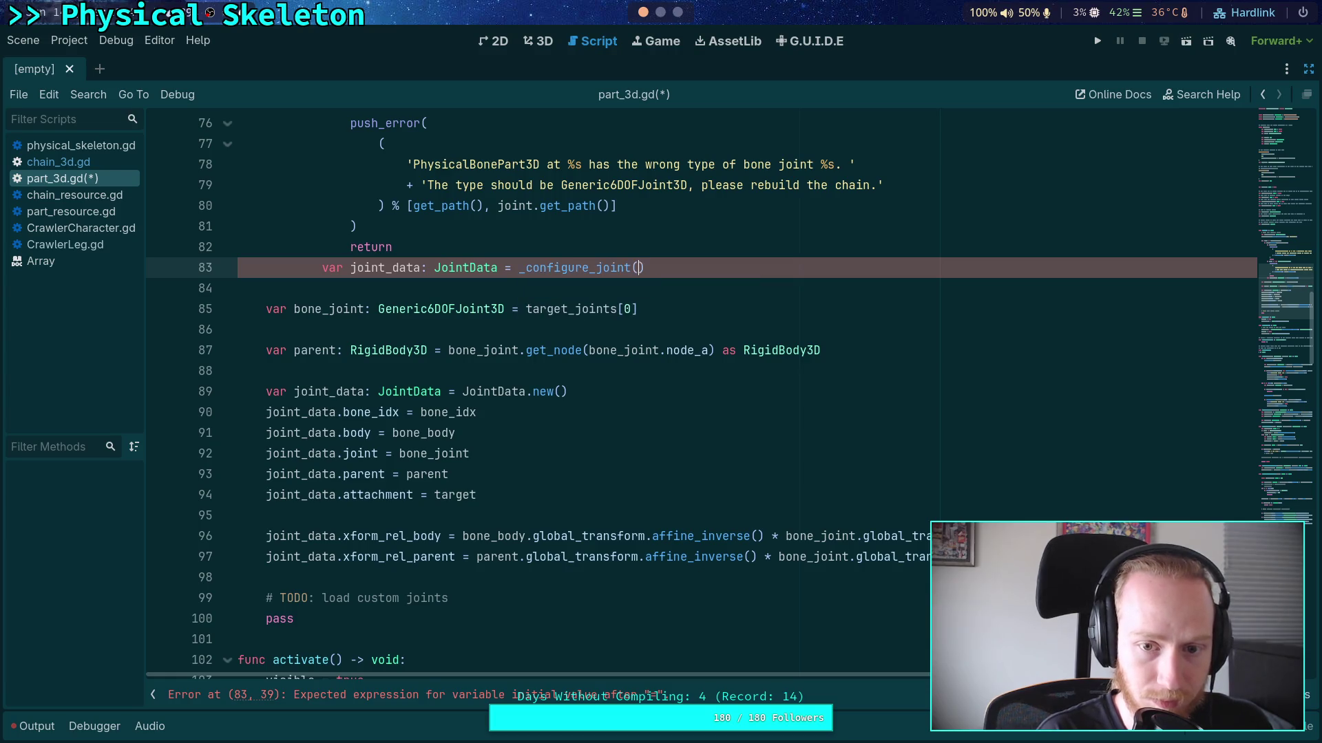
{"action": "type", "text": "joint"}
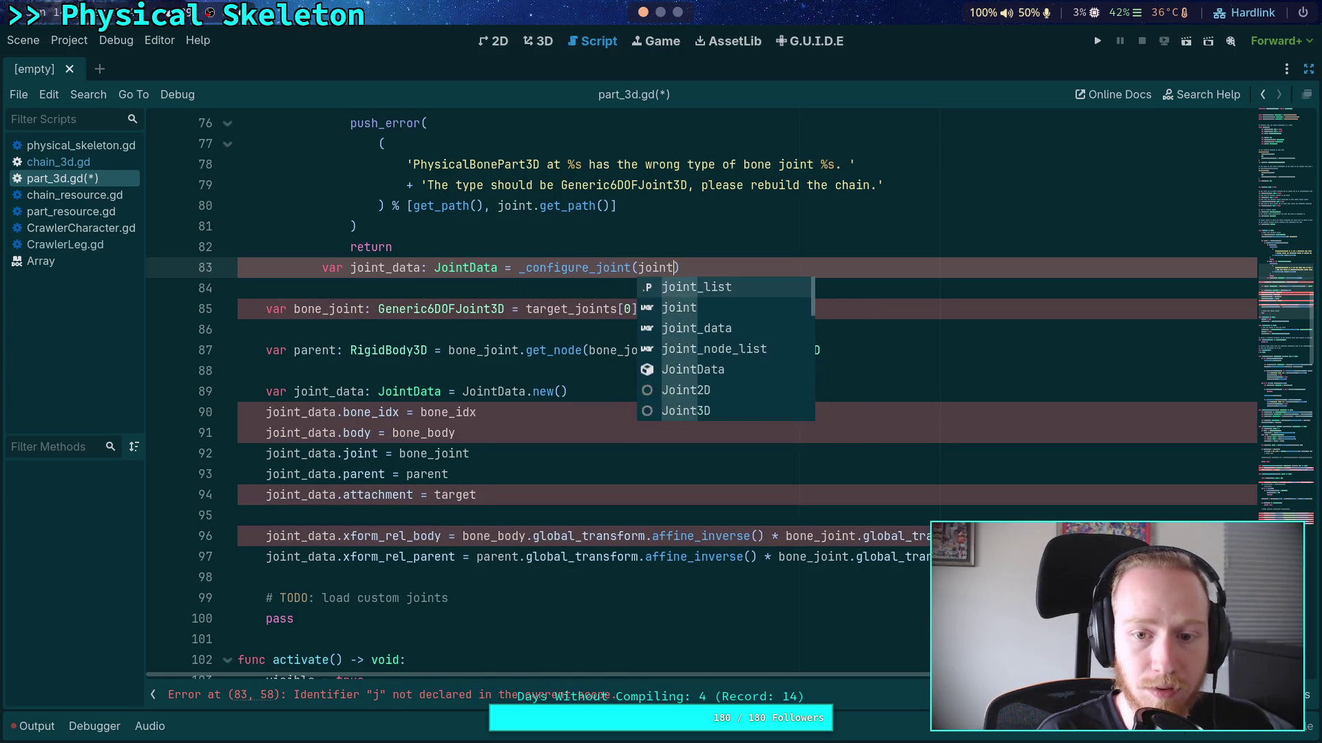
{"action": "scroll", "coordinate": [787, 342], "scroll_direction": "up", "scroll_amount": 5}
{"action": "scroll", "coordinate": [788, 342], "scroll_direction": "down", "scroll_amount": 2}
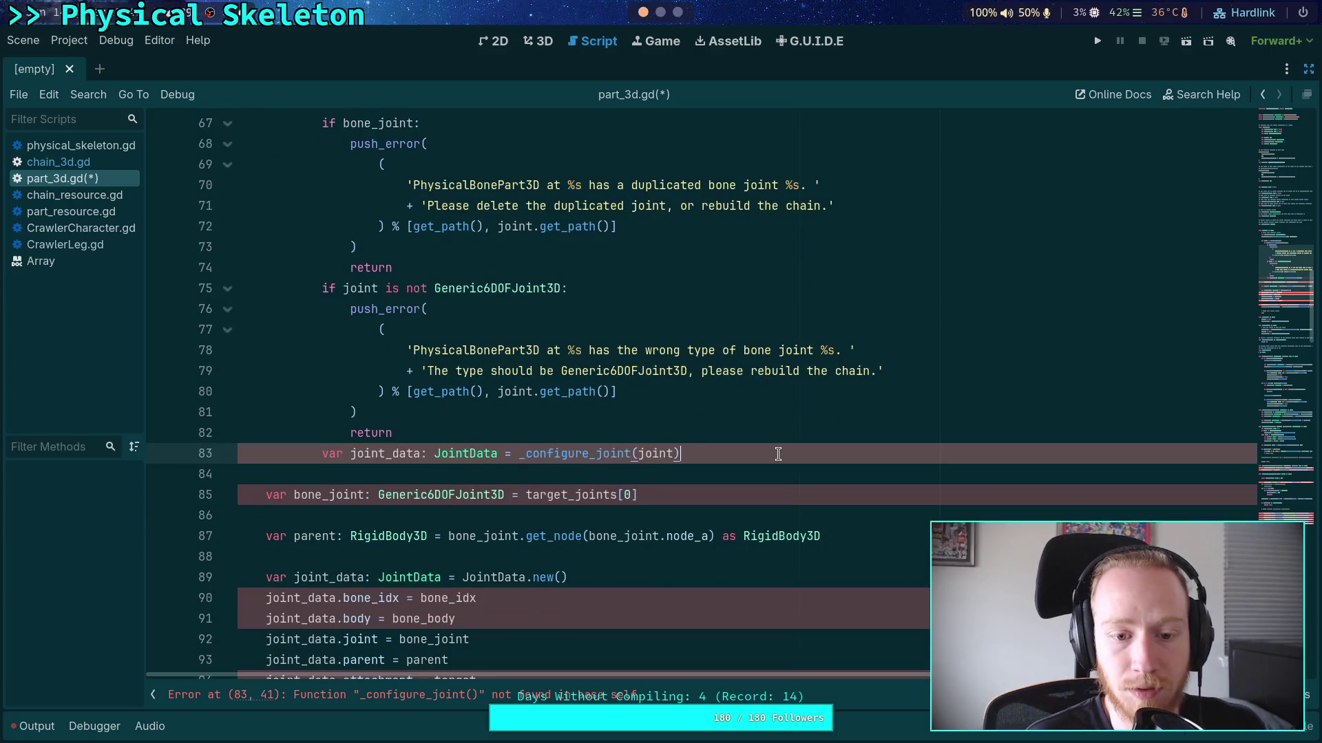
Change line 83 to 'bone_joint = _configure_joint(joint)' and add a blank line after it
{"action": "left_click_drag", "start_coordinate": [321, 454], "coordinate": [499, 454]}
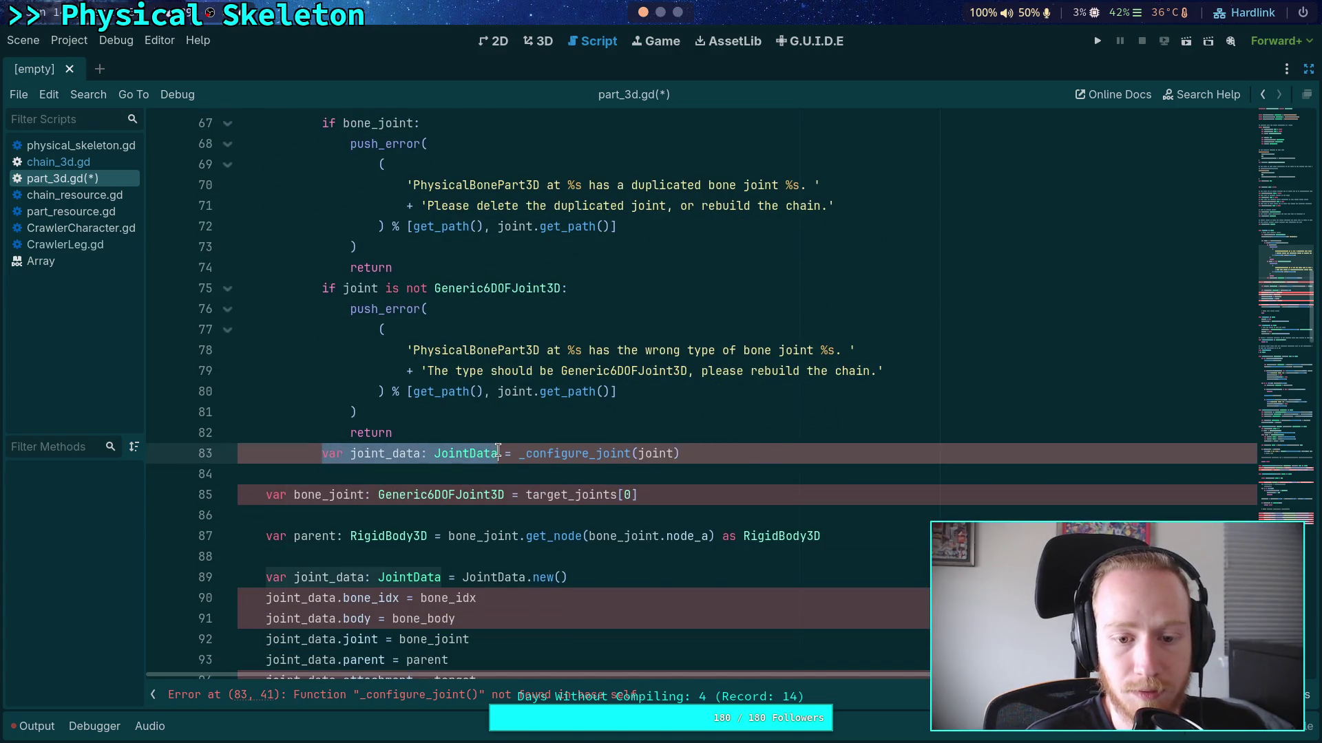
{"action": "type", "text": "bone_joint"}
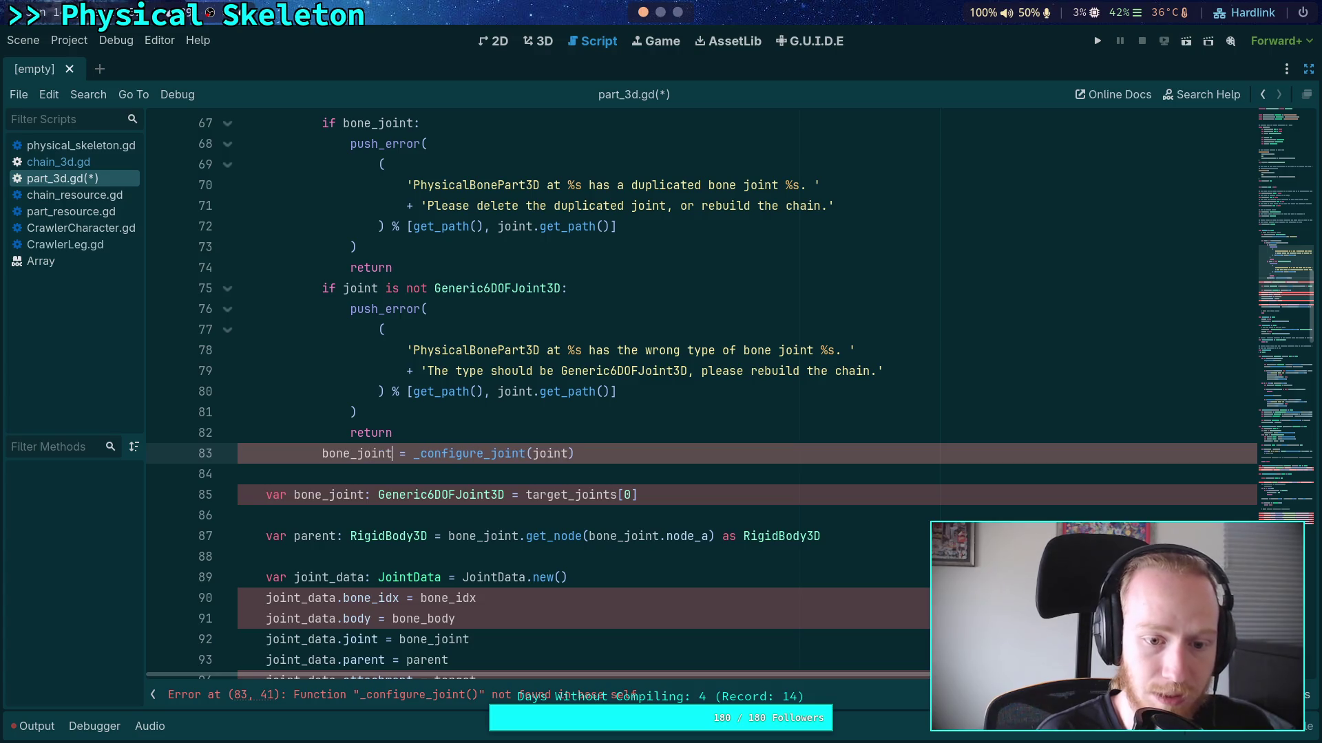
{"action": "left_click", "coordinate": [747, 456]}
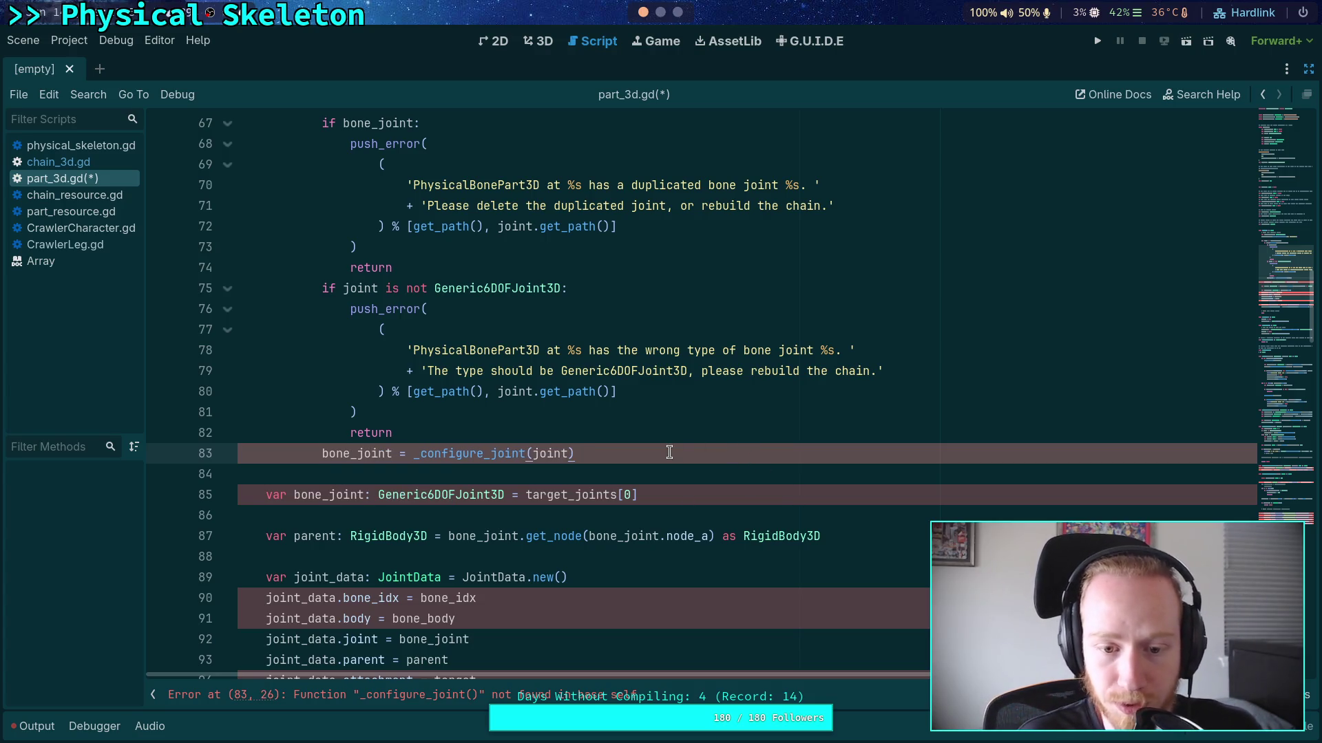
{"action": "scroll", "coordinate": [727, 451], "scroll_direction": "up", "scroll_amount": 1}
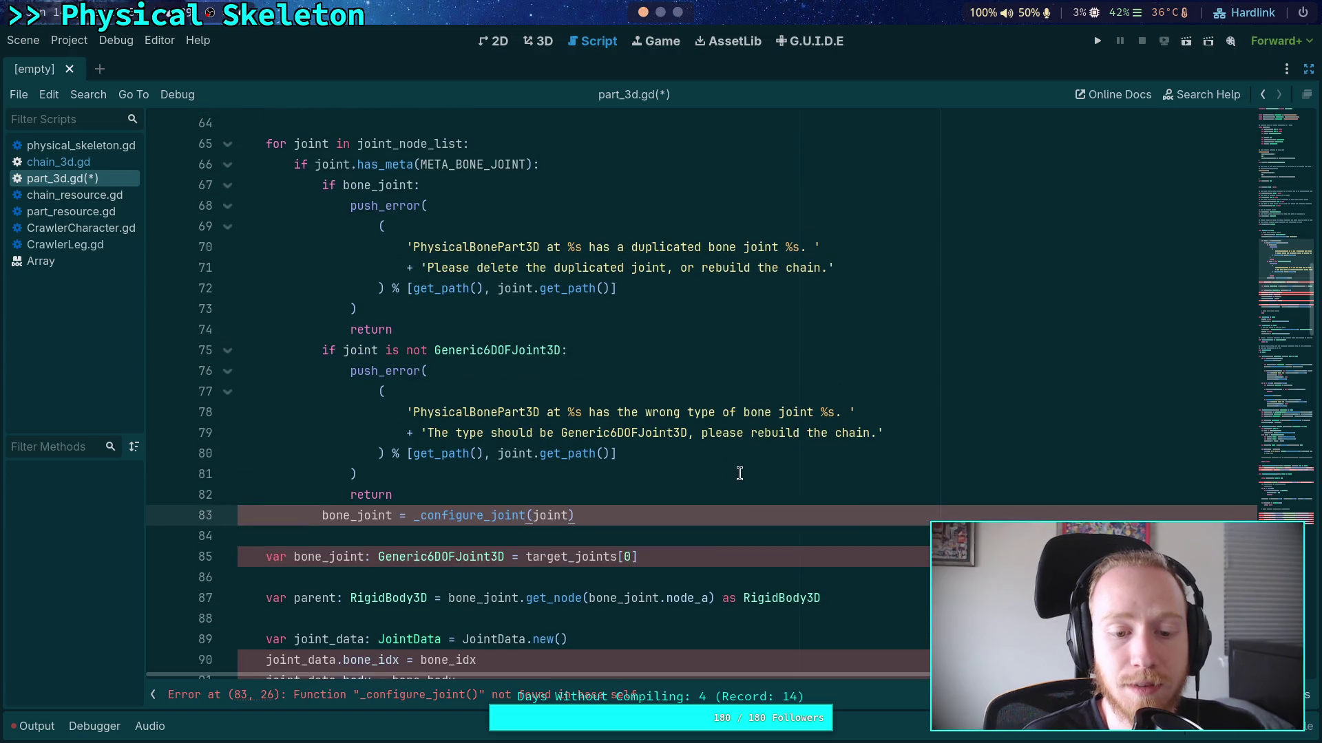
{"action": "scroll", "coordinate": [741, 472], "scroll_direction": "up", "scroll_amount": 2}
{"action": "scroll", "coordinate": [758, 461], "scroll_direction": "down", "scroll_amount": 1}
{"action": "scroll", "coordinate": [743, 460], "scroll_direction": "down", "scroll_amount": 3}
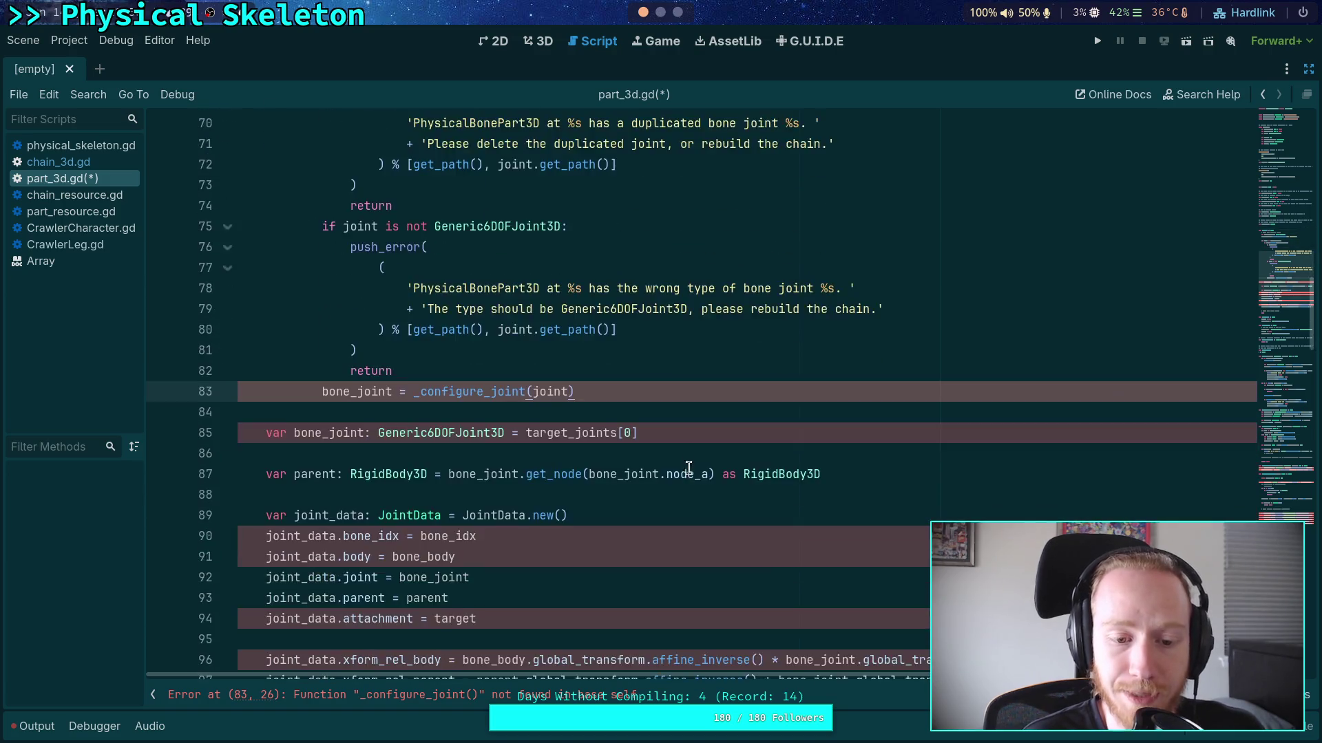
{"action": "scroll", "coordinate": [727, 457], "scroll_direction": "up", "scroll_amount": 2}
{"action": "key", "text": "Return"}
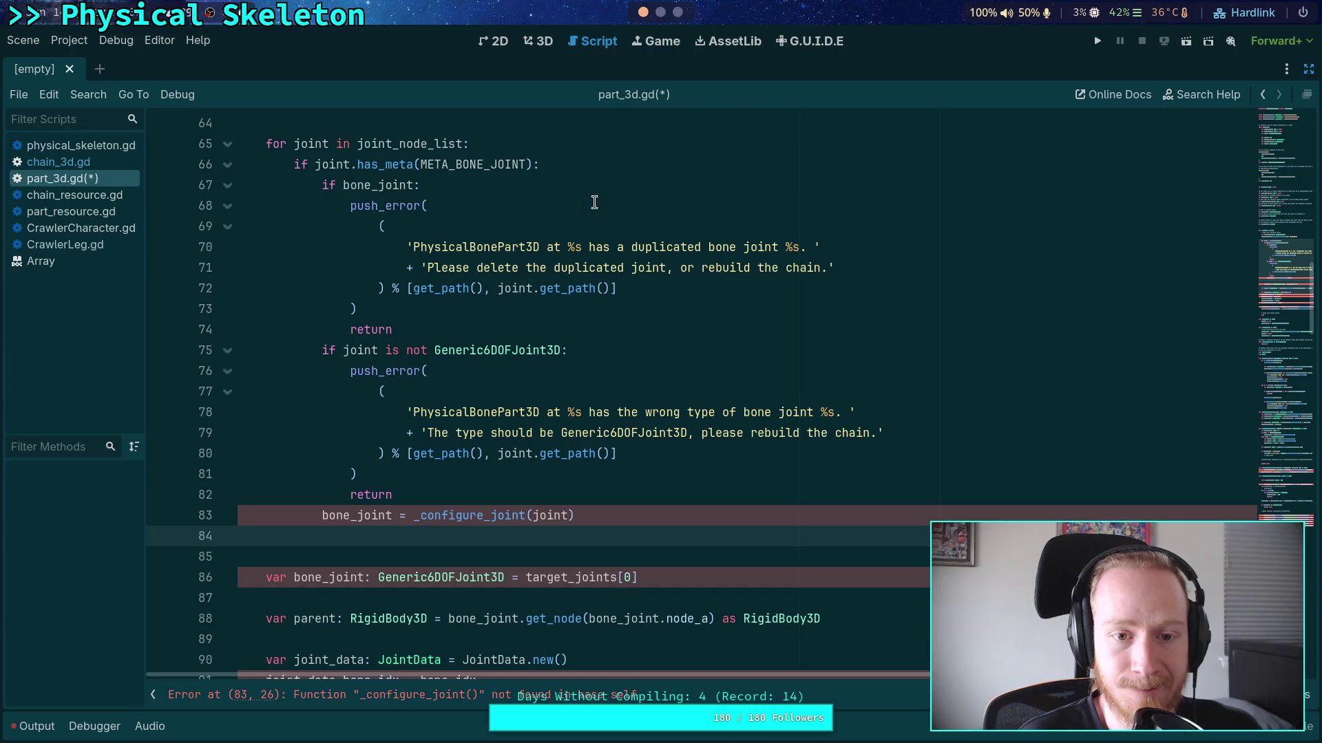
{"action": "left_click", "coordinate": [521, 332]}
Add 'if joint.has_meta(META_CUSTOM_INDEX):' on a new line 75 after the duplicate check
{"action": "type", "text": "\\"}
{"action": "key", "text": "Return"}
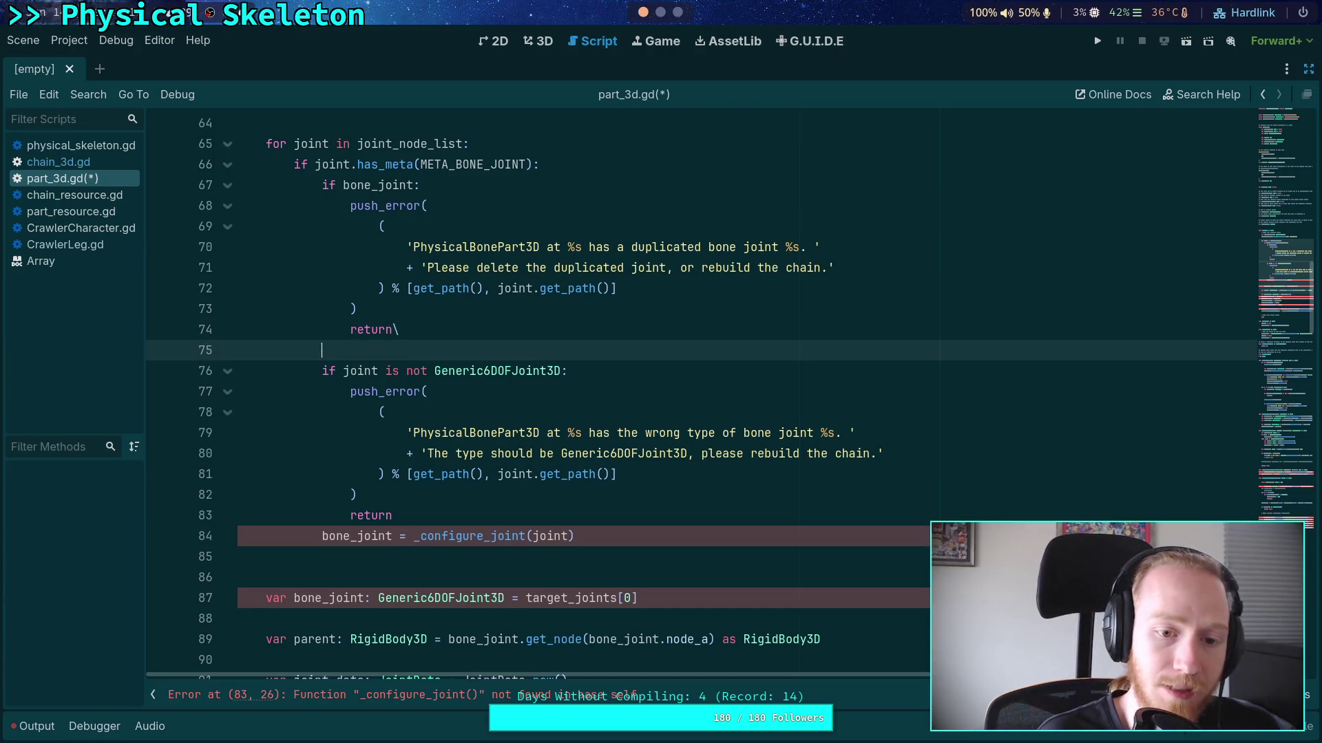
{"action": "key", "text": "ctrl+z"}
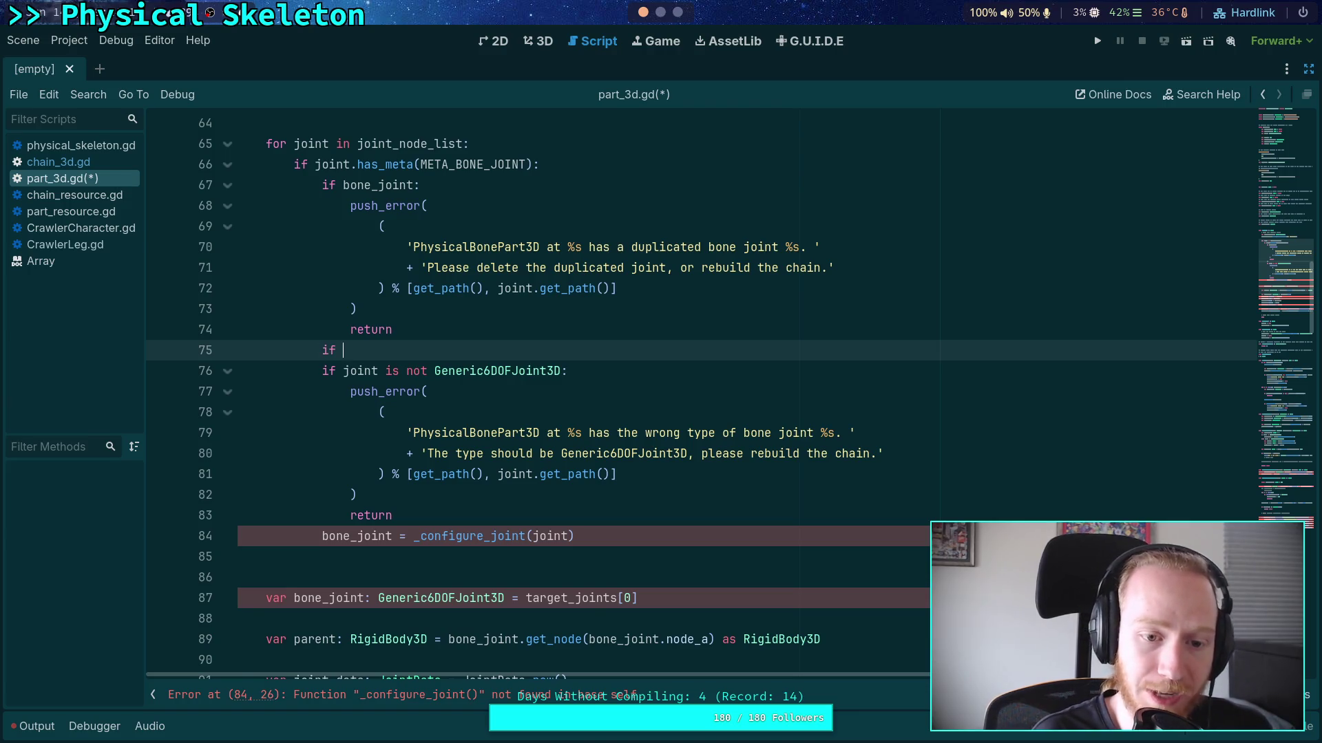
{"action": "type", "text": "joint.has_met"}
{"action": "key", "text": "Return"}
{"action": "type", "text": "META"}
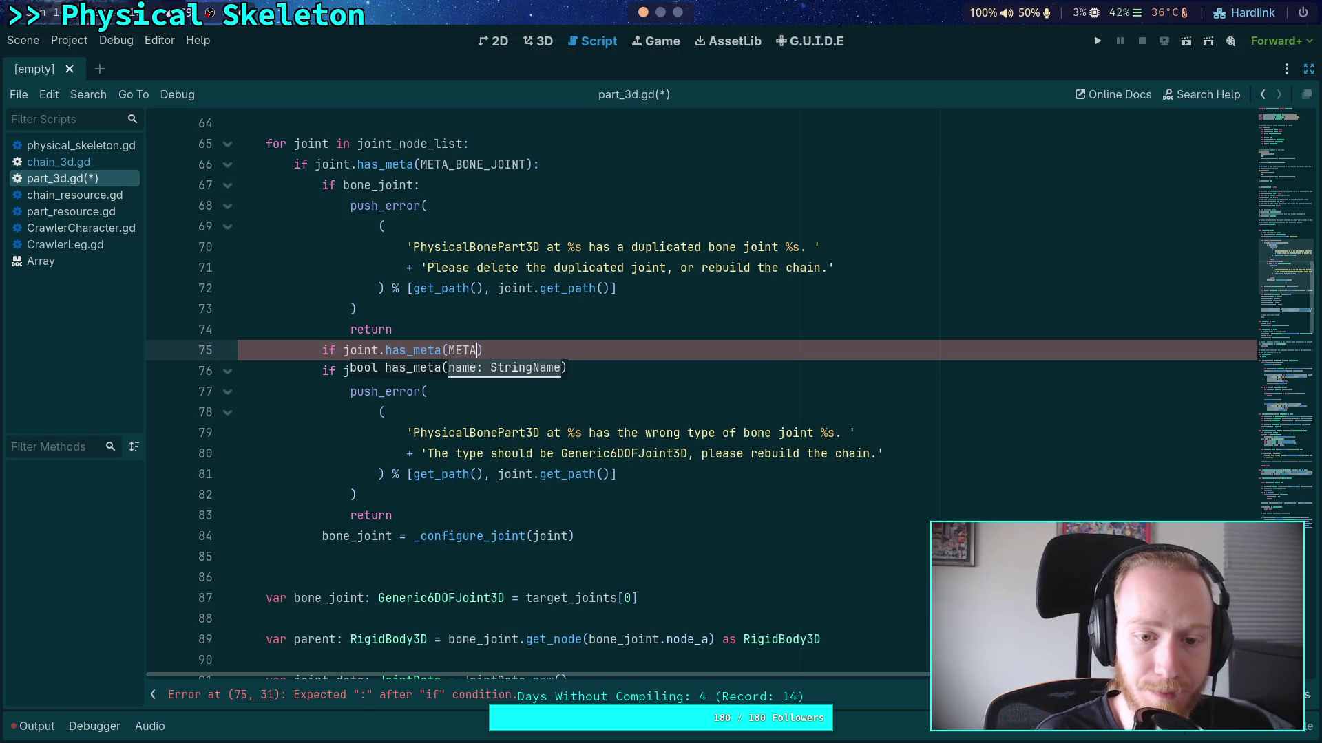
{"action": "key", "text": "Down"}
{"action": "key", "text": "Down"}
{"action": "key", "text": "Return"}
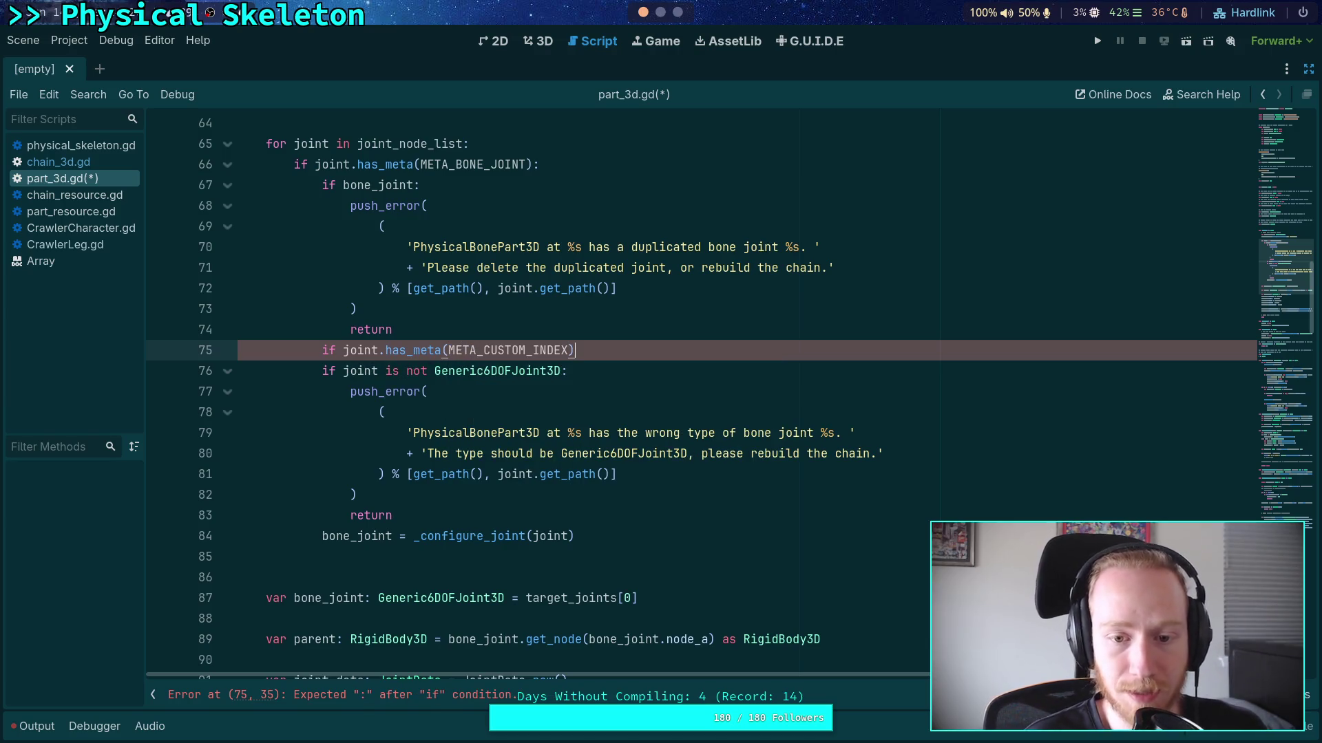
{"action": "type", "text": ":"}
{"action": "key", "text": "Return"}
Copy the duplicate-joint push_error and return into the new check's body
{"action": "mouse_move", "coordinate": [393, 329]}
{"action": "left_mouse_down"}
{"action": "mouse_move", "coordinate": [380, 229]}
{"action": "mouse_move", "coordinate": [353, 208]}
{"action": "left_mouse_up"}
{"action": "key", "text": "ctrl+c"}
{"action": "right_click", "coordinate": [357, 209]}
{"action": "key", "text": "Escape"}
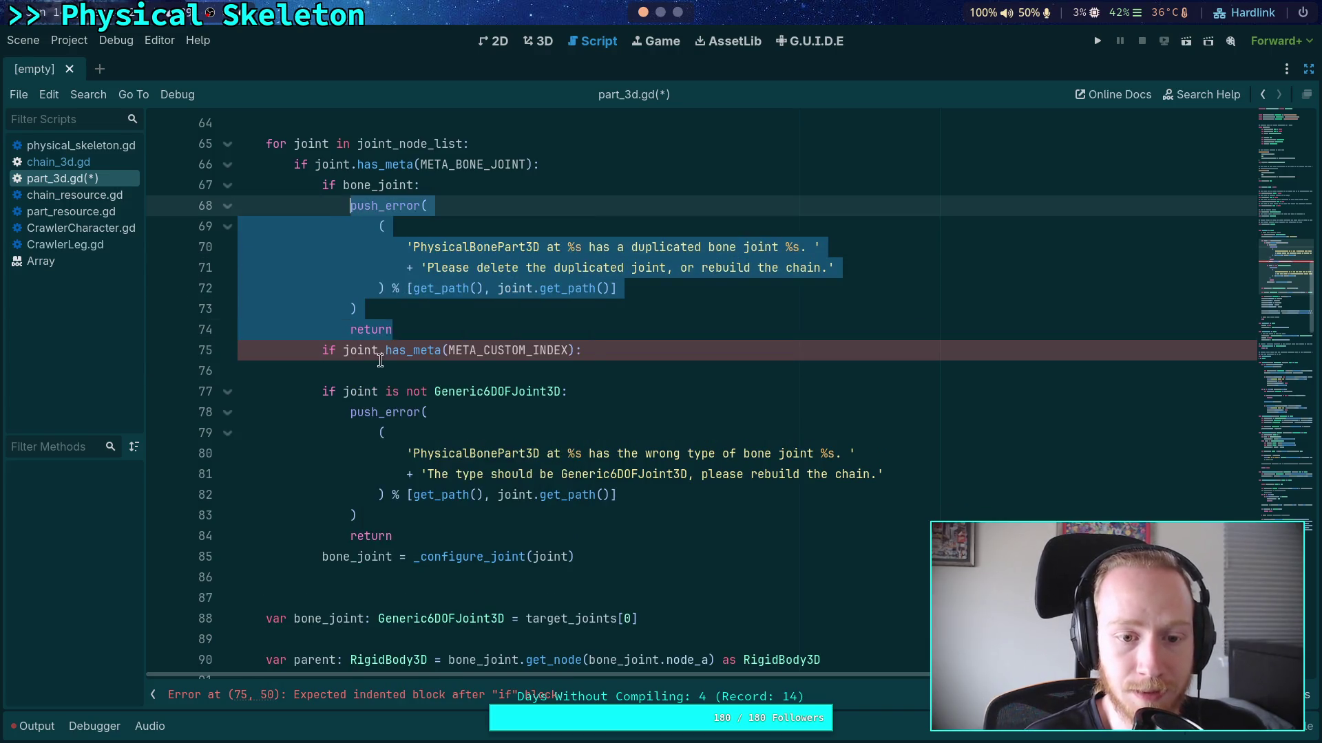
{"action": "left_click", "coordinate": [378, 362]}
{"action": "key", "text": "ctrl+v"}
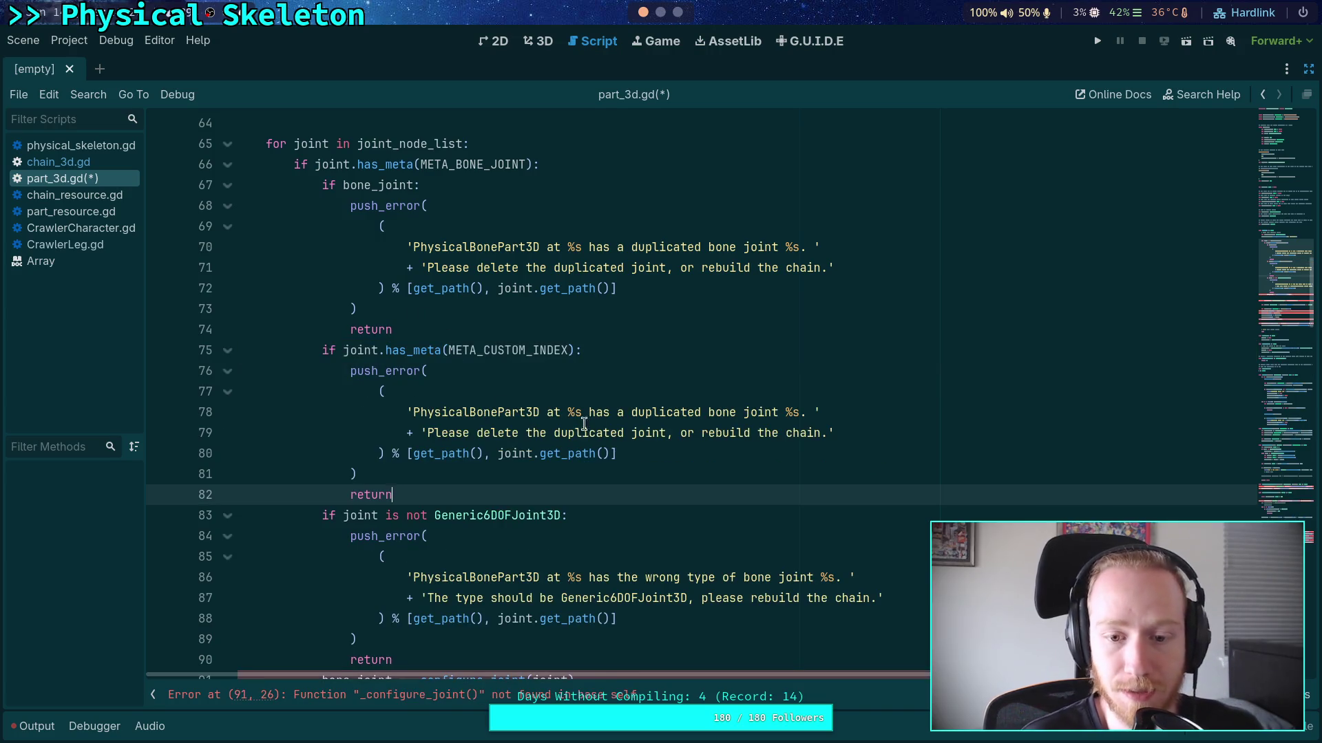
Reword the error to a misconfigured joint marked as both bone joint and custom joint
{"action": "double_click", "coordinate": [647, 413]}
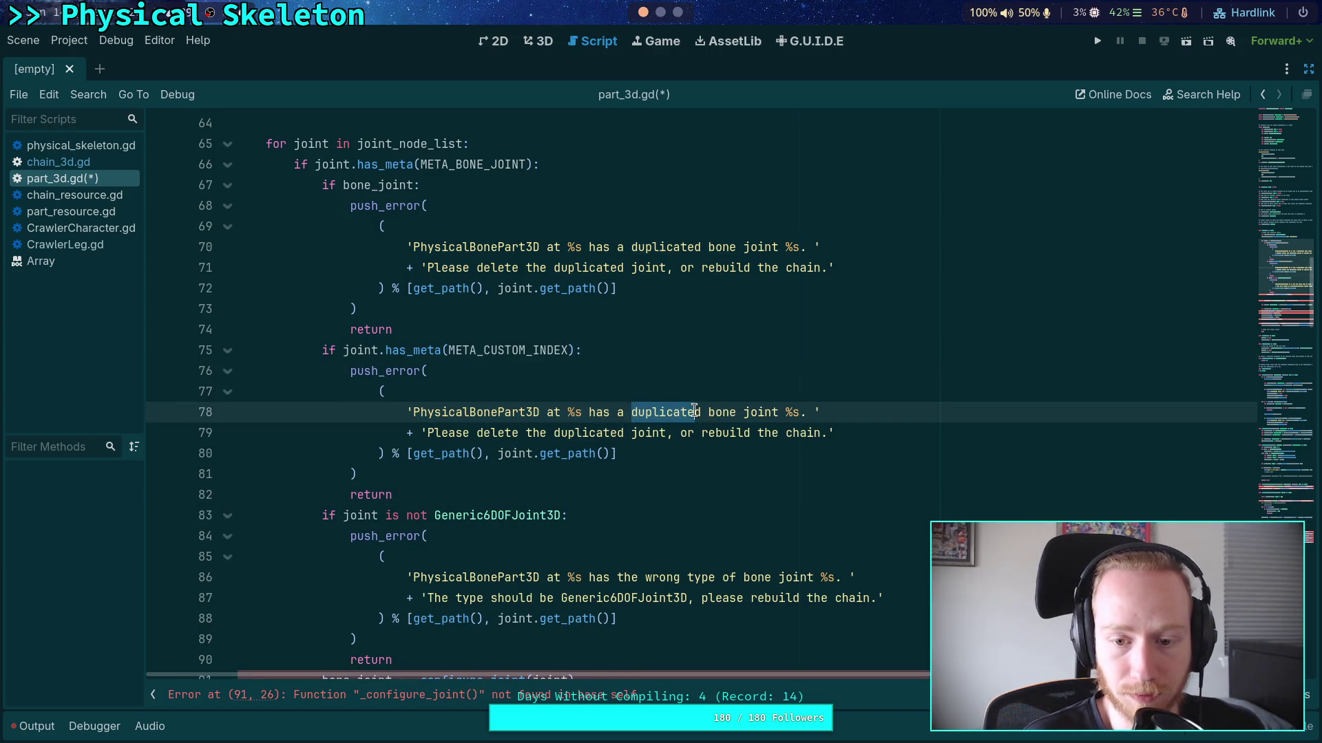
{"action": "type", "text": "miscon"}
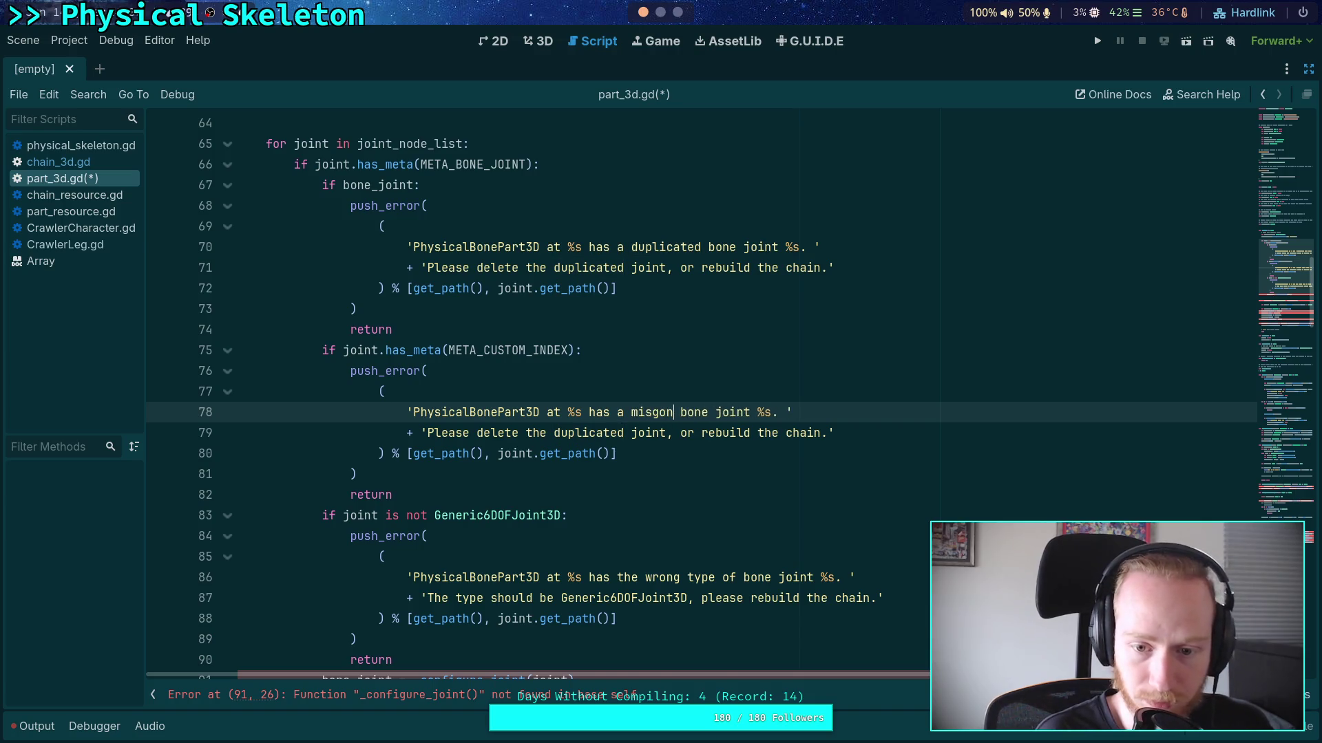
{"action": "type", "text": "figured"}
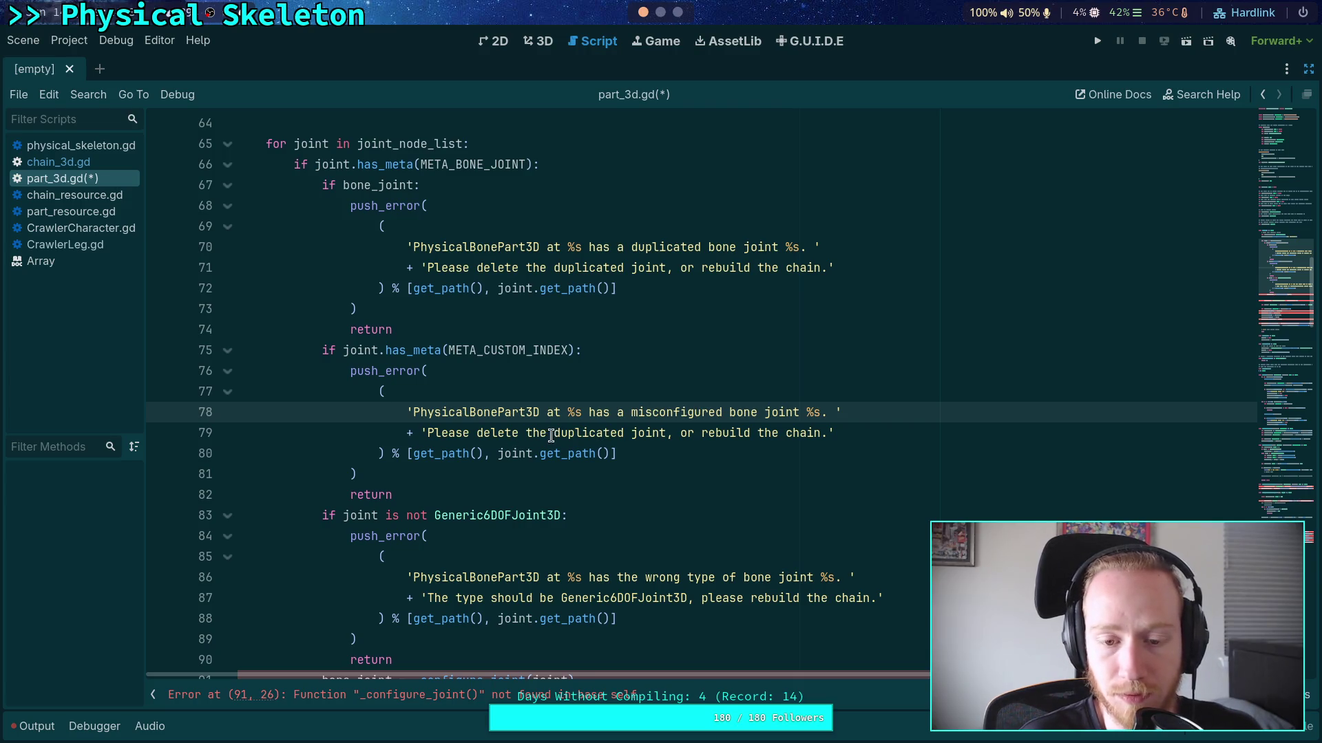
{"action": "left_click_drag", "start_coordinate": [477, 433], "coordinate": [700, 433]}
{"action": "key", "text": "BackSpace"}
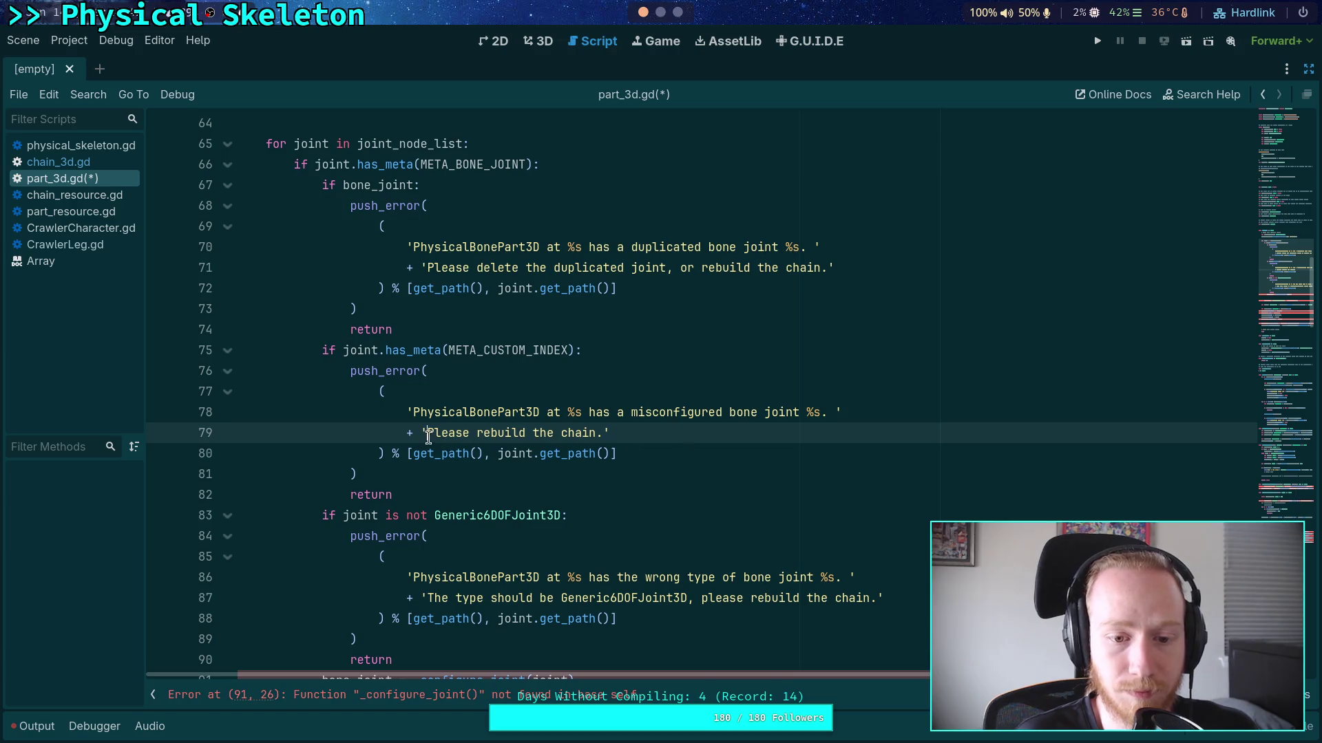
{"action": "type", "text": "F"}
{"action": "key", "text": "BackSpace"}
{"action": "type", "text": "It is marked "}
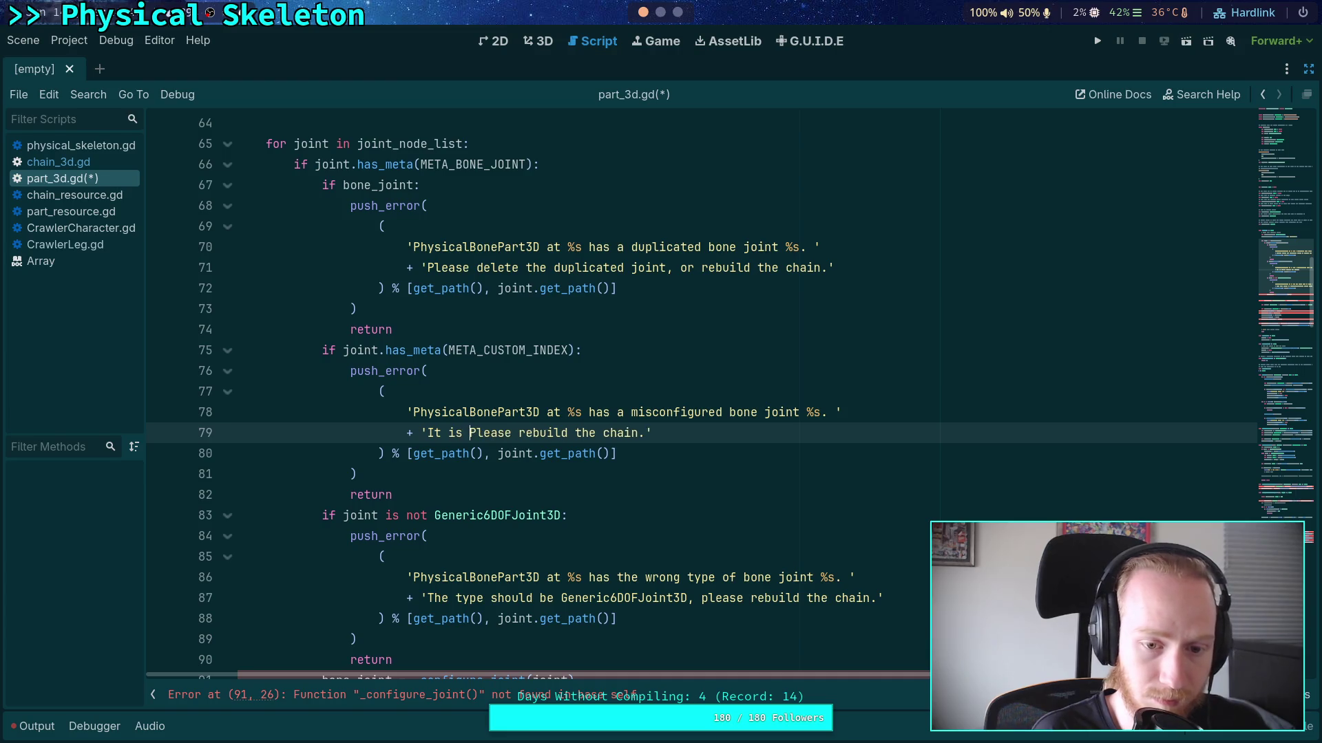
{"action": "type", "text": "as both the"}
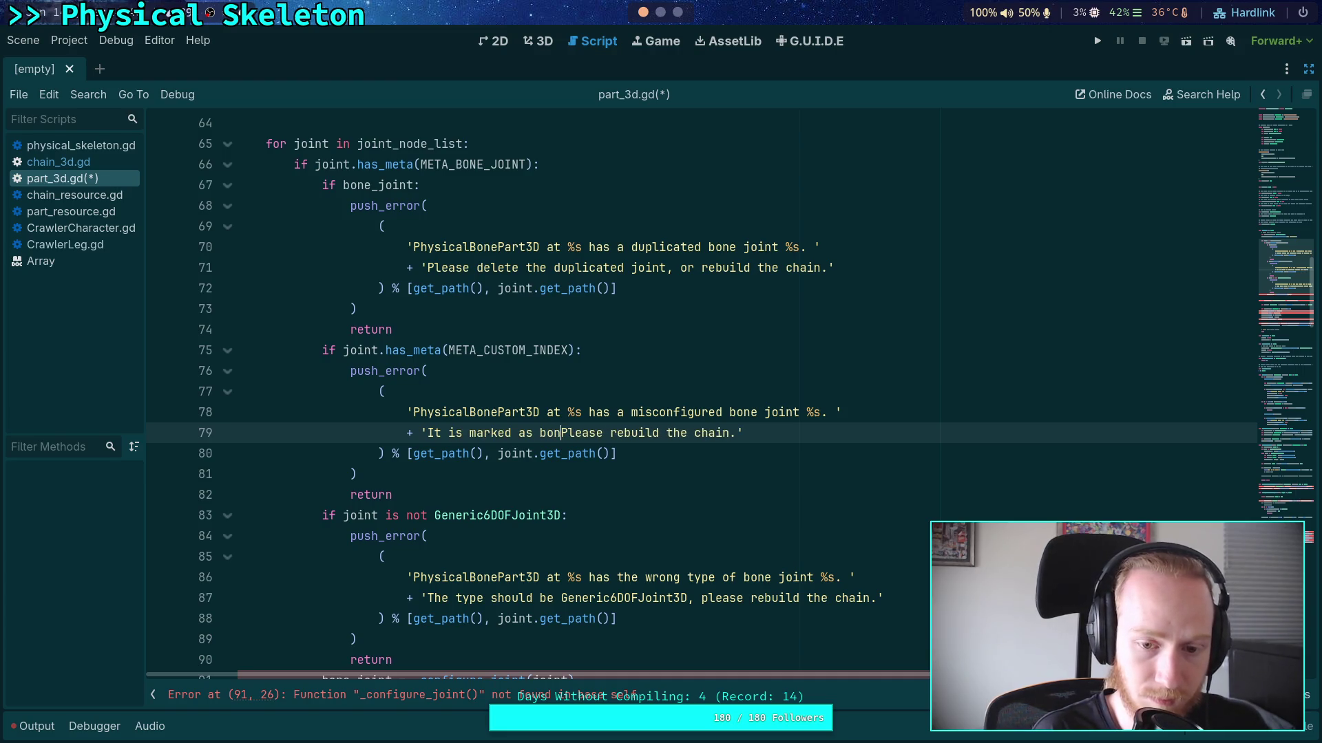
{"action": "type", "text": " prim"}
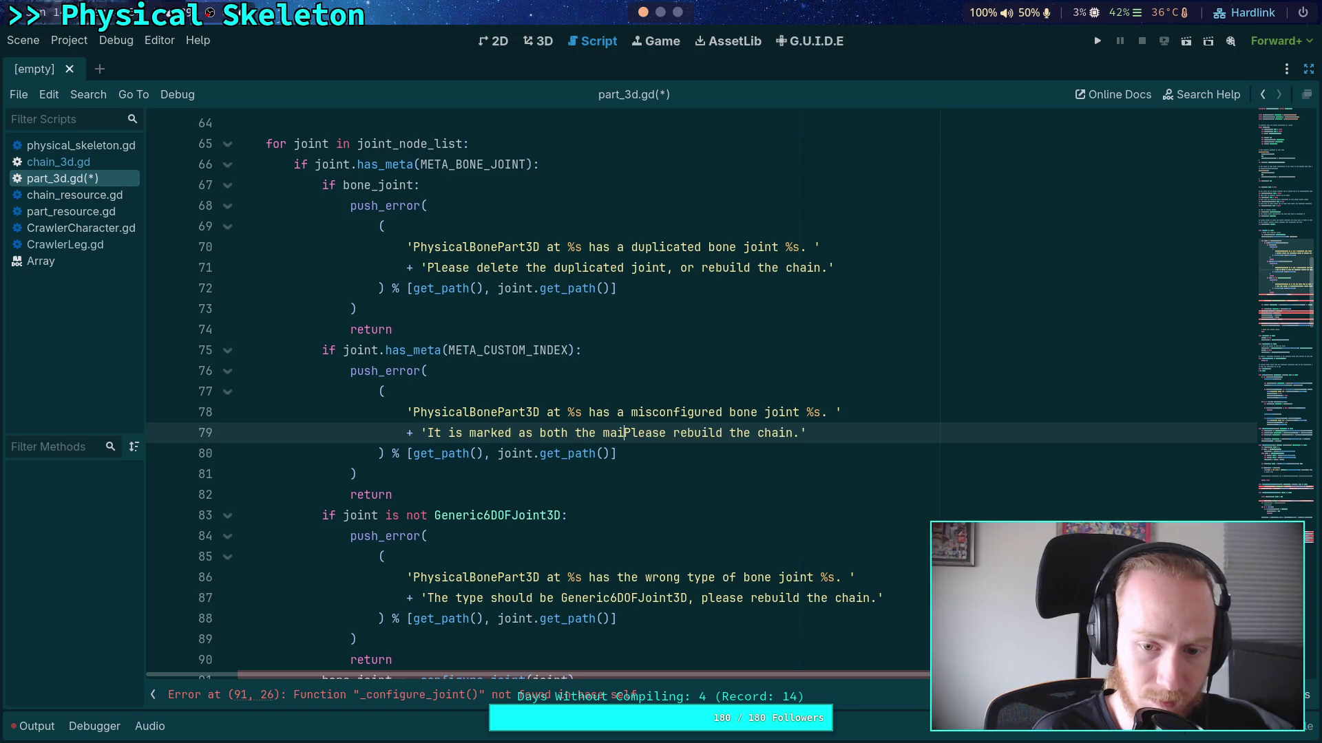
{"action": "type", "text": "ary"}
{"action": "key", "text": "BackSpace"}
{"action": "key", "text": "ctrl+BackSpace"}
{"action": "type", "text": "bone joint and "}
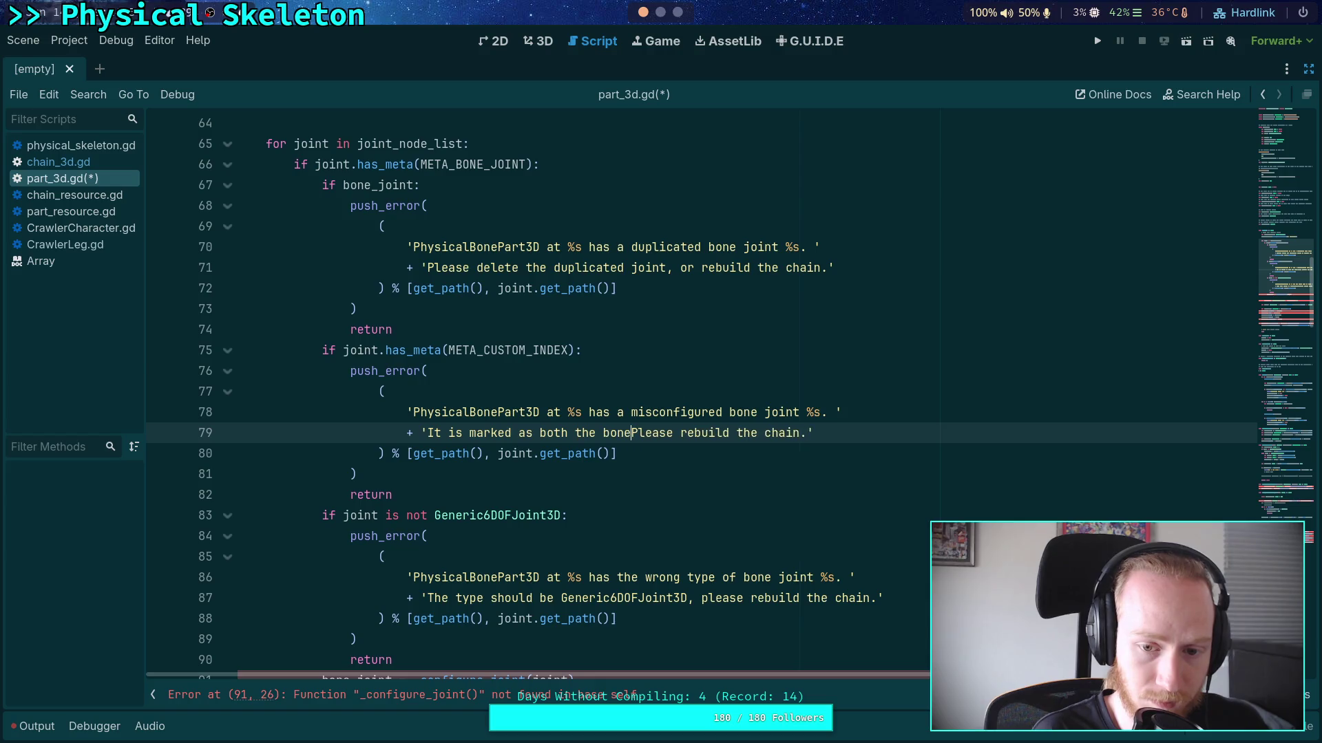
{"action": "type", "text": "a custom joint."}
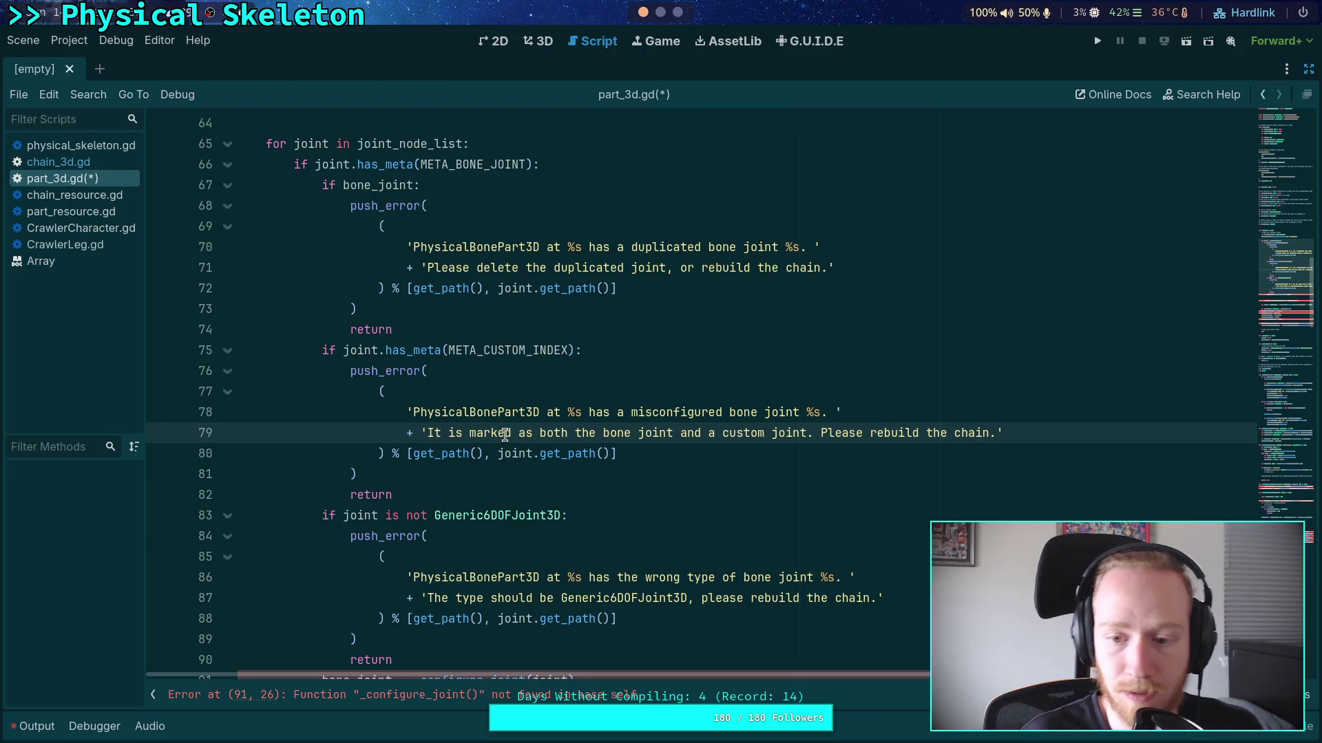
{"action": "type", "text": " '"}
Add a second line, 'I don't know how you did this, please rebuild', then save part_3d.gd
{"action": "key", "text": "Return"}
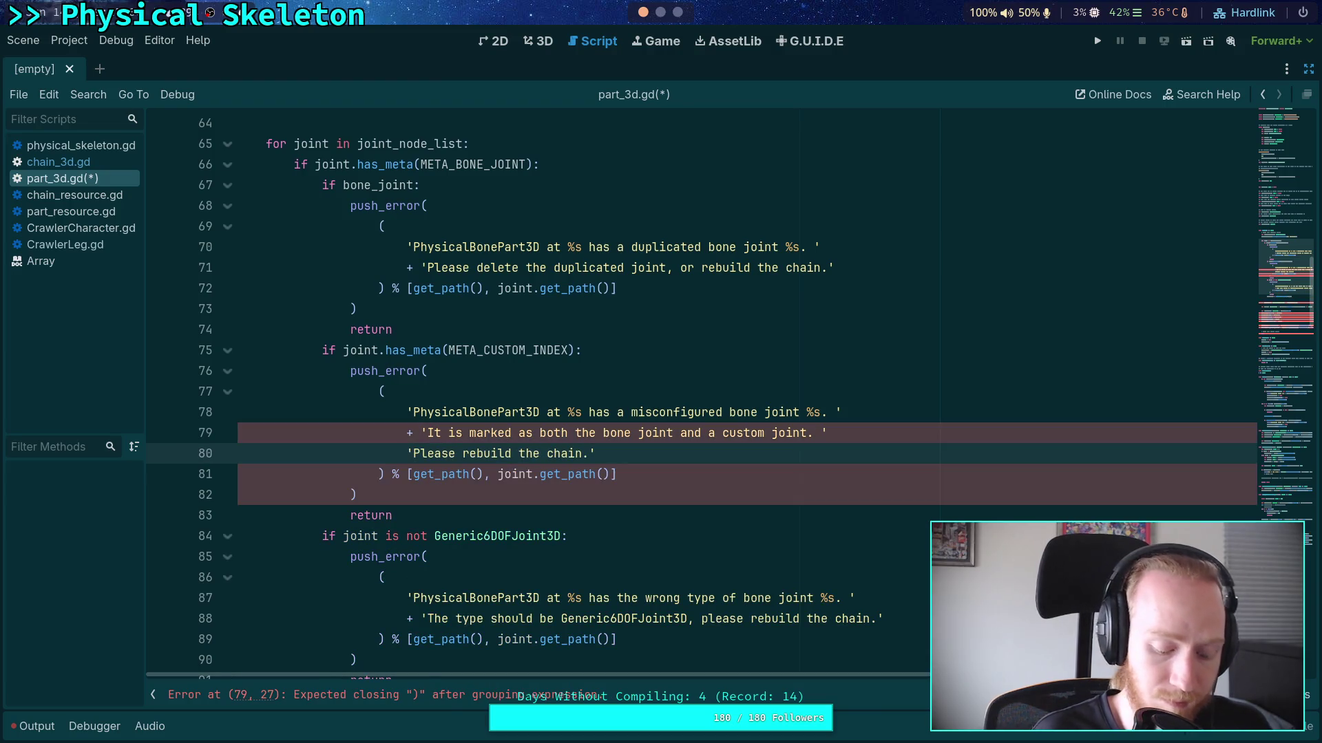
{"action": "type", "text": "+ 'I don\\"}
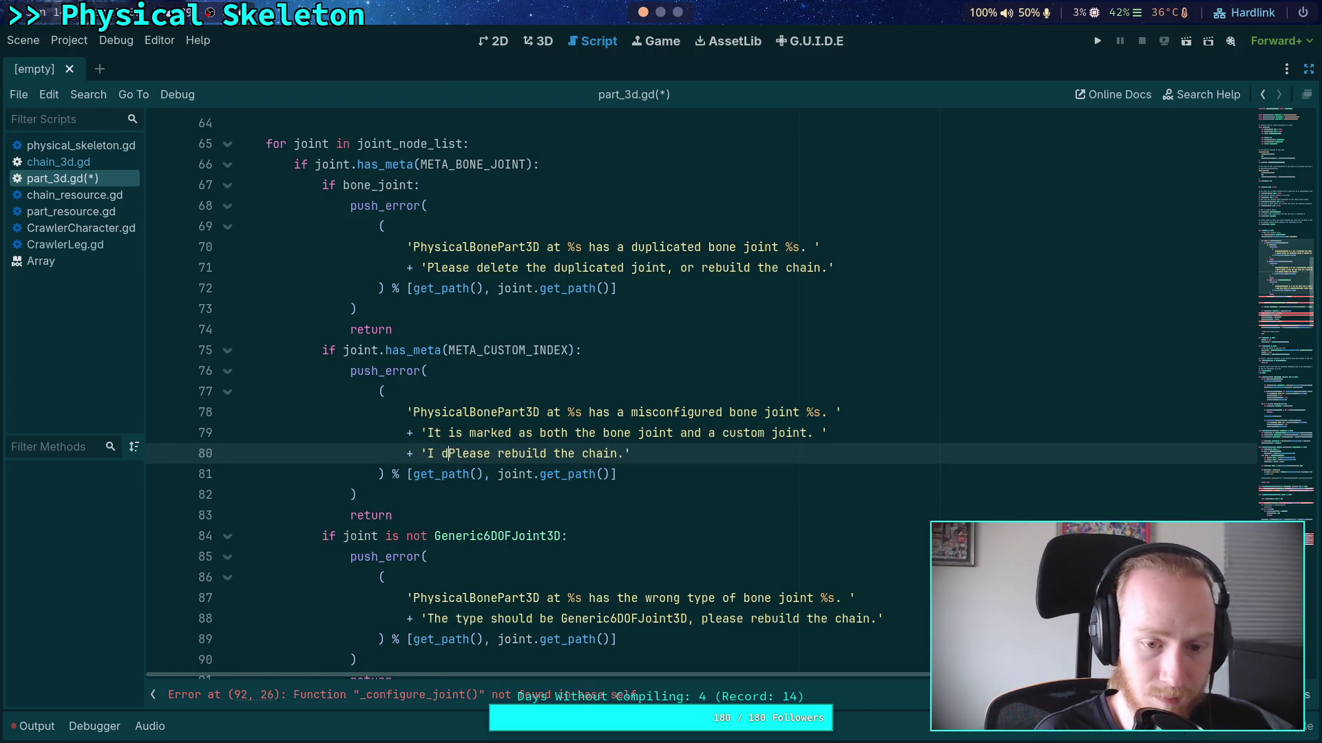
{"action": "type", "text": "'"}
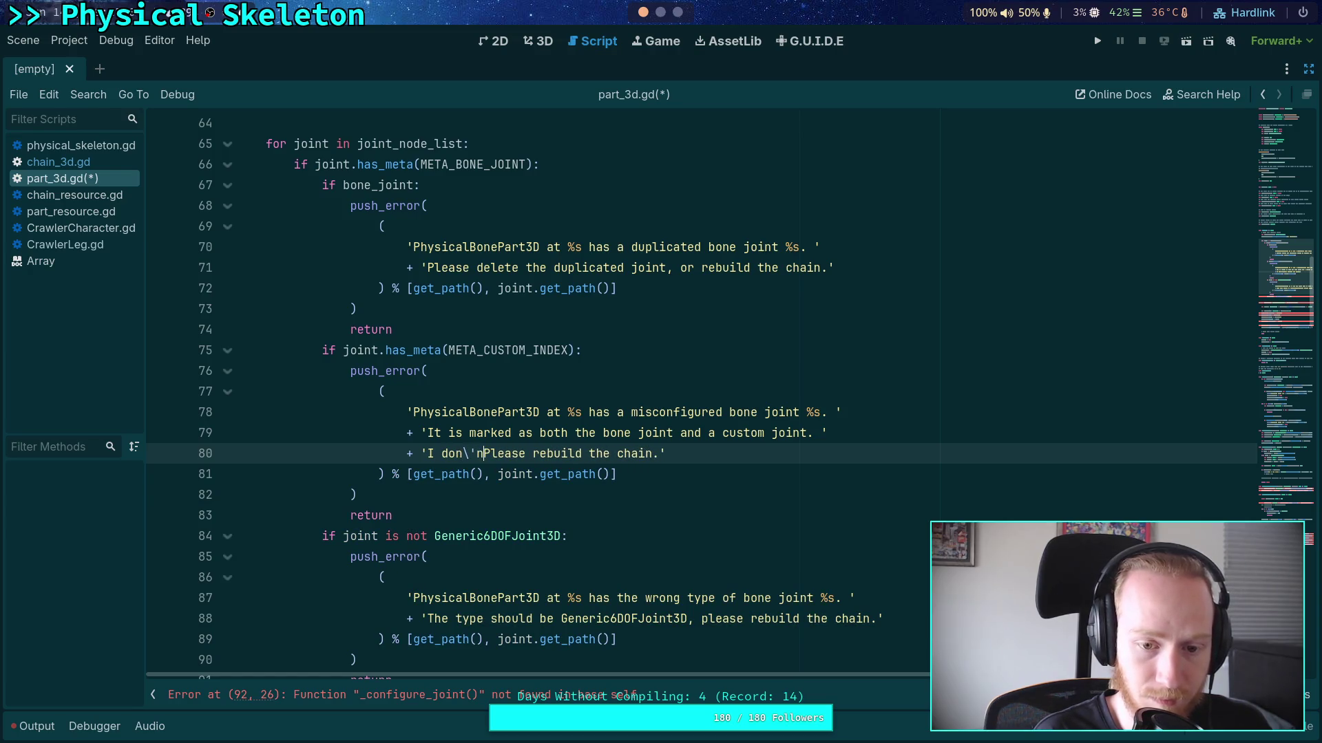
{"action": "type", "text": "t know how"}
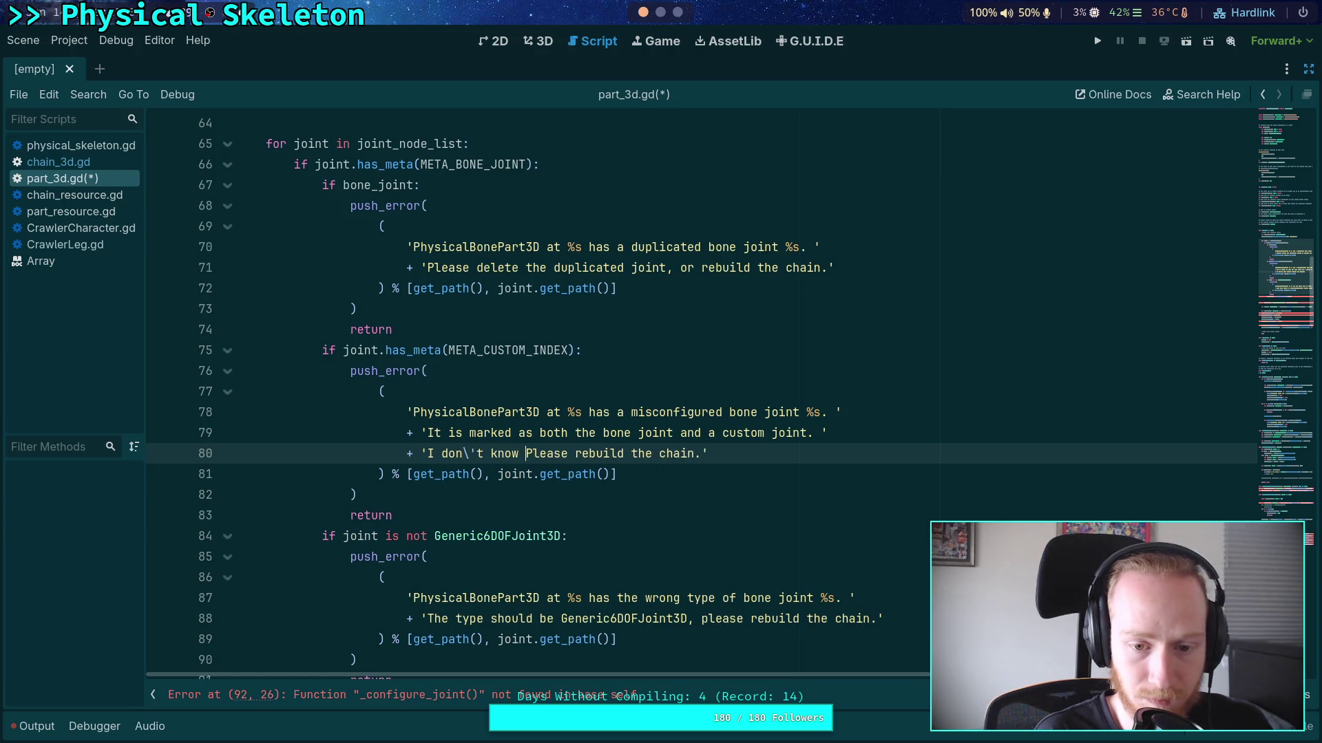
{"action": "type", "text": " you did this"}
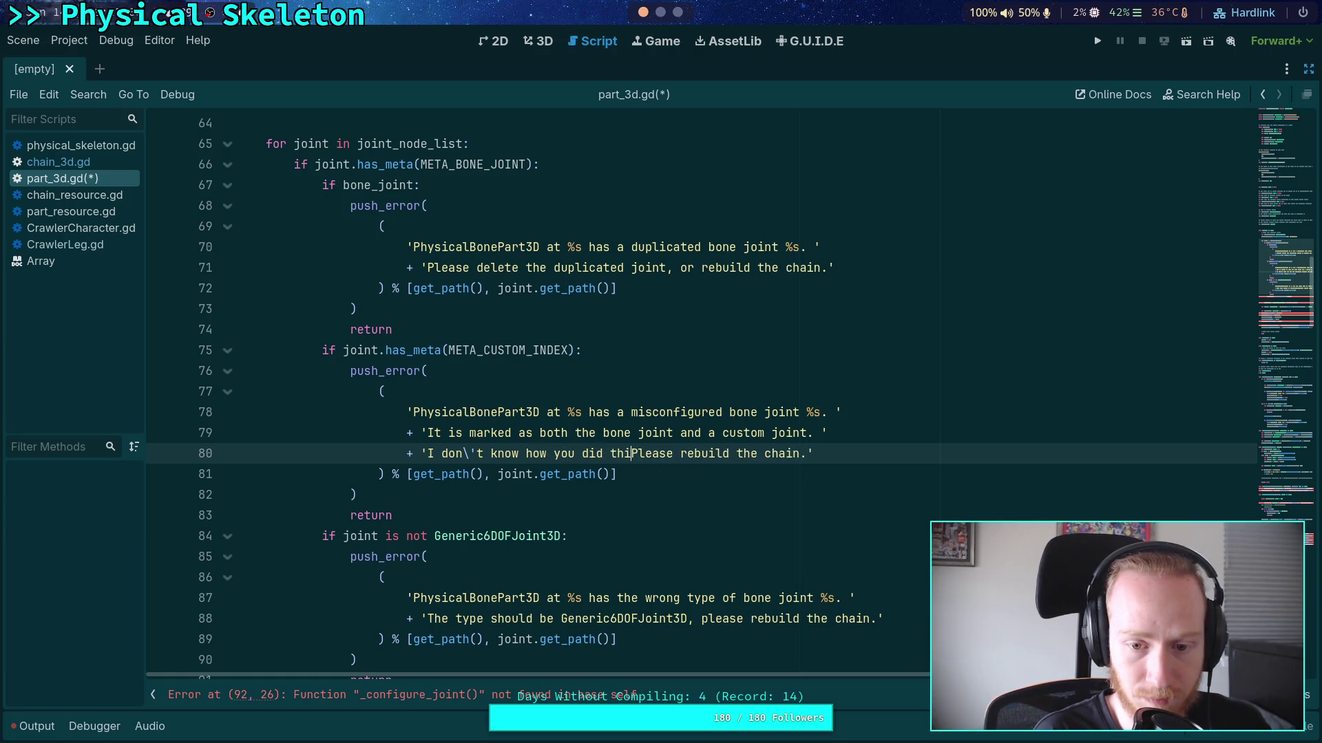
{"action": "type", "text": ","}
{"action": "key", "text": "Delete"}
{"action": "type", "text": "p"}
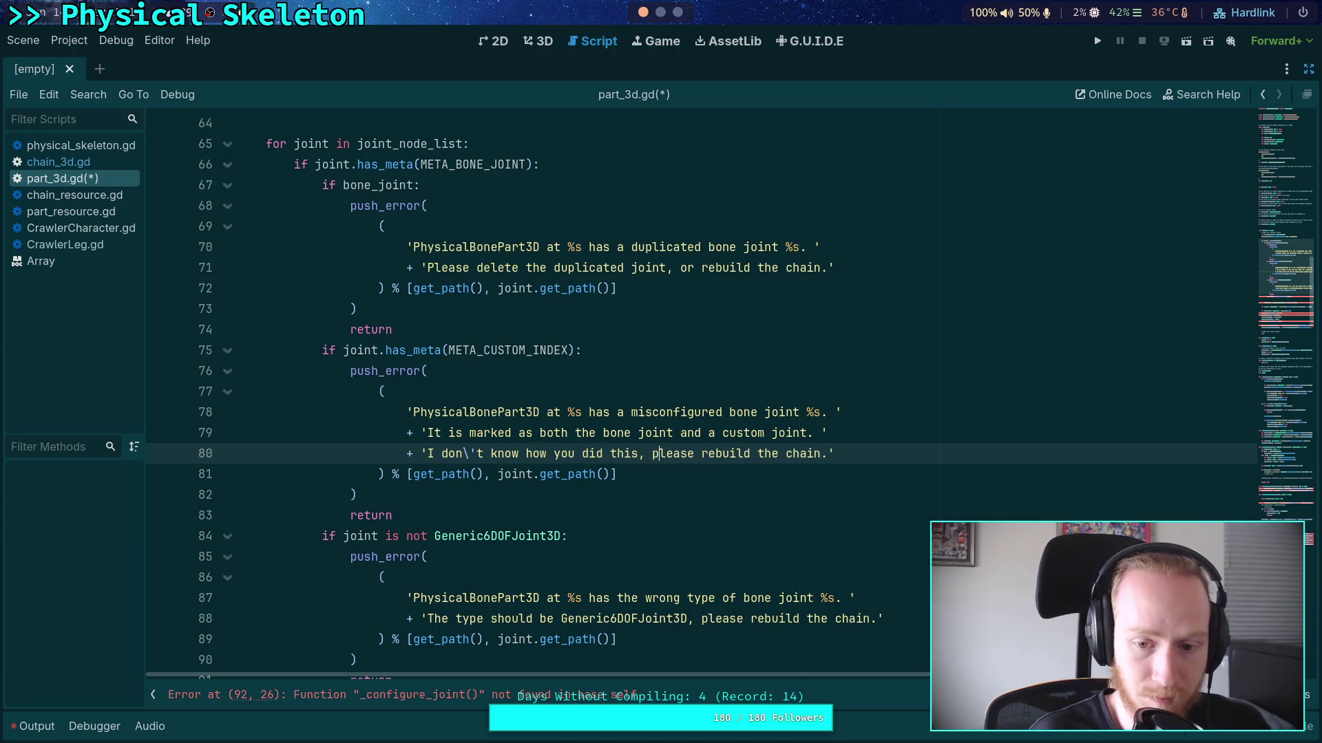
{"action": "left_click", "coordinate": [714, 494]}
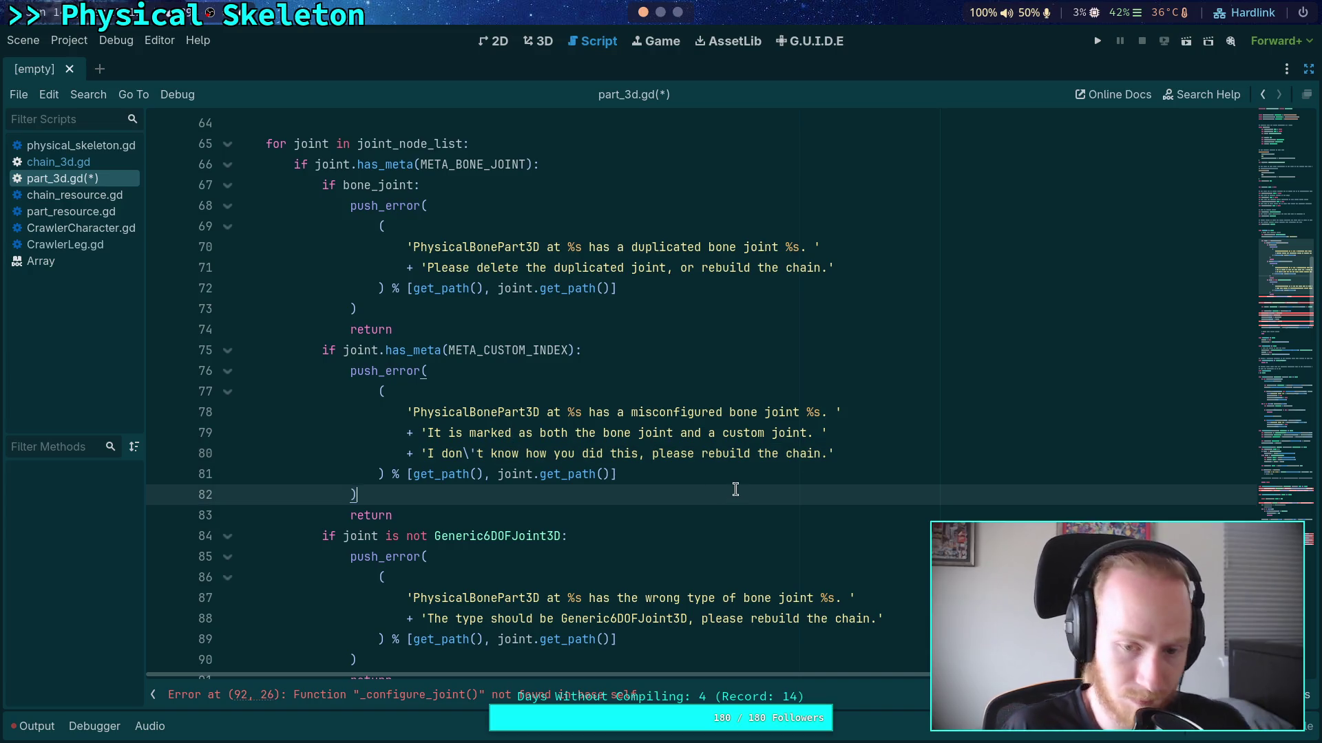
{"action": "left_click", "coordinate": [677, 513]}
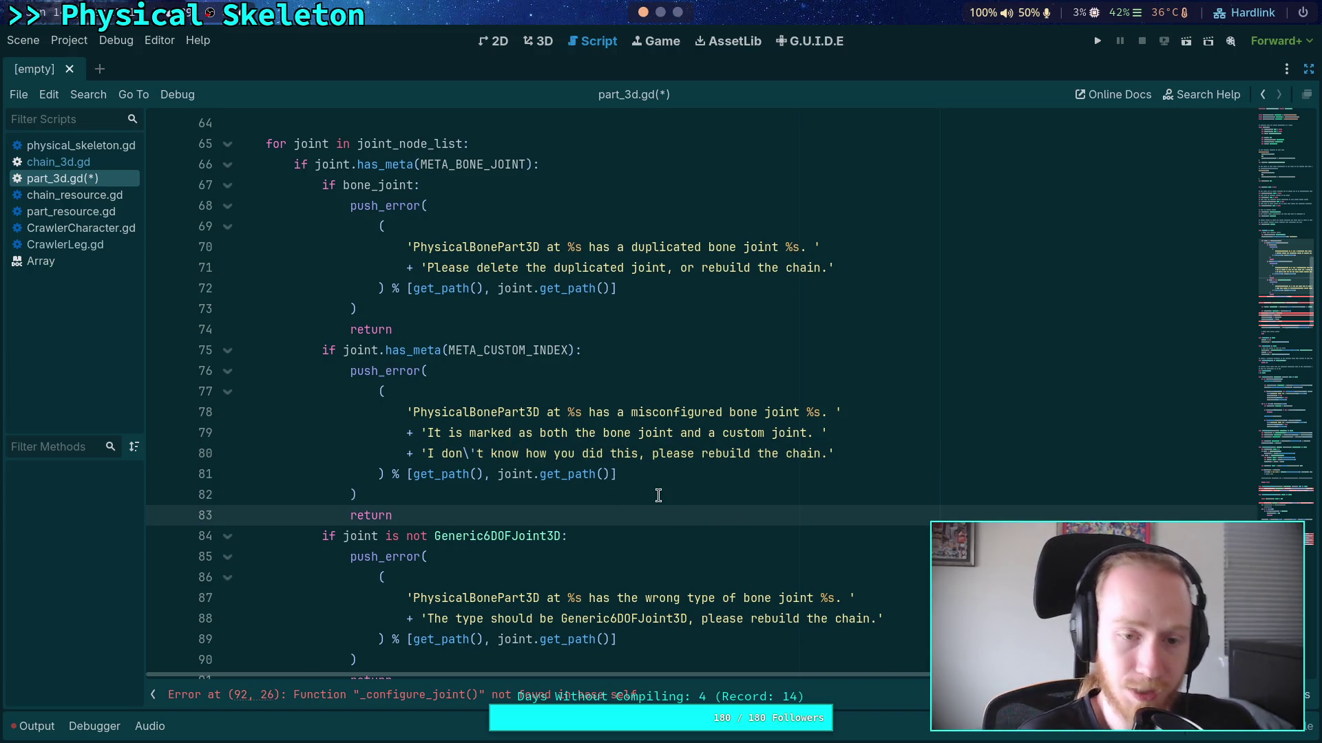
{"action": "key", "text": "ctrl+s"}
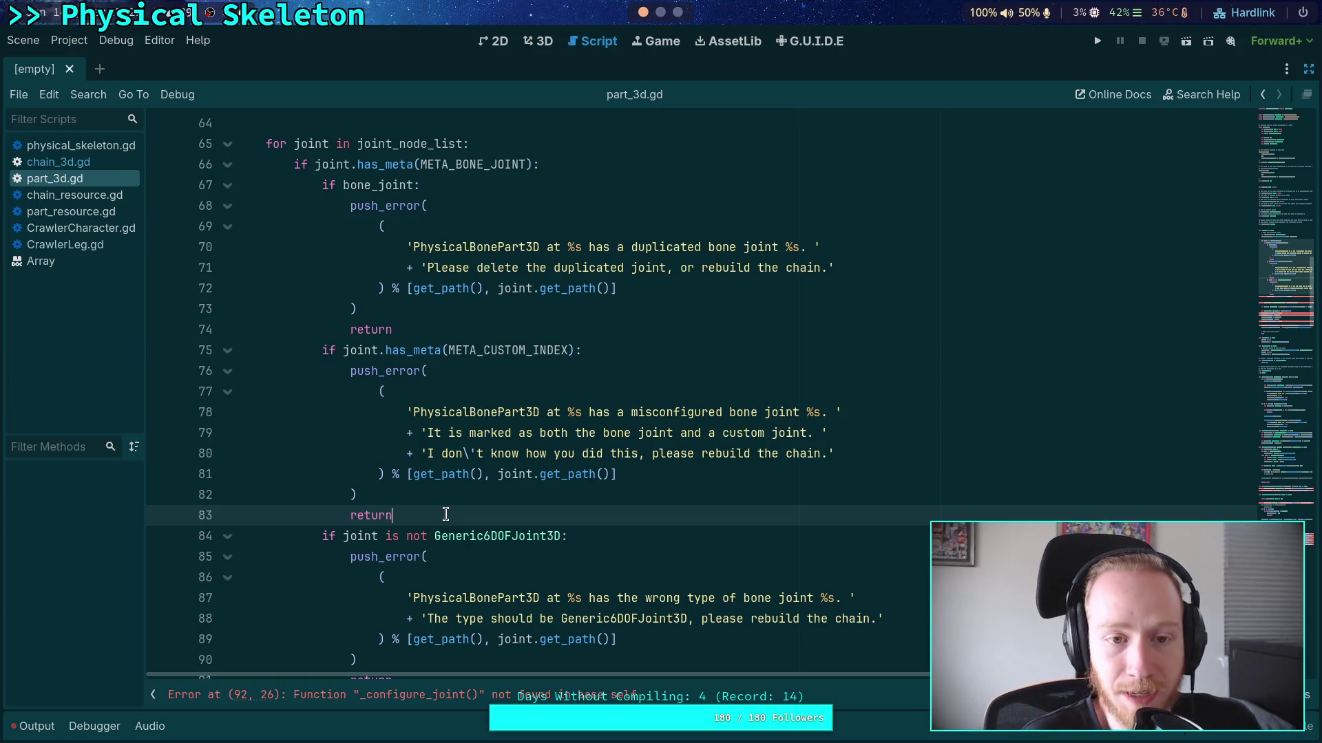
{"action": "scroll", "coordinate": [537, 382], "scroll_direction": "down", "scroll_amount": 3}
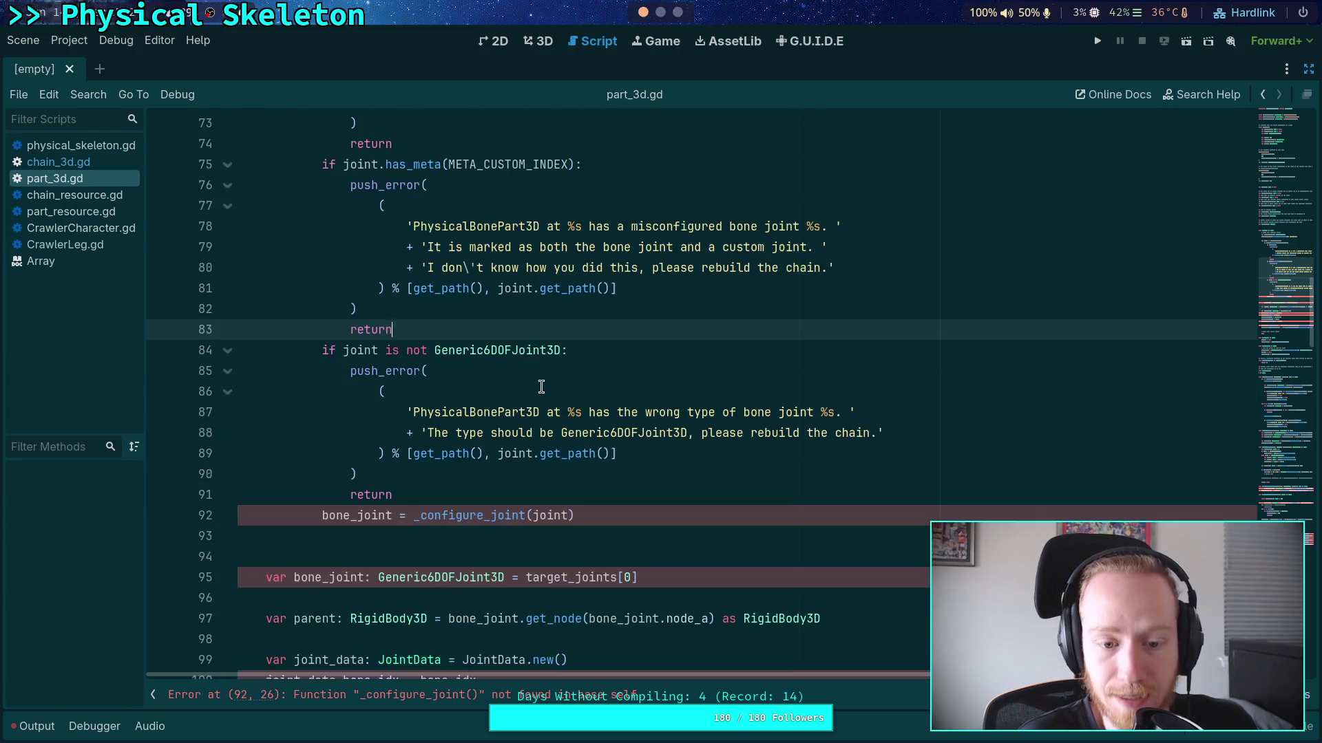
{"action": "scroll", "coordinate": [531, 438], "scroll_direction": "up", "scroll_amount": 3}
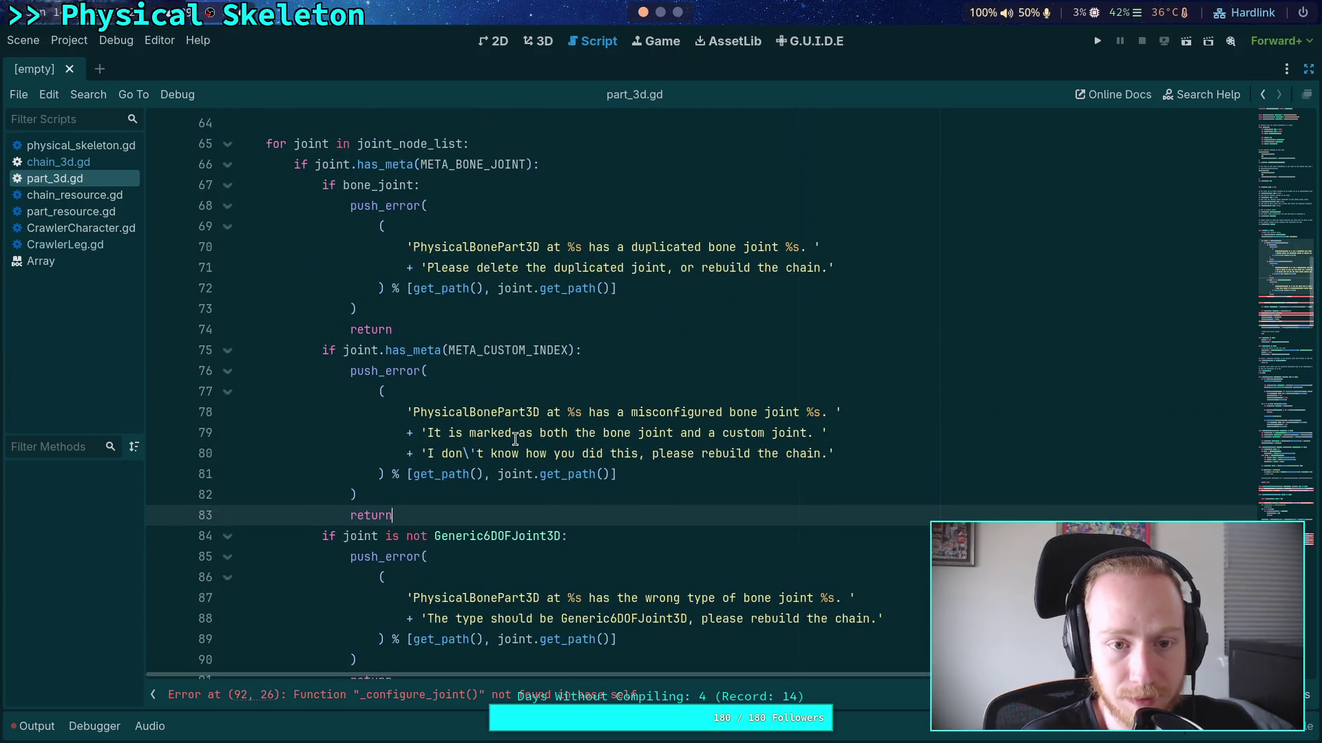
{"action": "scroll", "coordinate": [296, 267], "scroll_direction": "down", "scroll_amount": 3}
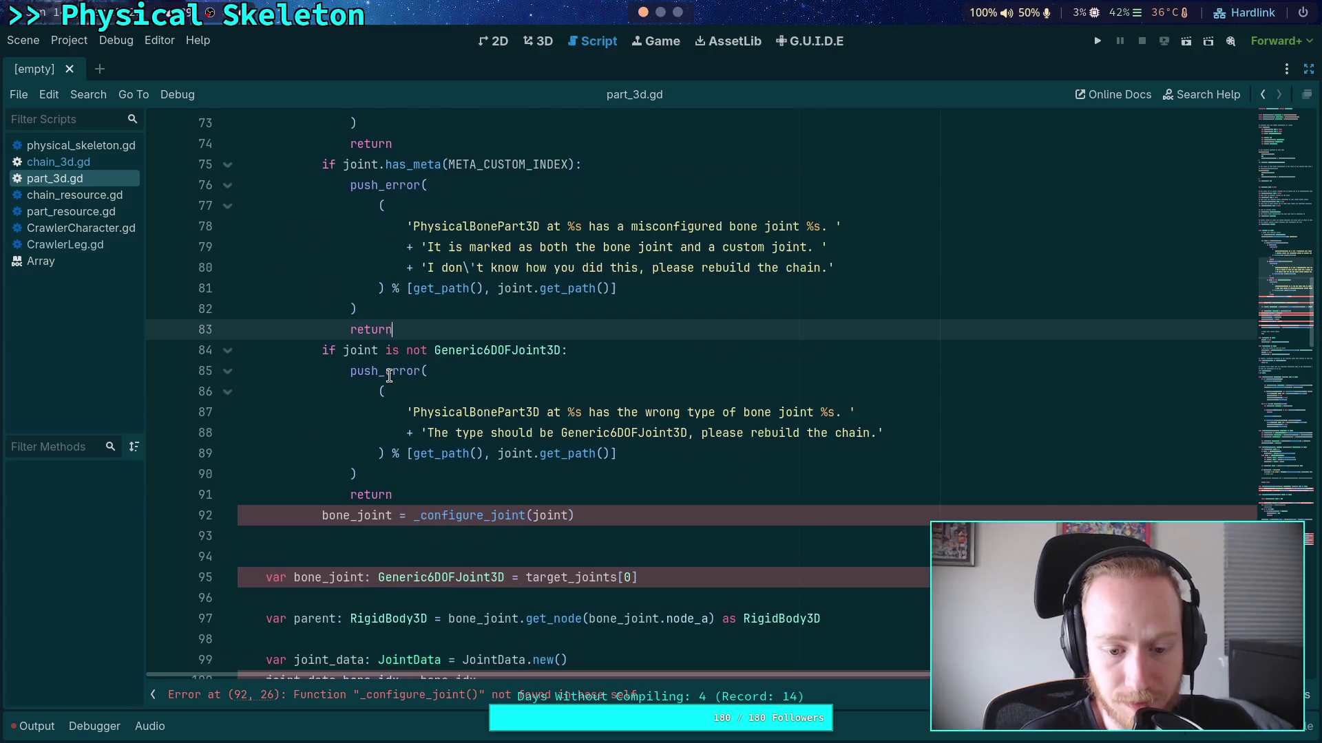
{"action": "scroll", "coordinate": [390, 375], "scroll_direction": "up", "scroll_amount": 3}
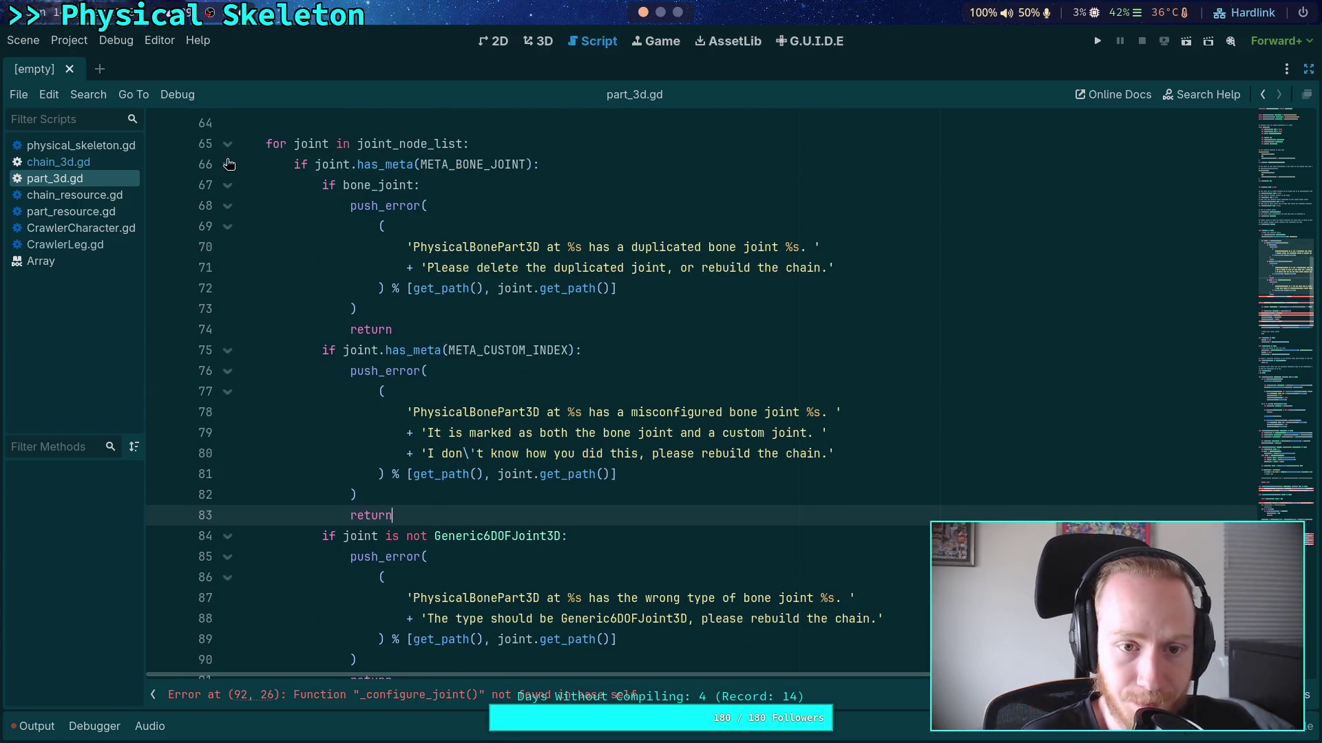
Fold the META_BONE_JOINT branch and add a has_meta(META_CUSTOM_INDEX) elif condition below it
{"action": "left_click", "coordinate": [228, 164]}
{"action": "left_click", "coordinate": [427, 205]}
{"action": "left_click", "coordinate": [490, 189]}
{"action": "key", "text": "Tab"}
{"action": "key", "text": "Tab"}
{"action": "type", "text": "if"}
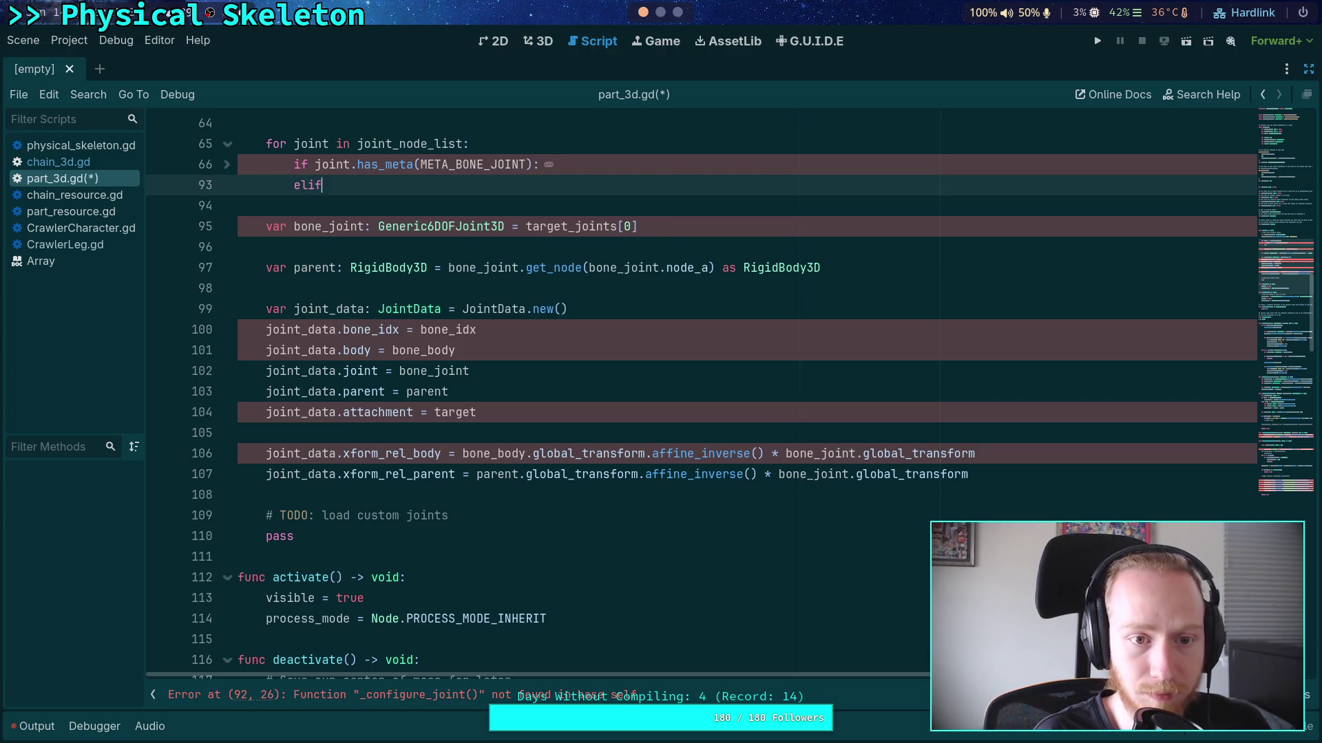
{"action": "type", "text": " joint.has_me"}
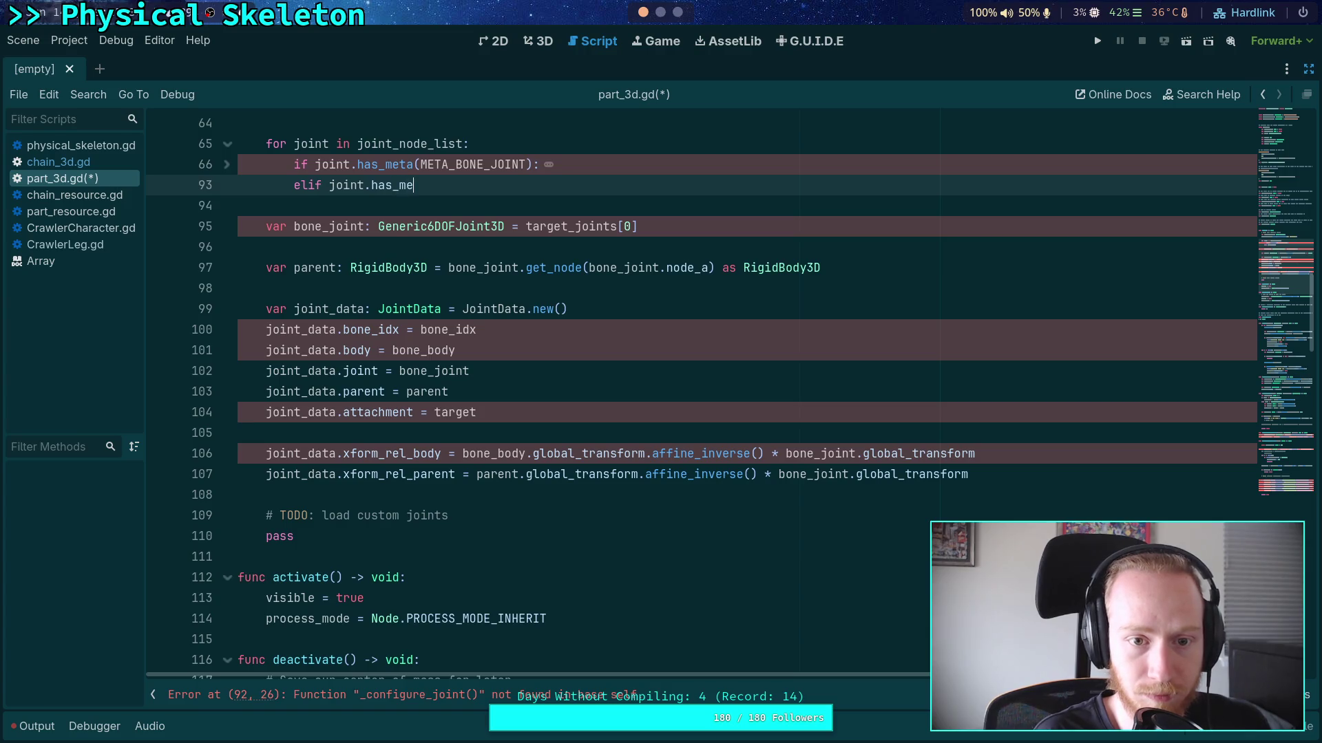
{"action": "key", "text": "Return"}
{"action": "type", "text": "ETA_"}
{"action": "key", "text": "Down"}
{"action": "key", "text": "Down"}
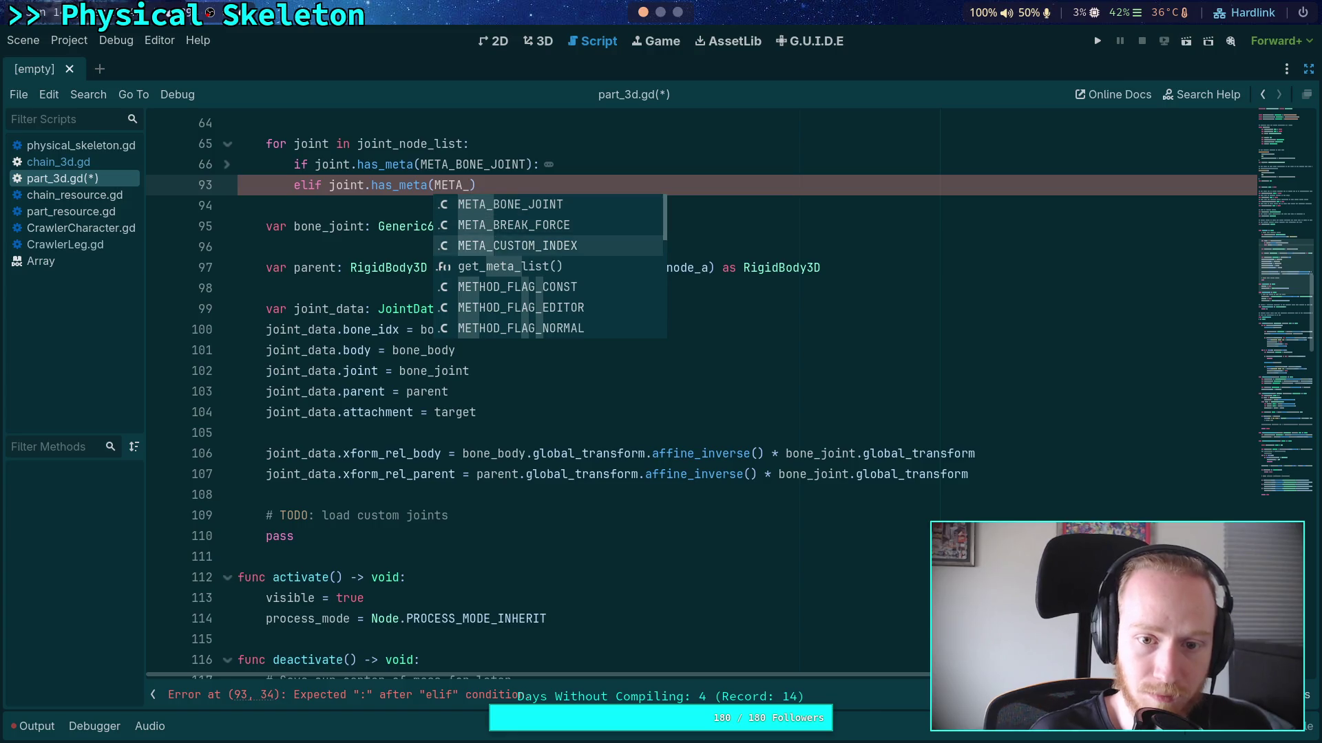
{"action": "key", "text": "Return"}
{"action": "type", "text": ":"}
{"action": "key", "text": "Return"}
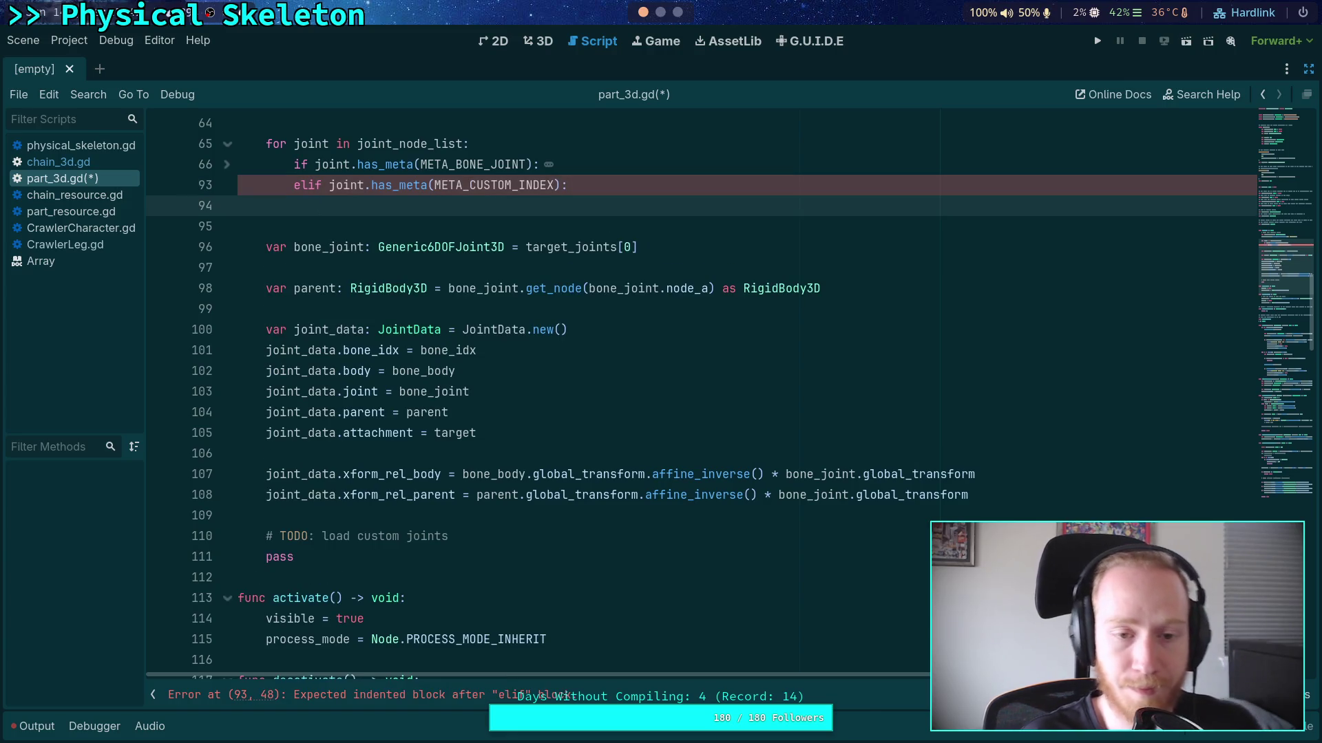
Negate the condition so it reads 'elif not joint.has_meta(META_CUSTOM_INDEX):'
{"action": "left_click", "coordinate": [330, 186]}
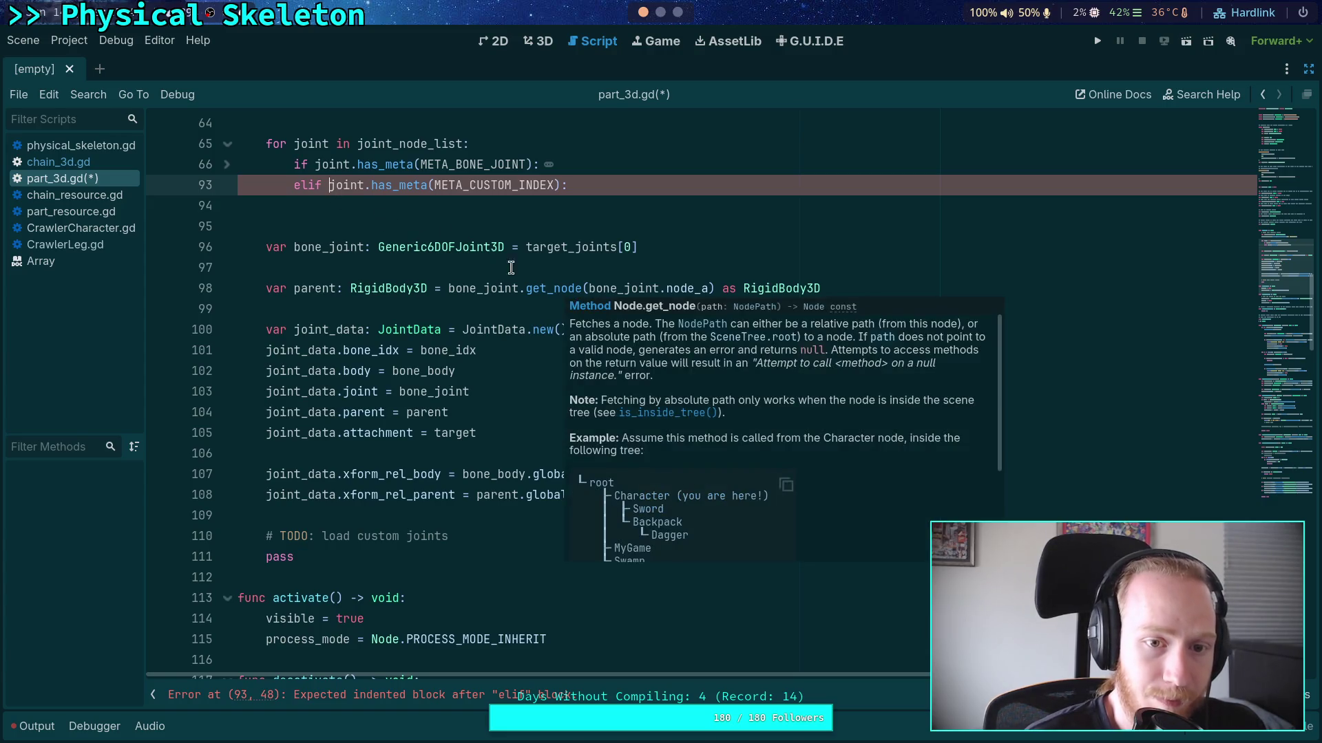
{"action": "type", "text": "not"}
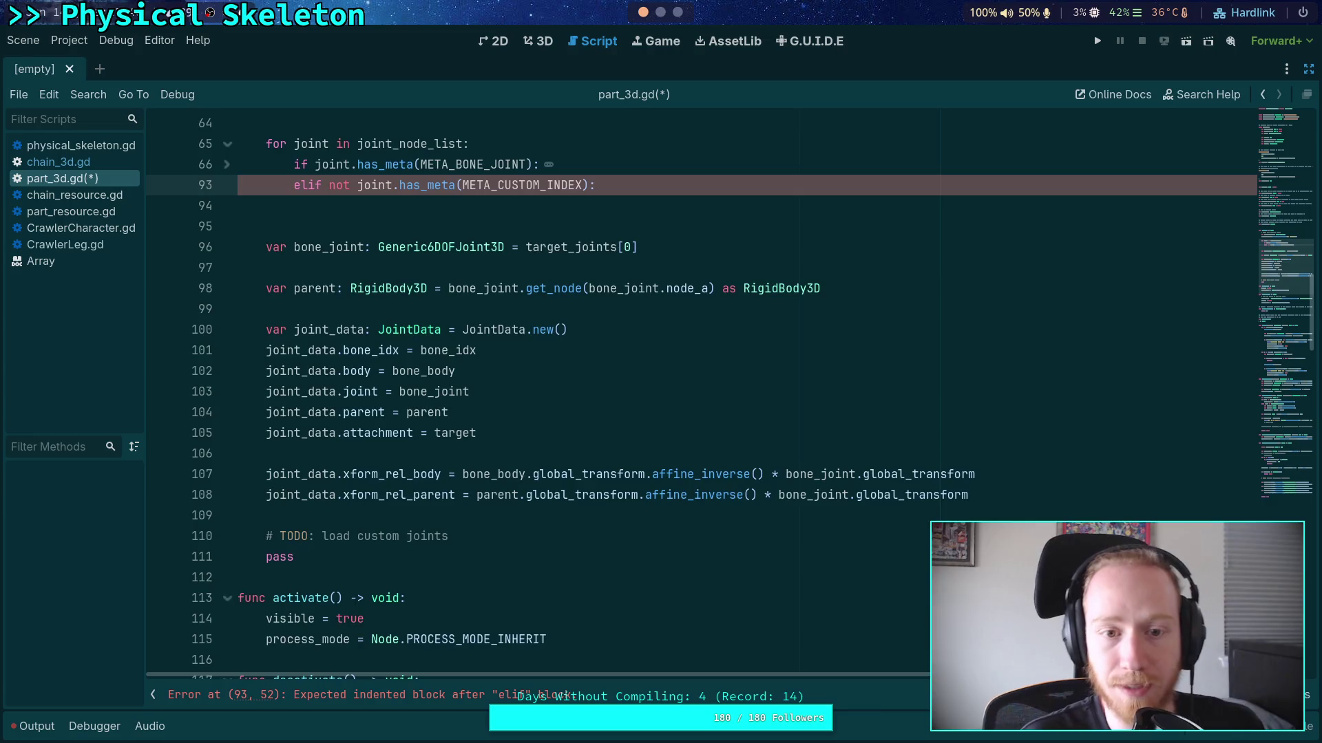
{"action": "scroll", "coordinate": [574, 332], "scroll_direction": "up", "scroll_amount": 2}
{"action": "left_click", "coordinate": [574, 331]}
{"action": "scroll", "coordinate": [701, 407], "scroll_direction": "up", "scroll_amount": 2}
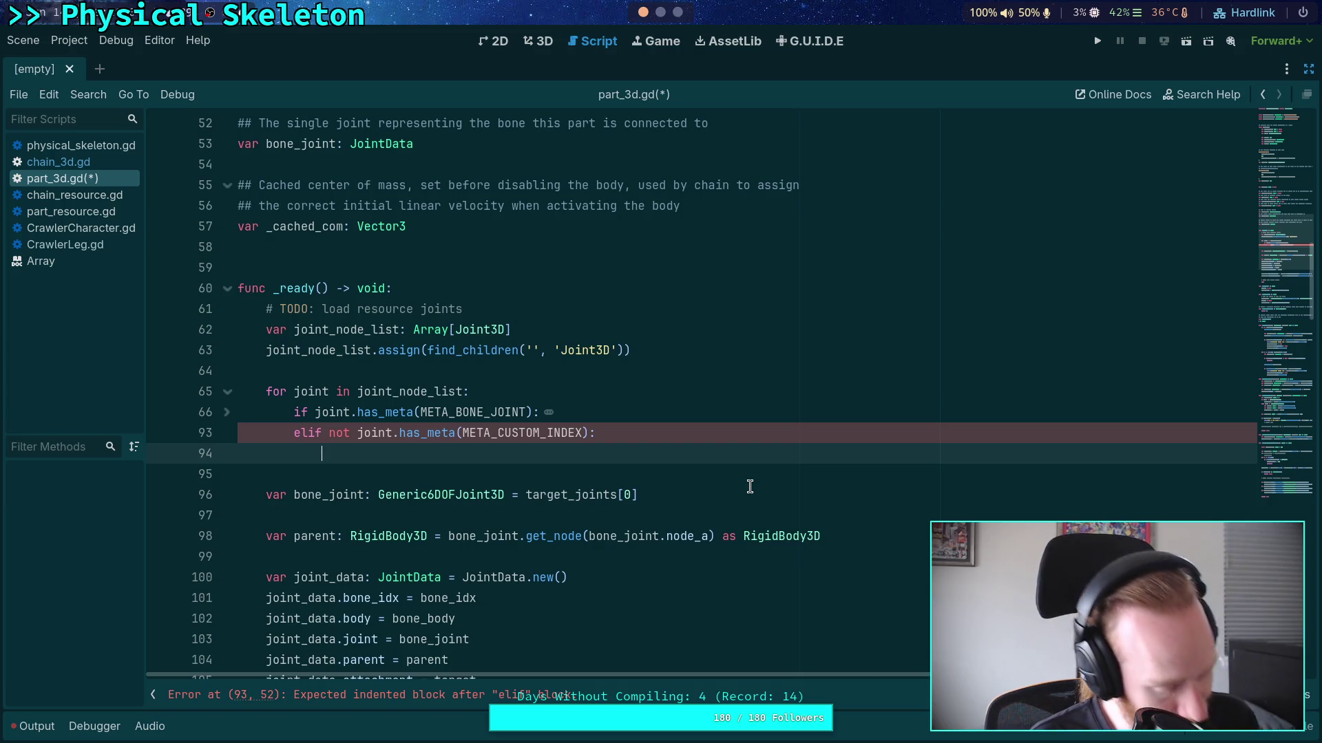
Fill the elif body with a copy of the duplicated-joint push_error block
{"action": "type", "text": "push_err"}
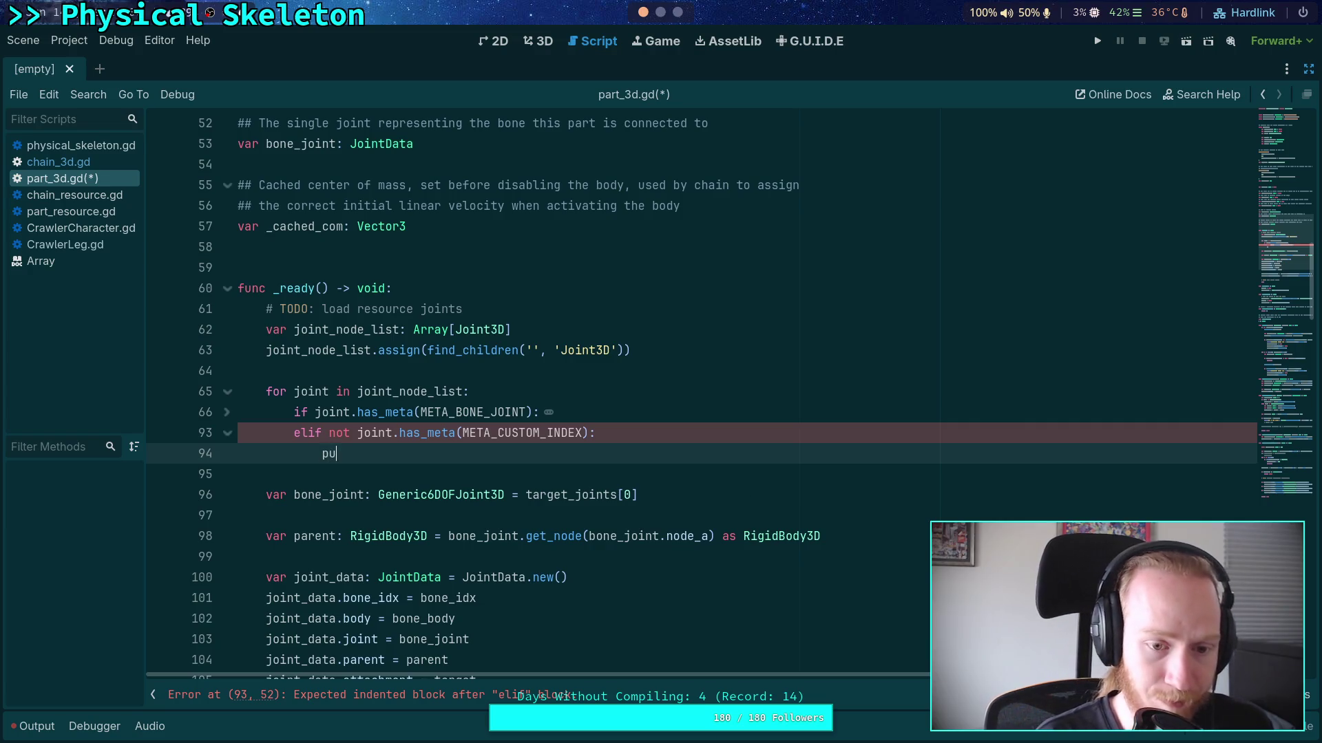
{"action": "key", "text": "Return"}
{"action": "key", "text": "Return"}
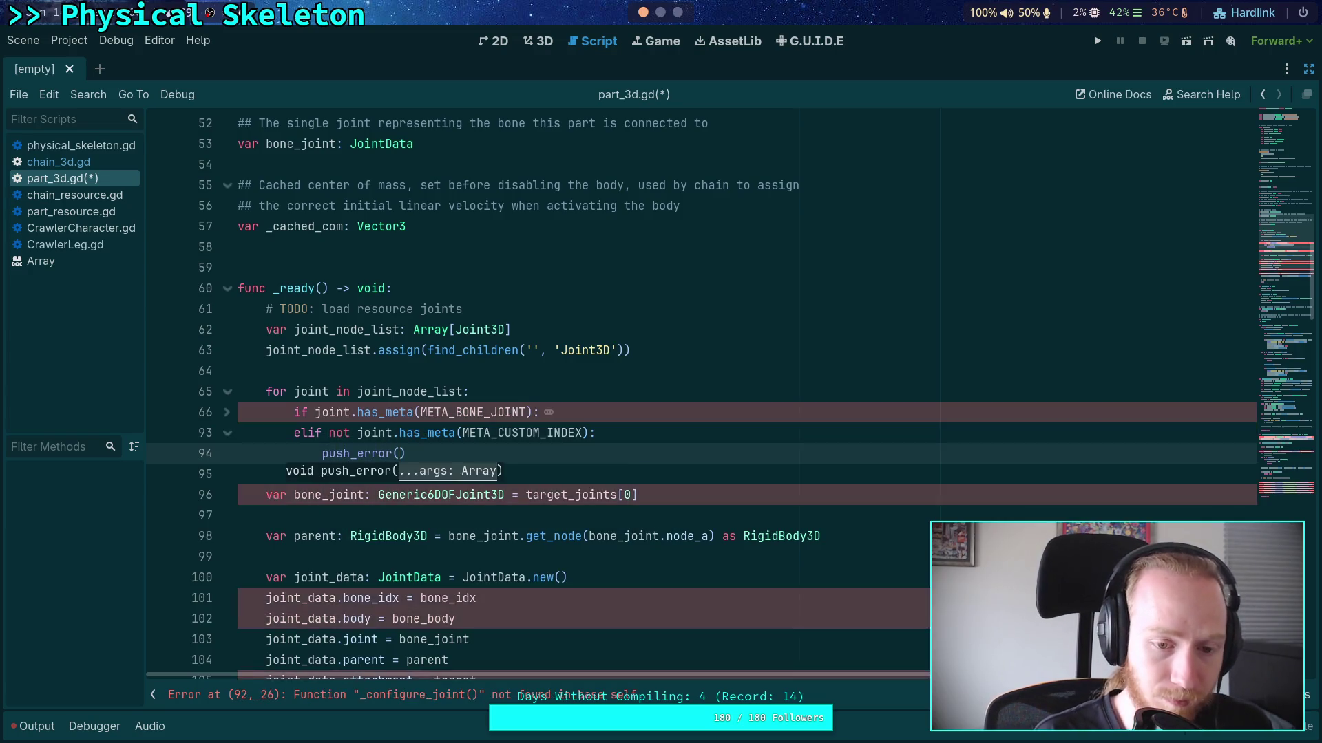
{"action": "type", "text": "("}
{"action": "key", "text": "Return"}
{"action": "type", "text": "'"}
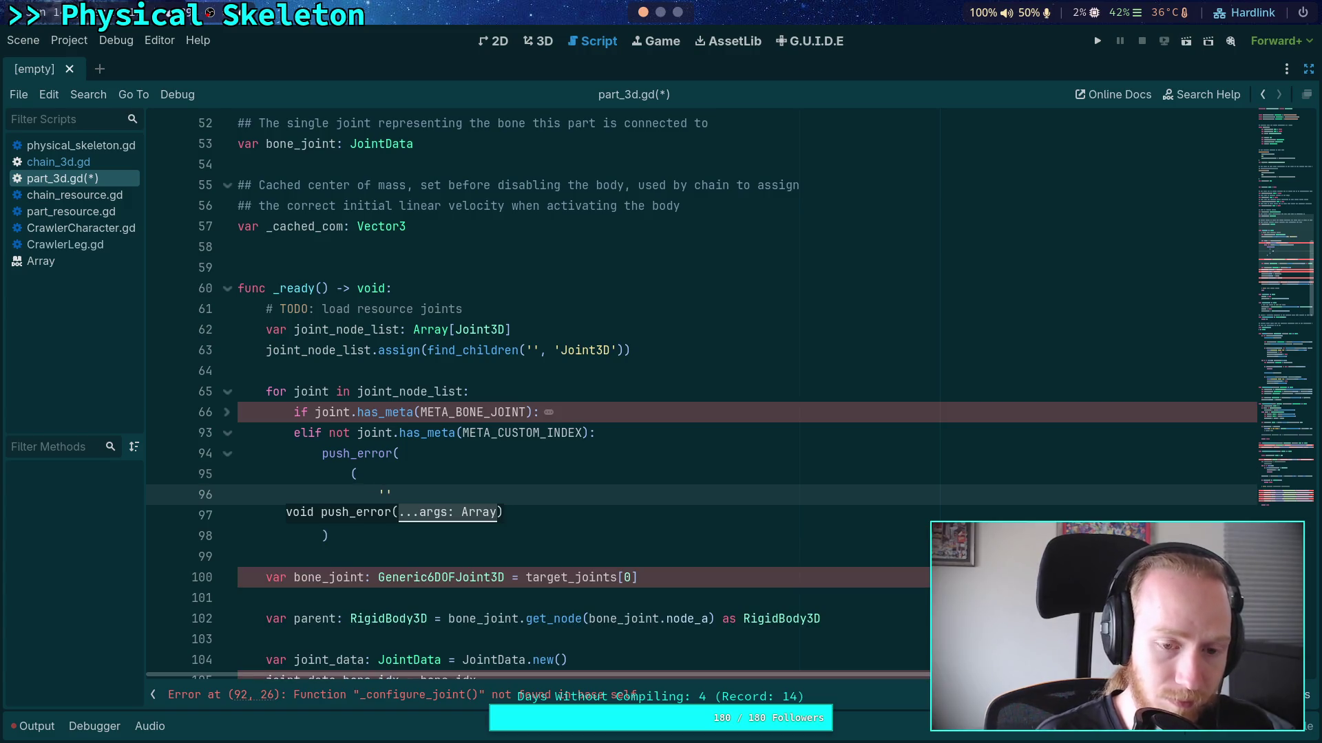
{"action": "left_click", "coordinate": [229, 413]}
{"action": "mouse_move", "coordinate": [407, 575]}
{"action": "left_mouse_down"}
{"action": "mouse_move", "coordinate": [386, 558]}
{"action": "mouse_move", "coordinate": [350, 454]}
{"action": "left_mouse_up"}
{"action": "right_click", "coordinate": [354, 454]}
{"action": "left_click", "coordinate": [409, 498]}
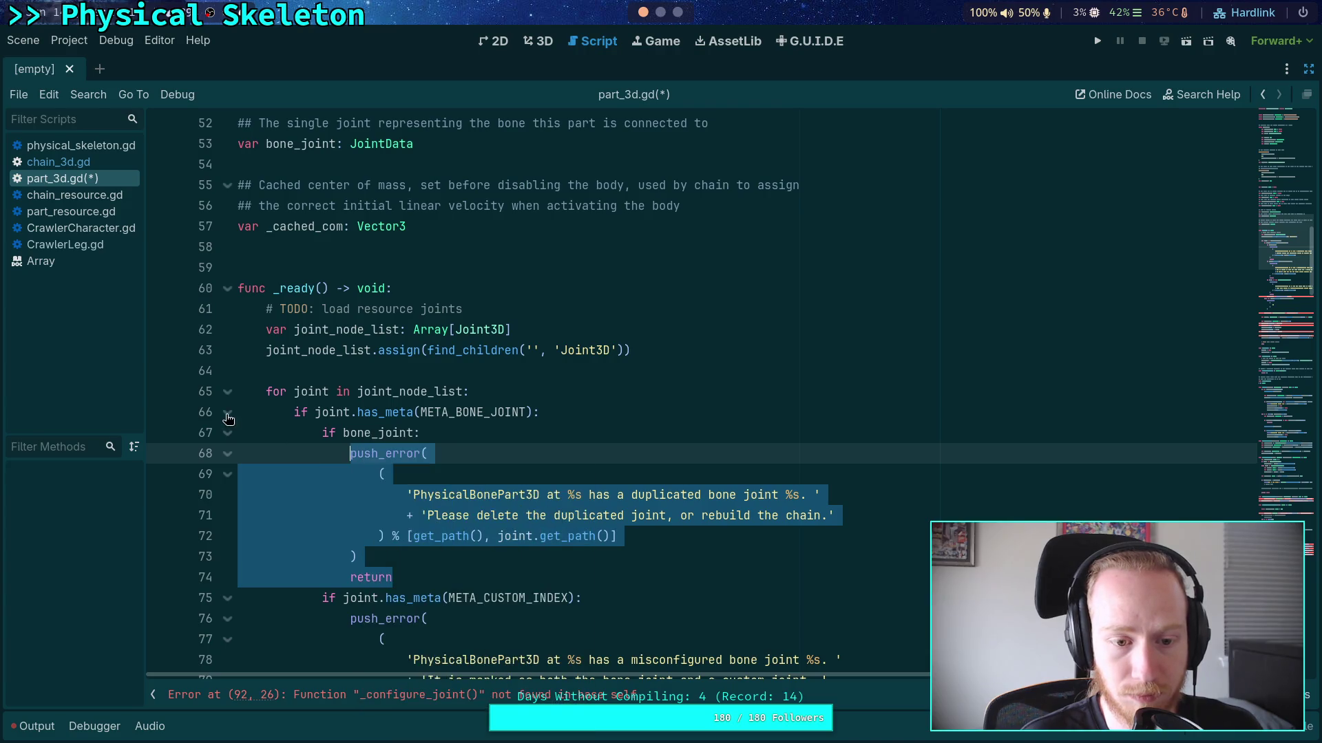
{"action": "left_click", "coordinate": [227, 413]}
{"action": "left_click", "coordinate": [406, 497]}
{"action": "left_click_drag", "start_coordinate": [330, 535], "coordinate": [322, 453]}
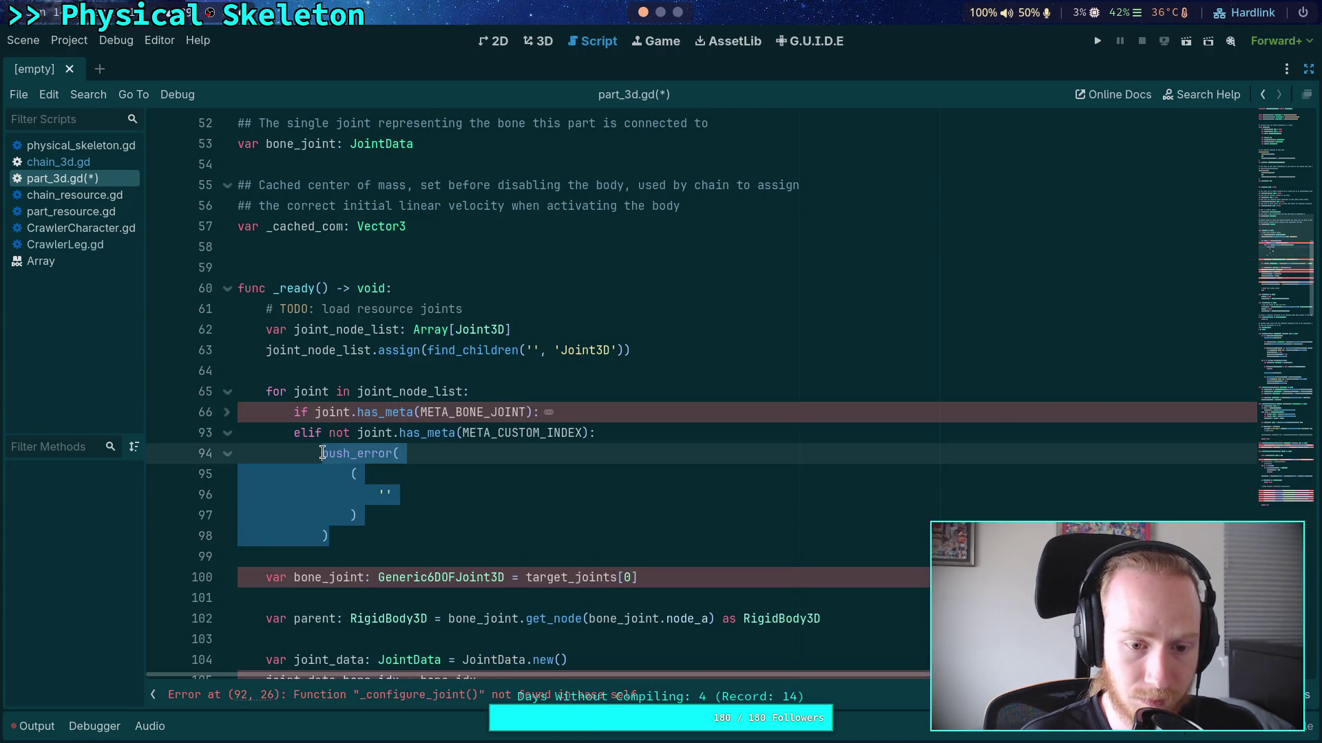
{"action": "key", "text": "ctrl+v"}
Dedent the pasted block and reword its message to 'unknown' joint and 'move it elsewhere,'
{"action": "left_click_drag", "start_coordinate": [393, 577], "coordinate": [354, 473]}
{"action": "key", "text": "shift+Tab"}
{"action": "left_click", "coordinate": [454, 515]}
{"action": "scroll", "coordinate": [539, 509], "scroll_direction": "down", "scroll_amount": 1}
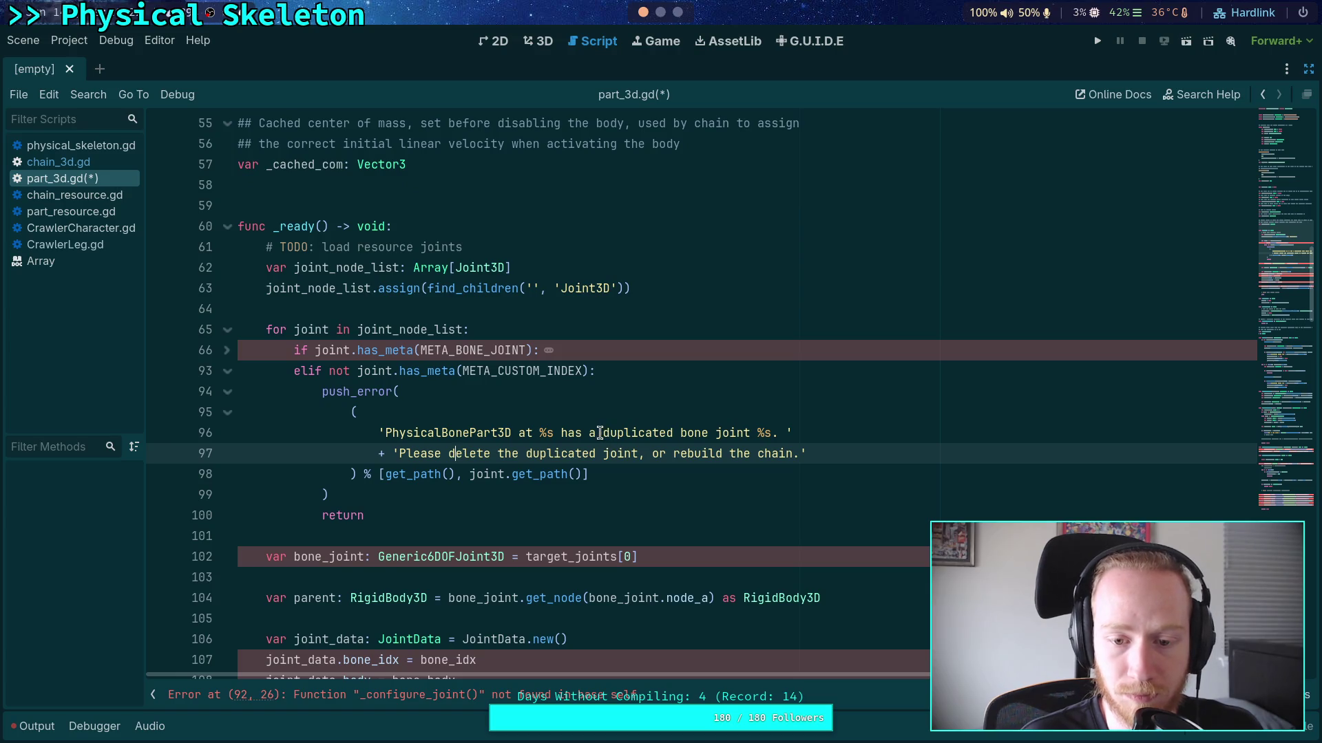
{"action": "mouse_move", "coordinate": [603, 434]}
{"action": "left_mouse_down"}
{"action": "mouse_move", "coordinate": [639, 433]}
{"action": "mouse_move", "coordinate": [587, 433]}
{"action": "mouse_move", "coordinate": [710, 431]}
{"action": "left_mouse_up"}
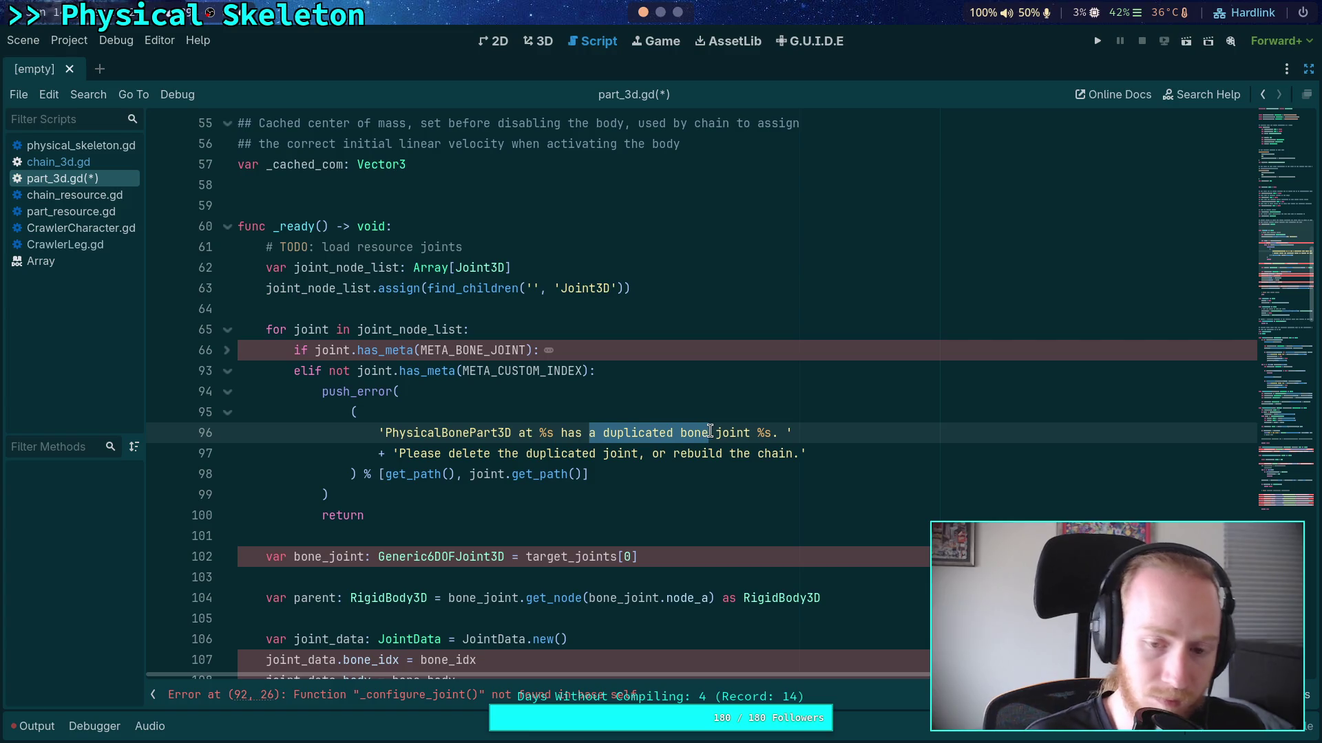
{"action": "type", "text": "un"}
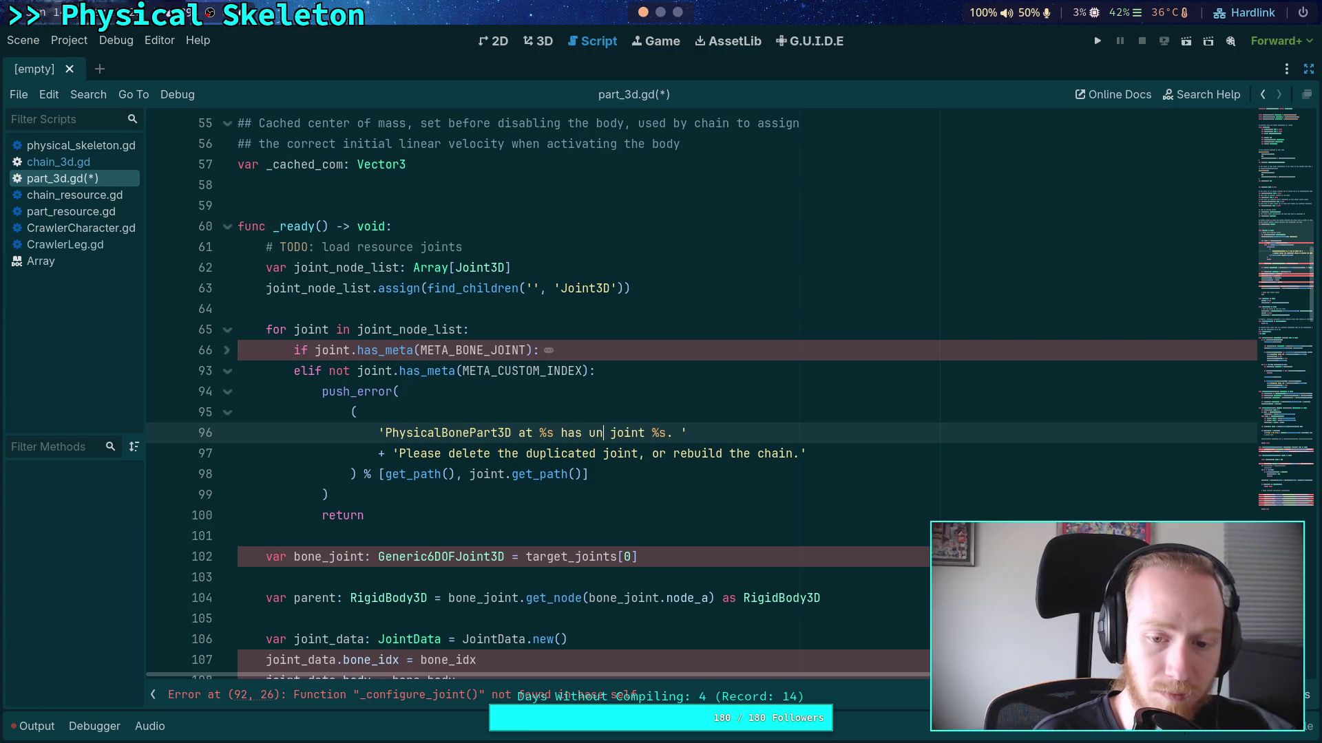
{"action": "type", "text": "known"}
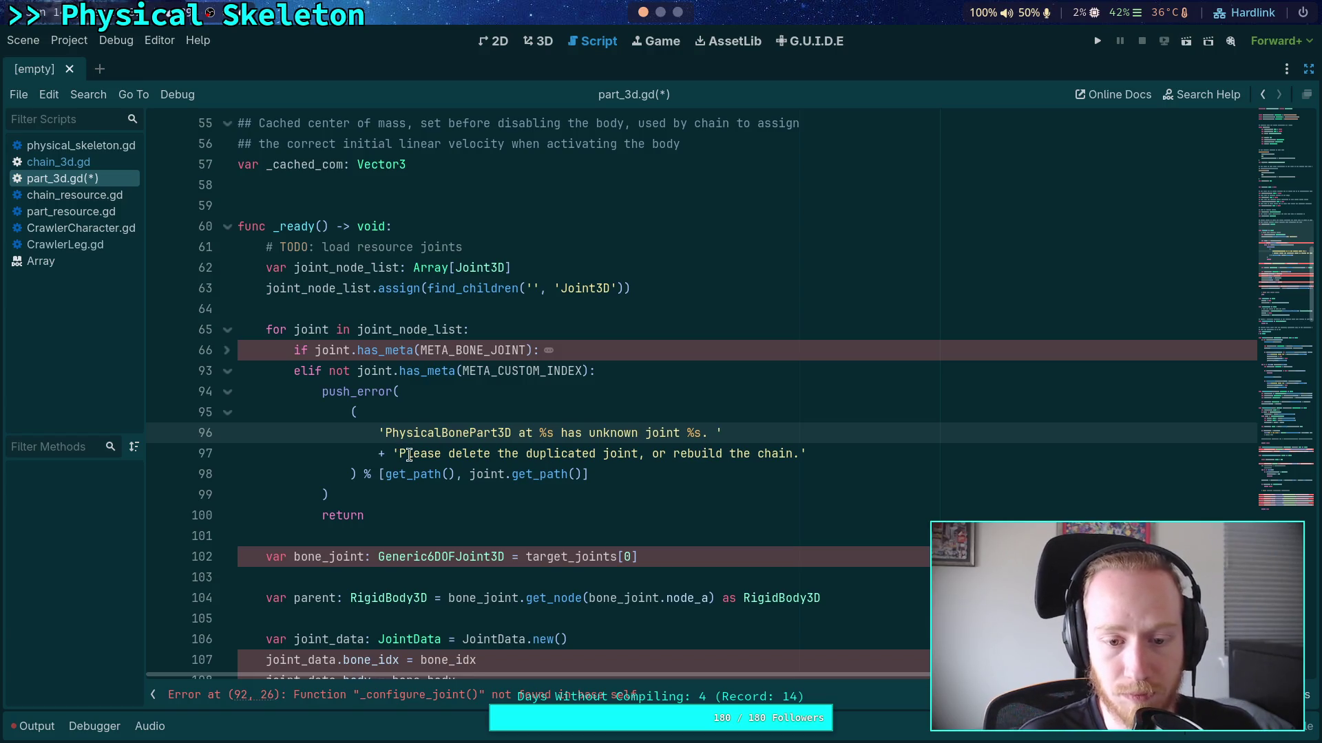
{"action": "left_click", "coordinate": [528, 454]}
{"action": "left_click_drag", "start_coordinate": [528, 454], "coordinate": [603, 454]}
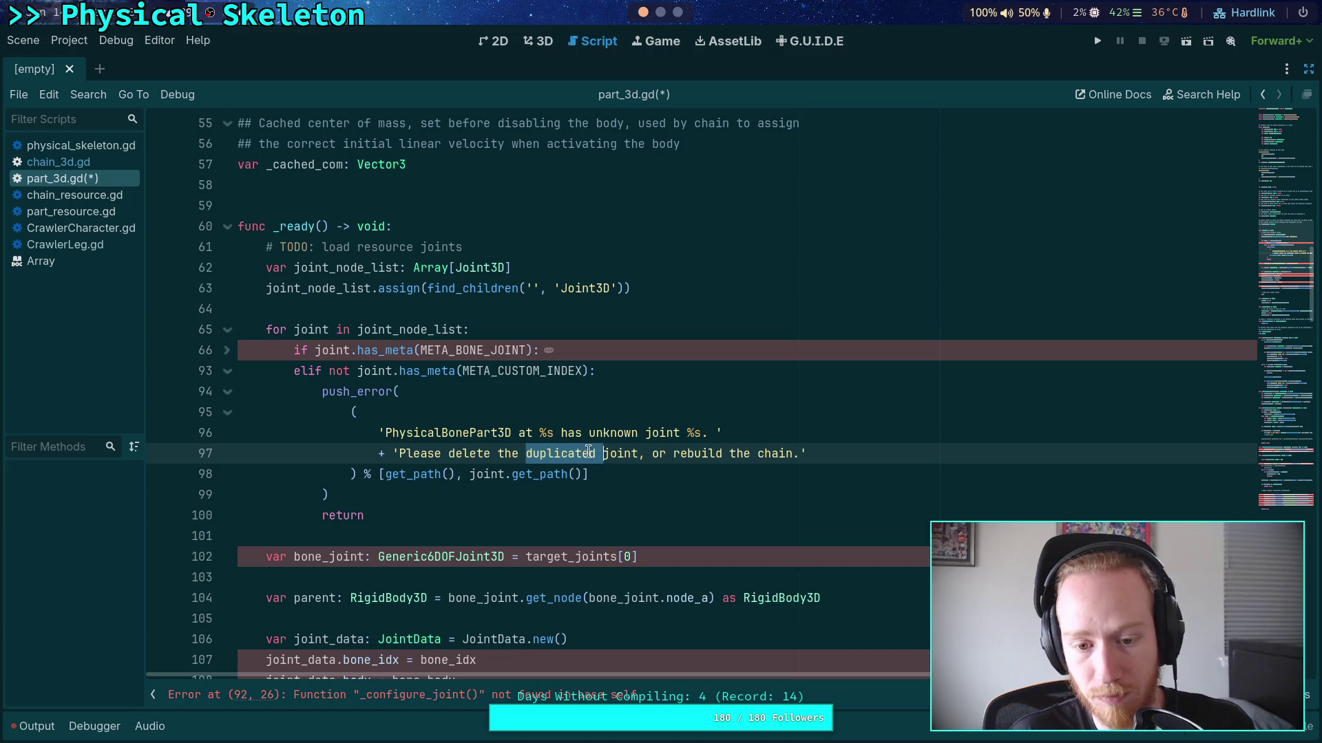
{"action": "key", "text": "BackSpace"}
{"action": "type", "text": "move "}
{"action": "type", "text": "it elsewhe"}
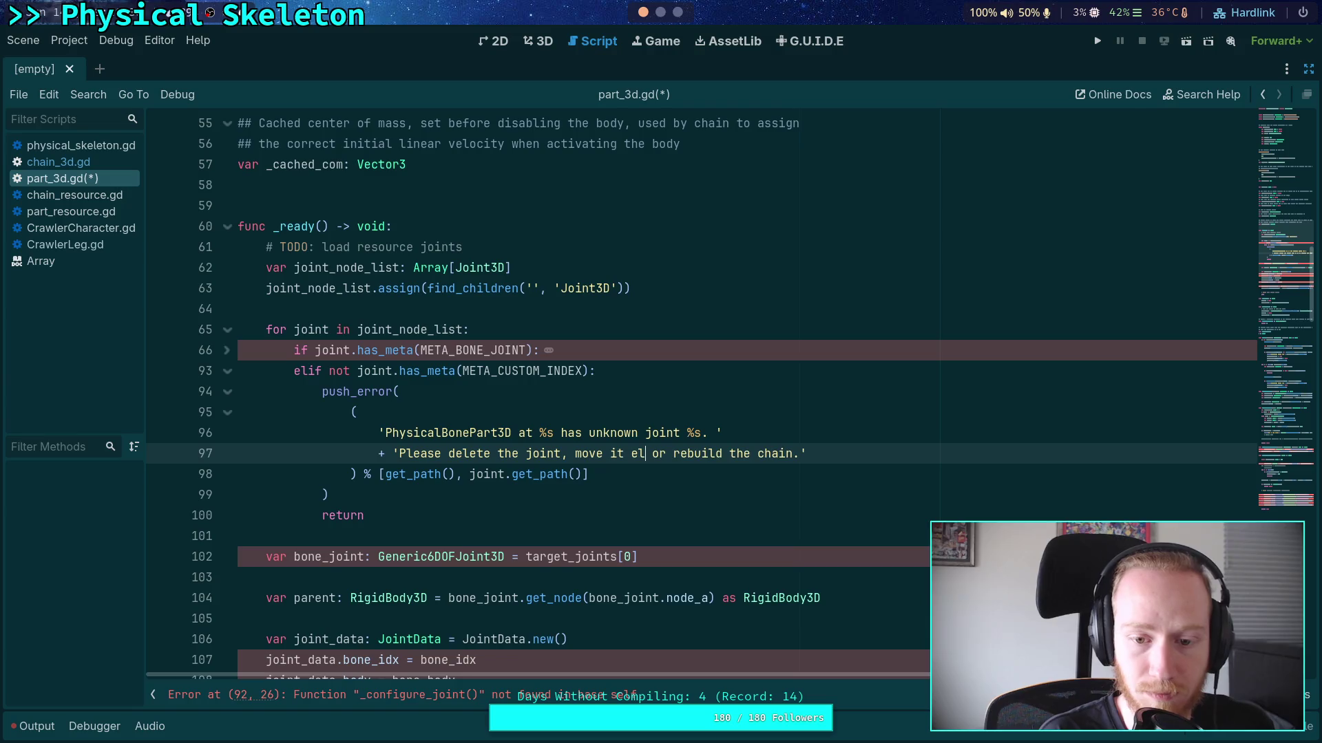
{"action": "type", "text": "re,"}
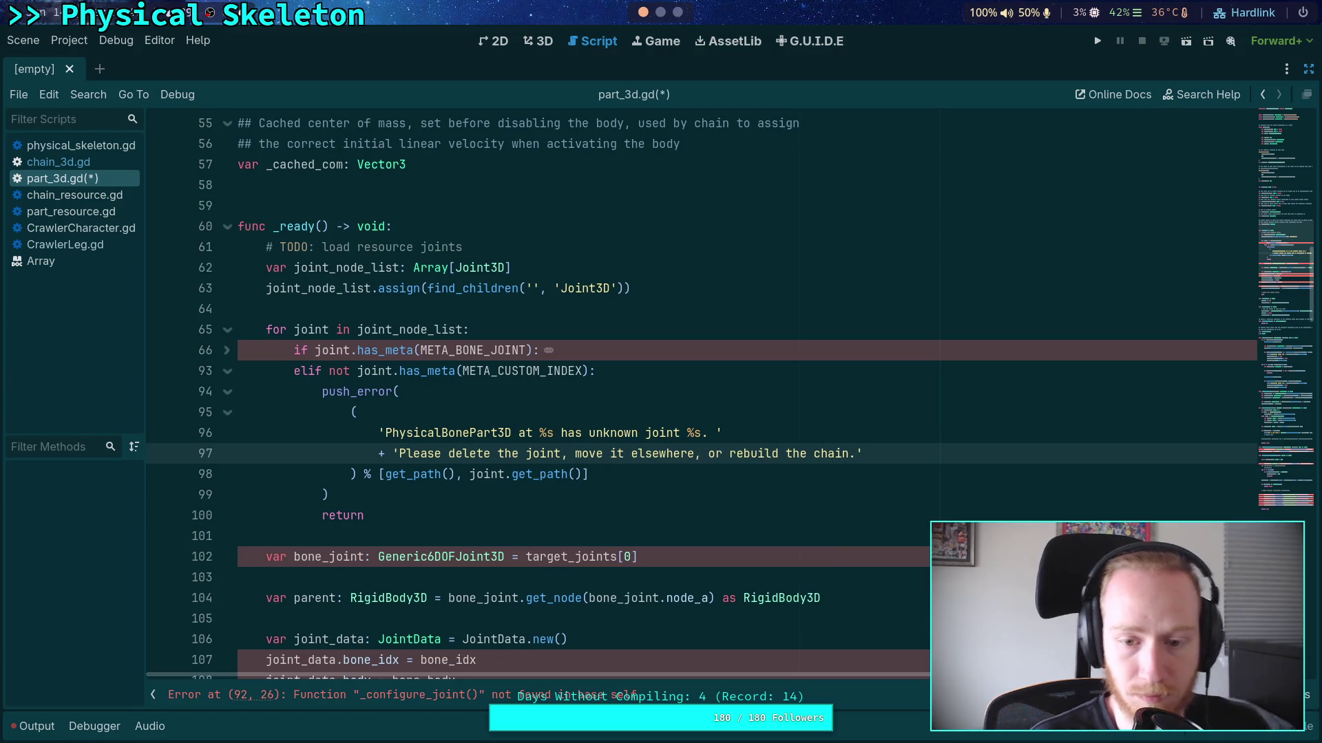
Keep the return after the error and start a new line below it
{"action": "left_click", "coordinate": [791, 467]}
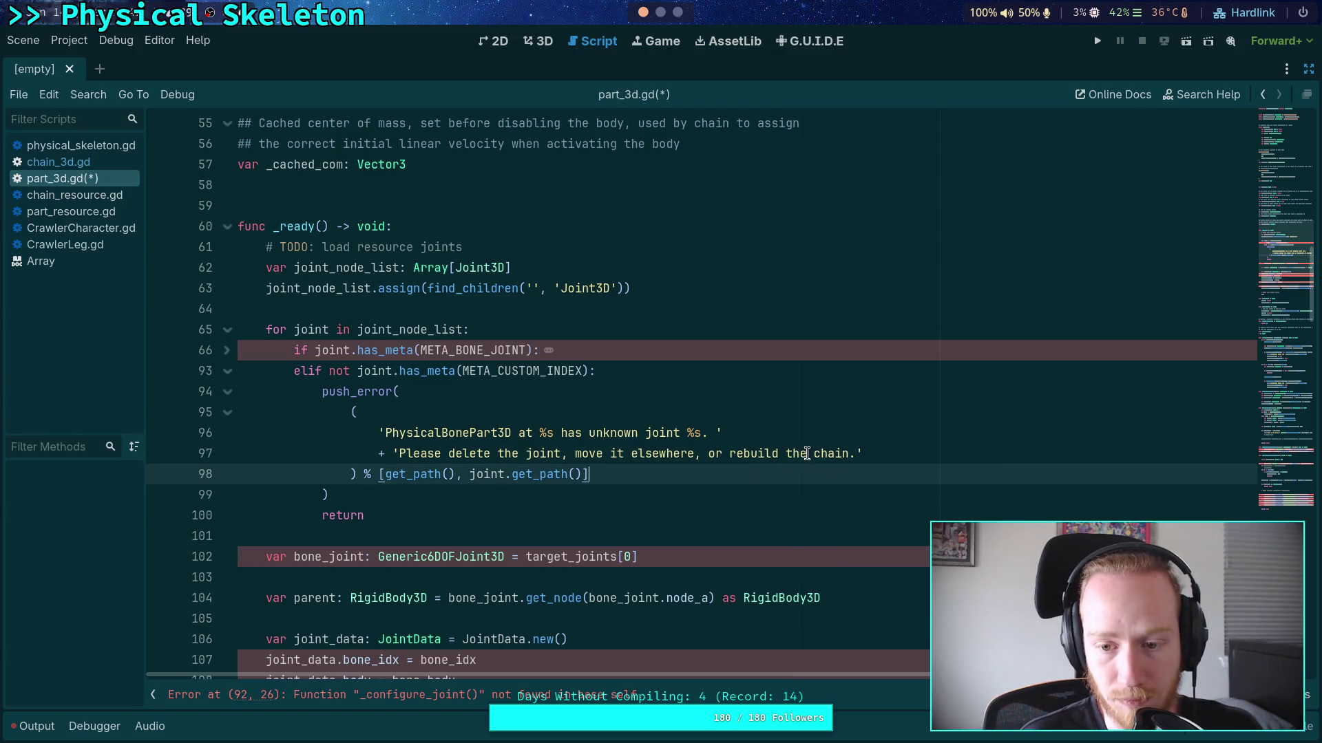
{"action": "left_click", "coordinate": [592, 496]}
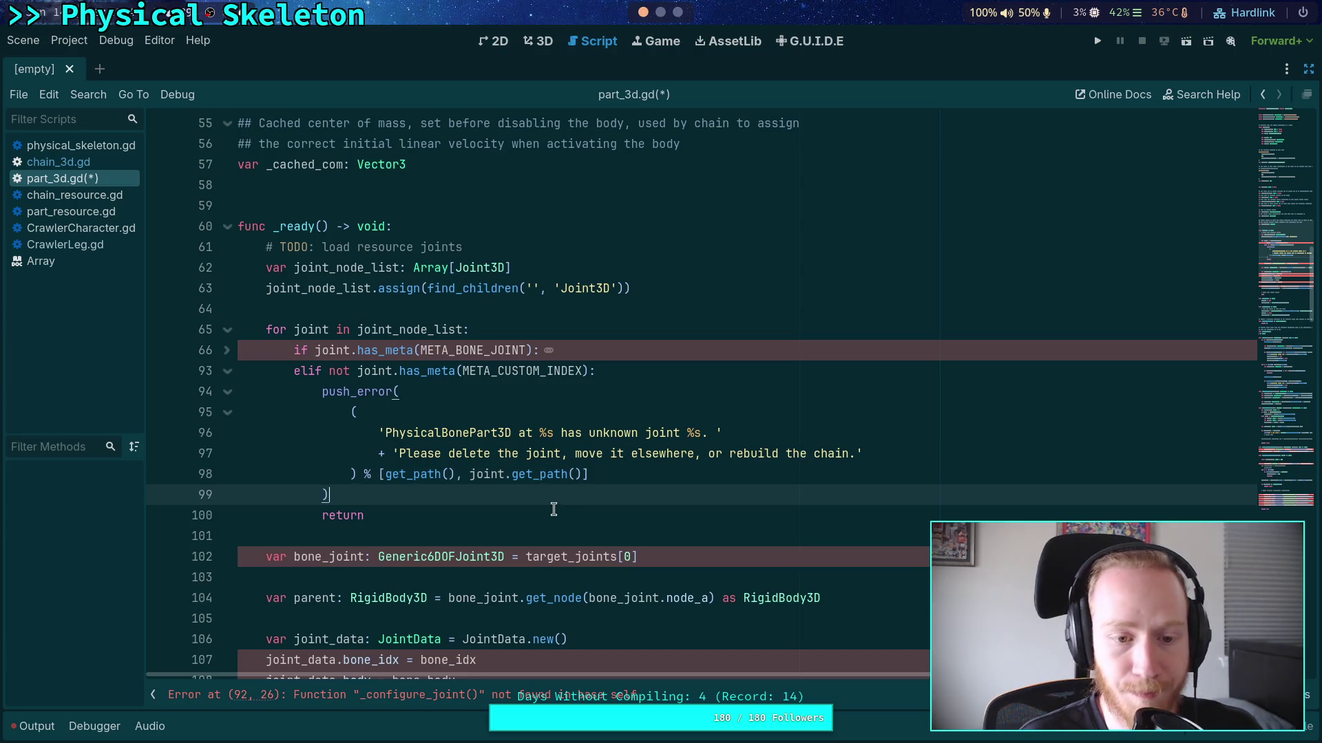
{"action": "left_click", "coordinate": [554, 513]}
{"action": "left_click", "coordinate": [227, 350]}
{"action": "left_click", "coordinate": [226, 350]}
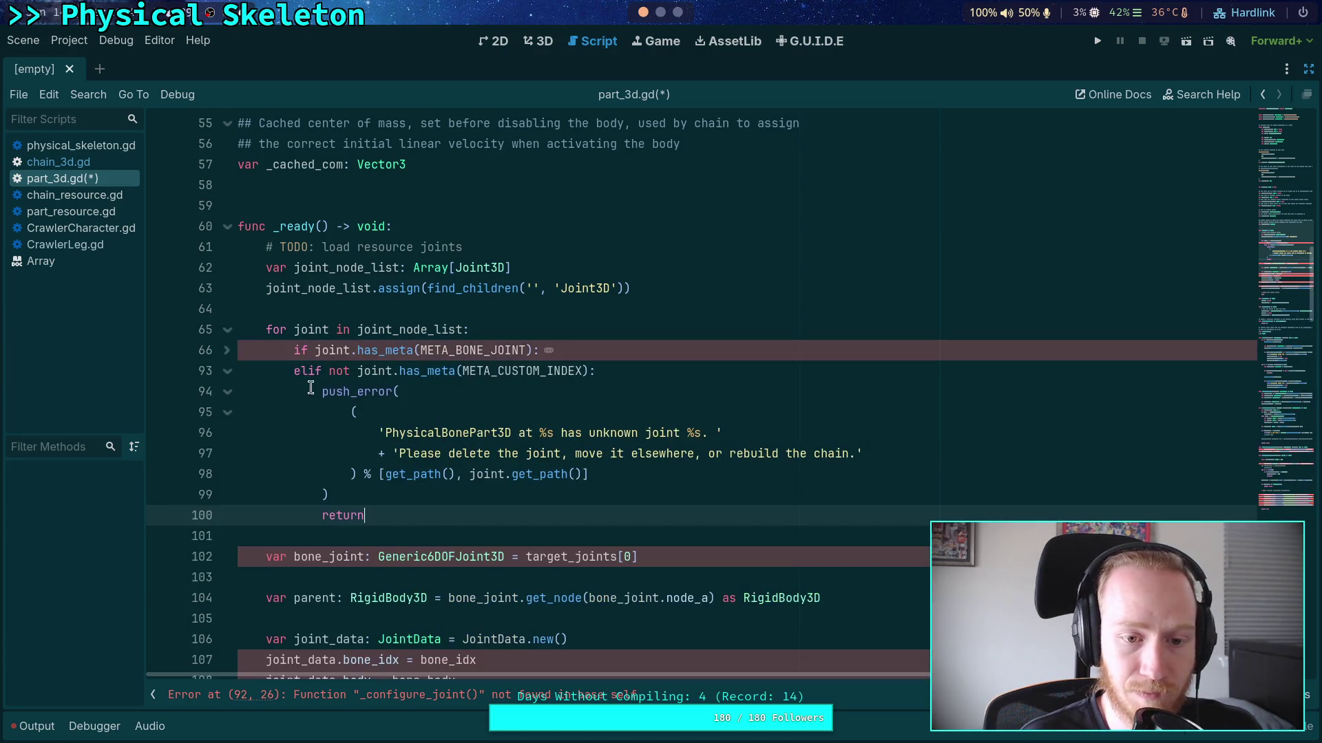
{"action": "key", "text": "Return"}
{"action": "key", "text": "Return"}
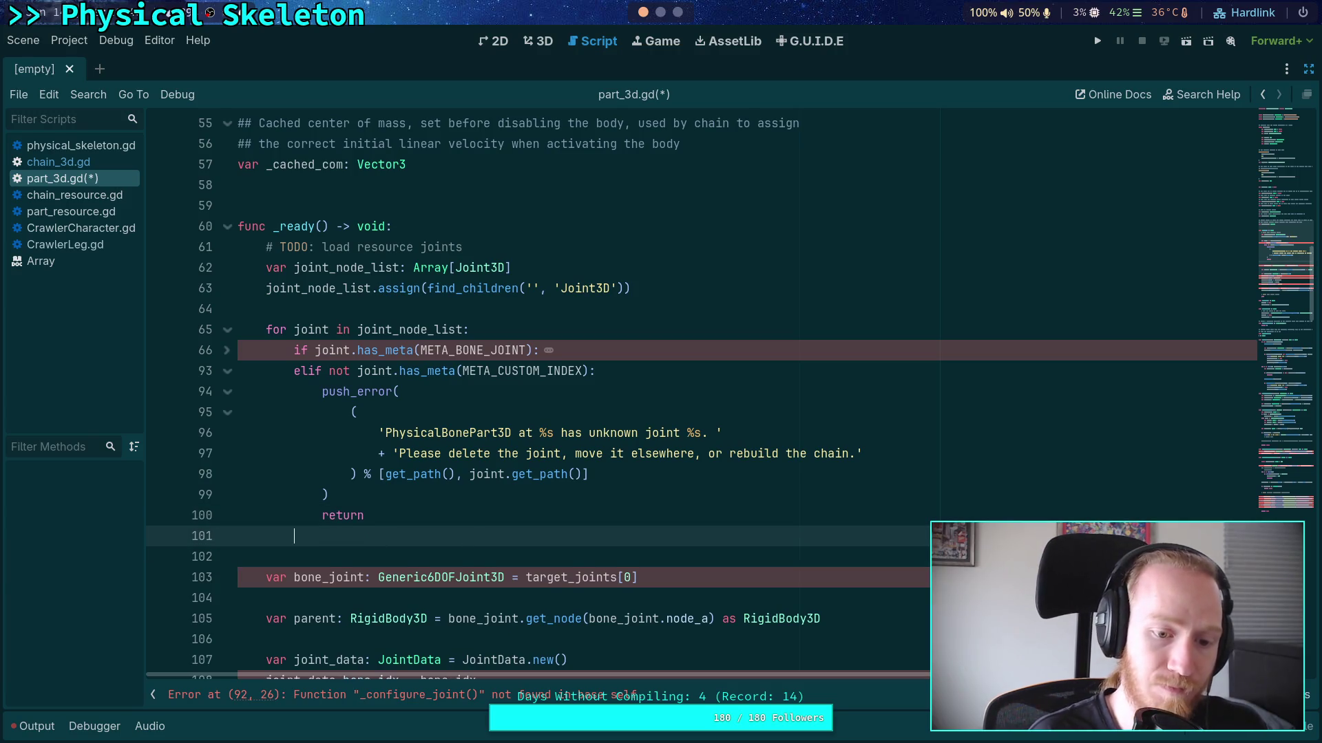
Add the comment '# At this point, it is a custom joint and must be loaded later' after the return
{"action": "type", "text": "# At"}
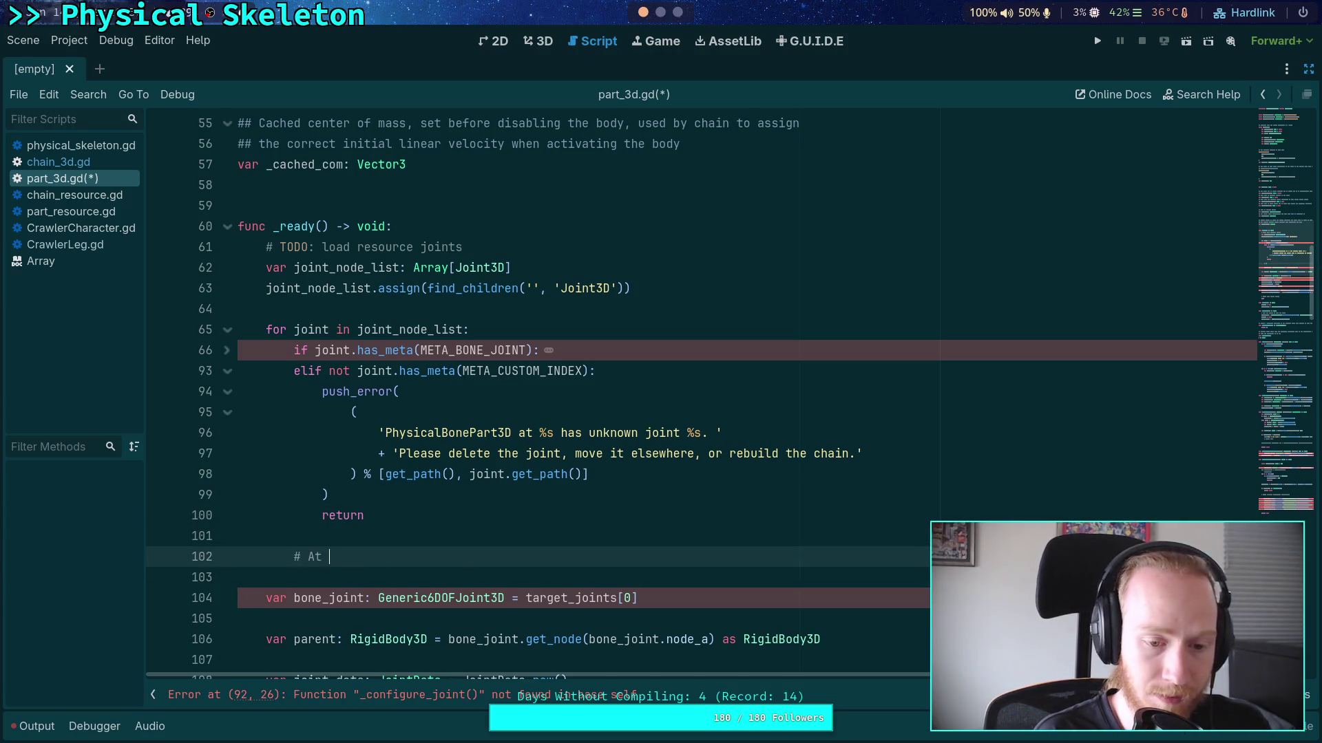
{"action": "type", "text": " this point, it is a custom joint "}
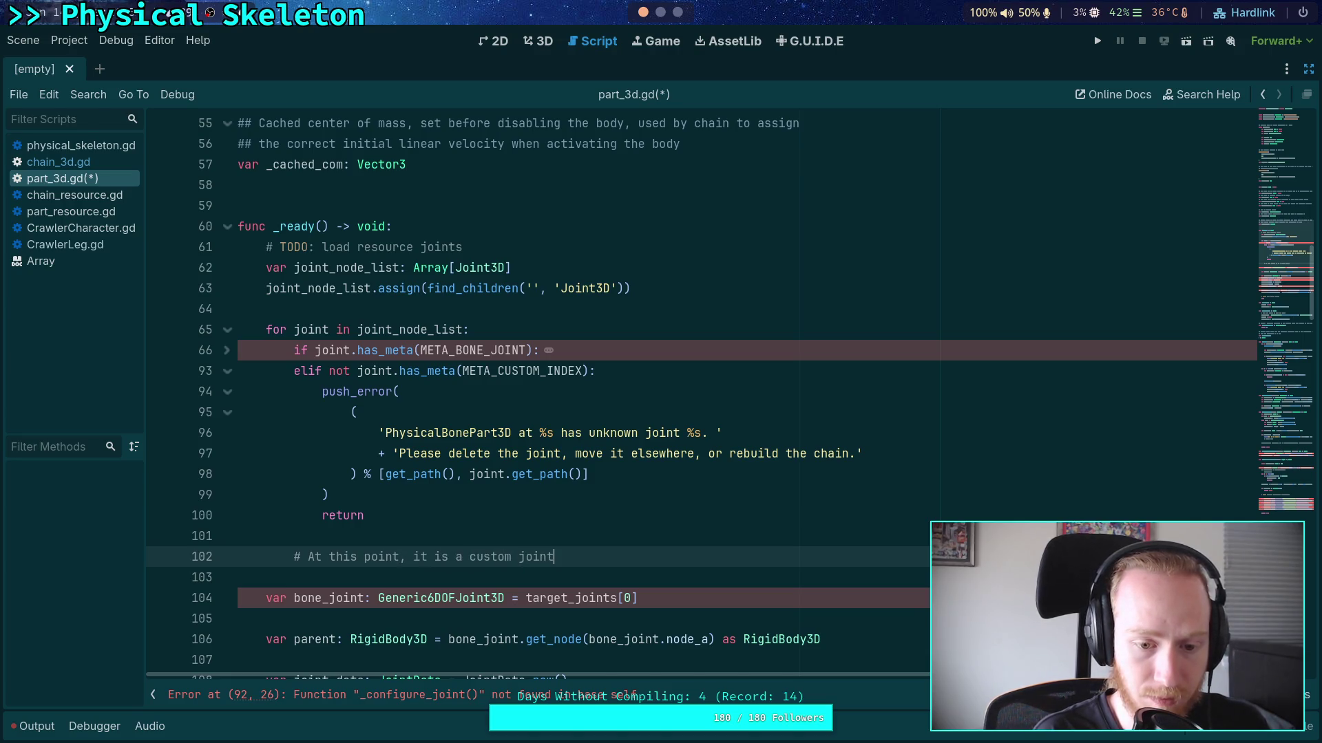
{"action": "type", "text": "and "}
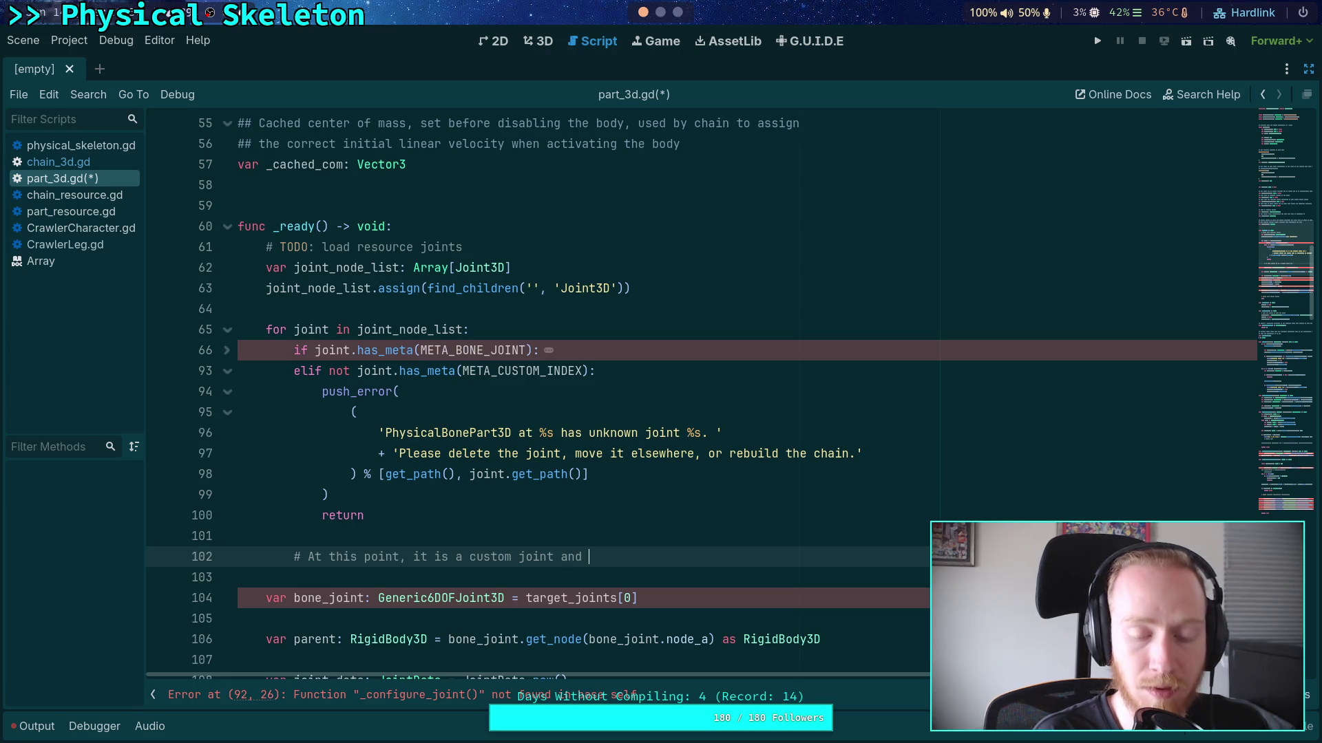
{"action": "type", "text": "must be "}
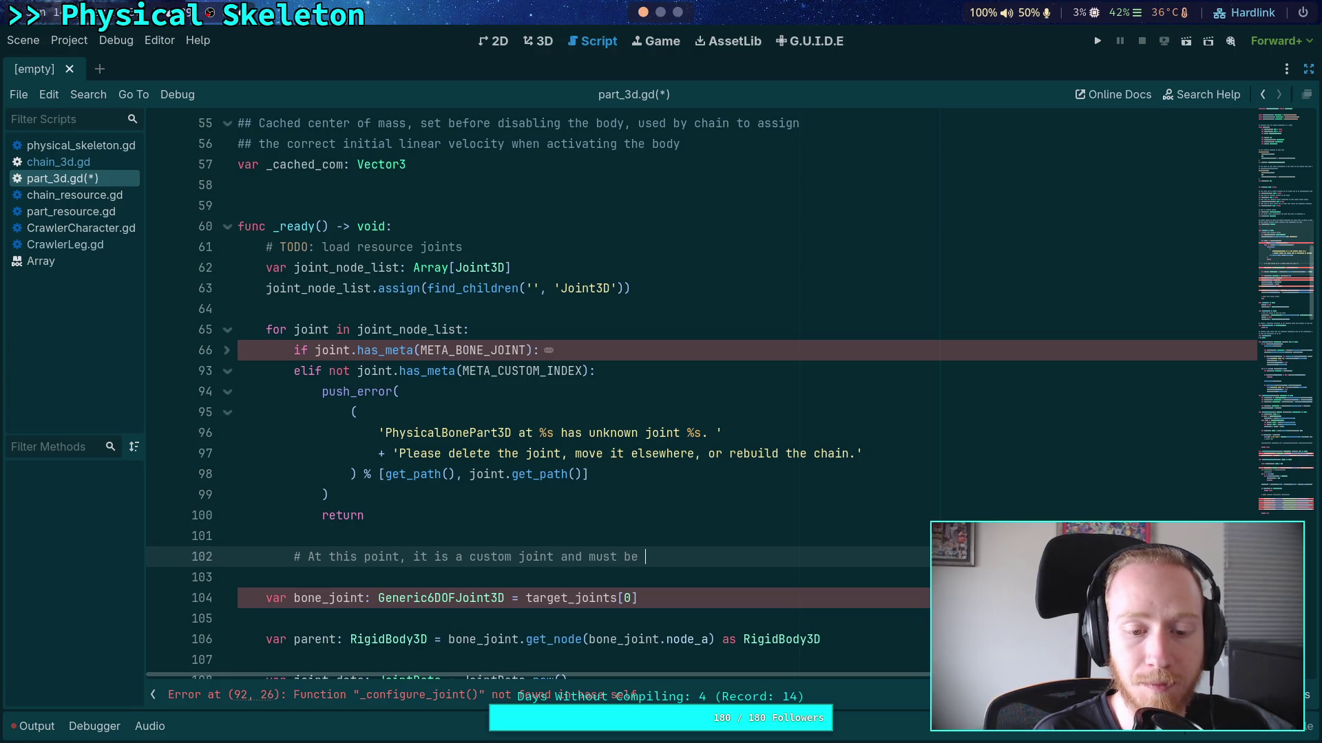
{"action": "type", "text": "loaded later"}
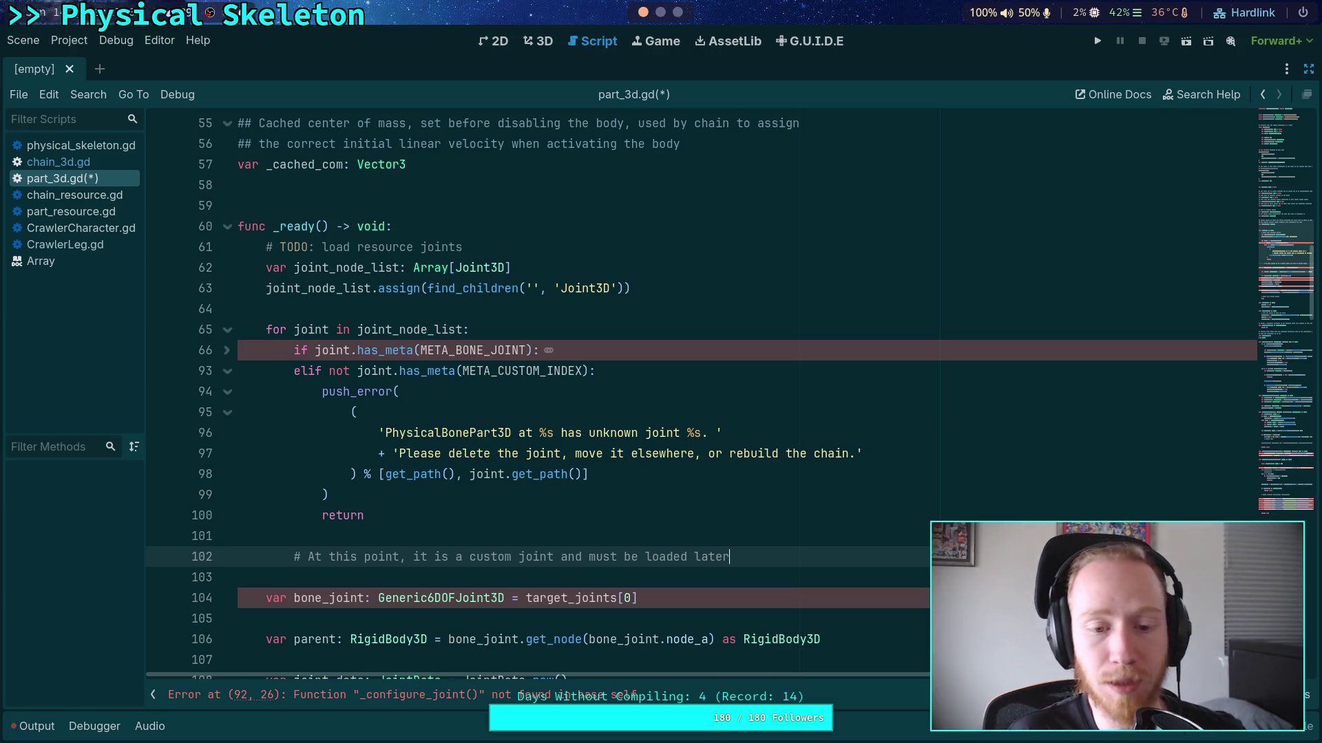
{"action": "scroll", "coordinate": [467, 520], "scroll_direction": "down", "scroll_amount": 1}
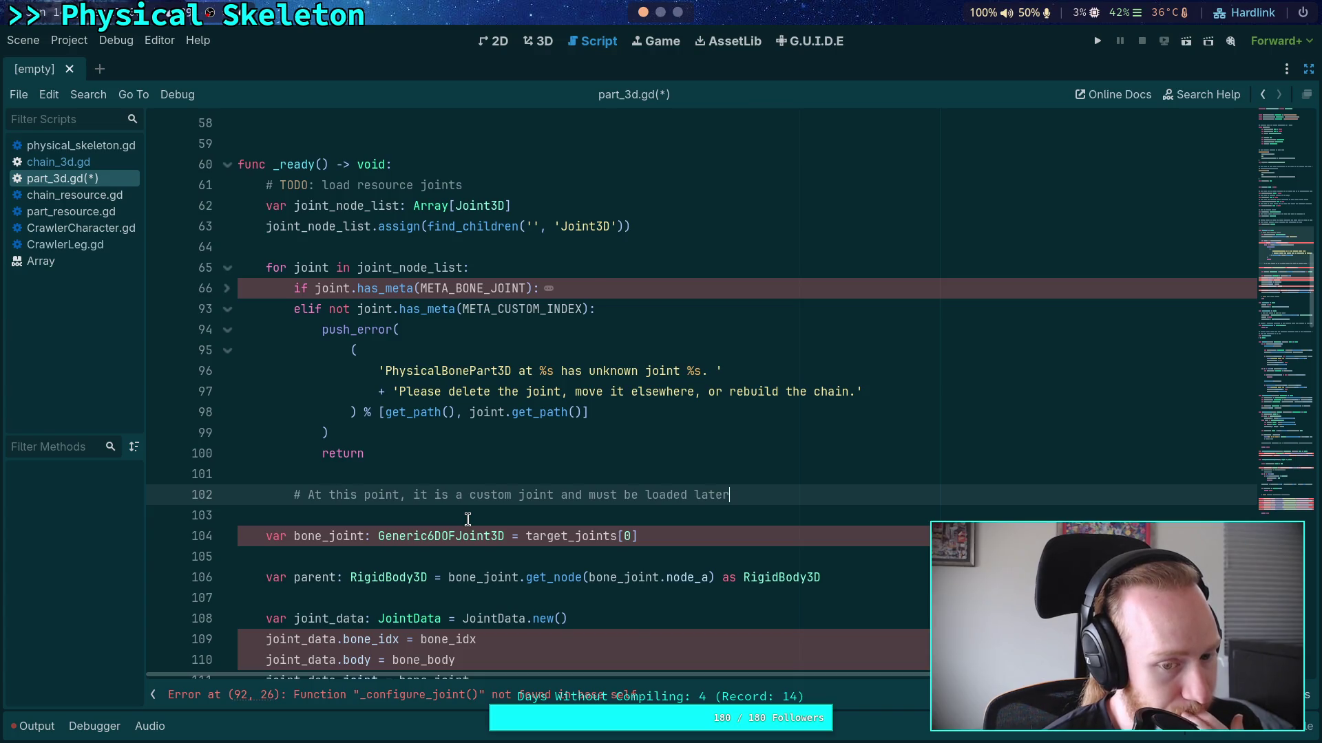
{"action": "scroll", "coordinate": [467, 520], "scroll_direction": "up", "scroll_amount": 5}
{"action": "scroll", "coordinate": [467, 520], "scroll_direction": "down", "scroll_amount": 3}
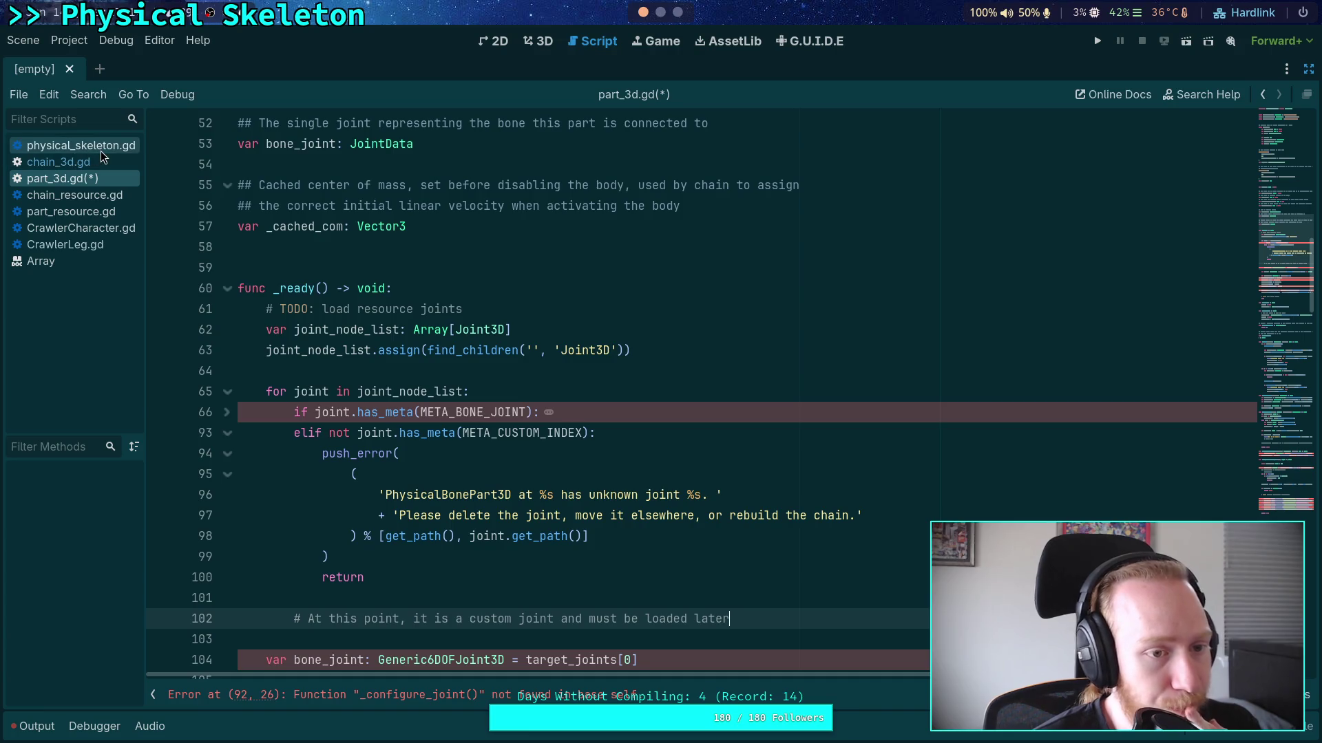
{"action": "left_click", "coordinate": [104, 228]}
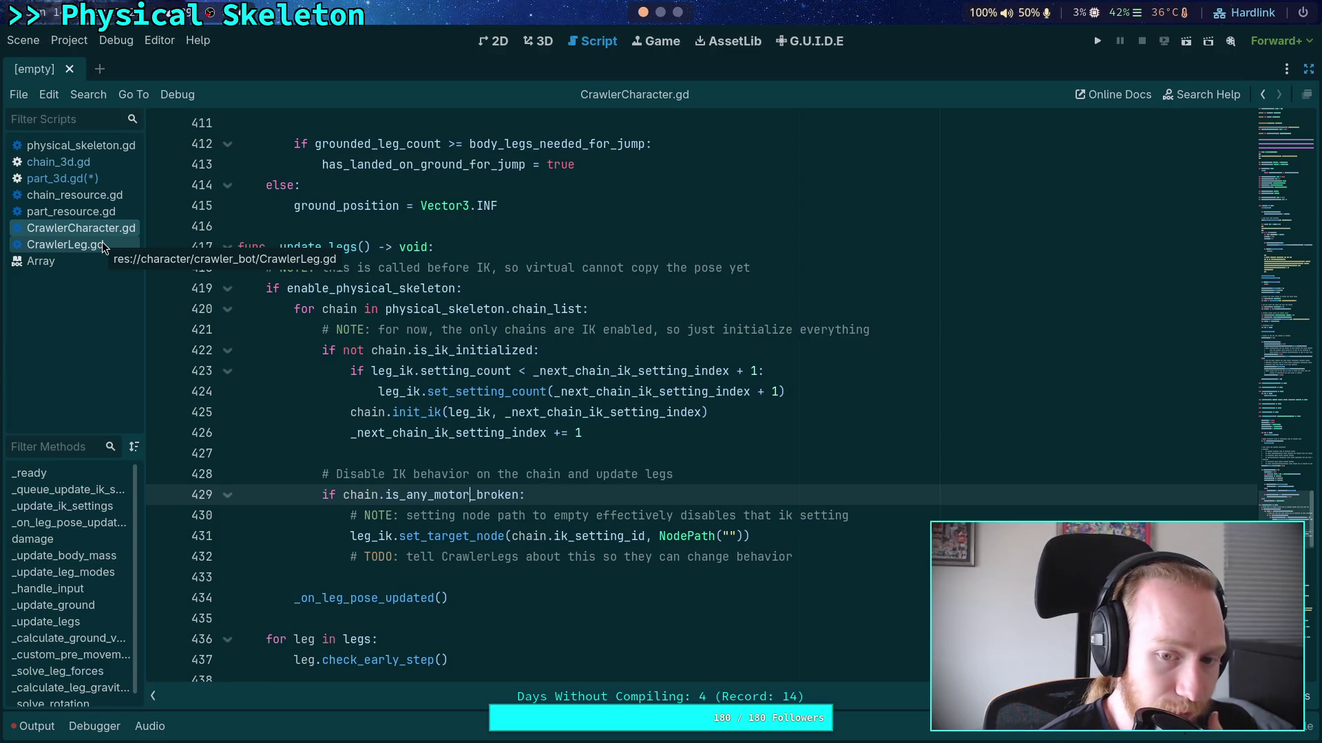
In CrawlerCharacter.gd, fold the _update_ground and _update_legs functions near line 305
{"action": "scroll", "coordinate": [584, 415], "scroll_direction": "up", "scroll_amount": 12}
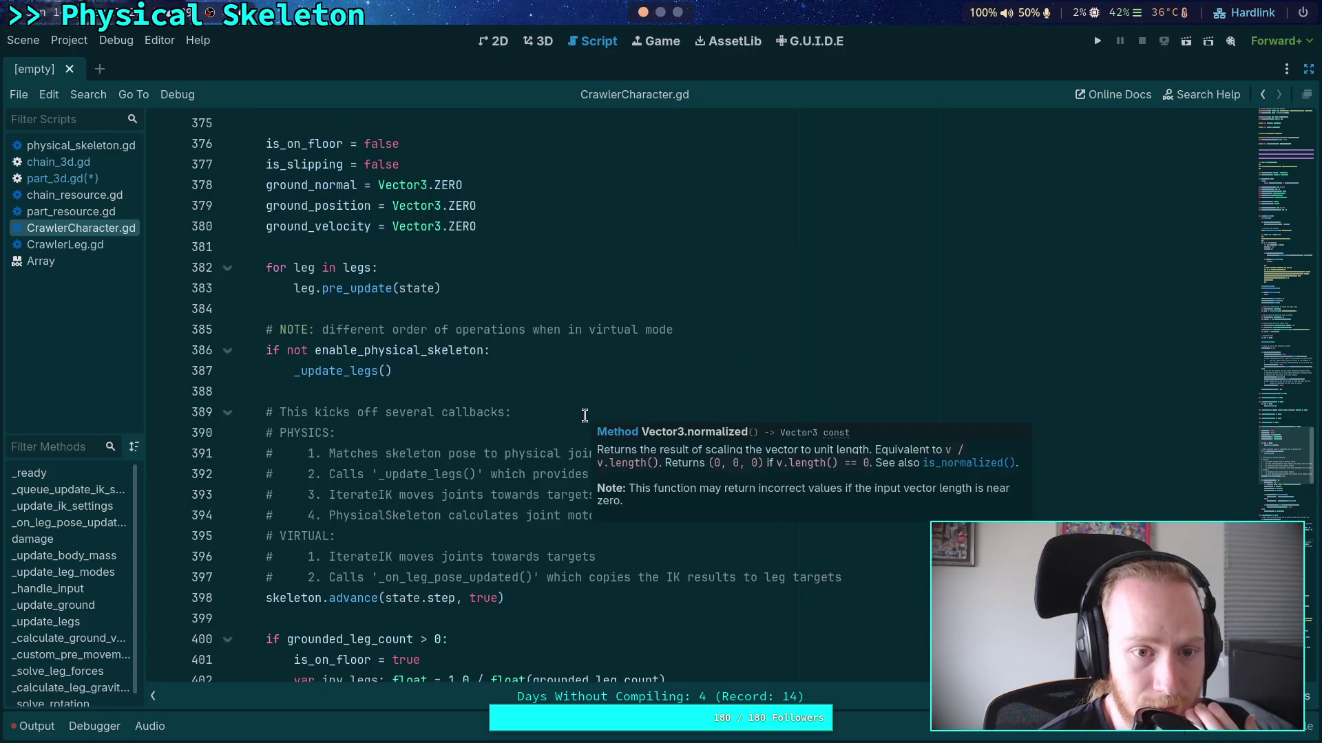
{"action": "scroll", "coordinate": [584, 415], "scroll_direction": "up", "scroll_amount": 4}
{"action": "scroll", "coordinate": [455, 387], "scroll_direction": "down", "scroll_amount": 3}
{"action": "scroll", "coordinate": [455, 387], "scroll_direction": "down", "scroll_amount": 10}
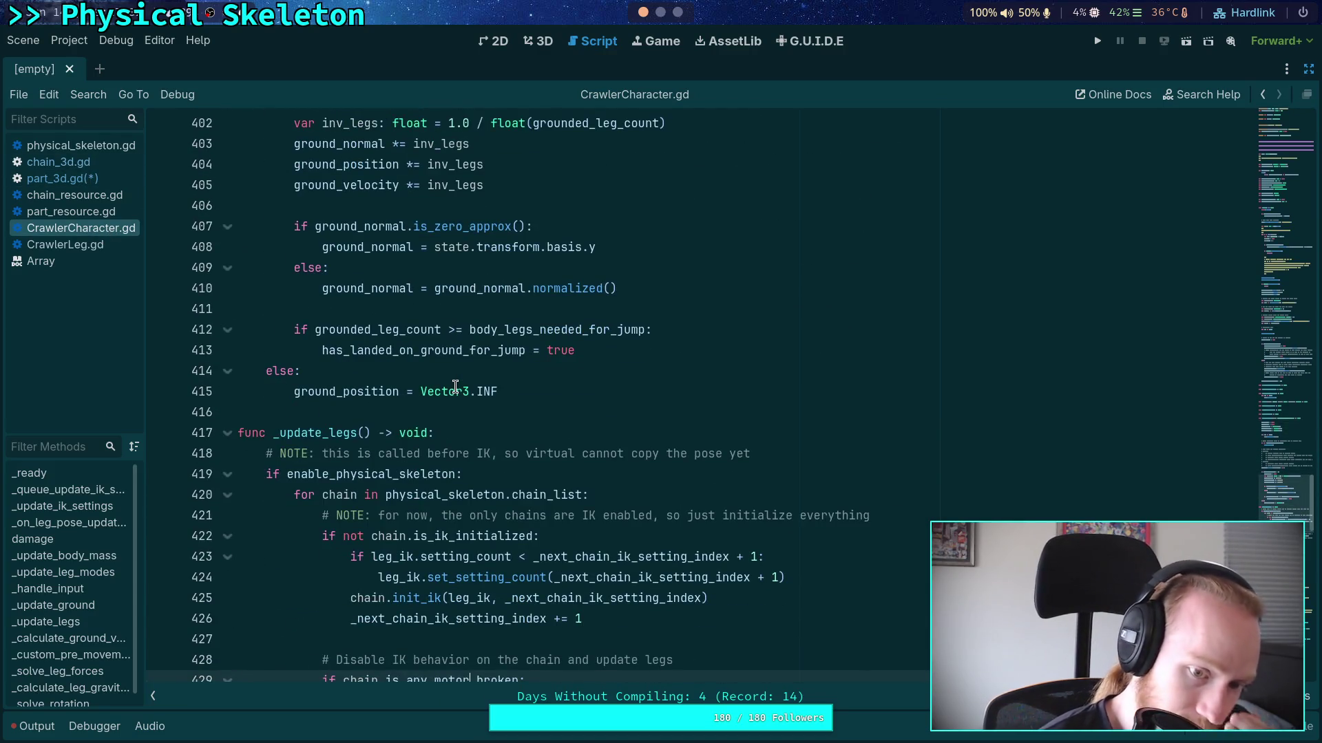
{"action": "scroll", "coordinate": [455, 386], "scroll_direction": "down", "scroll_amount": 4}
{"action": "mouse_move", "coordinate": [1284, 481]}
{"action": "left_mouse_down"}
{"action": "mouse_move", "coordinate": [1283, 399]}
{"action": "mouse_move", "coordinate": [1283, 439]}
{"action": "left_mouse_up"}
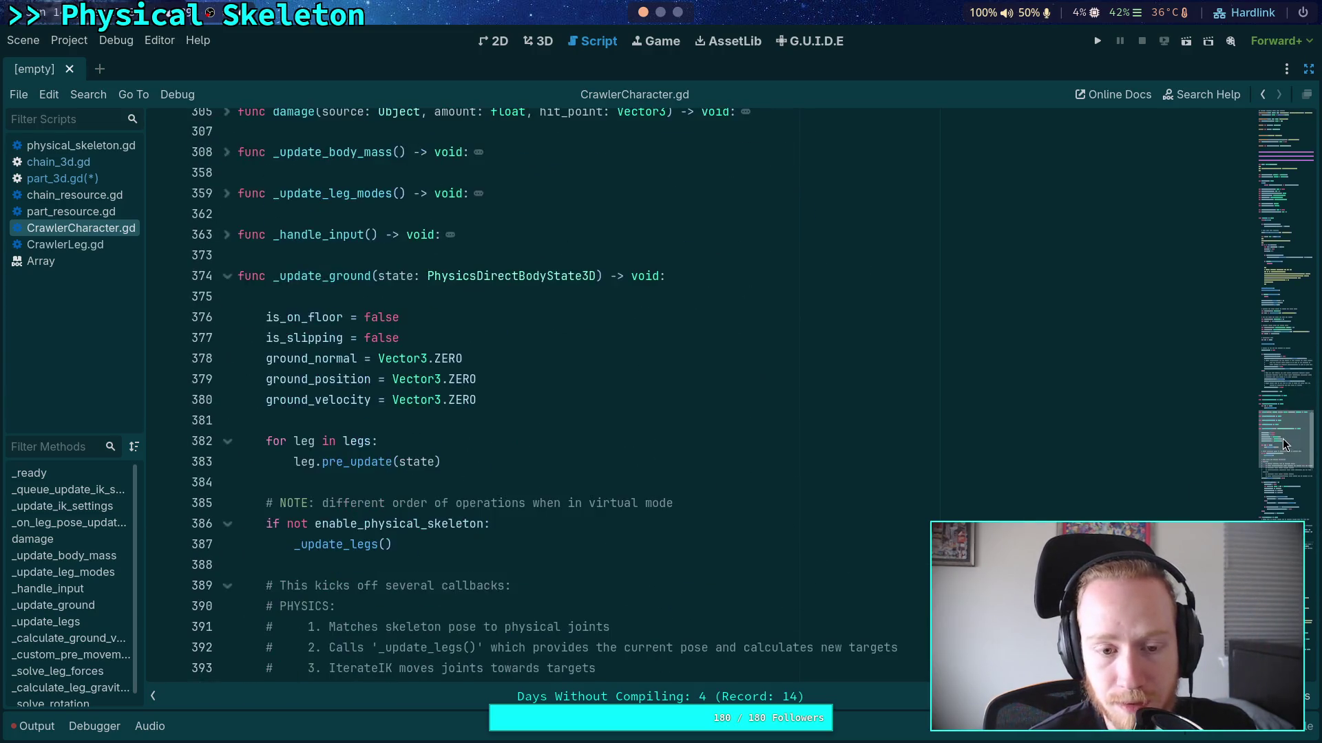
{"action": "left_click", "coordinate": [227, 278]}
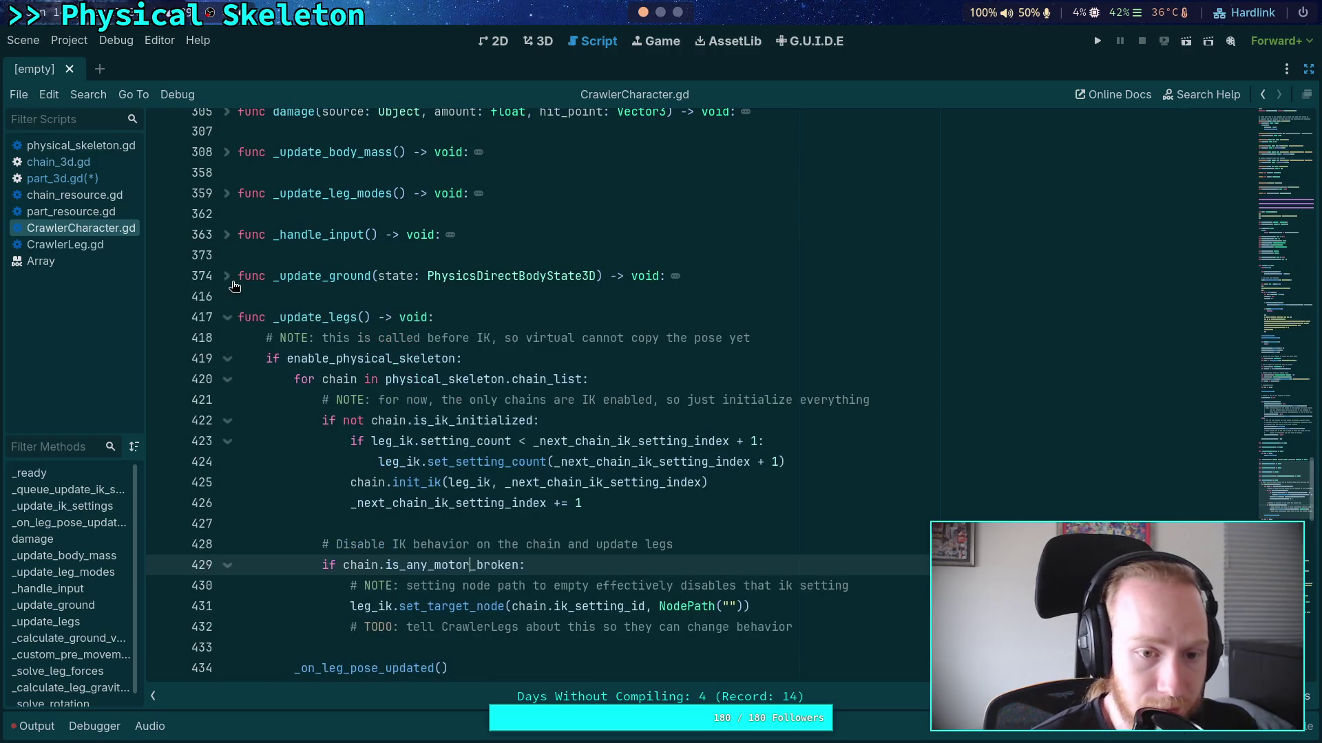
{"action": "left_click", "coordinate": [227, 321]}
Scroll up to the loop that loads each leg's chain
{"action": "scroll", "coordinate": [486, 416], "scroll_direction": "up", "scroll_amount": 6}
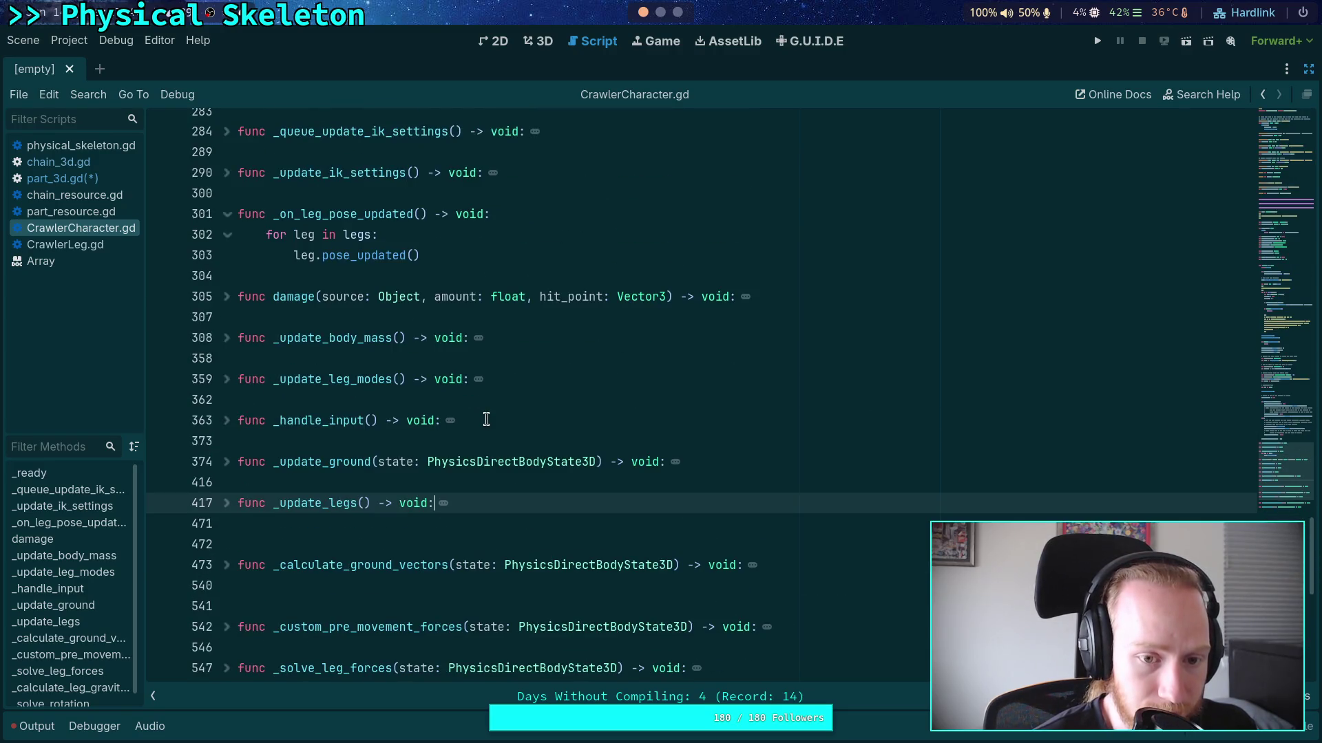
{"action": "scroll", "coordinate": [496, 412], "scroll_direction": "up", "scroll_amount": 3}
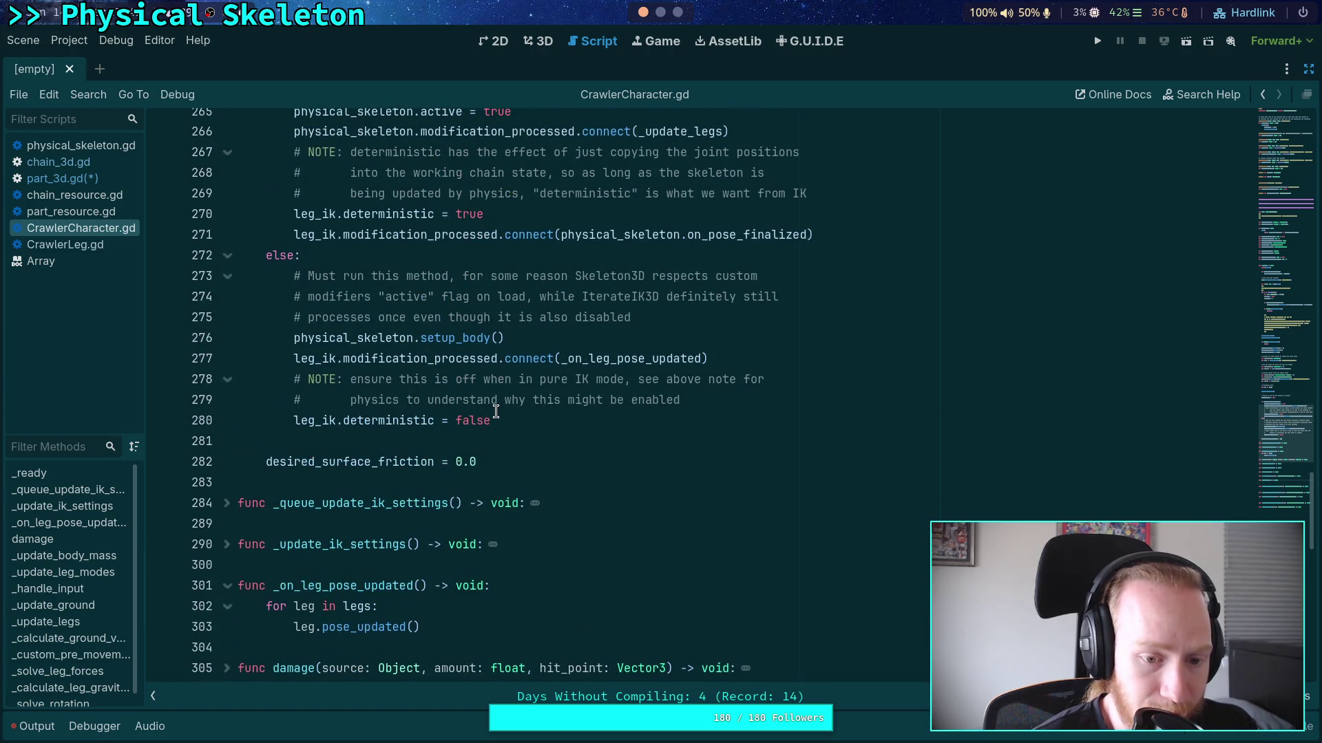
{"action": "scroll", "coordinate": [496, 412], "scroll_direction": "up", "scroll_amount": 18}
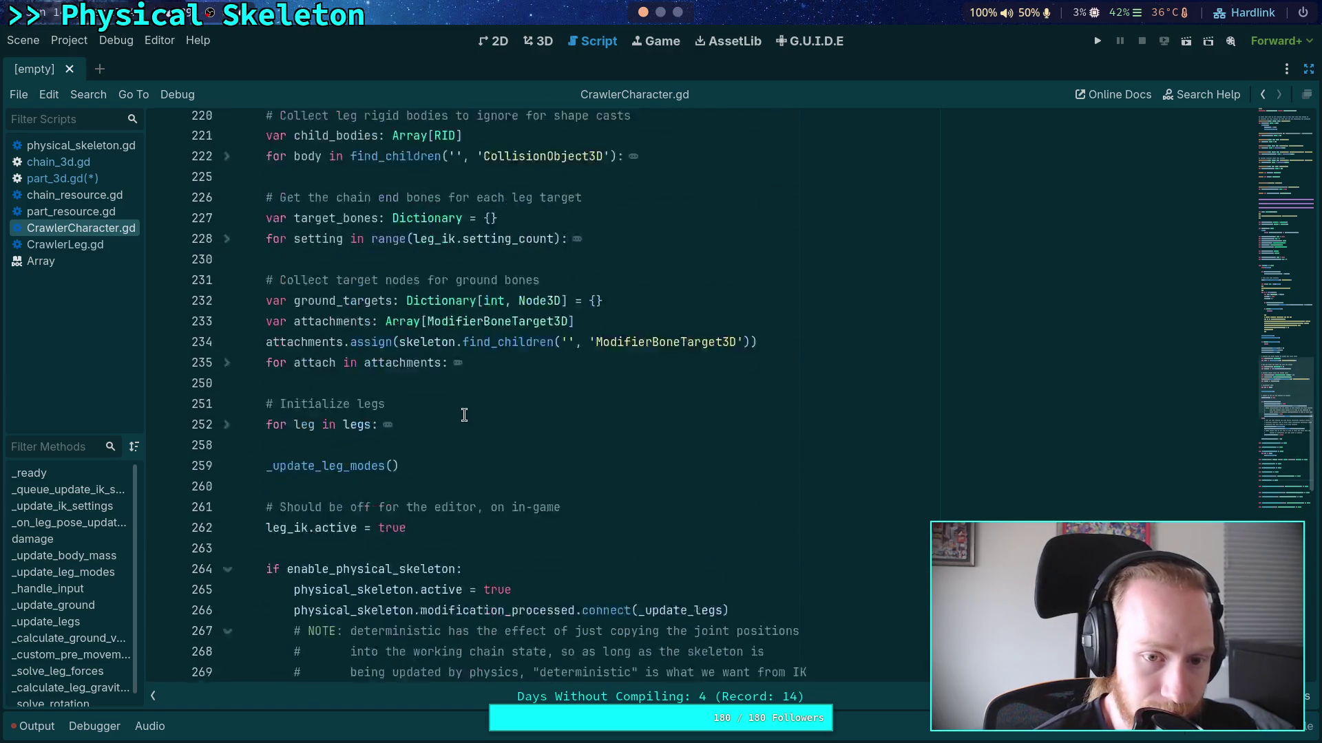
{"action": "scroll", "coordinate": [455, 409], "scroll_direction": "up", "scroll_amount": 8}
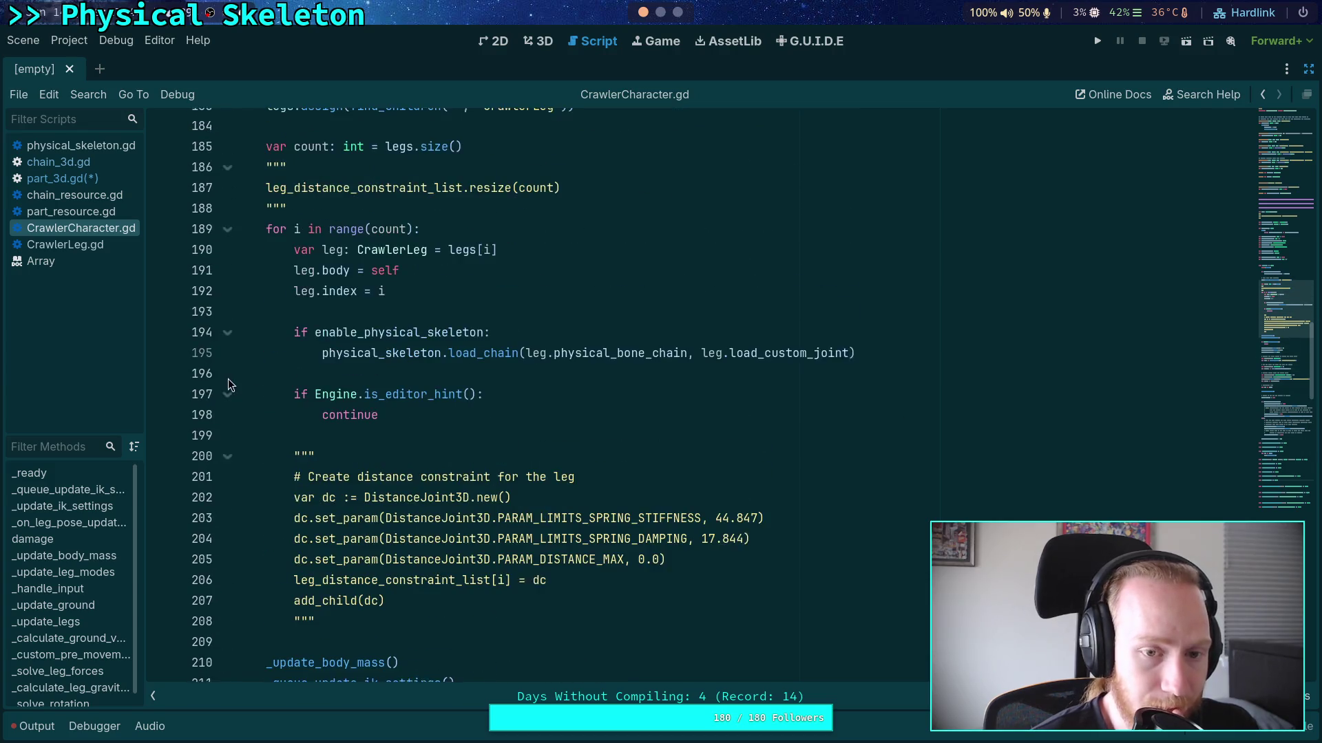
{"action": "scroll", "coordinate": [523, 414], "scroll_direction": "up", "scroll_amount": 1}
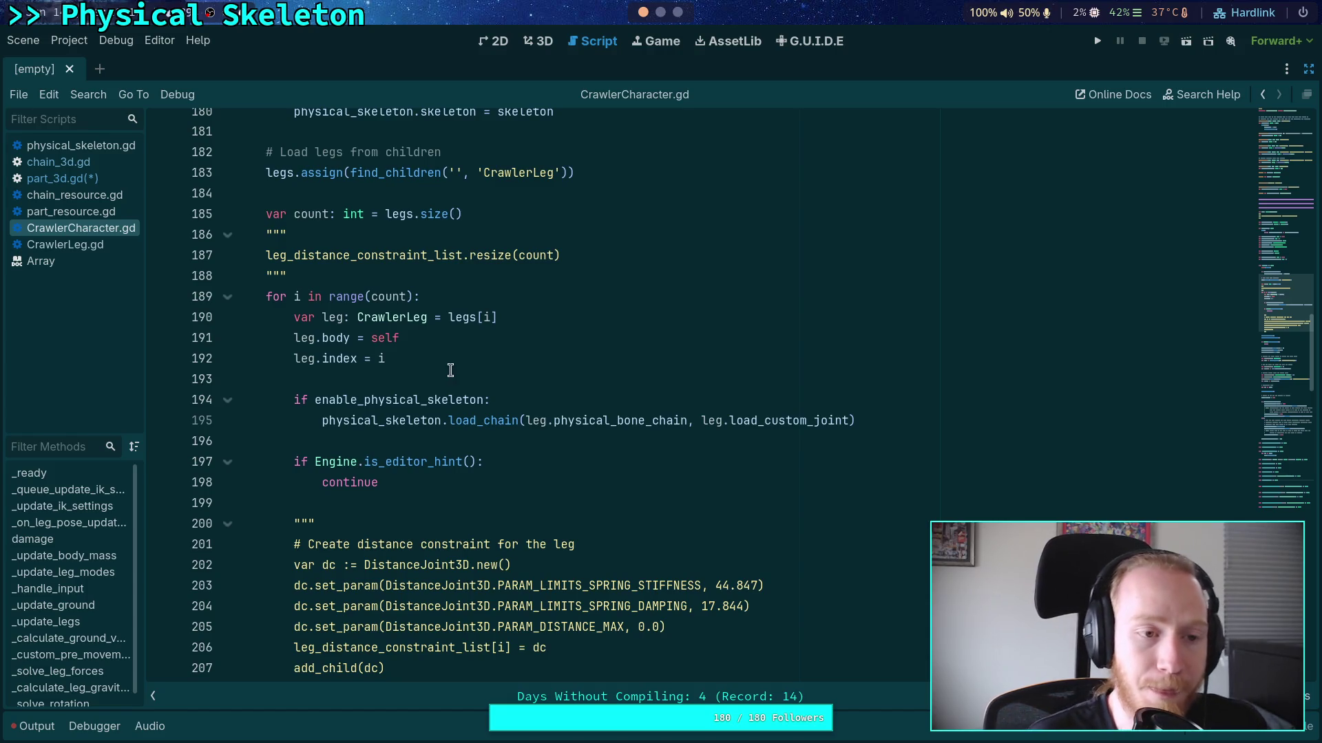
{"action": "left_click", "coordinate": [65, 148]}
In physical_skeleton.gd, unfold the setup_body function at line 195
{"action": "scroll", "coordinate": [584, 365], "scroll_direction": "up", "scroll_amount": 5}
{"action": "scroll", "coordinate": [584, 365], "scroll_direction": "up", "scroll_amount": 3}
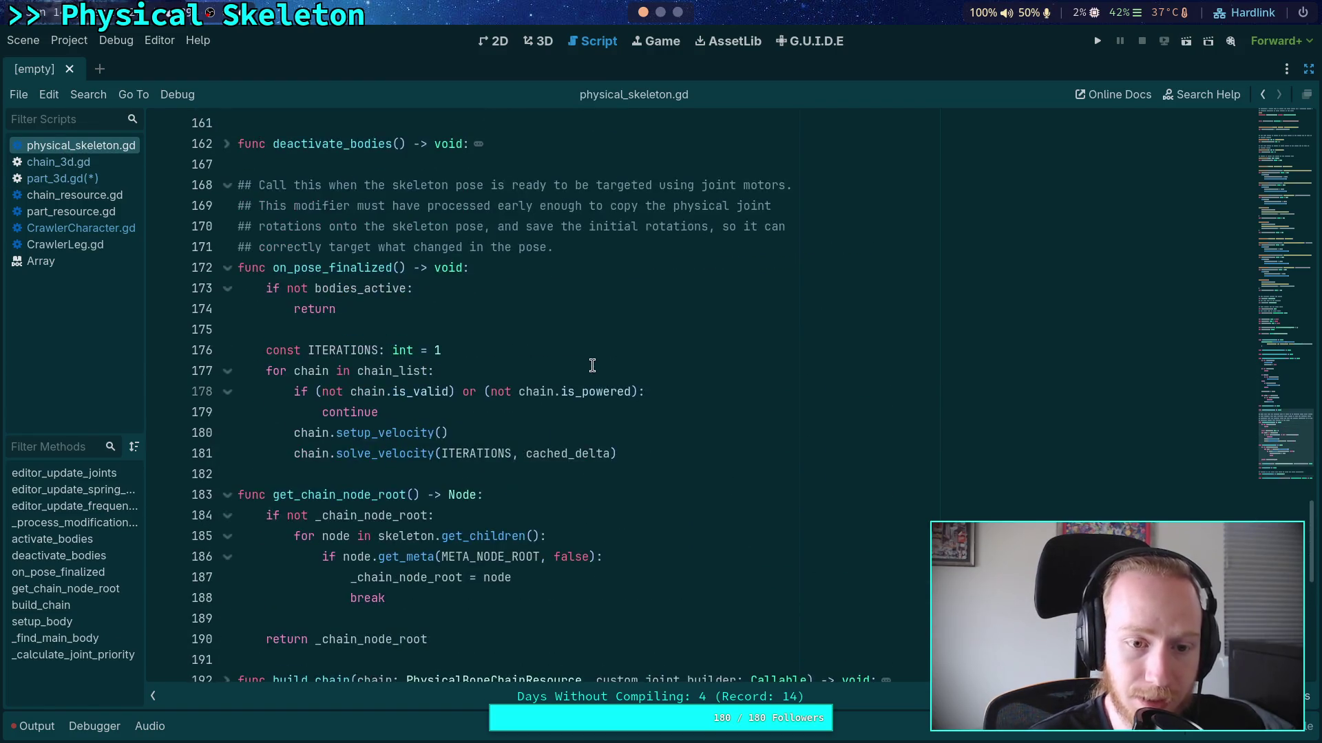
{"action": "scroll", "coordinate": [592, 365], "scroll_direction": "down", "scroll_amount": 5}
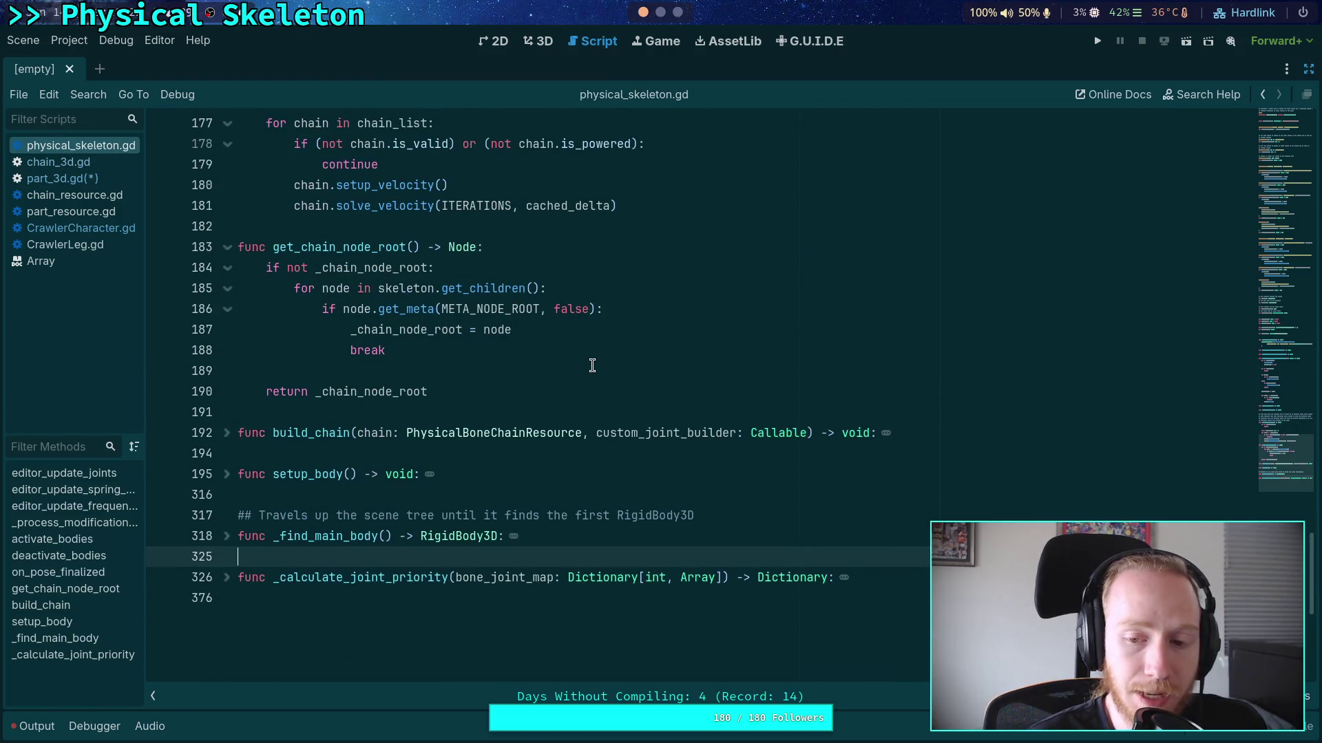
{"action": "left_click", "coordinate": [363, 452]}
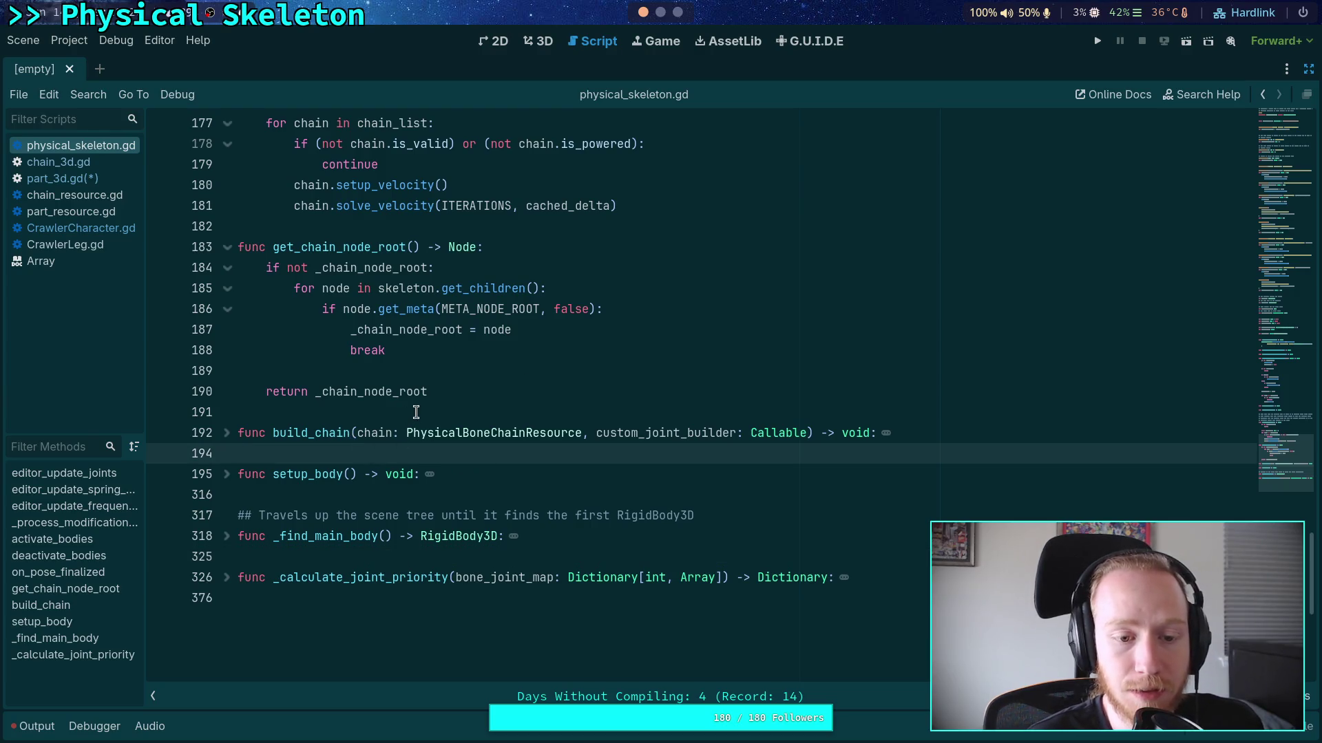
{"action": "left_click", "coordinate": [227, 475]}
Review setup_body's skeleton, main body and chain root checks, highlighting the chain_list assignment on lines 216–217
{"action": "scroll", "coordinate": [276, 448], "scroll_direction": "down", "scroll_amount": 12}
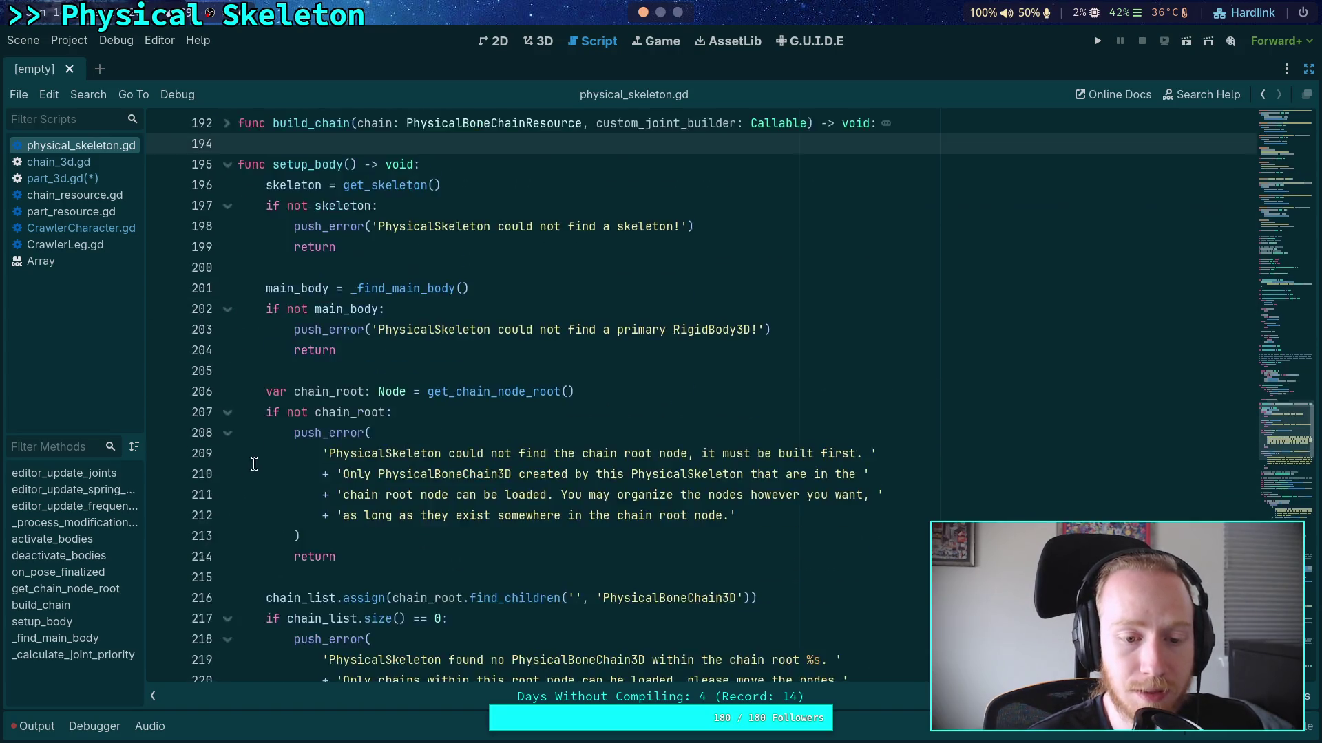
{"action": "scroll", "coordinate": [292, 441], "scroll_direction": "up", "scroll_amount": 8}
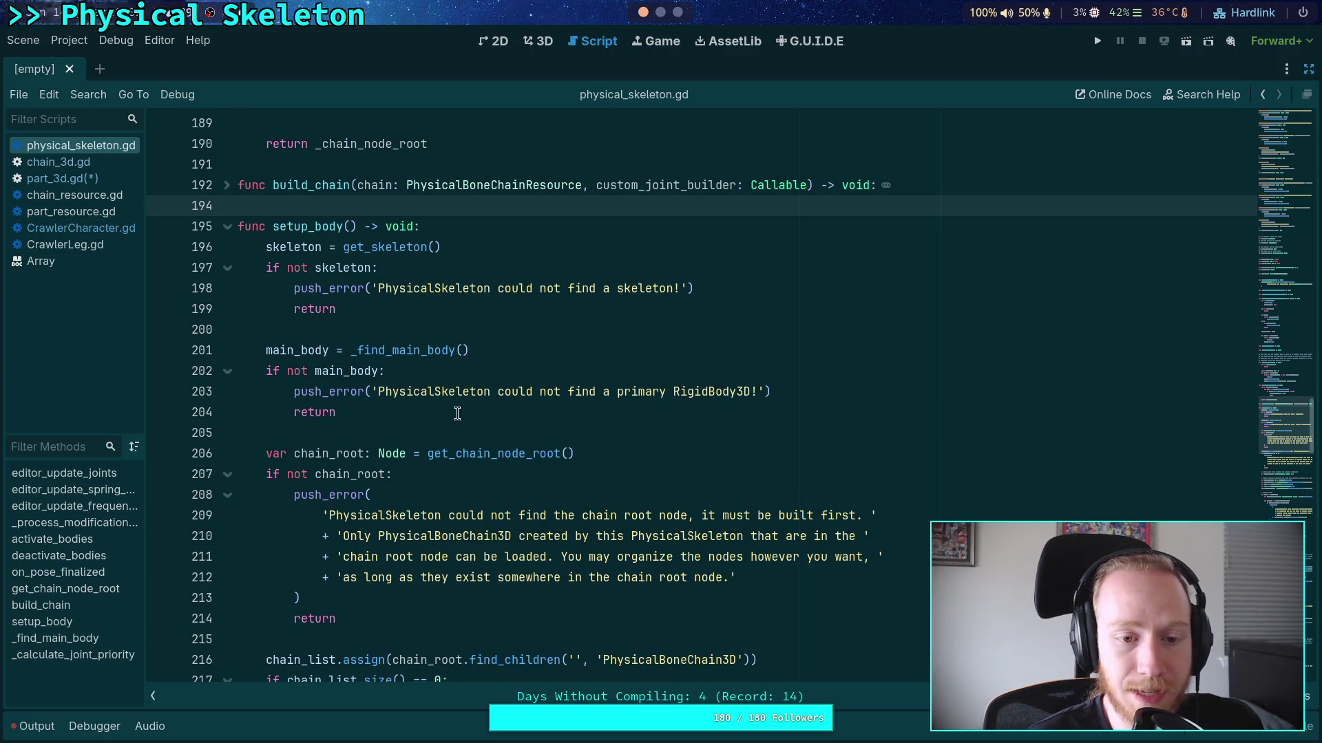
{"action": "scroll", "coordinate": [457, 413], "scroll_direction": "down", "scroll_amount": 3}
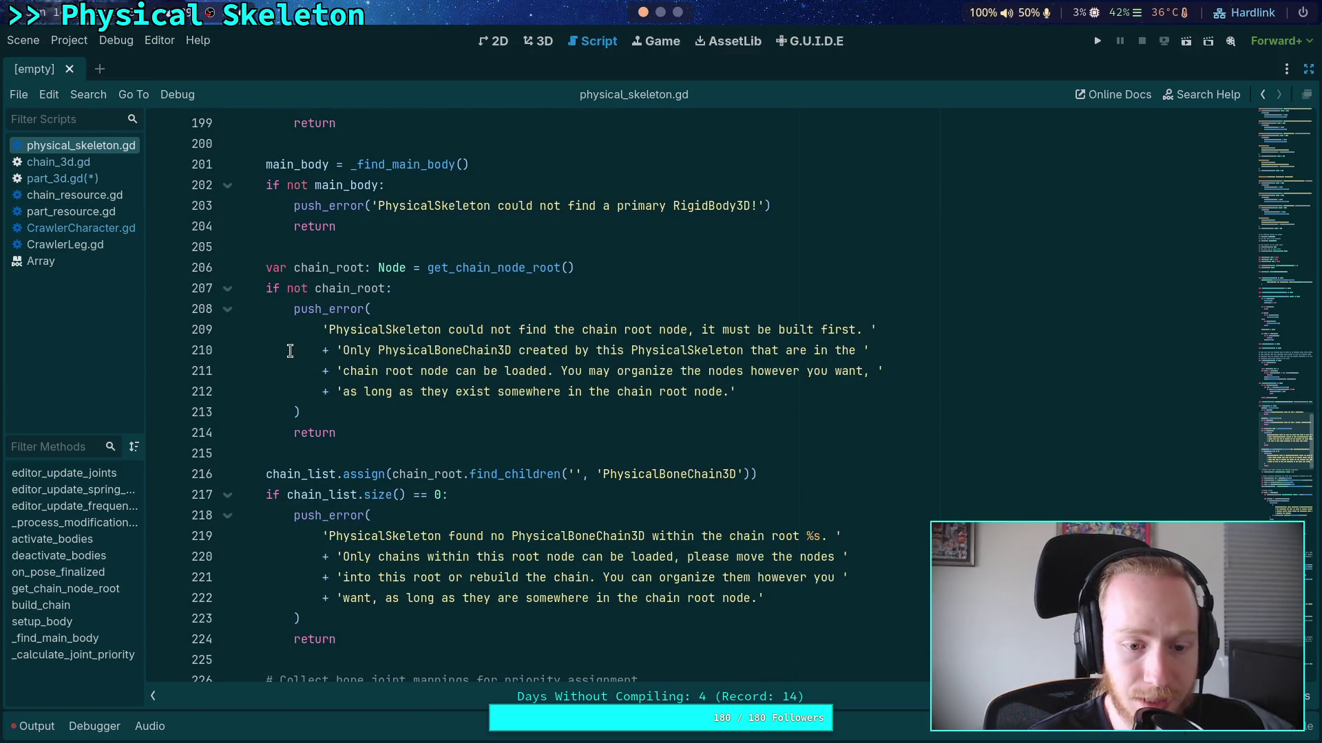
{"action": "mouse_move", "coordinate": [266, 474]}
{"action": "left_mouse_down"}
{"action": "mouse_move", "coordinate": [423, 475]}
{"action": "mouse_move", "coordinate": [426, 496]}
{"action": "left_mouse_up"}
{"action": "scroll", "coordinate": [426, 495], "scroll_direction": "down", "scroll_amount": 5}
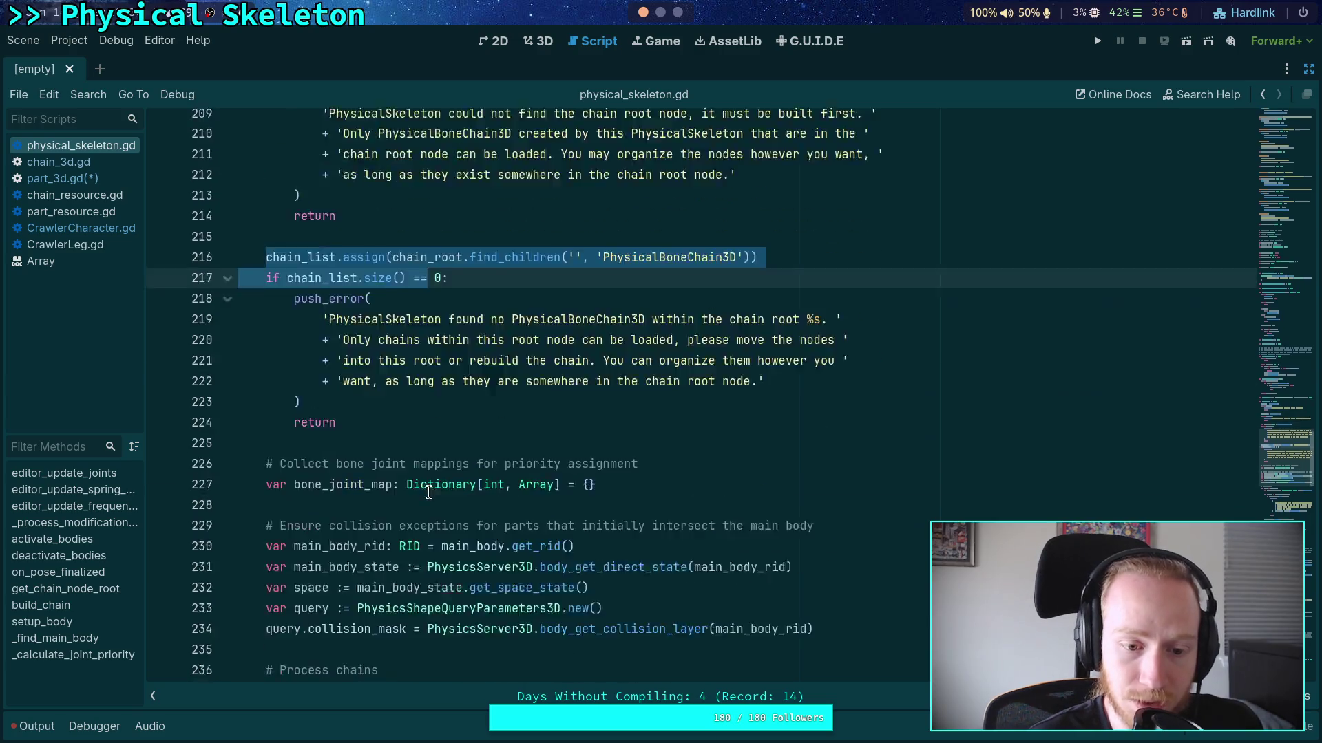
{"action": "left_click", "coordinate": [374, 349]}
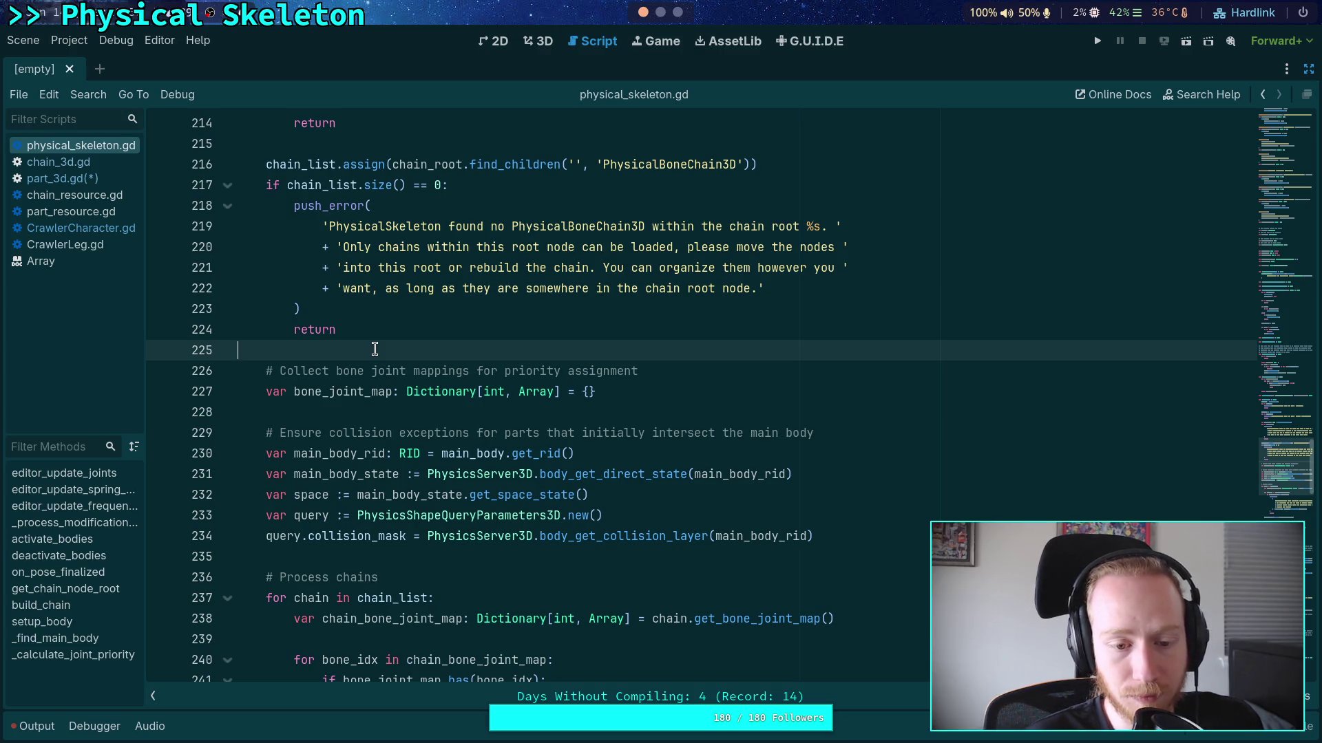
{"action": "scroll", "coordinate": [374, 349], "scroll_direction": "up", "scroll_amount": 2}
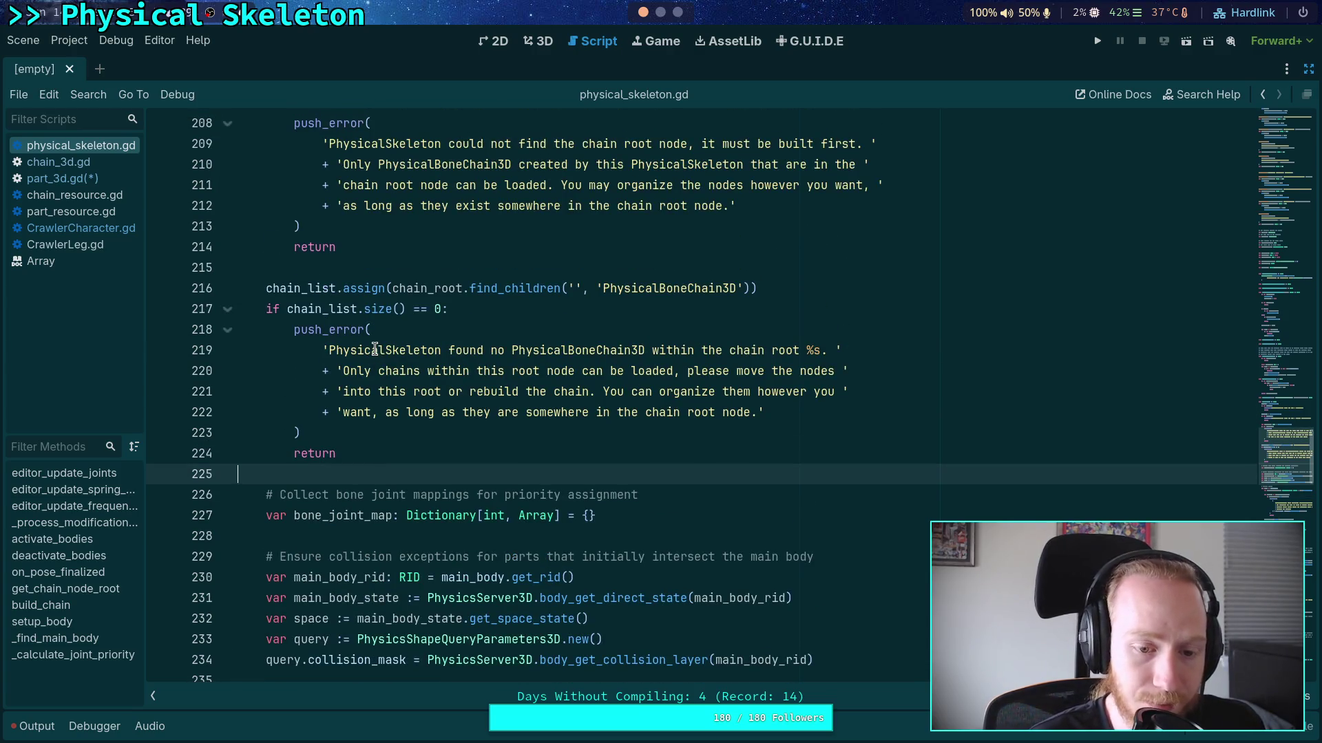
{"action": "scroll", "coordinate": [375, 349], "scroll_direction": "down", "scroll_amount": 3}
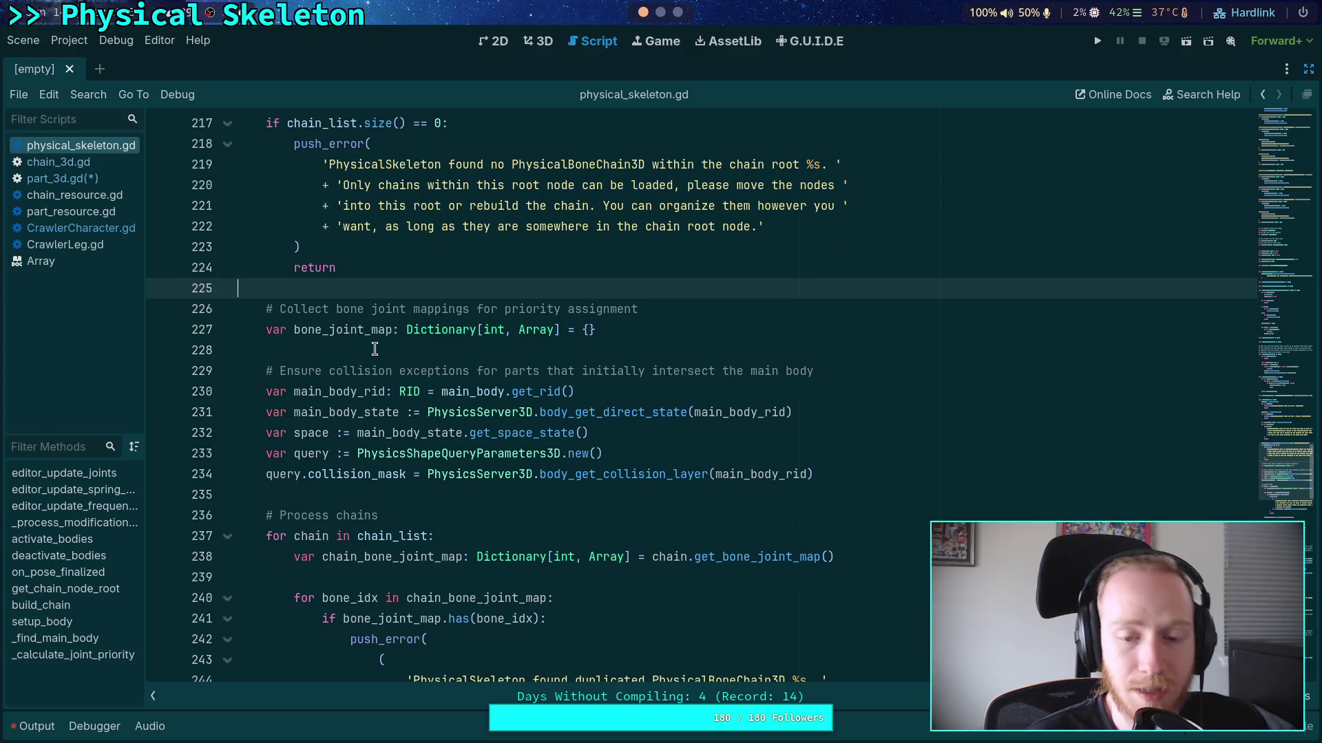
{"action": "scroll", "coordinate": [374, 349], "scroll_direction": "up", "scroll_amount": 6}
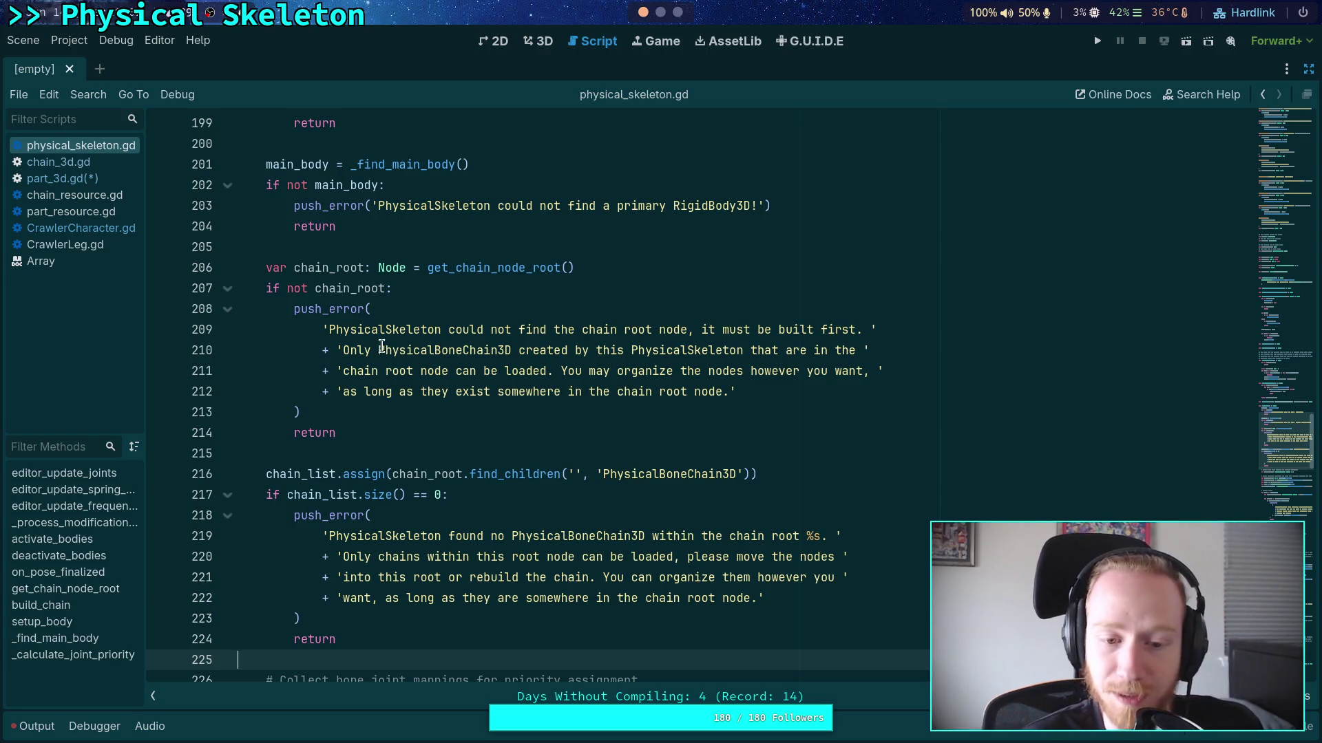
{"action": "left_click", "coordinate": [404, 451]}
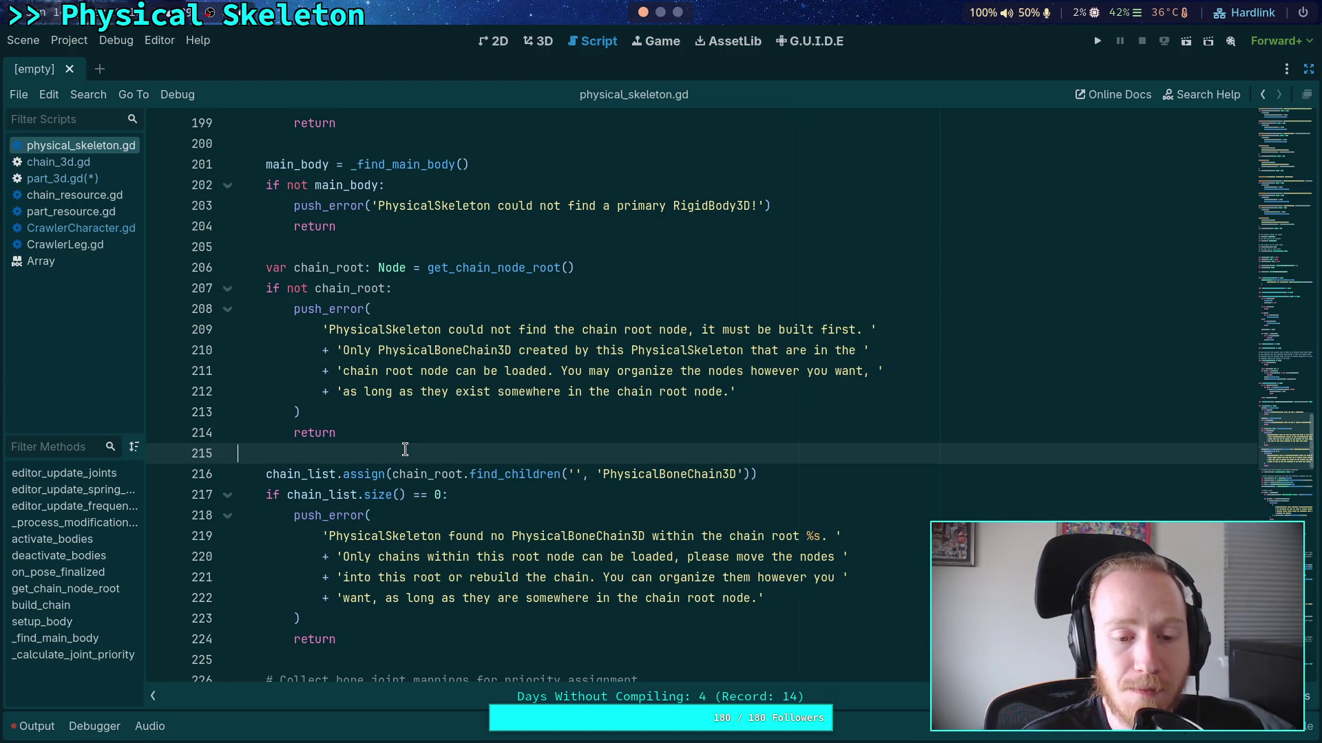
{"action": "scroll", "coordinate": [405, 449], "scroll_direction": "up", "scroll_amount": 6}
{"action": "double_click", "coordinate": [315, 412]}
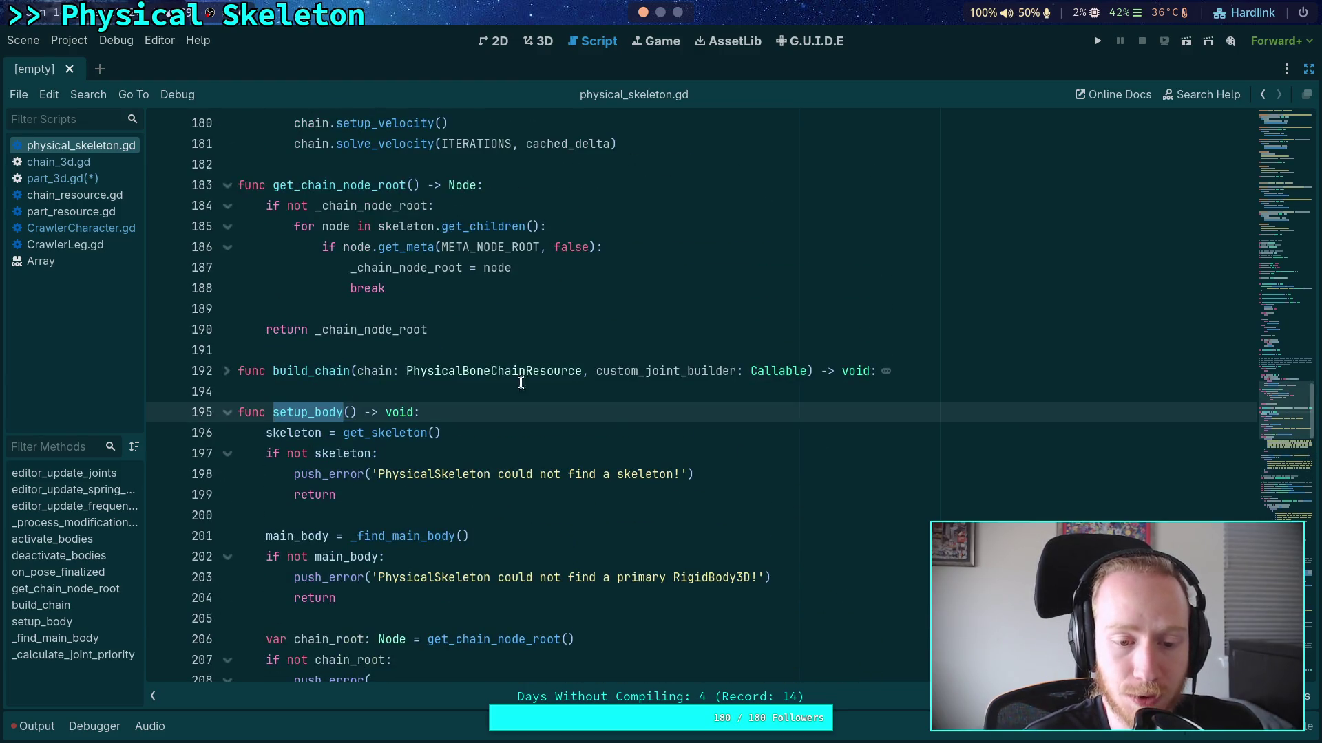
{"action": "scroll", "coordinate": [596, 423], "scroll_direction": "down", "scroll_amount": 3}
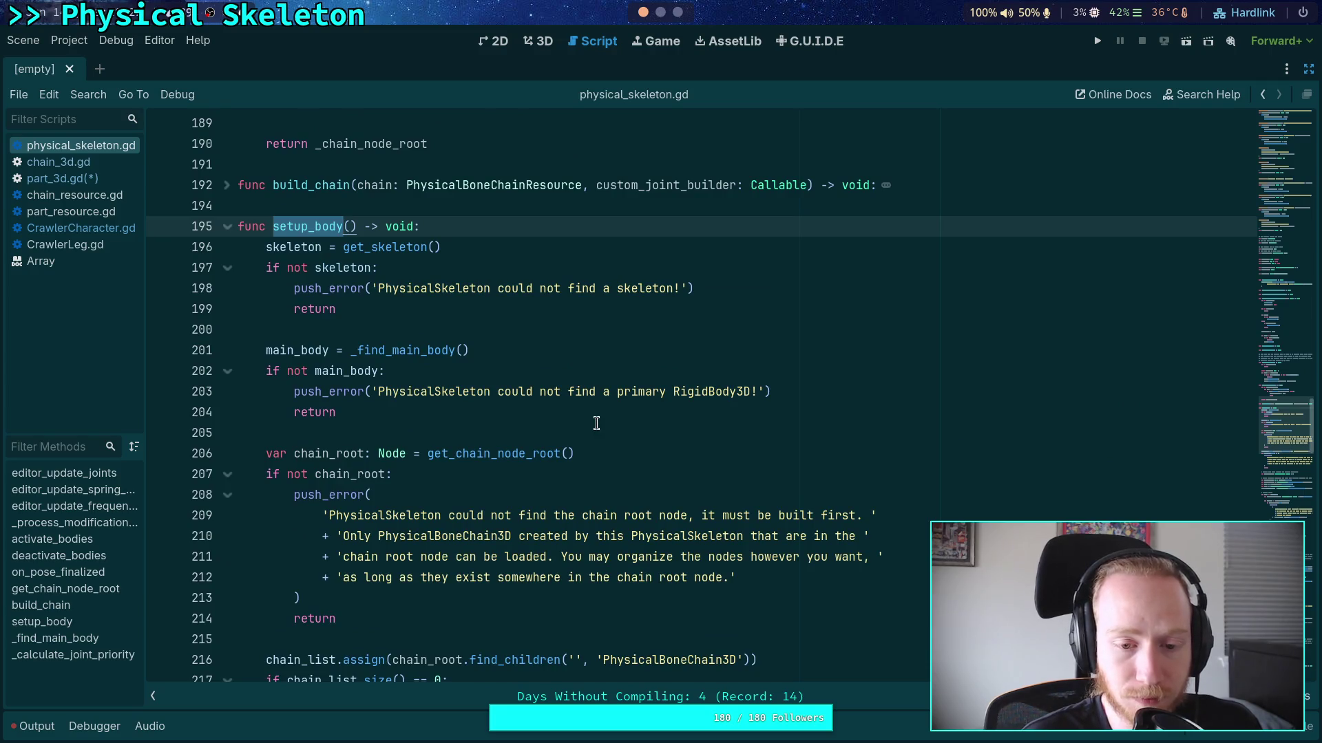
{"action": "scroll", "coordinate": [599, 416], "scroll_direction": "down", "scroll_amount": 4}
{"action": "scroll", "coordinate": [601, 412], "scroll_direction": "down", "scroll_amount": 4}
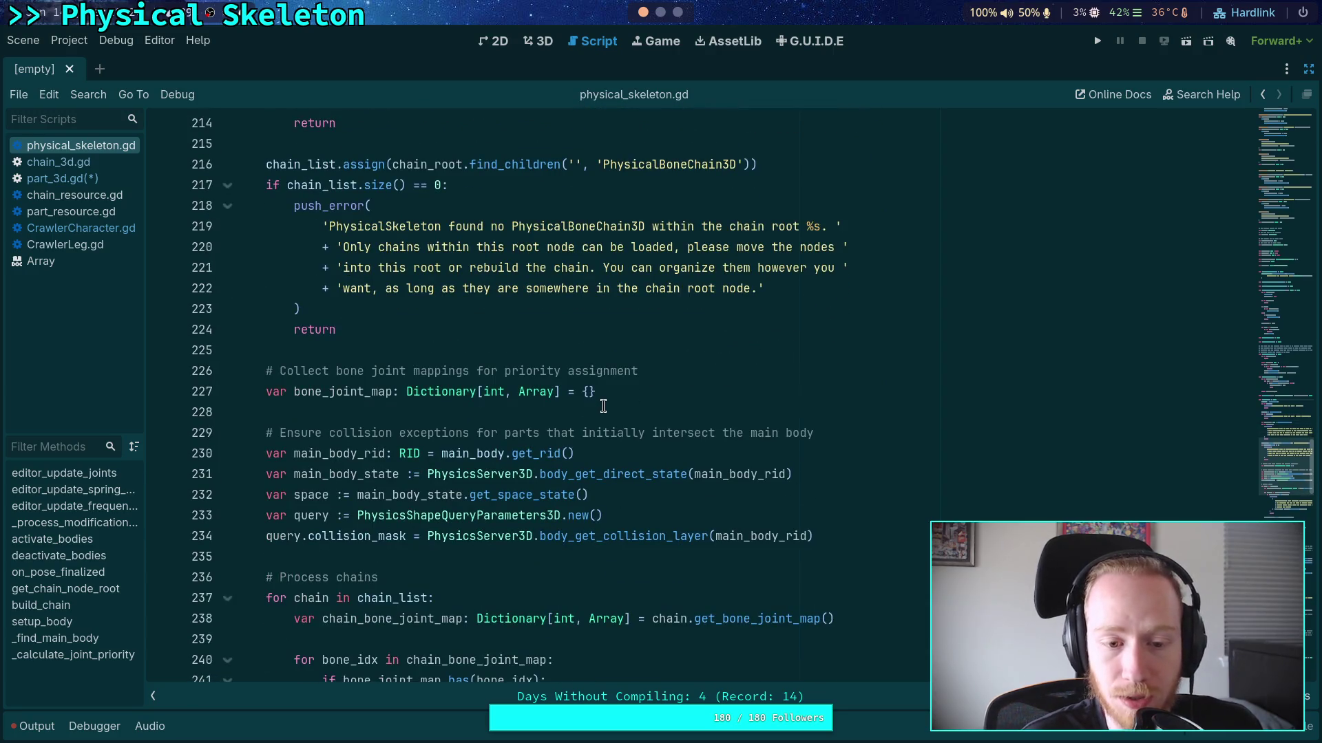
{"action": "scroll", "coordinate": [603, 406], "scroll_direction": "down", "scroll_amount": 2}
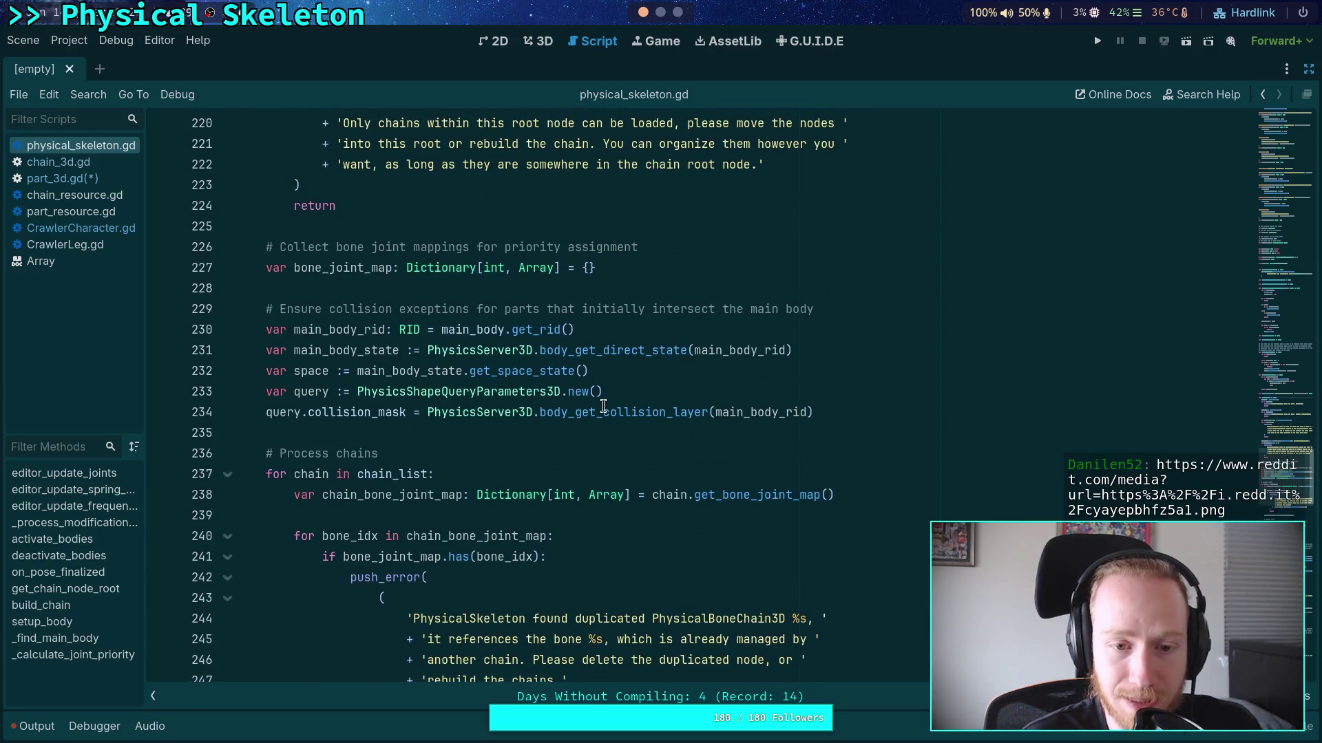
{"action": "scroll", "coordinate": [603, 406], "scroll_direction": "down", "scroll_amount": 2}
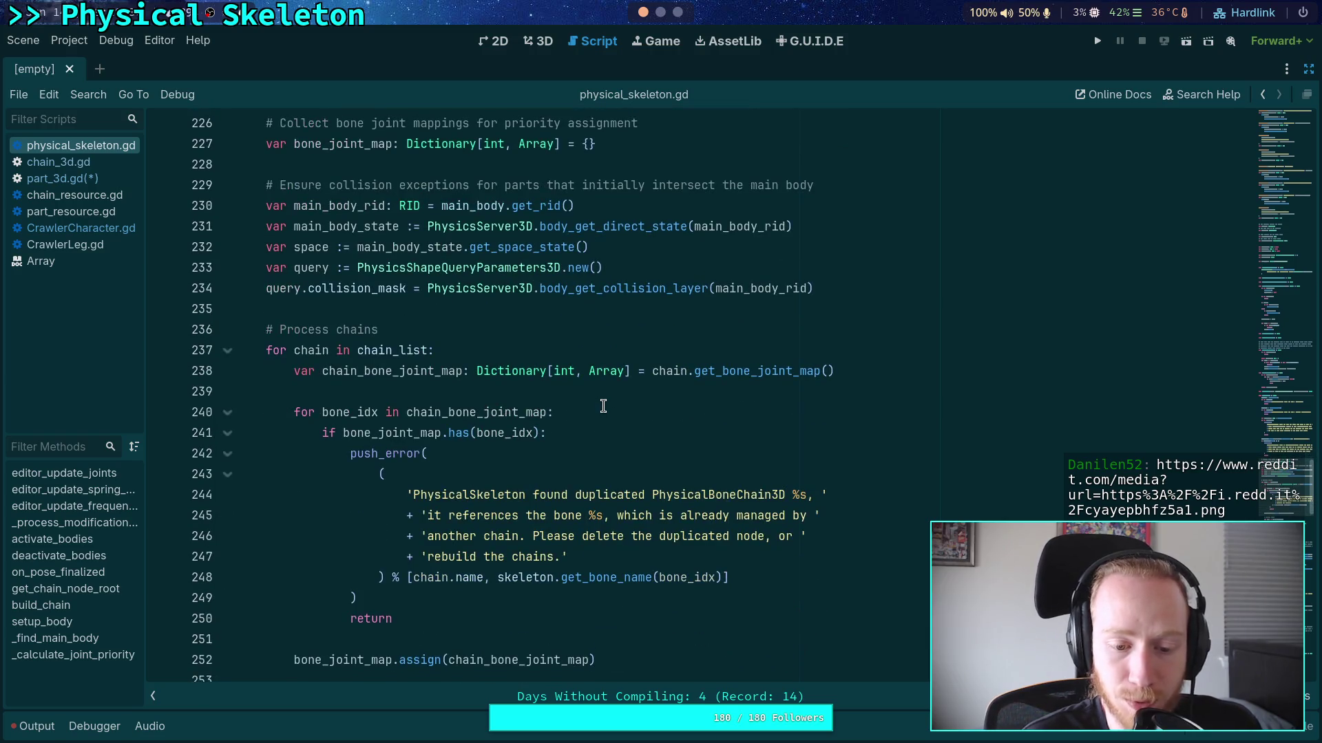
{"action": "scroll", "coordinate": [425, 275], "scroll_direction": "up", "scroll_amount": 1}
{"action": "left_click_drag", "start_coordinate": [793, 289], "coordinate": [427, 288]}
{"action": "mouse_move", "coordinate": [483, 357]}
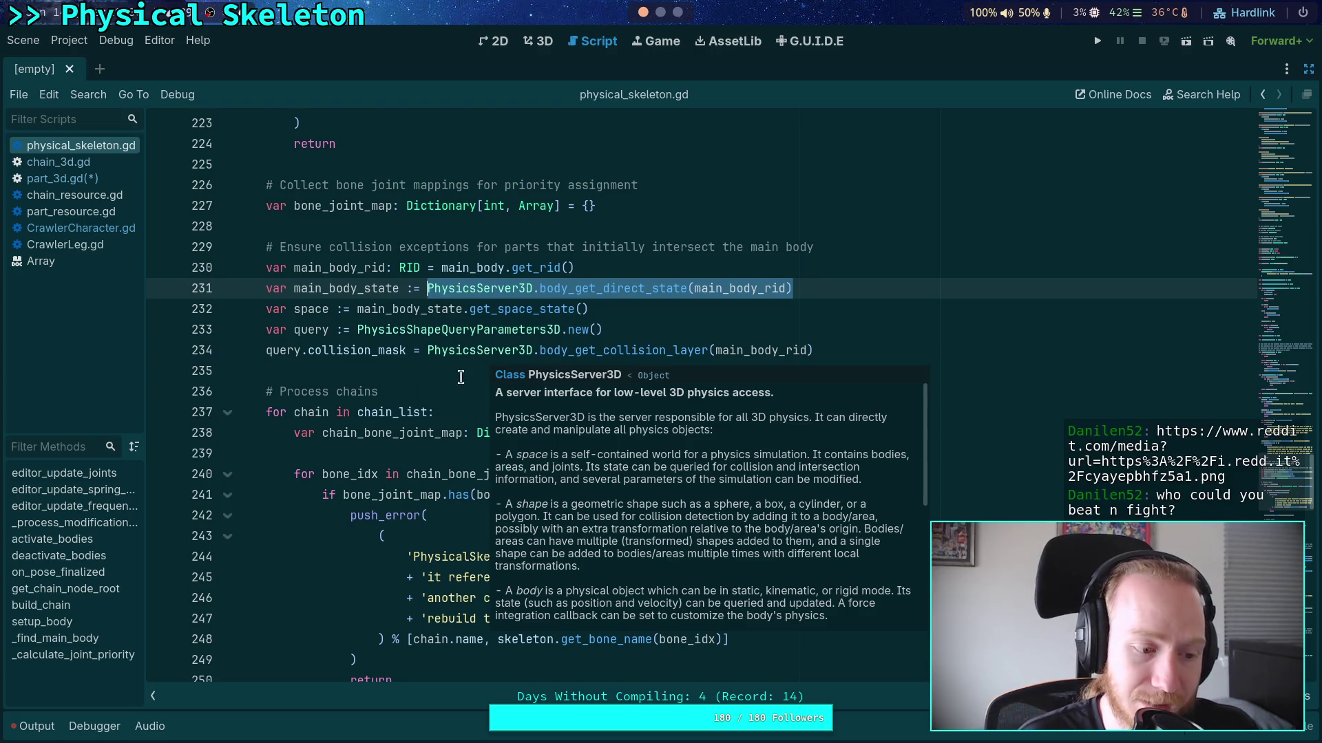
{"action": "left_click", "coordinate": [413, 389]}
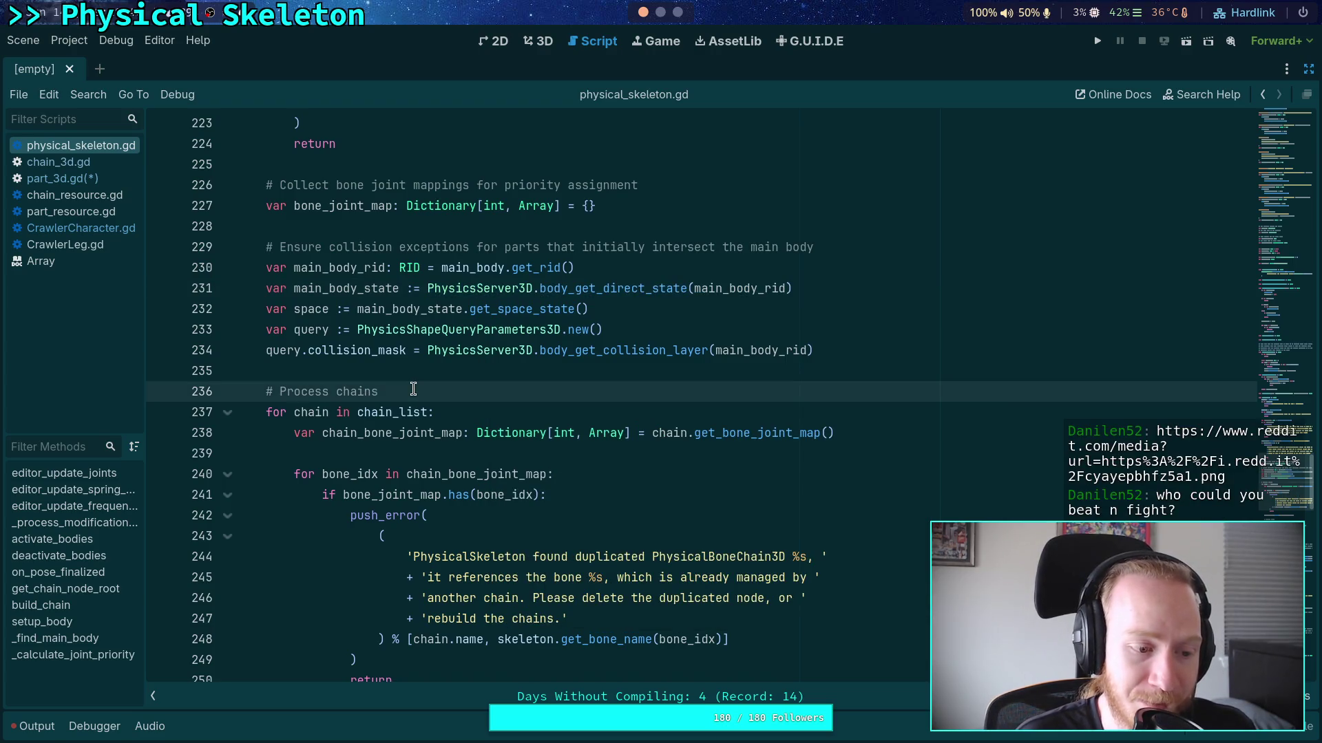